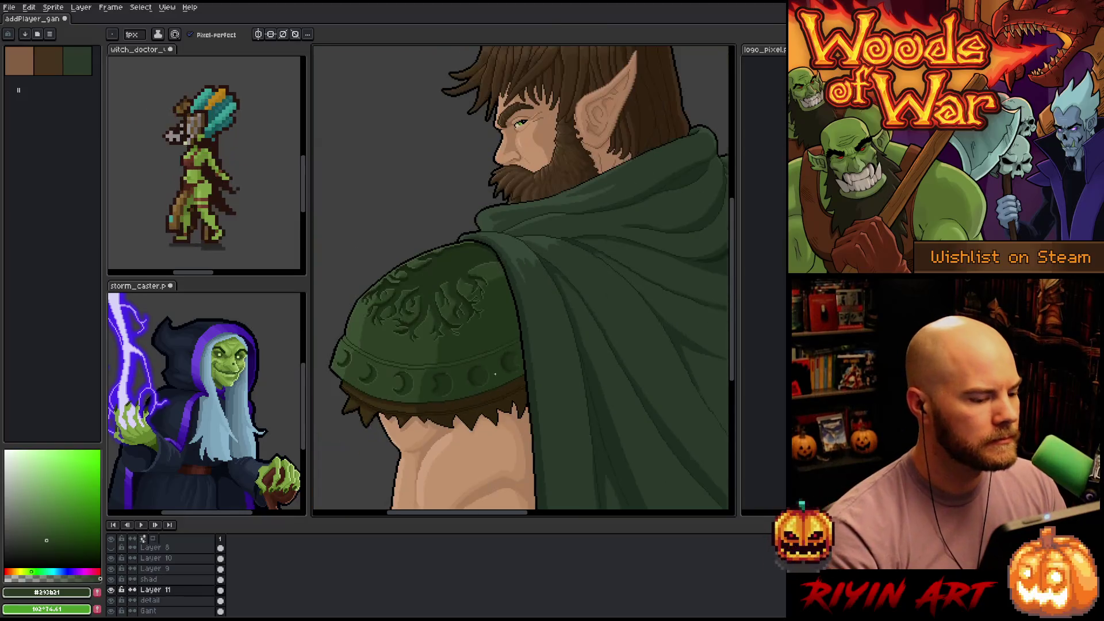
Zoom and pan along the pauldron rim, returning to the 1px pencil
scroll(464, 363, up, 7)
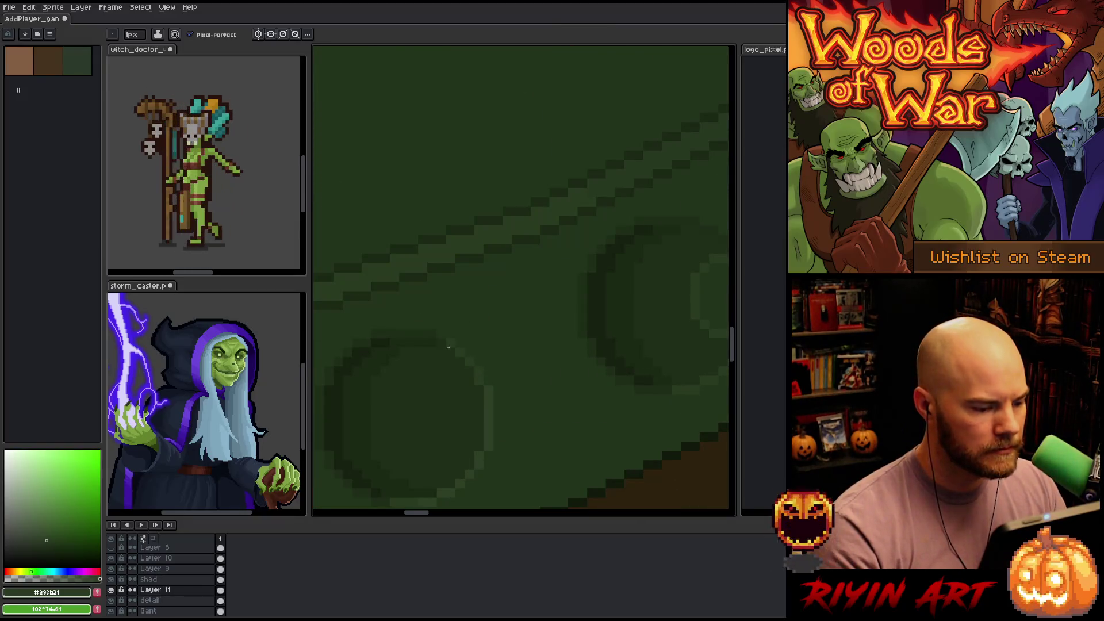
scroll(476, 415, down, 3)
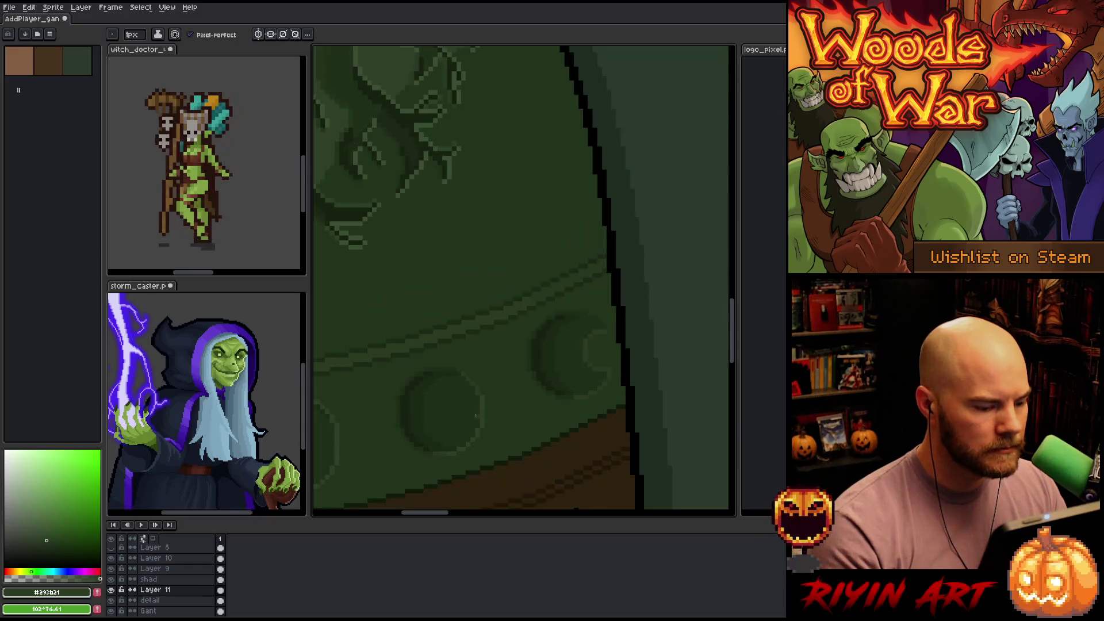
scroll(407, 442, up, 4)
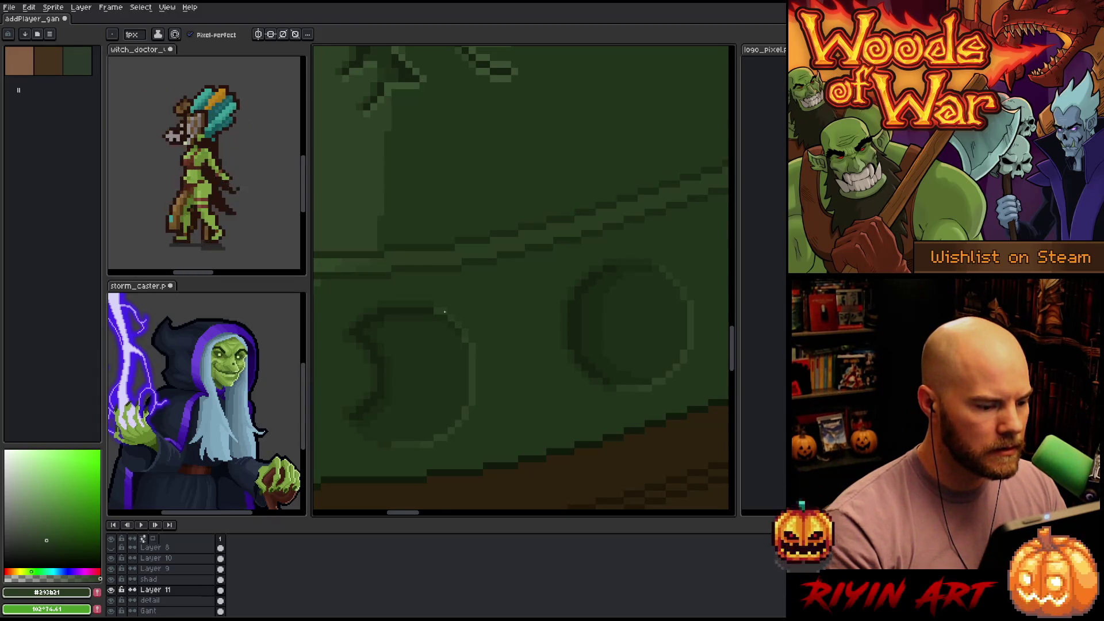
scroll(445, 312, down, 4)
scroll(511, 364, up, 4)
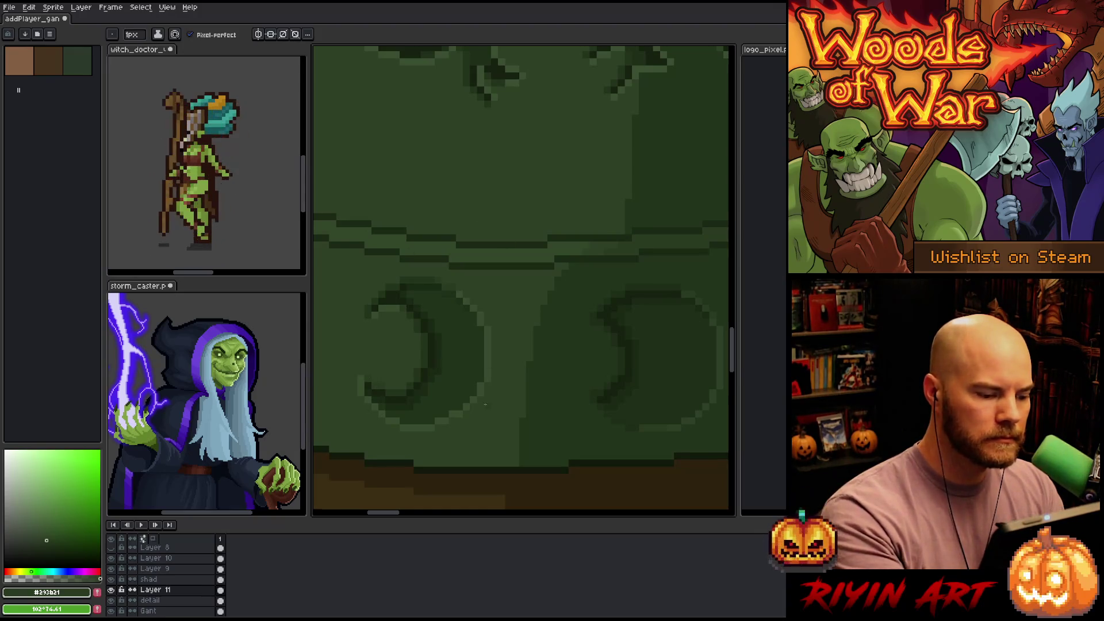
drag(375, 393, 621, 342)
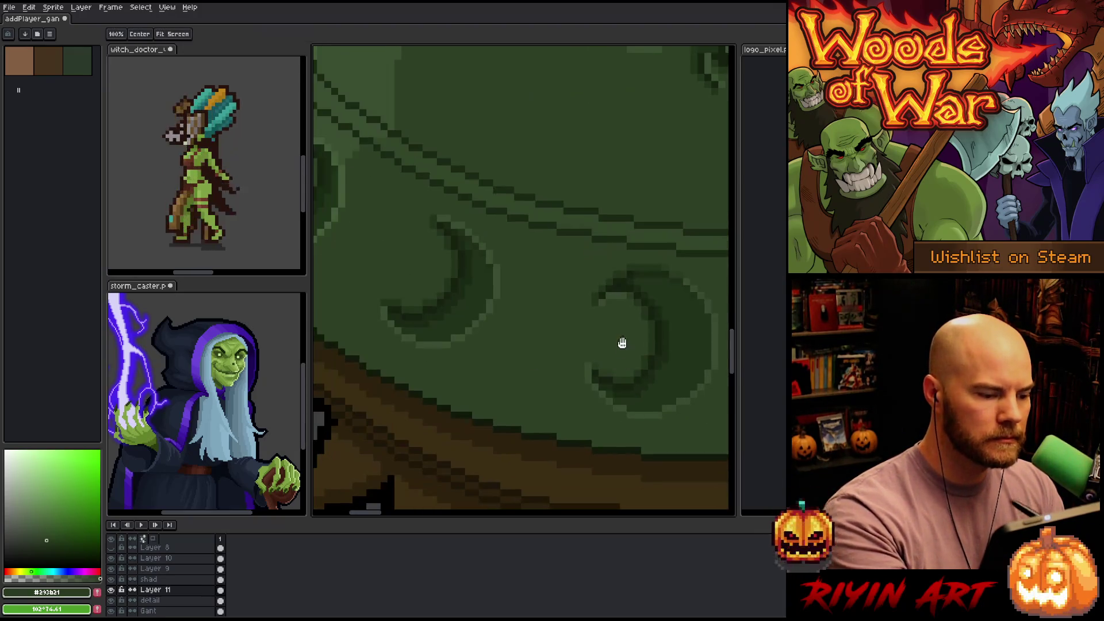
key(b)
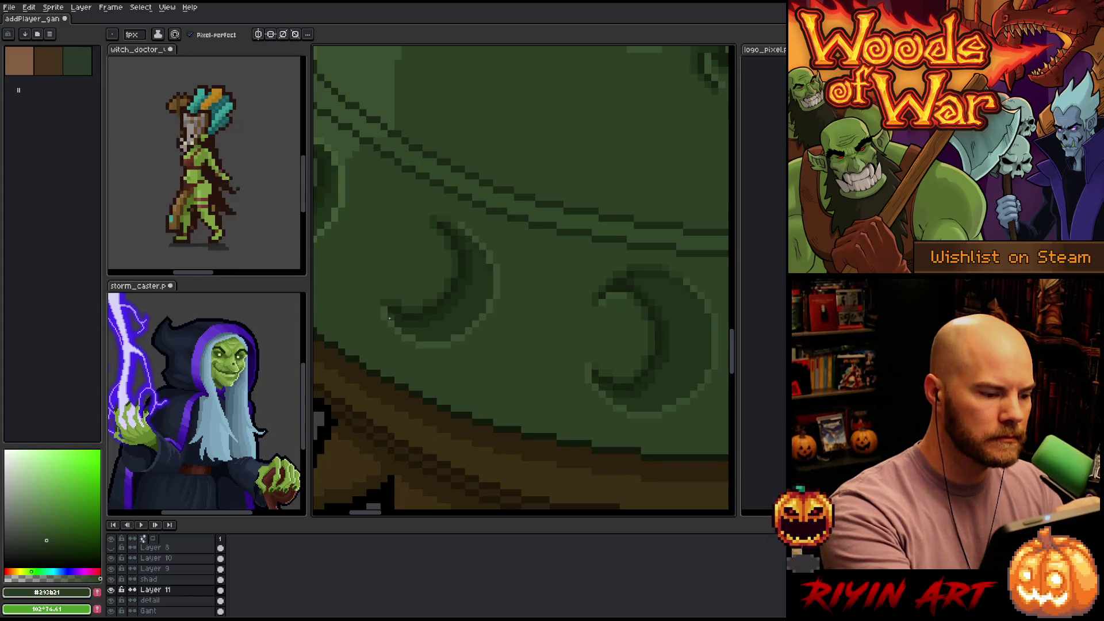
Zoom in closely on the rim studs and frame the whole rim with the pencil ready
scroll(389, 318, down, 1)
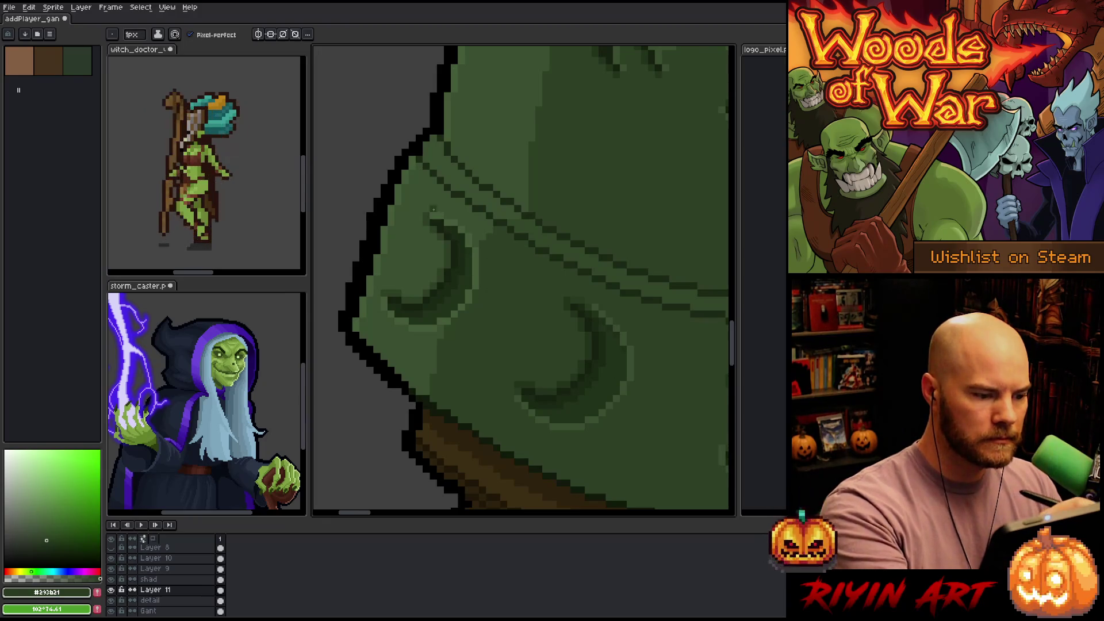
scroll(506, 348, down, 2)
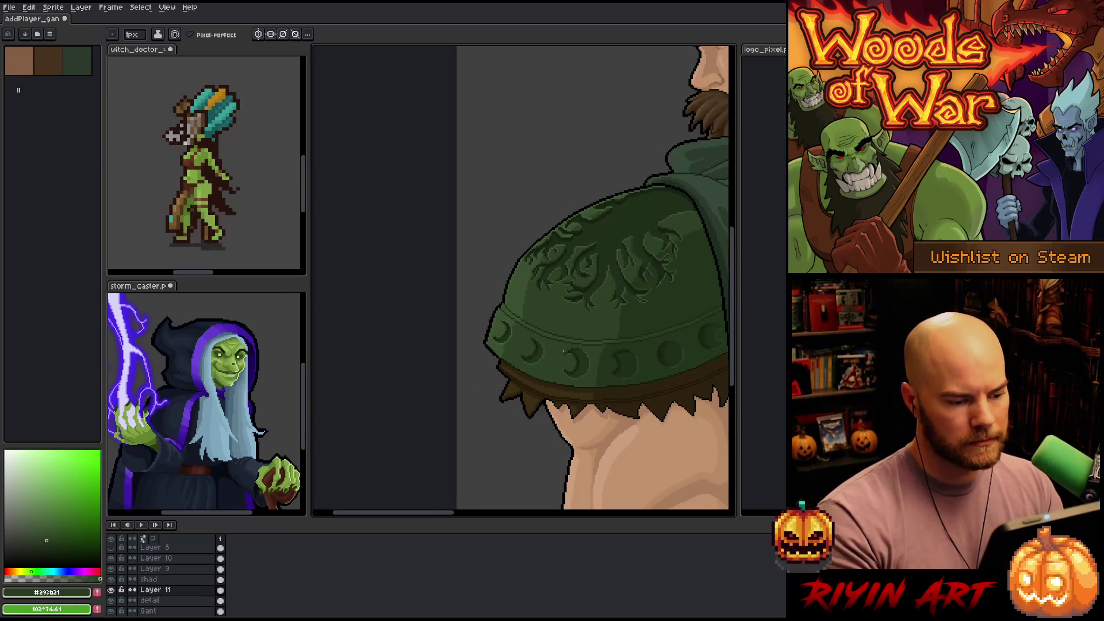
scroll(564, 351, up, 3)
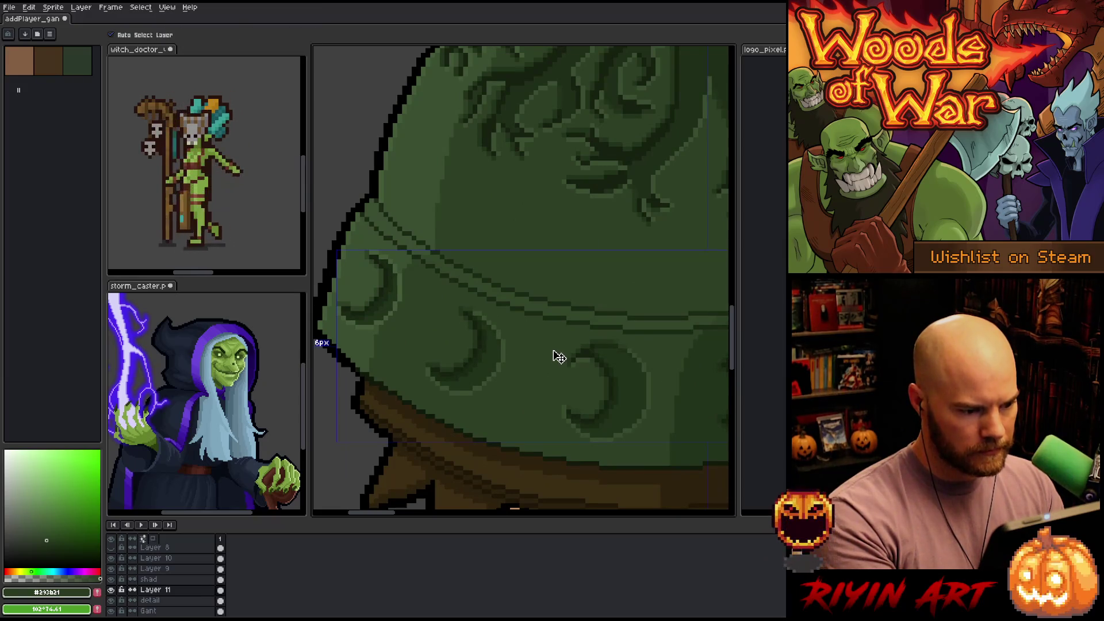
scroll(545, 349, down, 2)
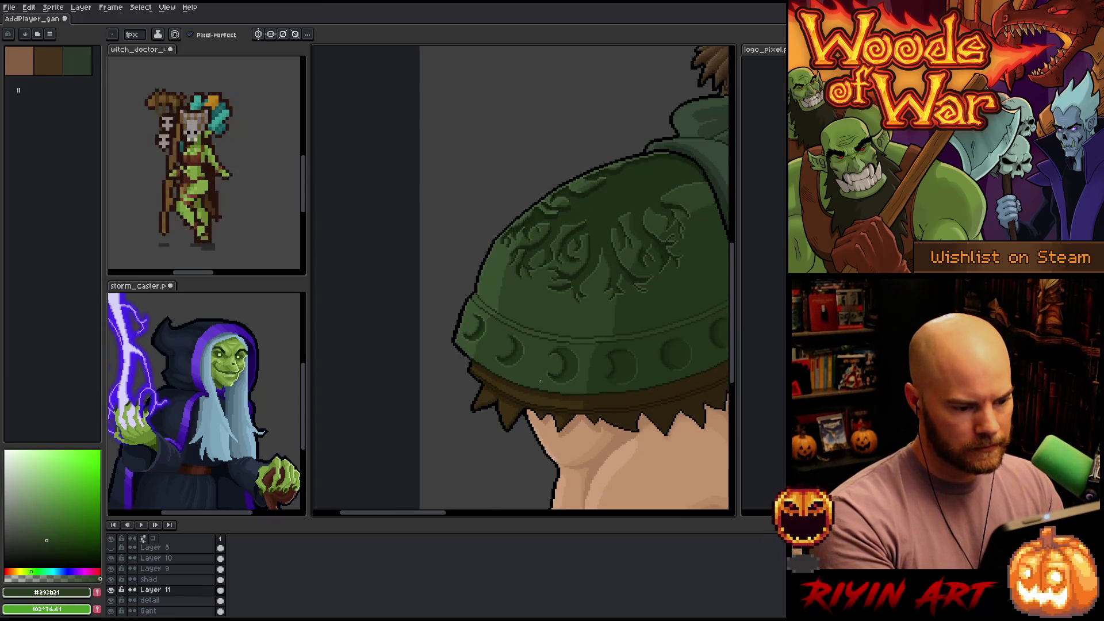
scroll(541, 381, up, 3)
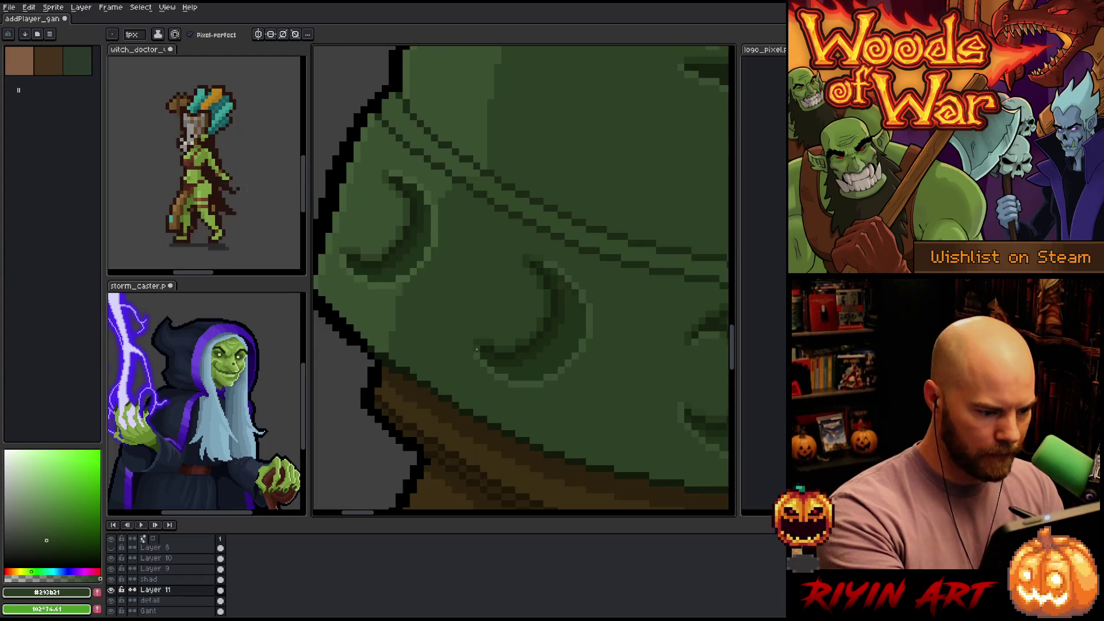
scroll(477, 349, down, 3)
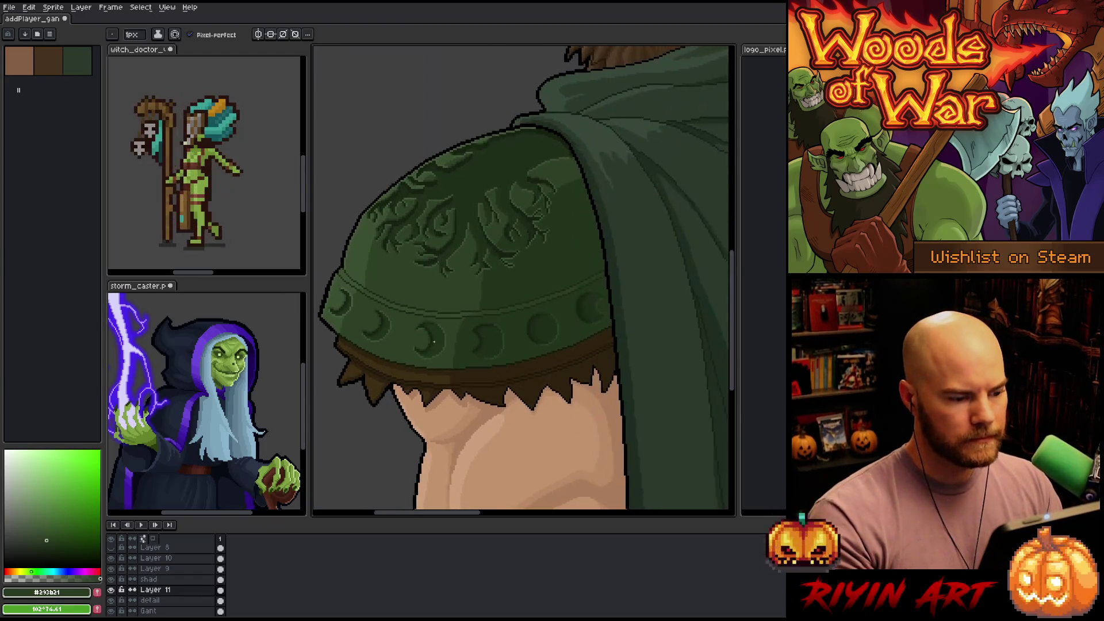
scroll(434, 343, down, 1)
key(ctrl+s)
scroll(416, 323, up, 3)
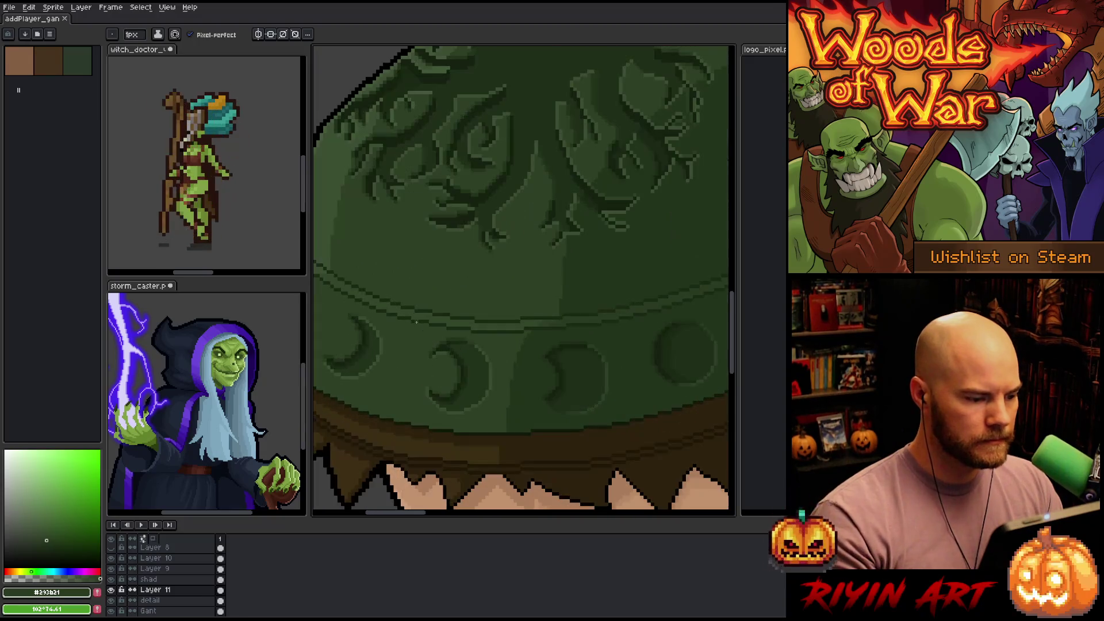
scroll(416, 323, down, 3)
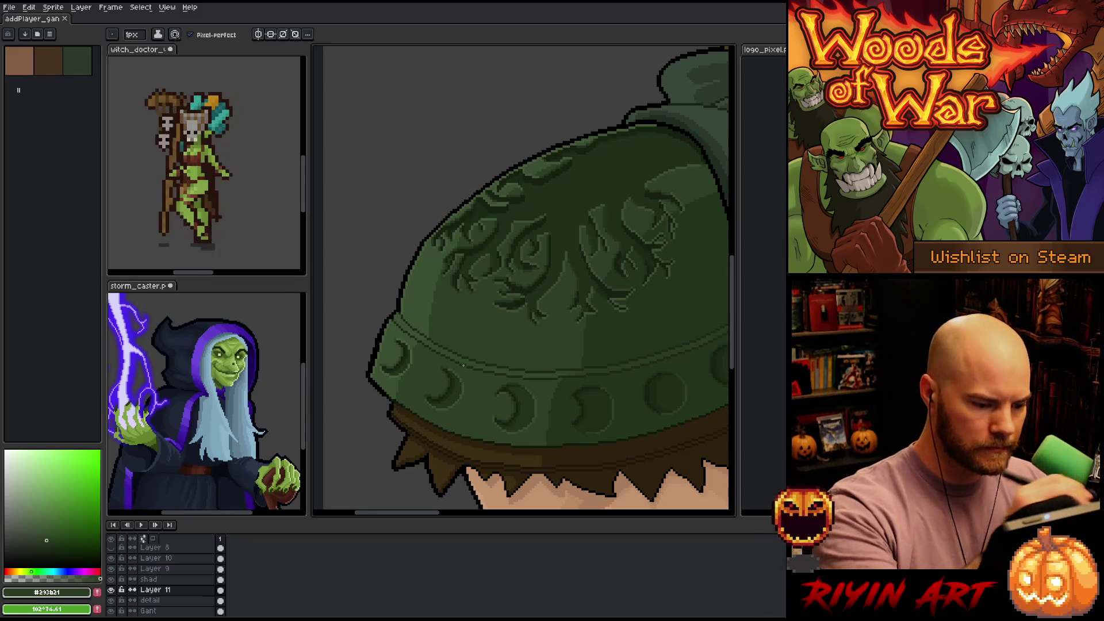
drag(597, 419, 544, 442)
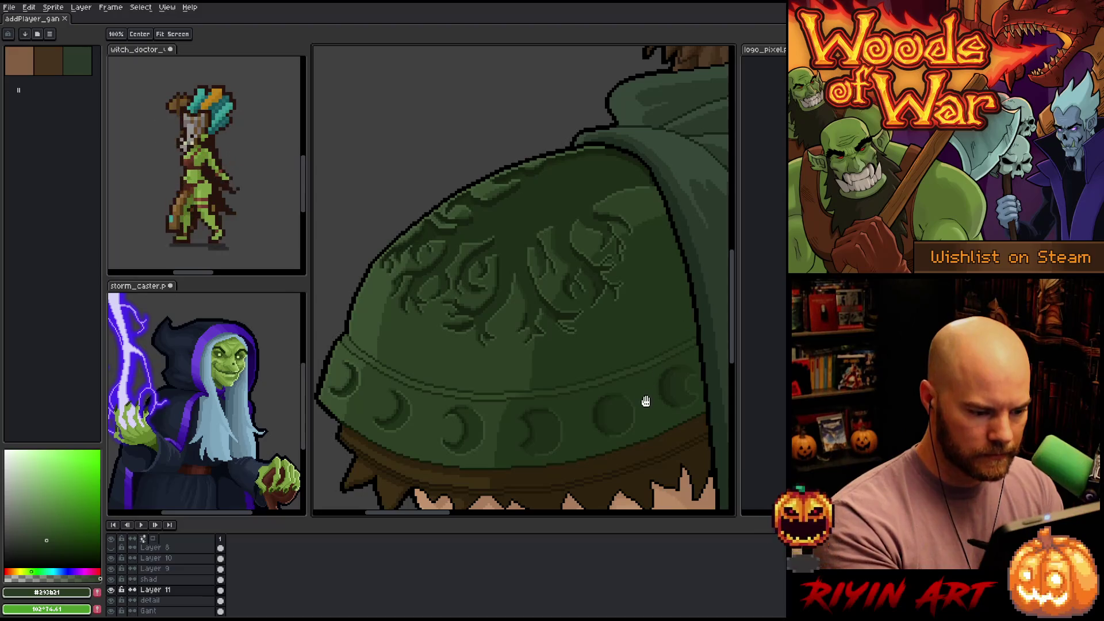
key(b)
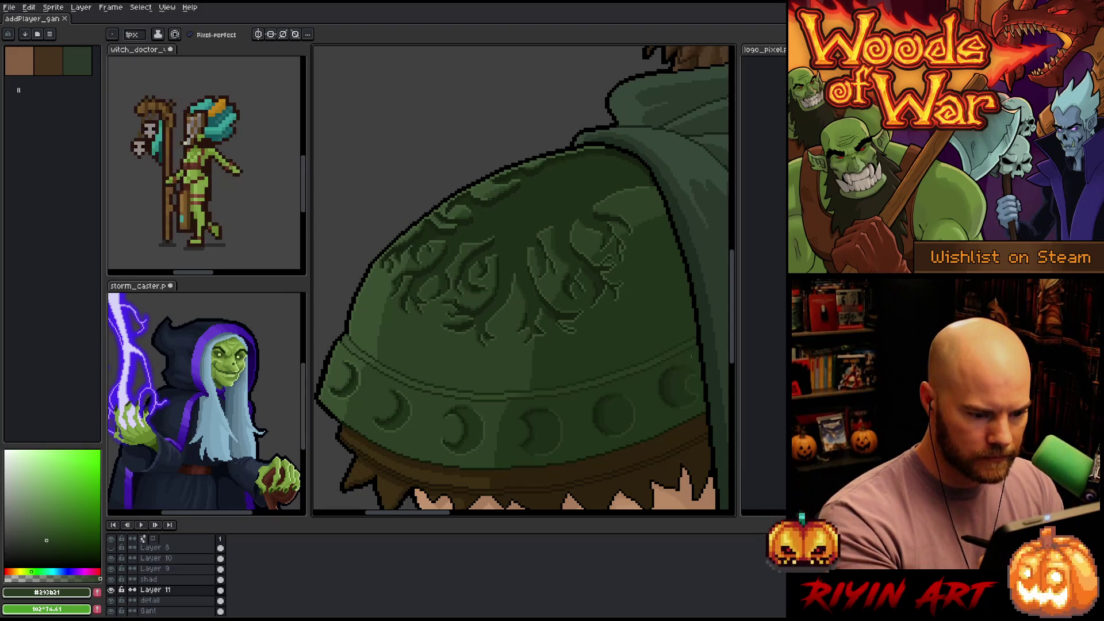
Lasso the groove line across the pauldron band and make the Gant layer active
key(q)
mouse_move(690, 360)
mouse_down()
mouse_move(701, 323)
mouse_move(359, 345)
mouse_up()
mouse_move(683, 361)
mouse_down()
mouse_move(700, 340)
mouse_move(554, 369)
mouse_move(382, 357)
mouse_move(336, 338)
mouse_move(426, 400)
mouse_move(607, 387)
mouse_up()
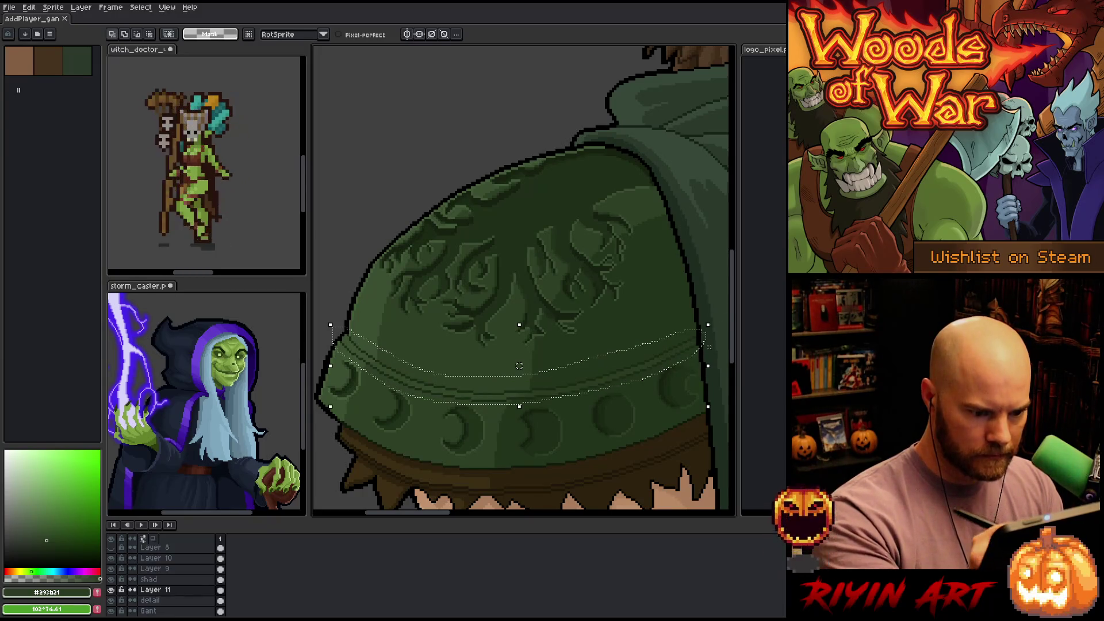
key(shift+r)
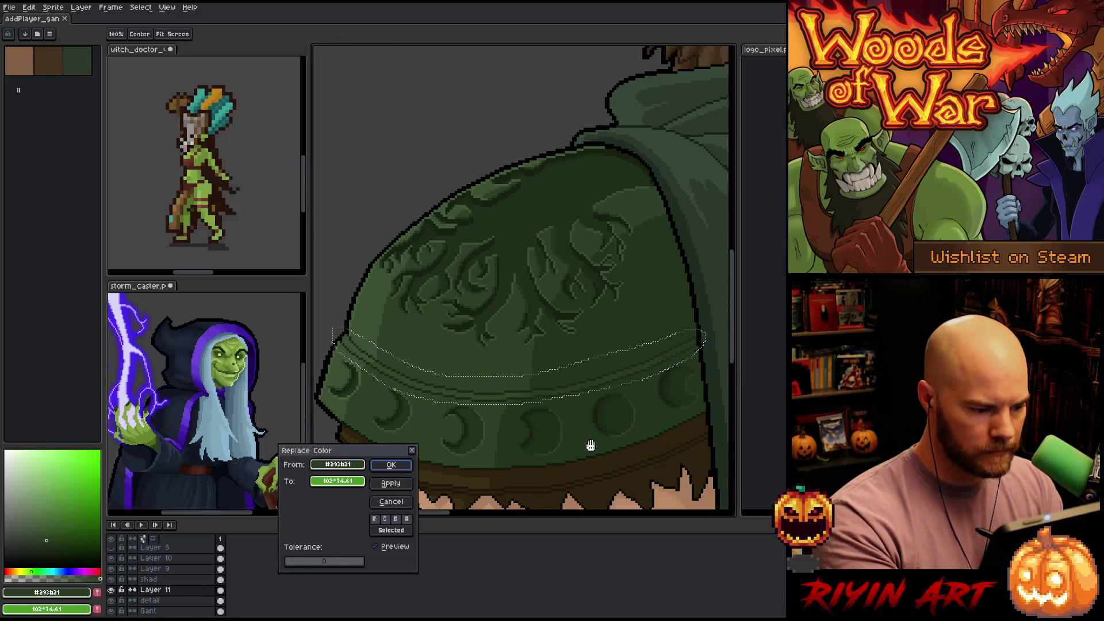
drag(352, 467, 476, 387)
click(390, 485)
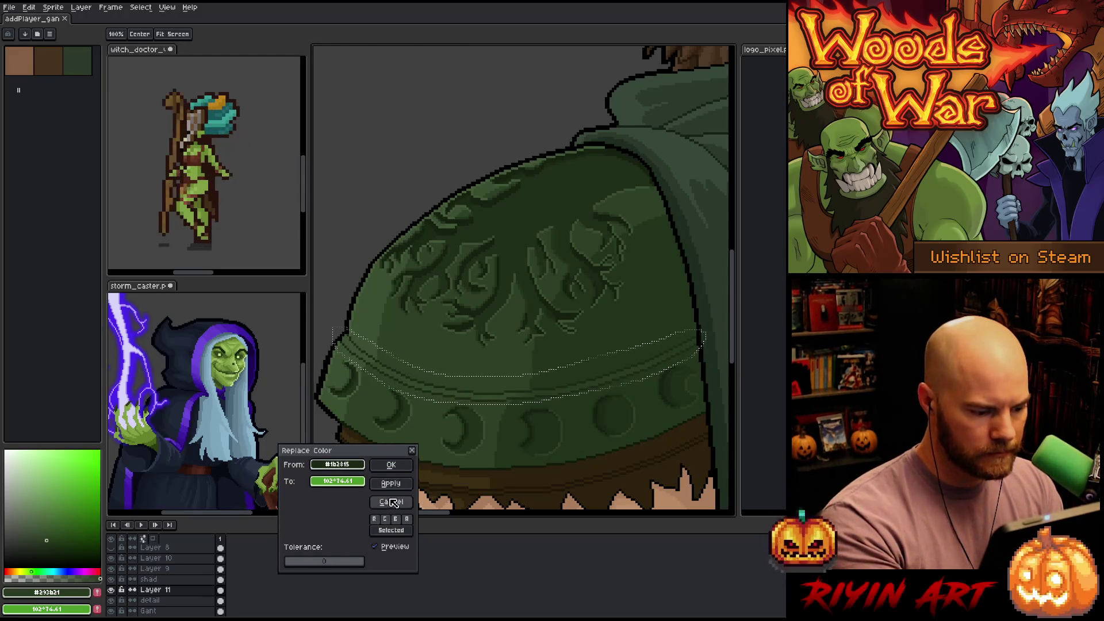
click(391, 501)
click(178, 601)
click(173, 611)
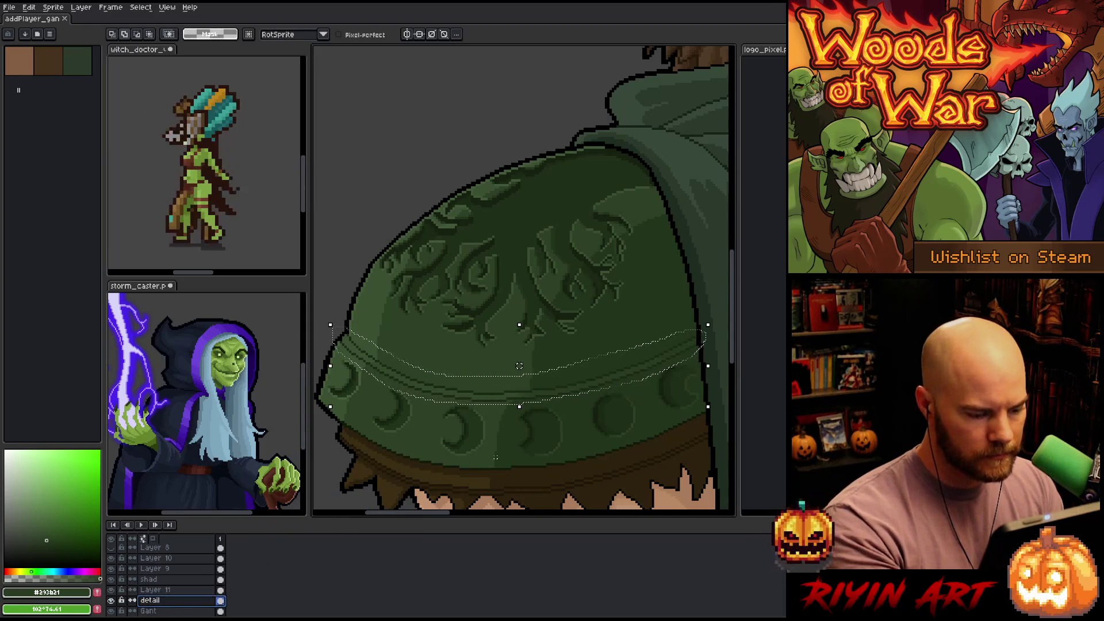
Replace the band's dark #1b2815 line with #3a4f31, then remove a stray white stroke
key(shift+r)
drag(337, 464, 477, 386)
drag(338, 480, 371, 319)
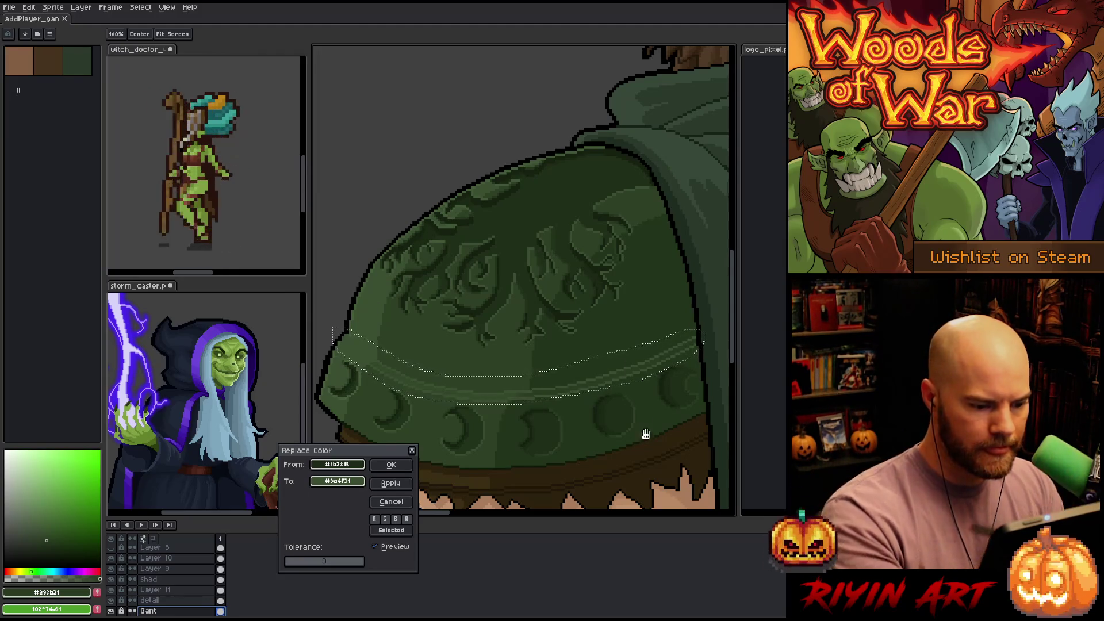
click(391, 483)
click(397, 502)
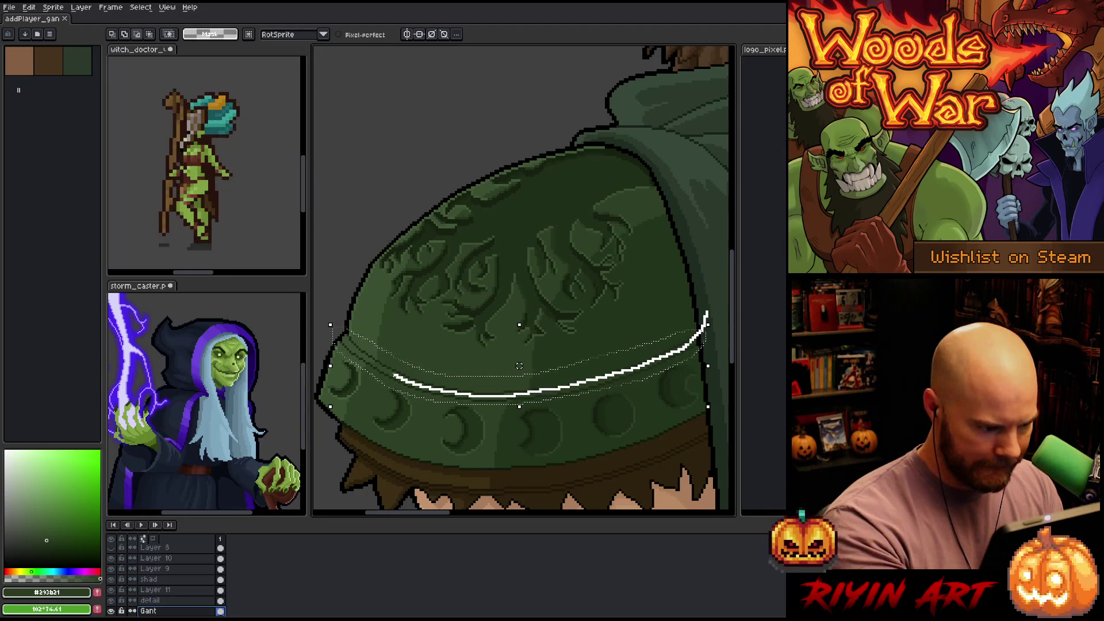
key(Delete)
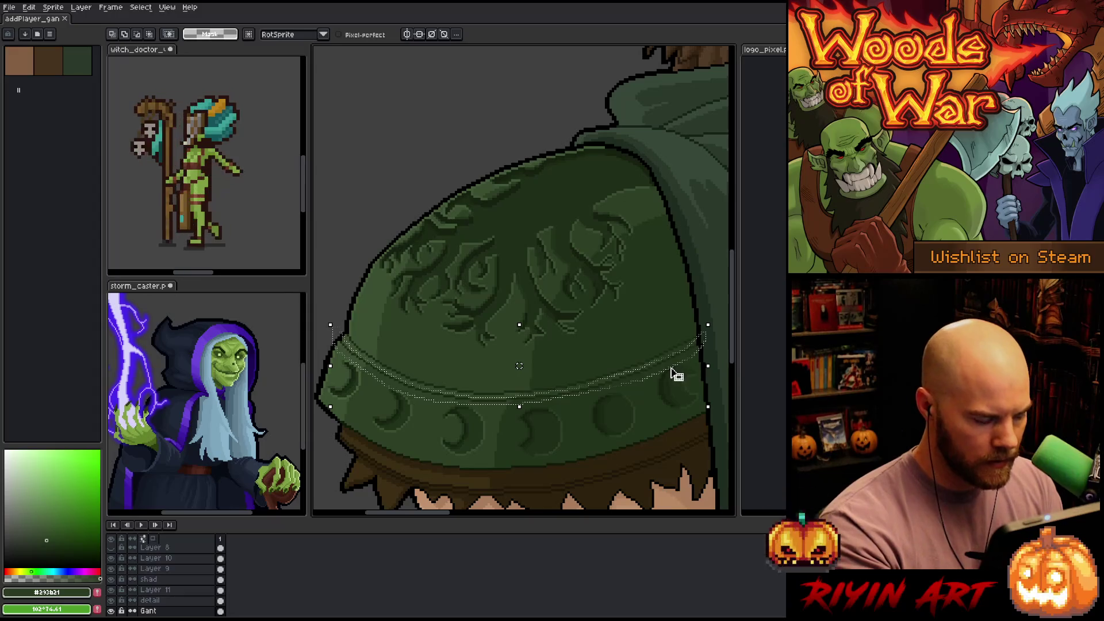
Replace the band's #1b2815 line with the lighter green #445c39 instead
key(shift+r)
click(456, 391)
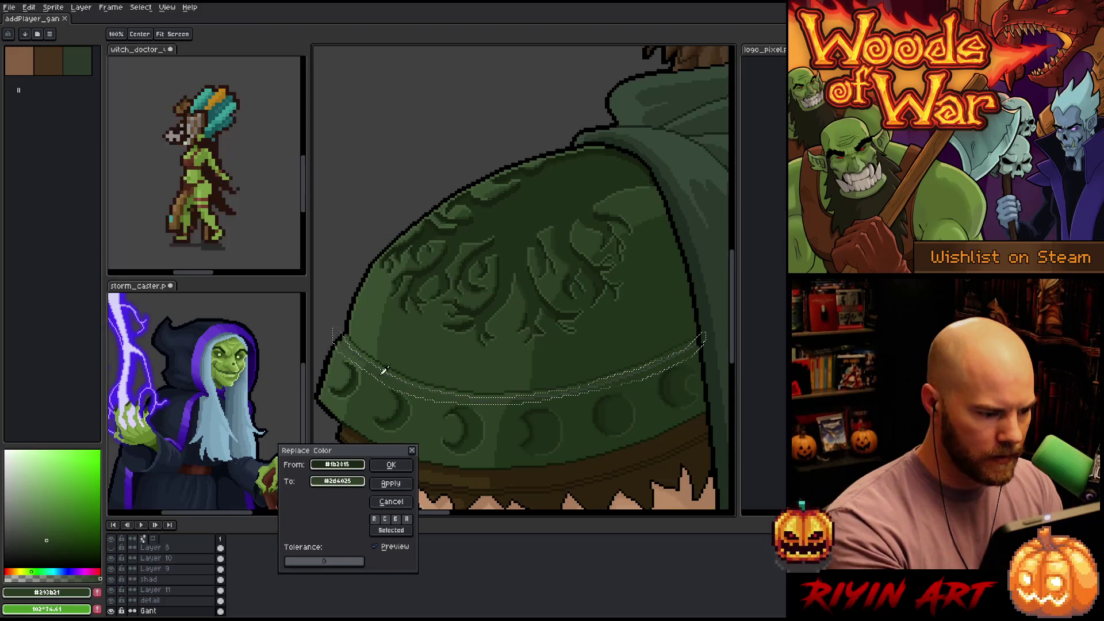
click(379, 319)
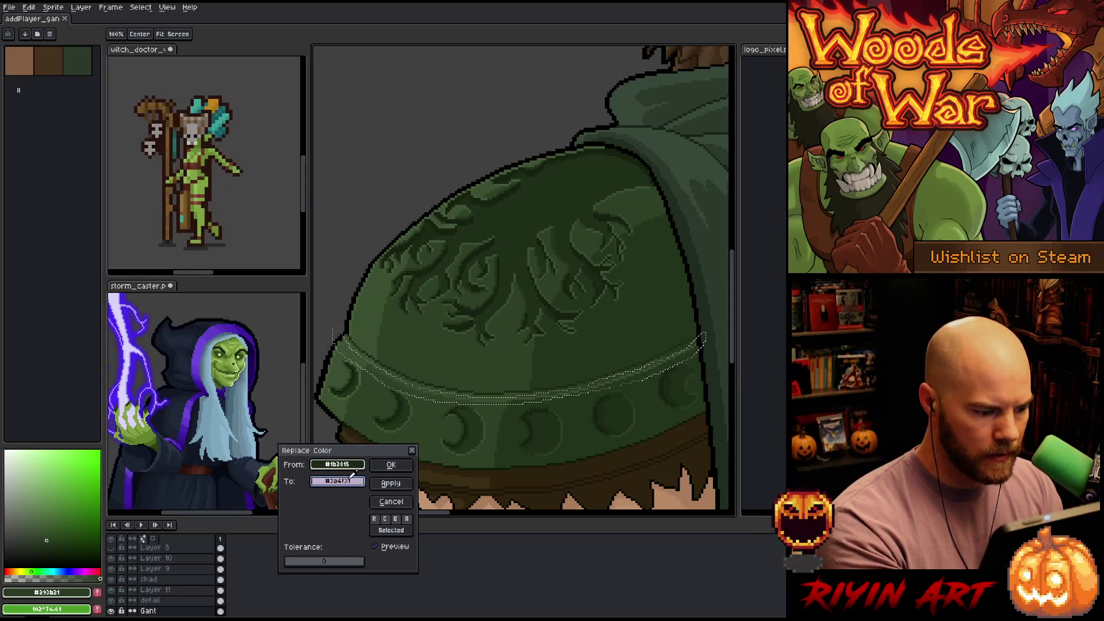
click(375, 271)
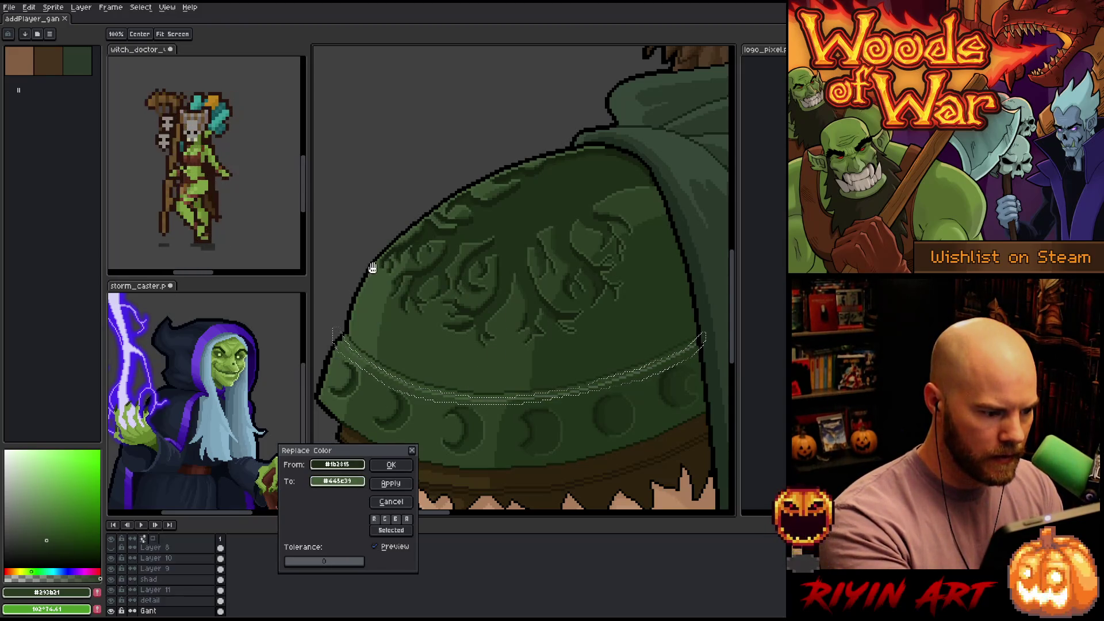
click(391, 465)
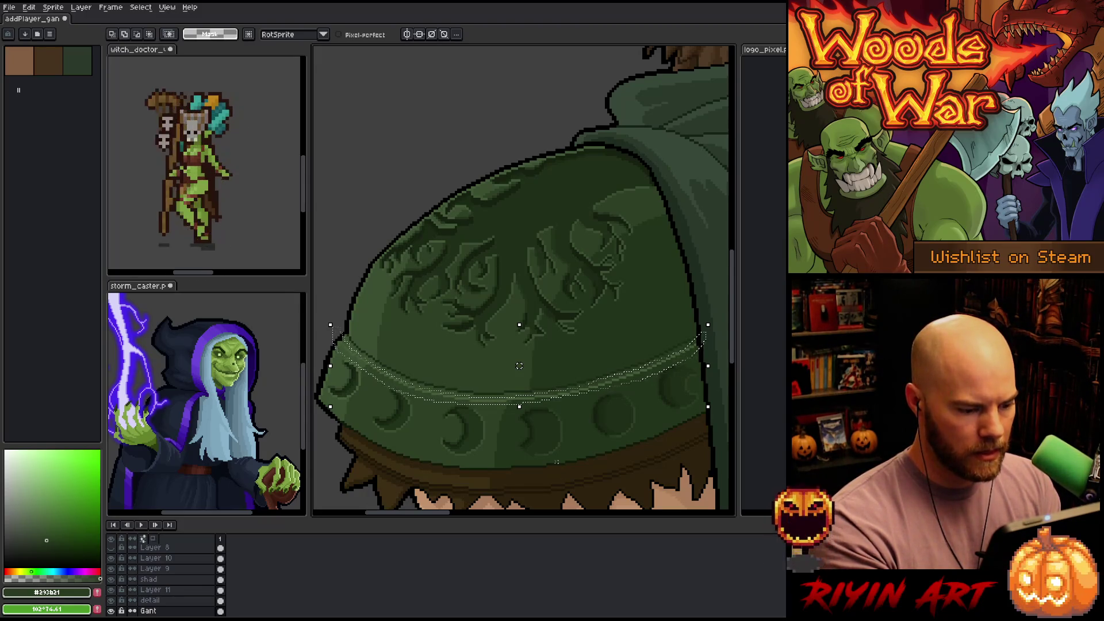
Select the light trim line colour #445c39 with Color Range
key(ctrl+shift+c)
click(472, 396)
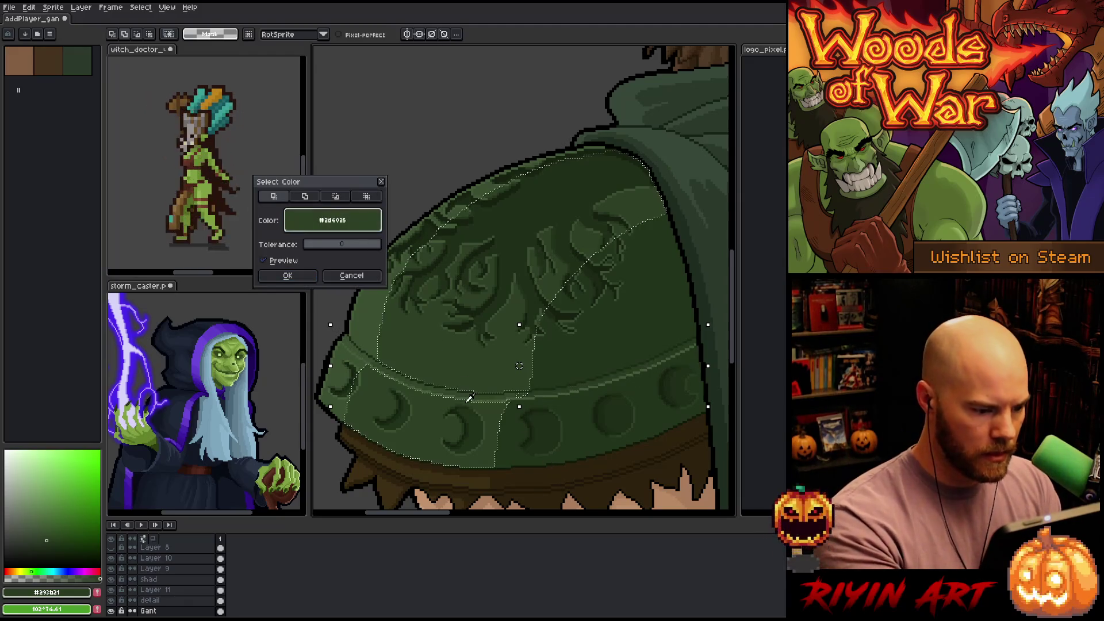
click(472, 396)
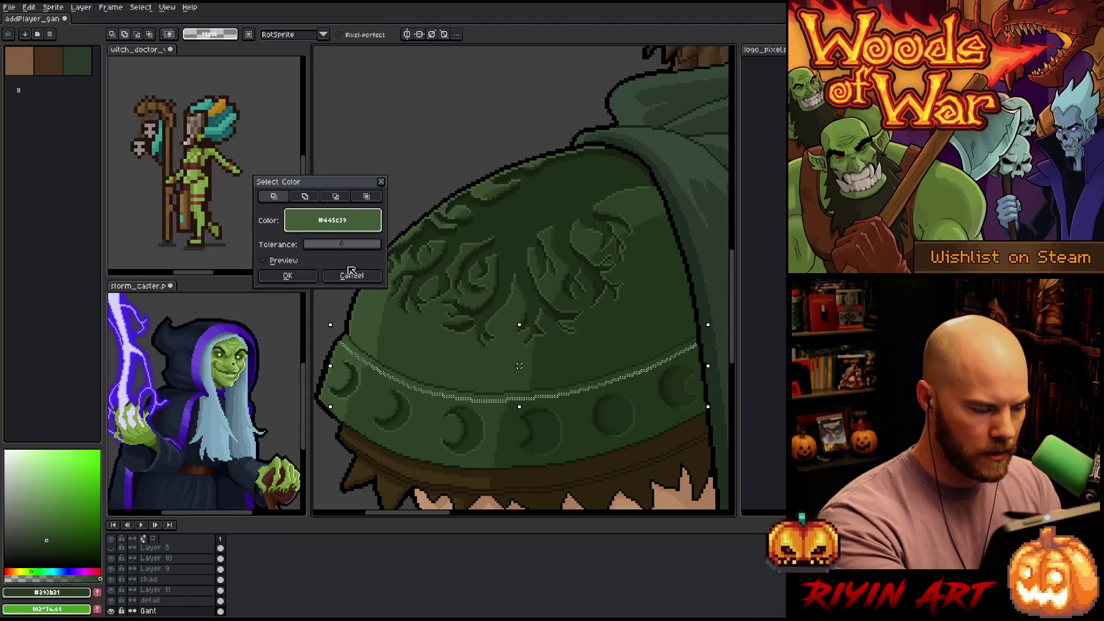
click(301, 277)
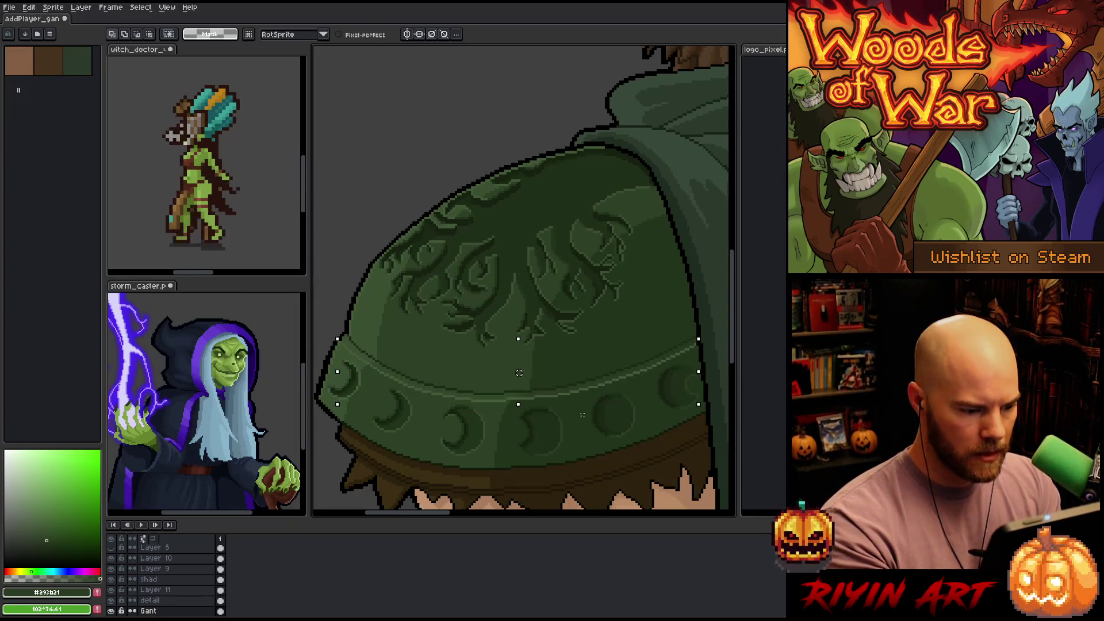
Deselect and take the pencil, sampling the pauldron greens #3a4f31 then #2d4025
key(ctrl+d)
key(b)
alt+click(423, 344)
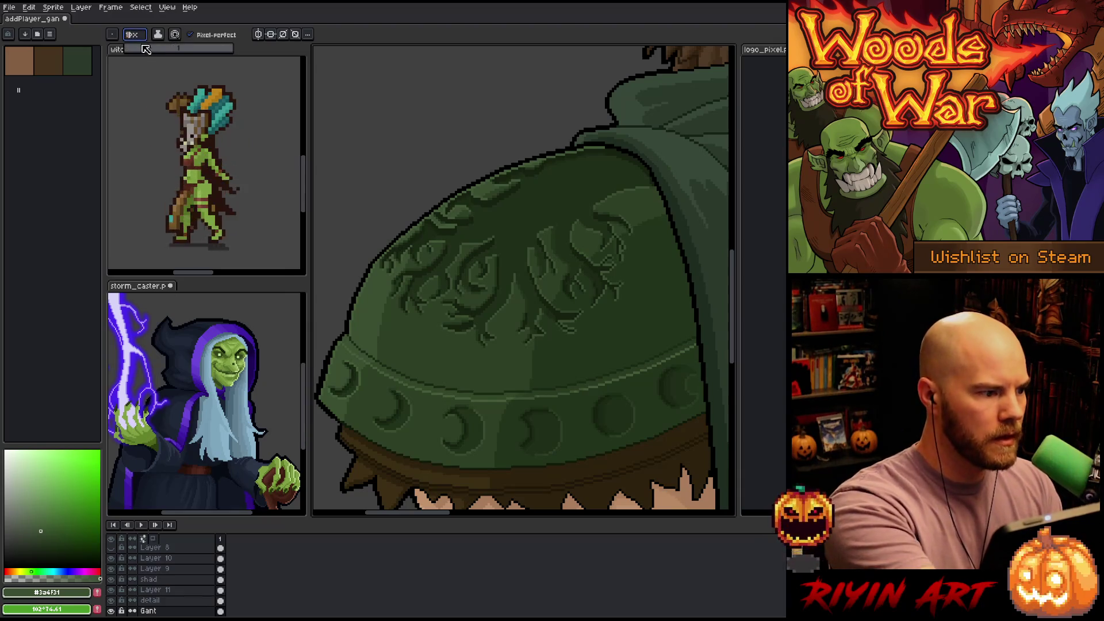
scroll(345, 230, up, 12)
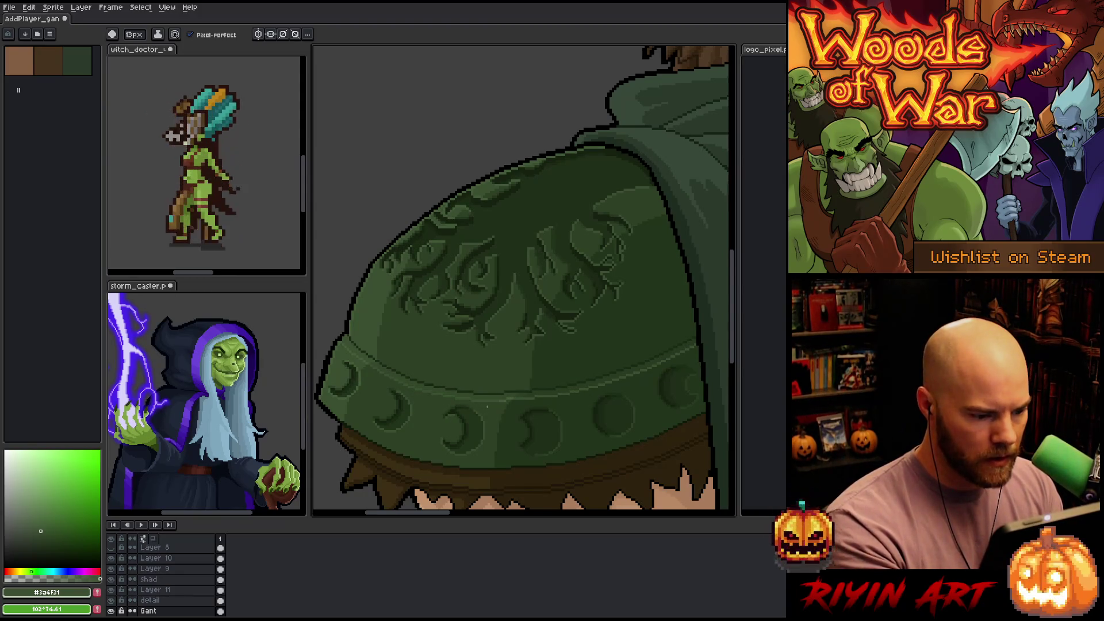
alt+click(510, 365)
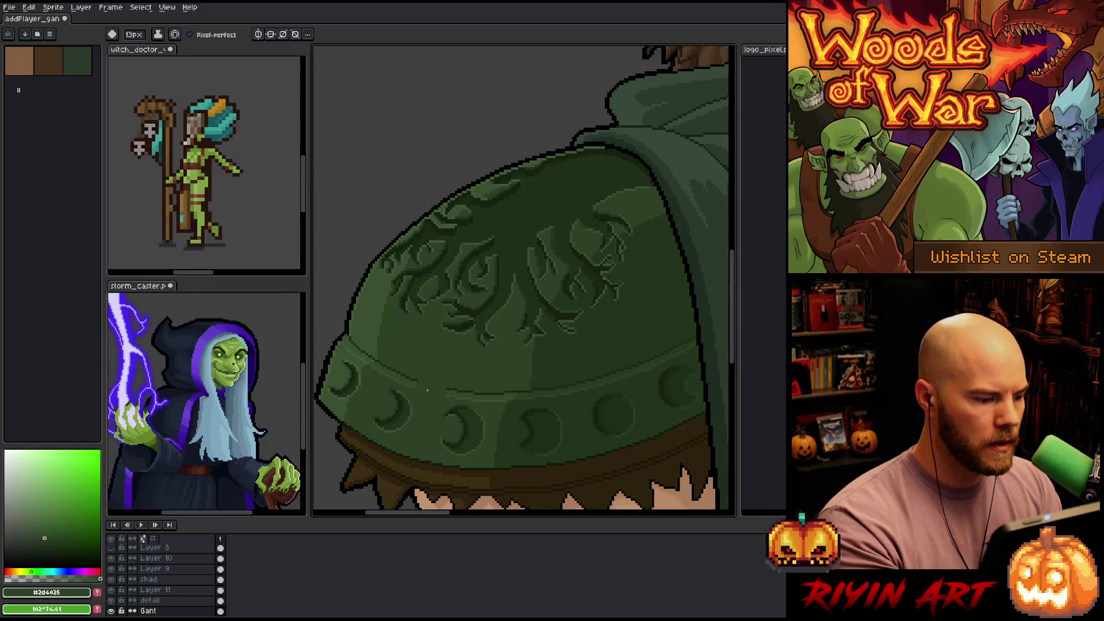
Eyedrop the lighter pauldron green #445c39 and save the artwork
key(alt)
alt+click(342, 339)
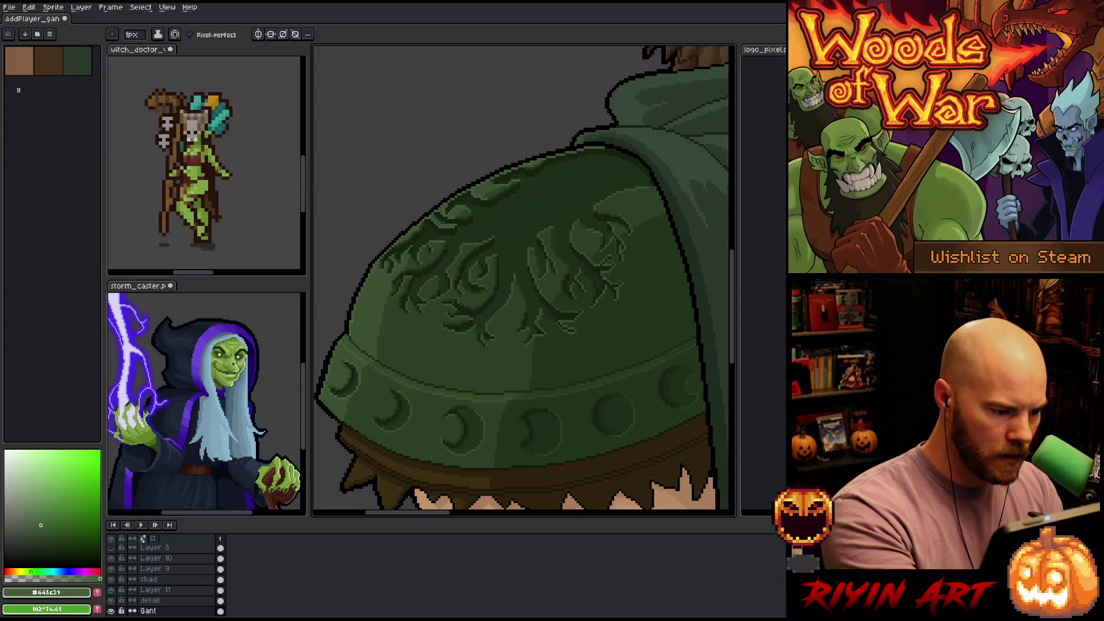
key(ctrl+s)
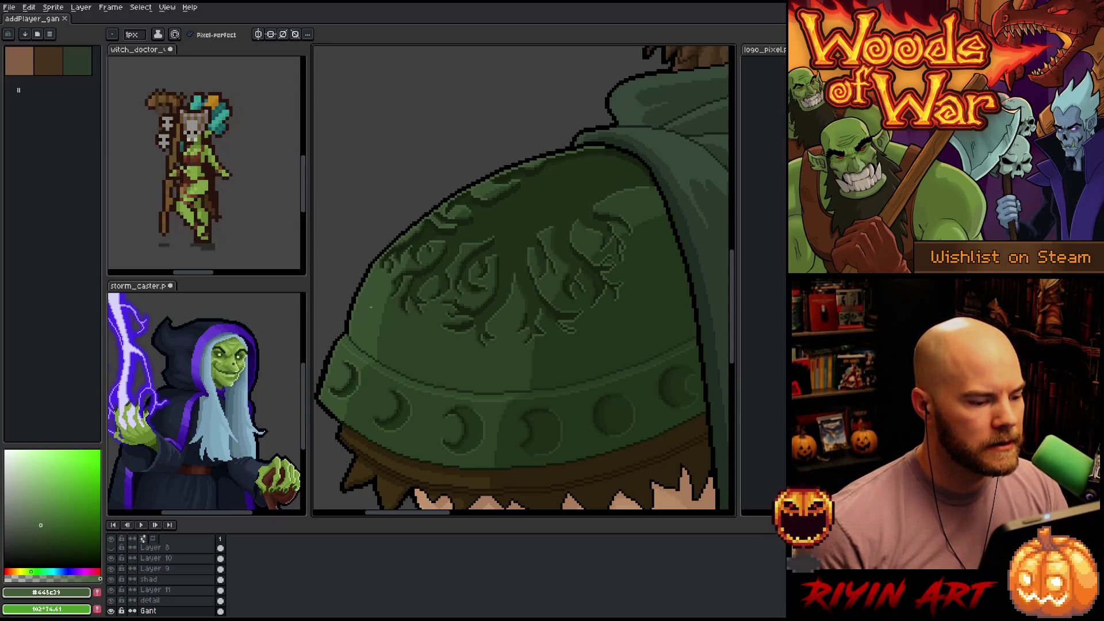
key(v)
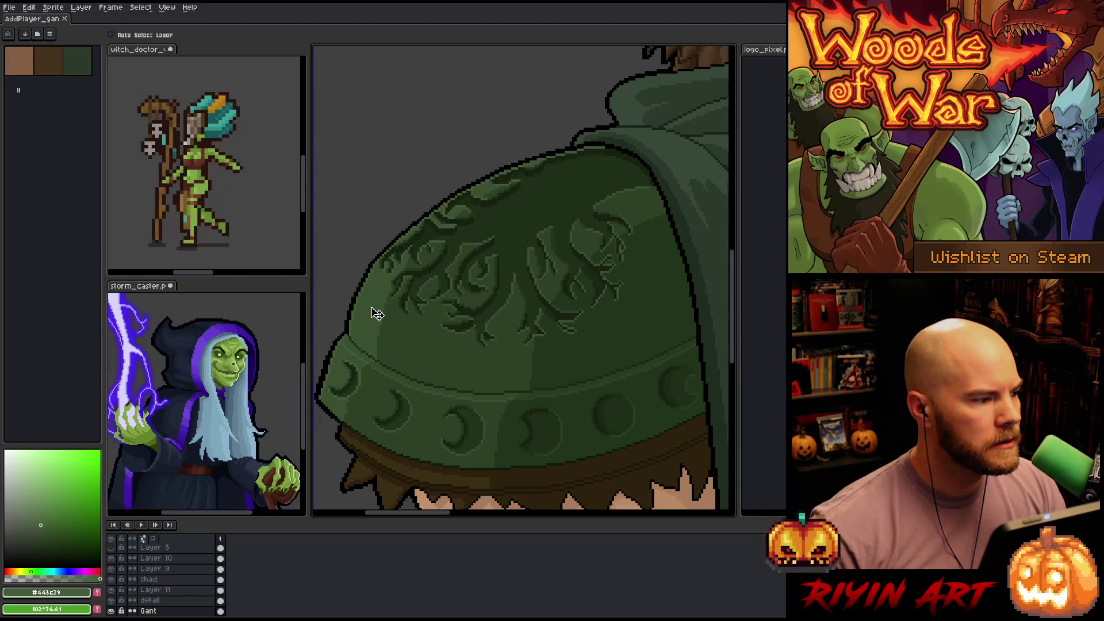
key(b)
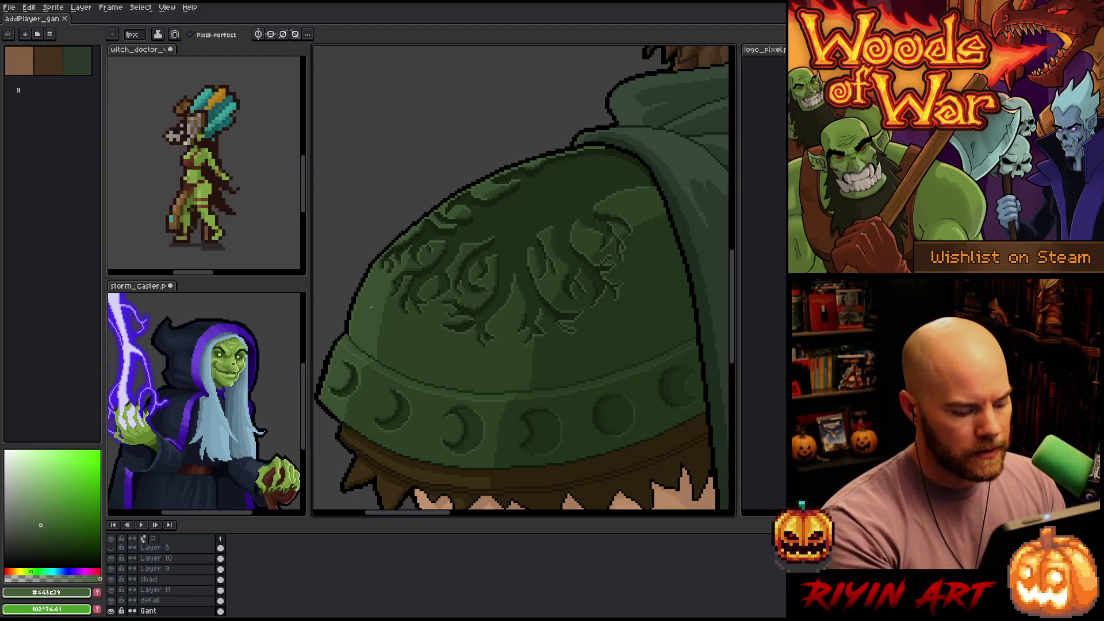
key(shift+r)
Set Replace Color's From to #3a4f31 and darken the To green slightly in HSV
drag(338, 464, 372, 323)
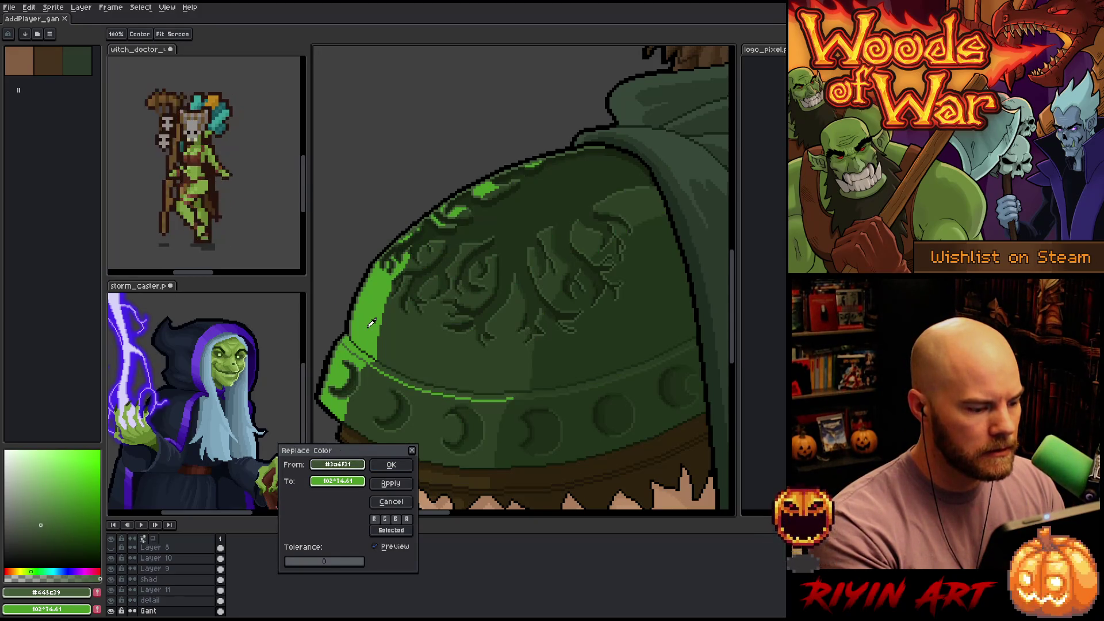
drag(352, 480, 357, 460)
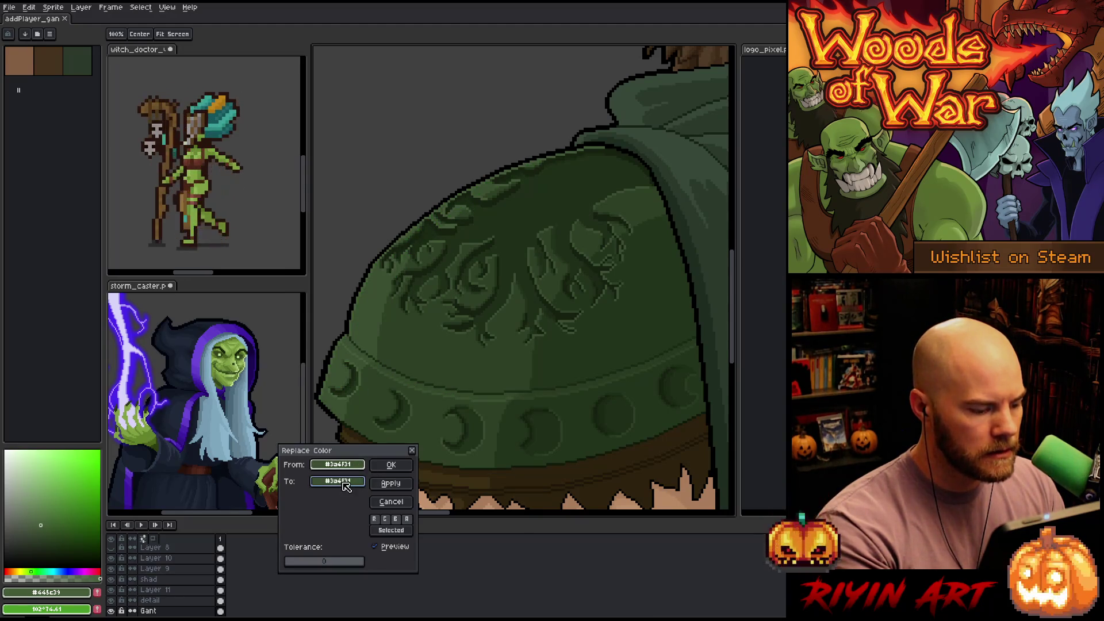
click(339, 481)
click(359, 499)
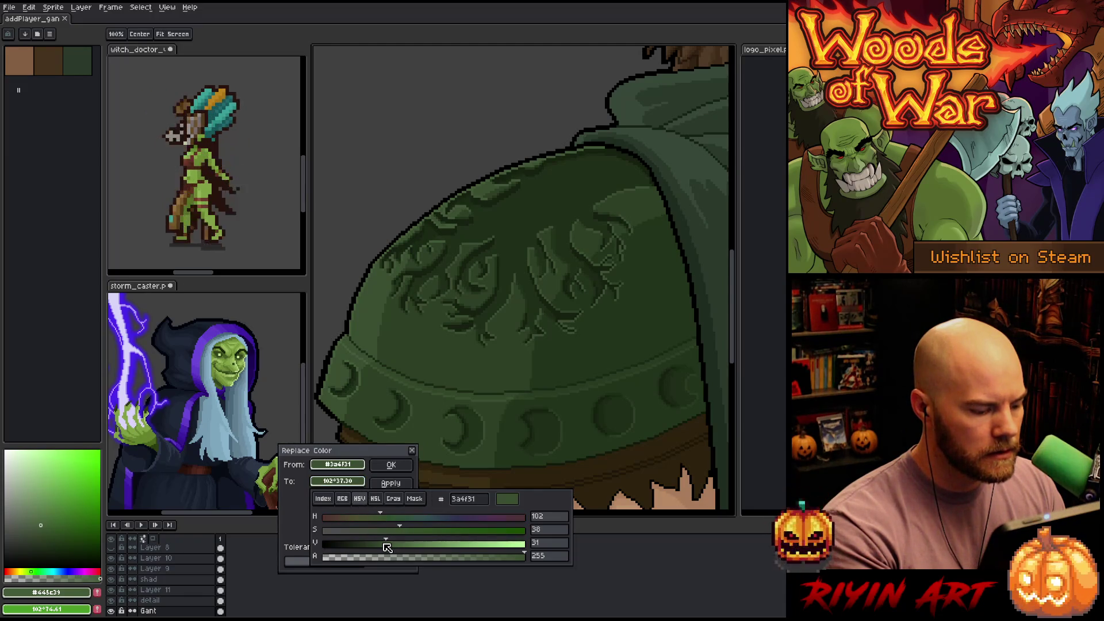
drag(387, 547, 382, 546)
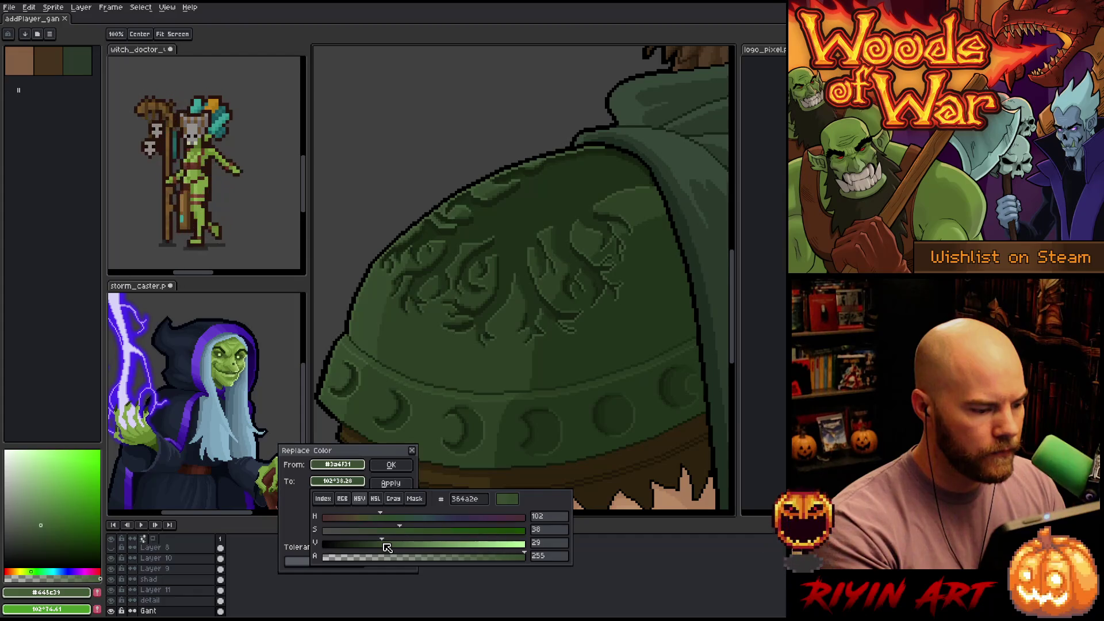
click(386, 546)
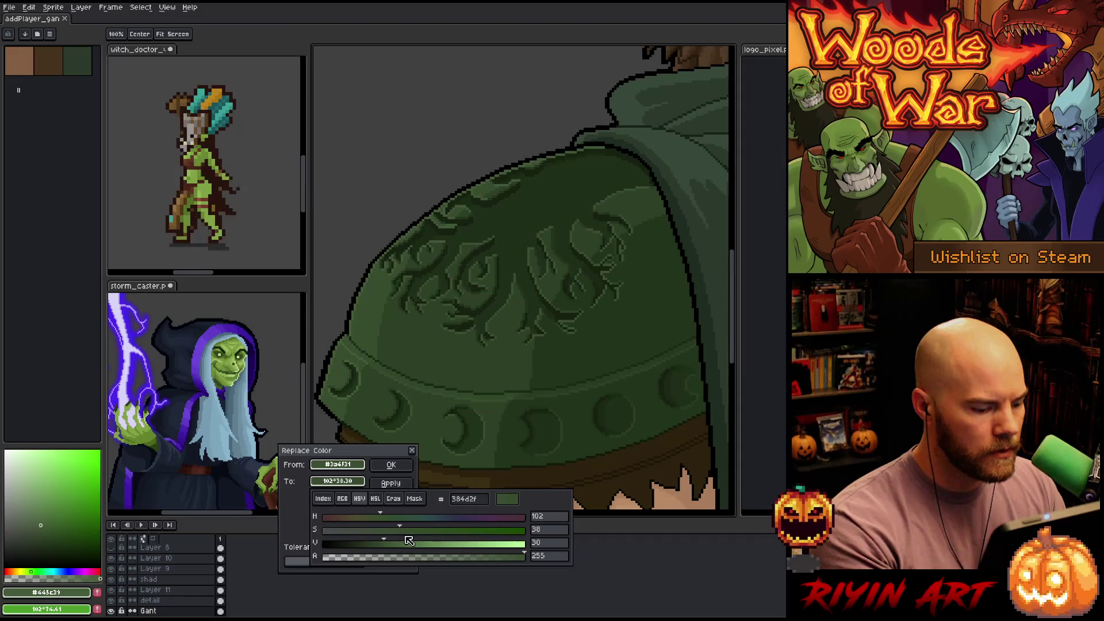
click(391, 483)
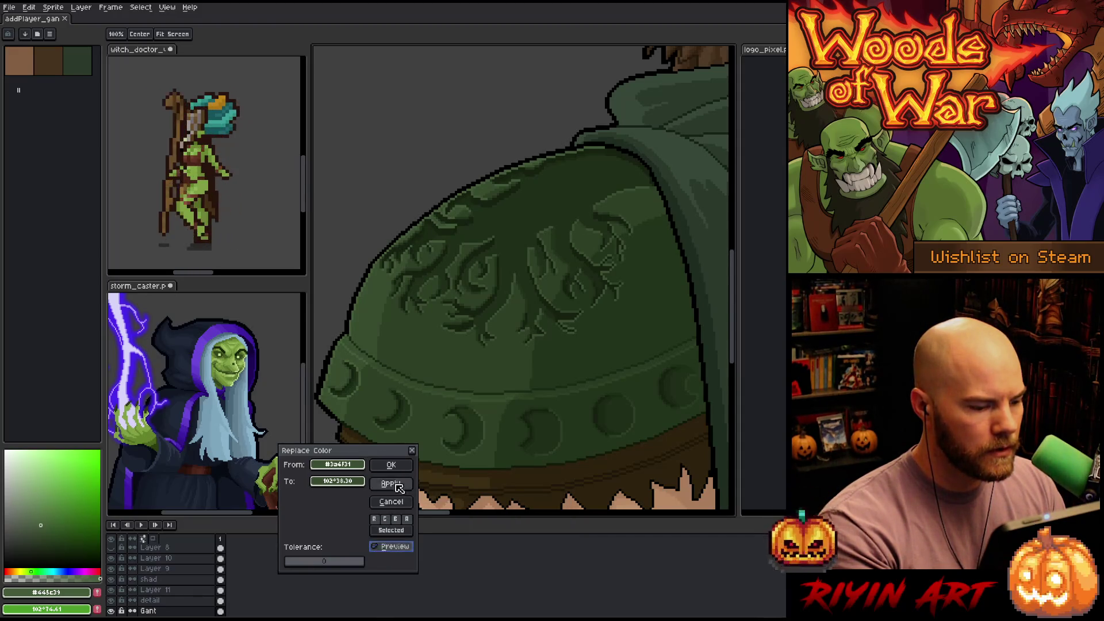
Fine-tune the replacement to #364a2e, apply it, and zoom out to review
scroll(495, 352, down, 4)
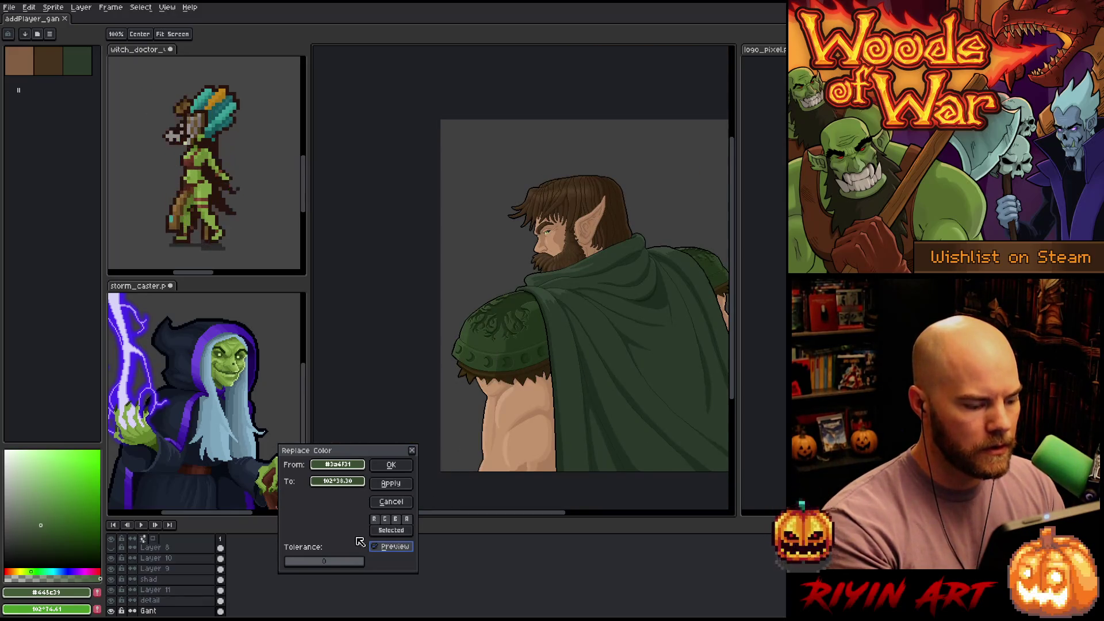
click(345, 483)
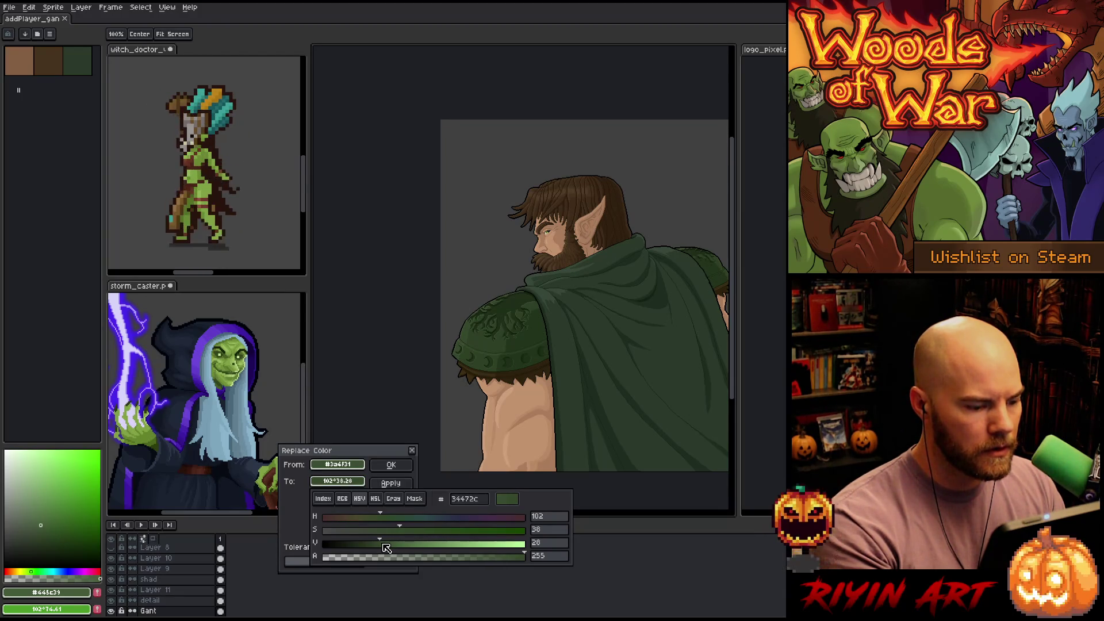
drag(386, 545, 385, 546)
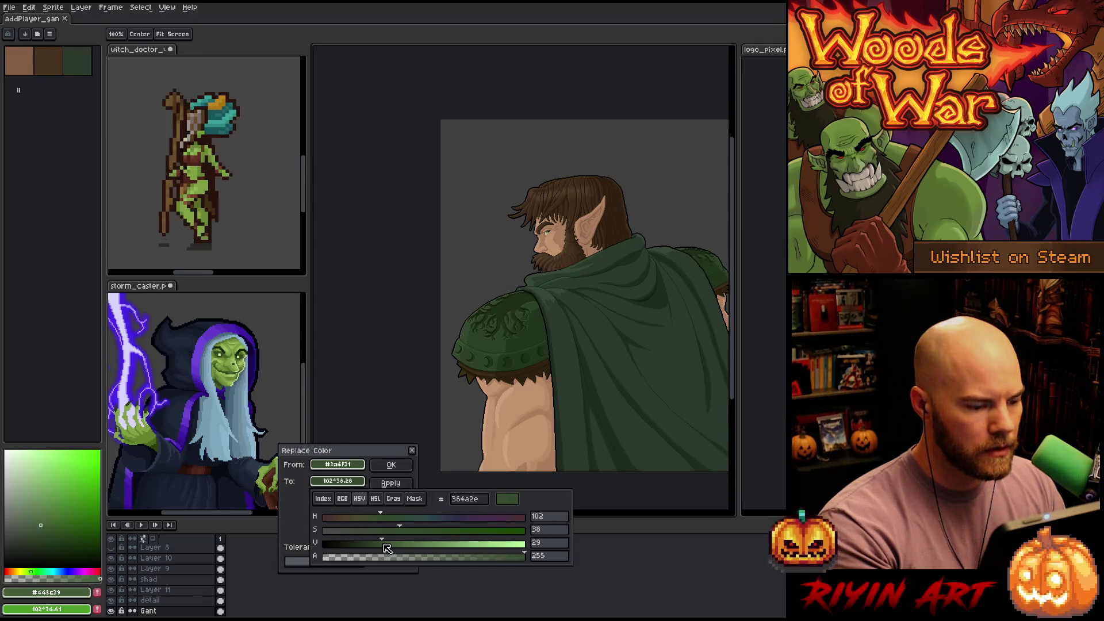
key(Escape)
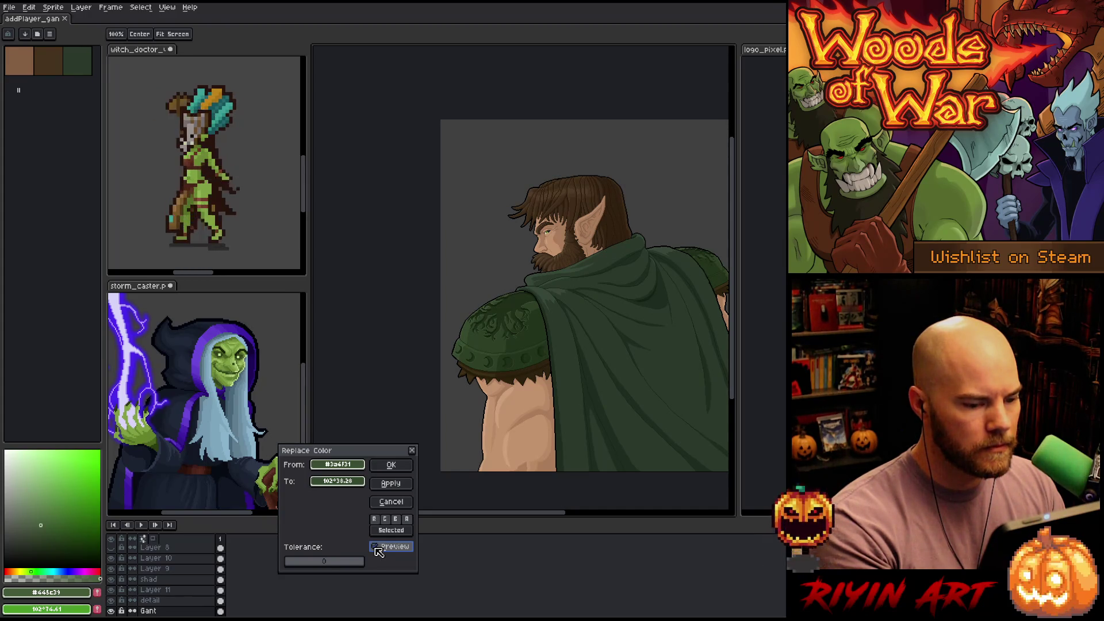
click(391, 465)
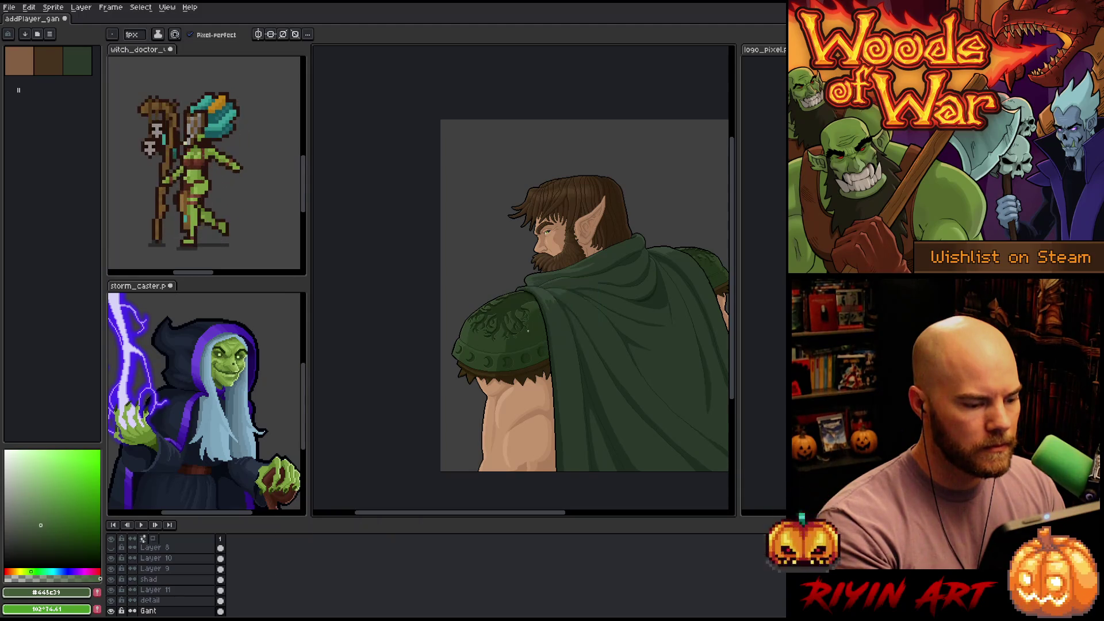
scroll(528, 330, up, 2)
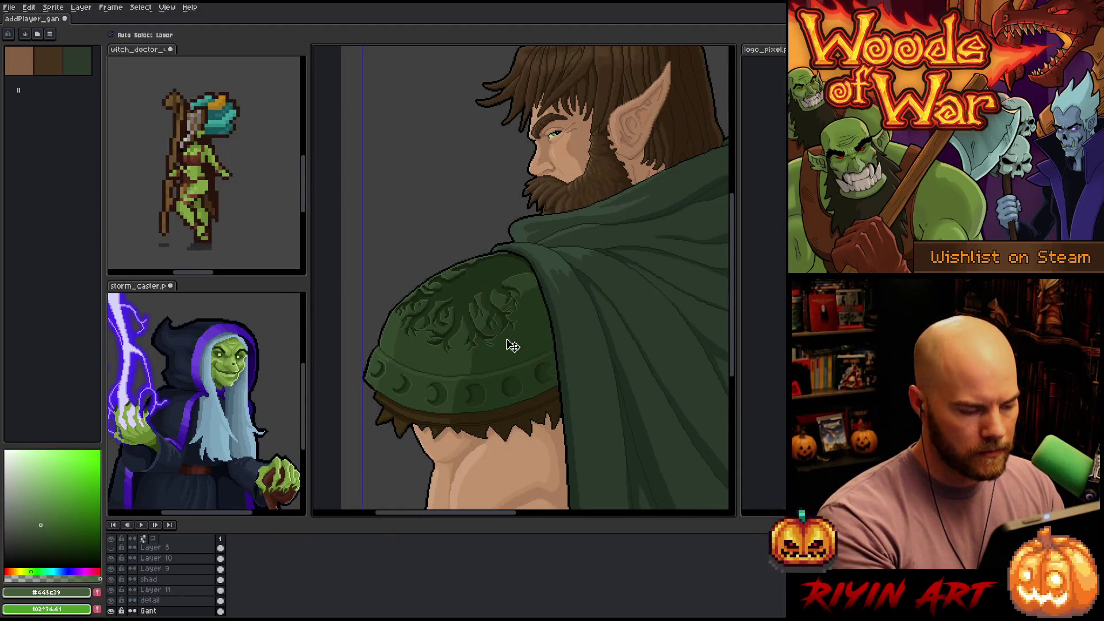
scroll(421, 348, up, 1)
scroll(459, 351, up, 1)
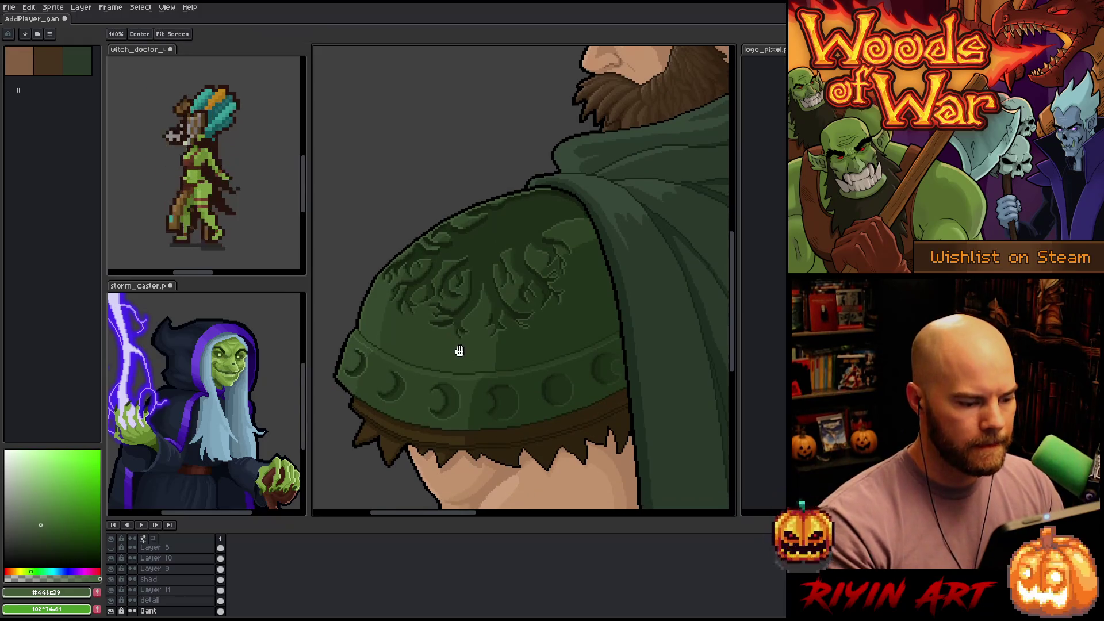
scroll(483, 363, up, 1)
scroll(483, 363, down, 1)
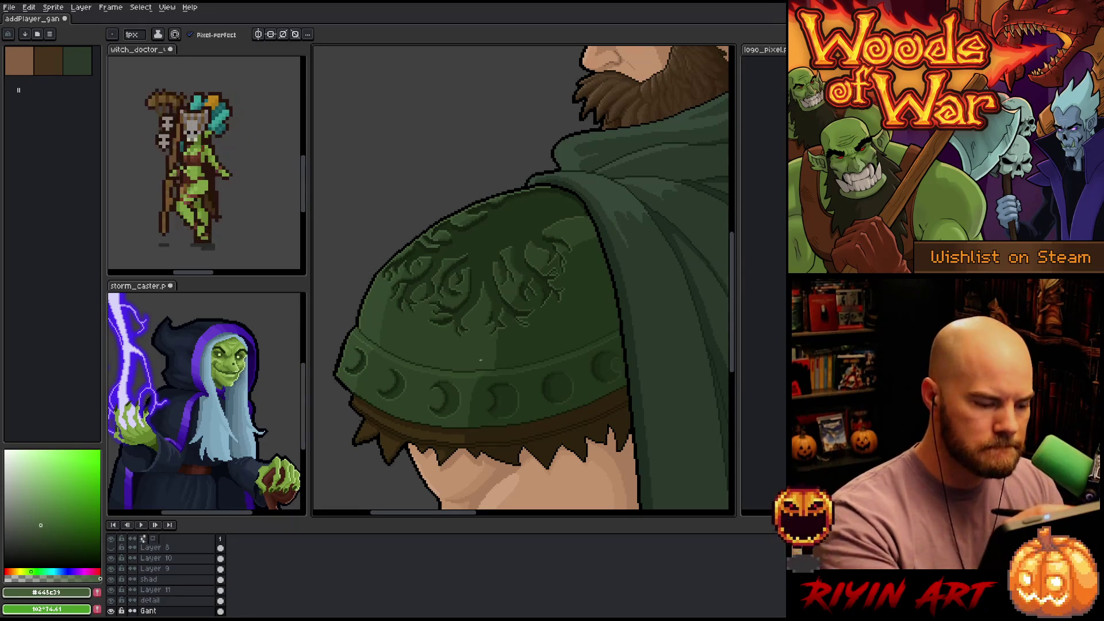
Lasso the back rim, select its dark outline colour #1b2815, then deselect
key(q)
mouse_move(499, 361)
mouse_down()
mouse_move(494, 372)
mouse_move(443, 373)
mouse_move(394, 360)
mouse_move(353, 328)
mouse_move(499, 360)
mouse_up()
key(ctrl+shift+c)
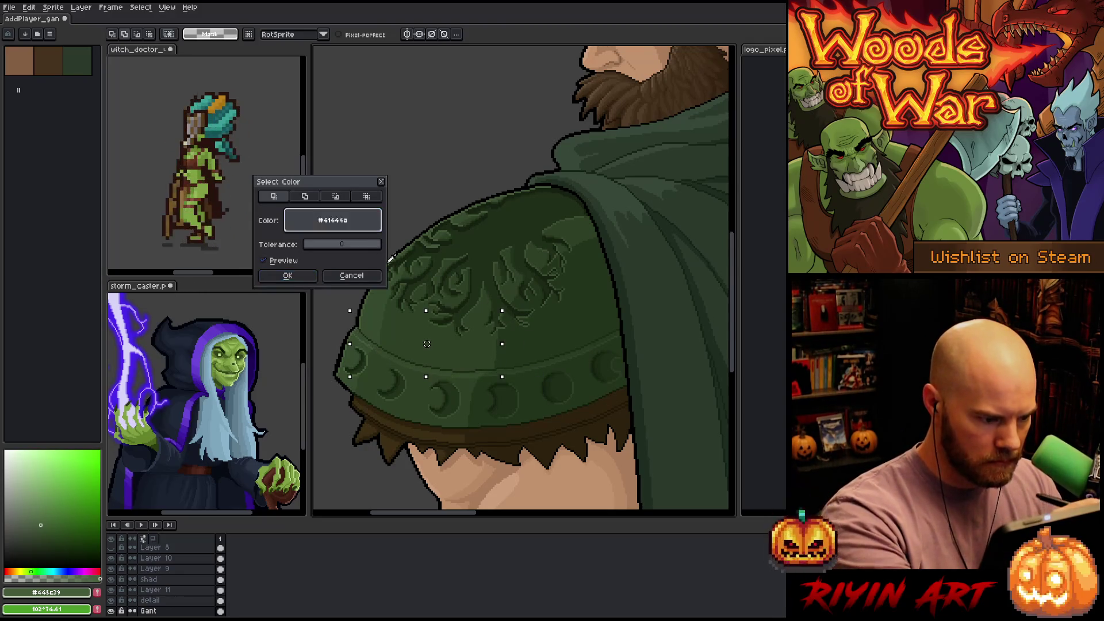
click(428, 363)
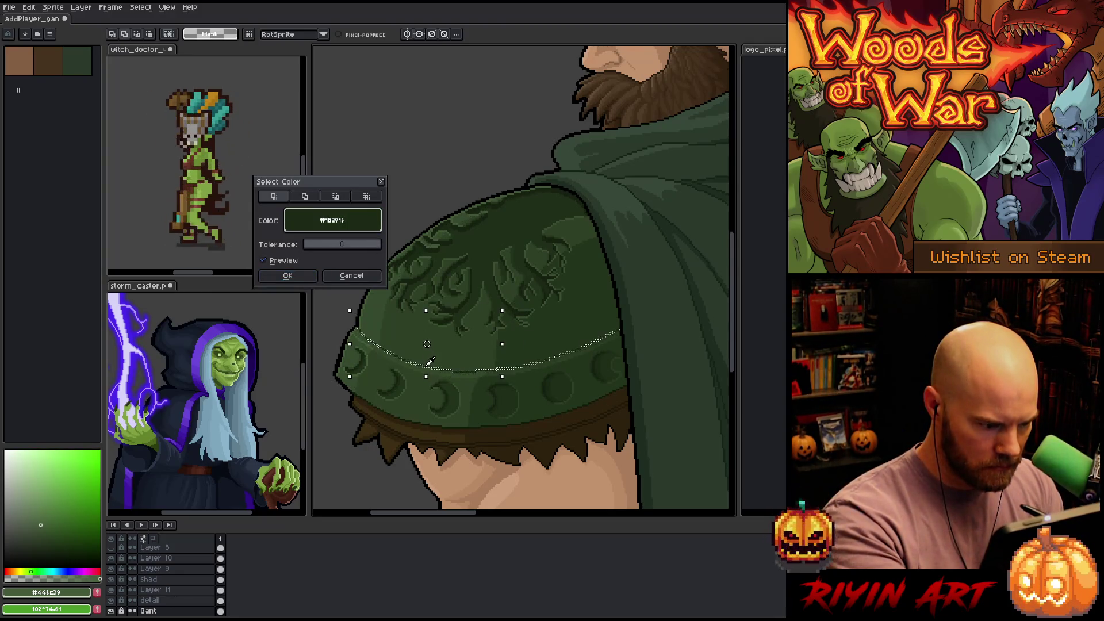
click(305, 276)
key(ctrl+d)
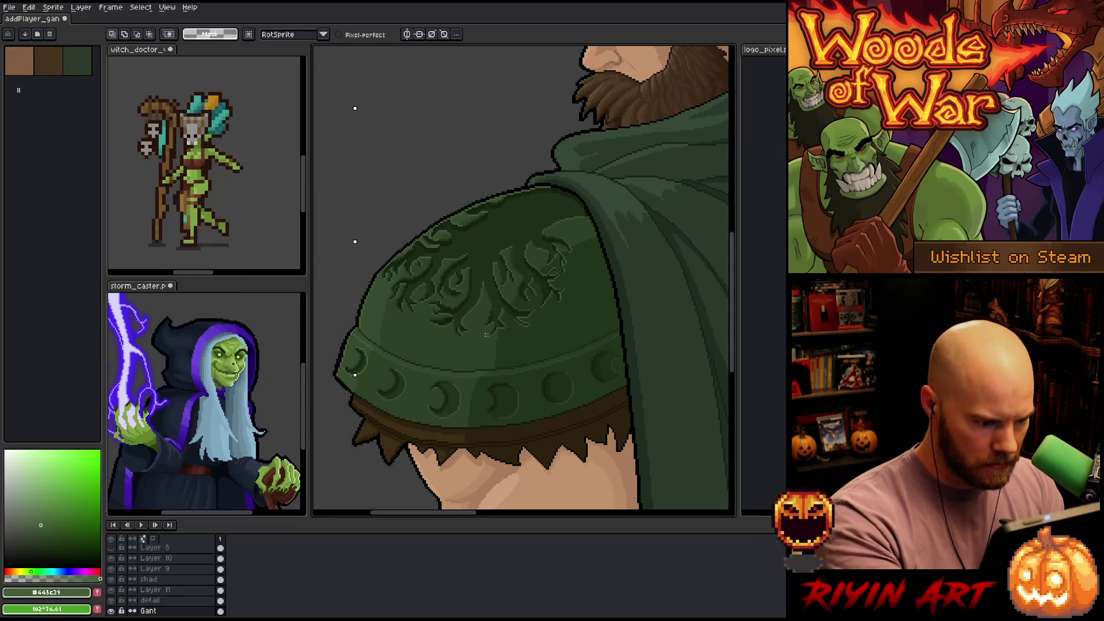
Set the pencil to 7px and pick the pauldron green #2d4025
key(b)
alt+click(505, 353)
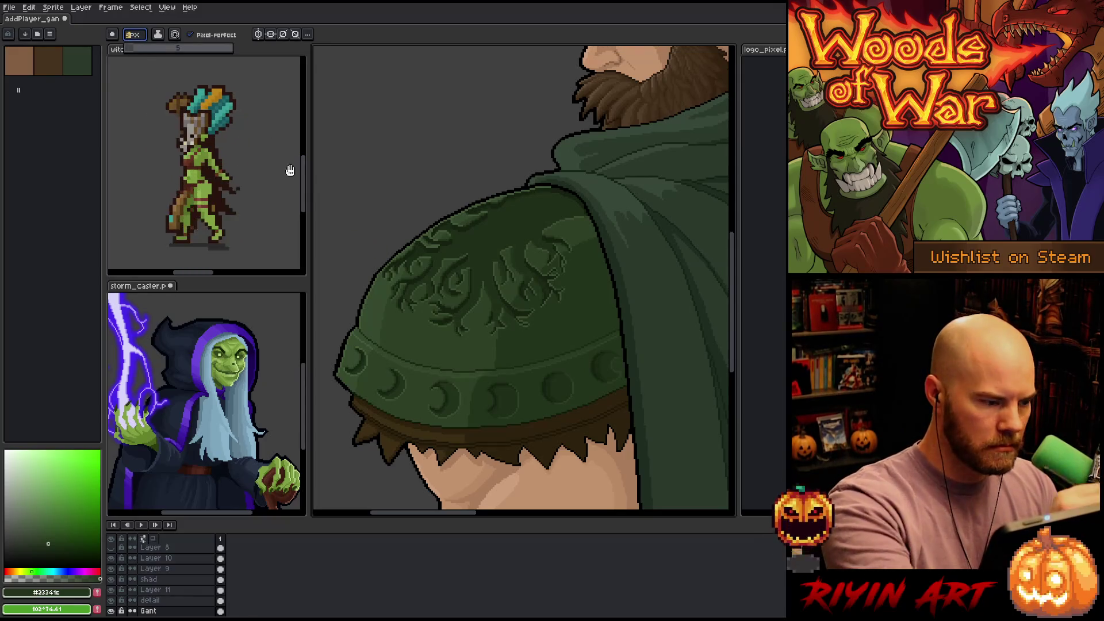
text(7)
key(Return)
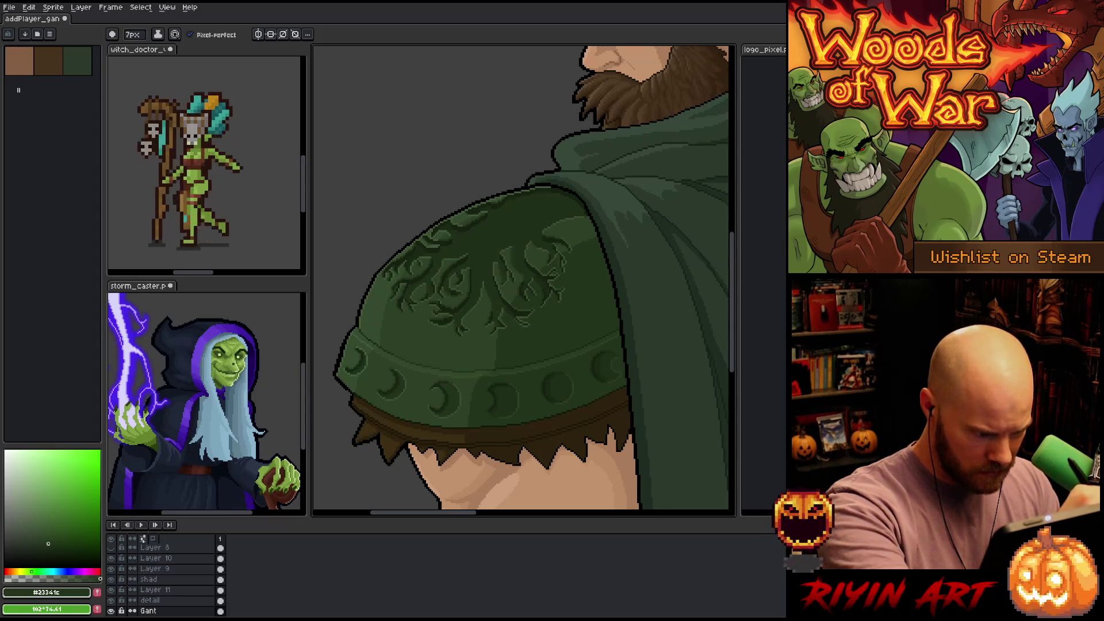
alt+click(371, 330)
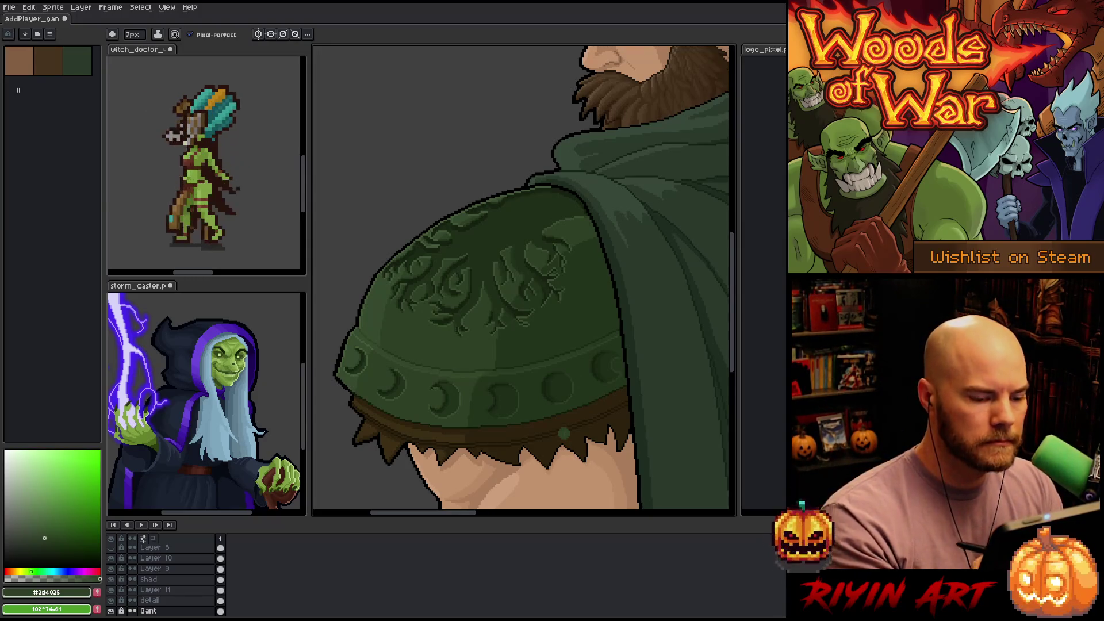
Sample the deep pauldron greens #23341c and #202f19 for the 7px pencil
alt+click(552, 327)
alt+click(558, 225)
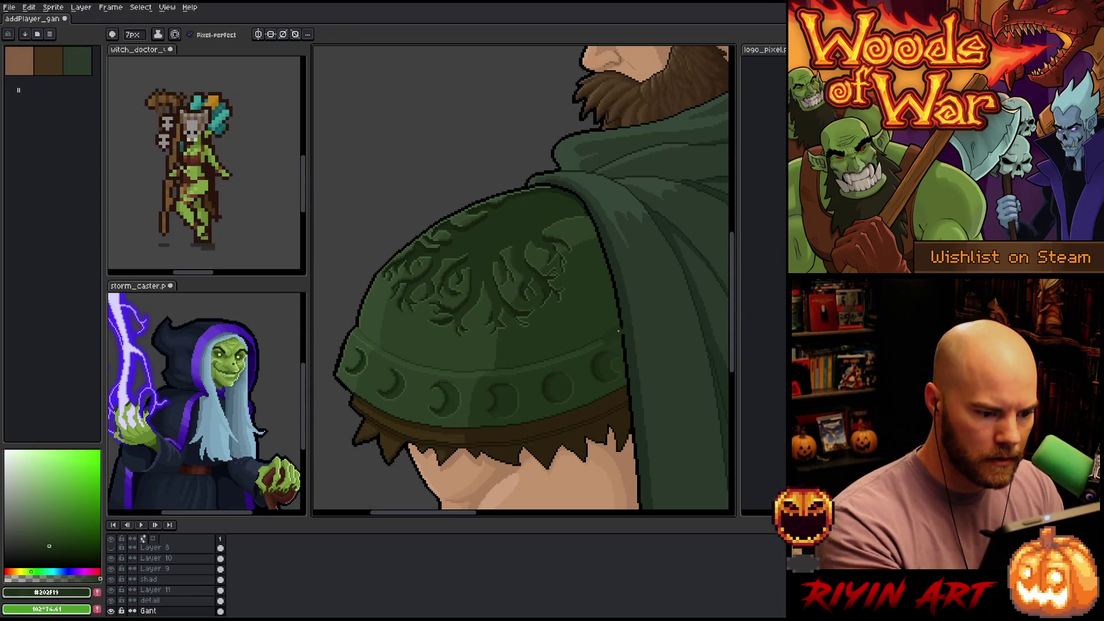
key(v)
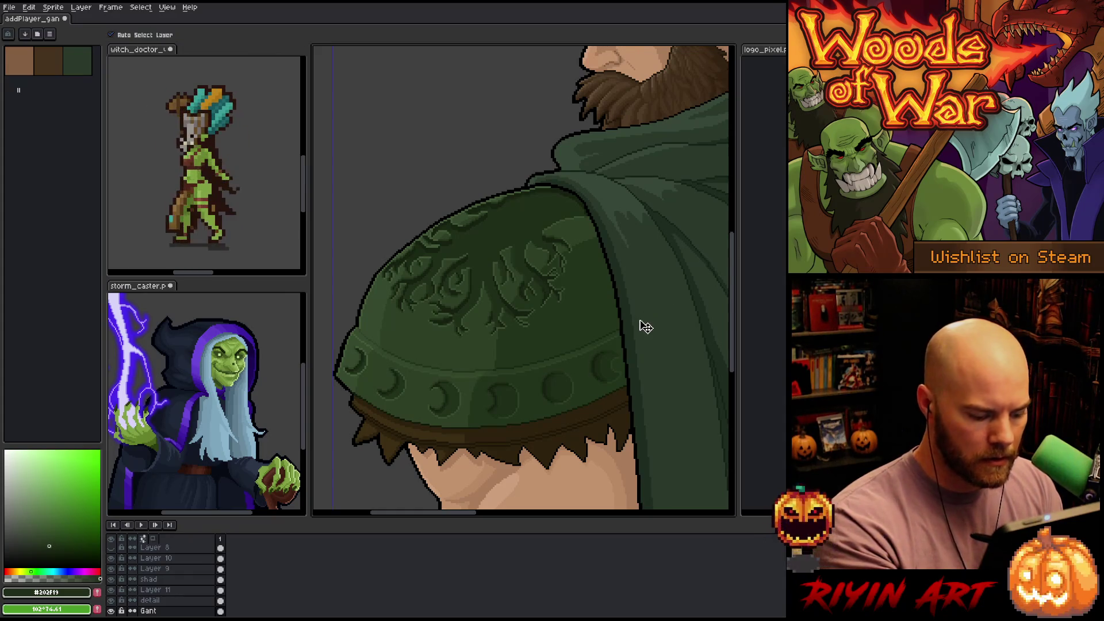
key(b)
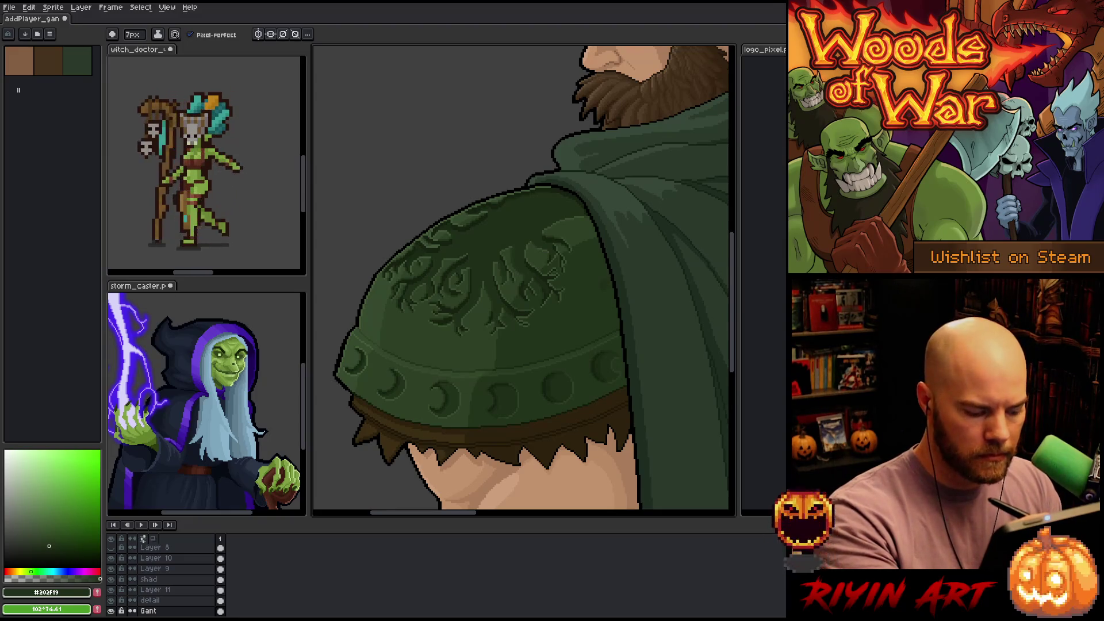
Magic-wand the pauldron's upper dome and zoom to check its edge
key(w)
click(609, 270)
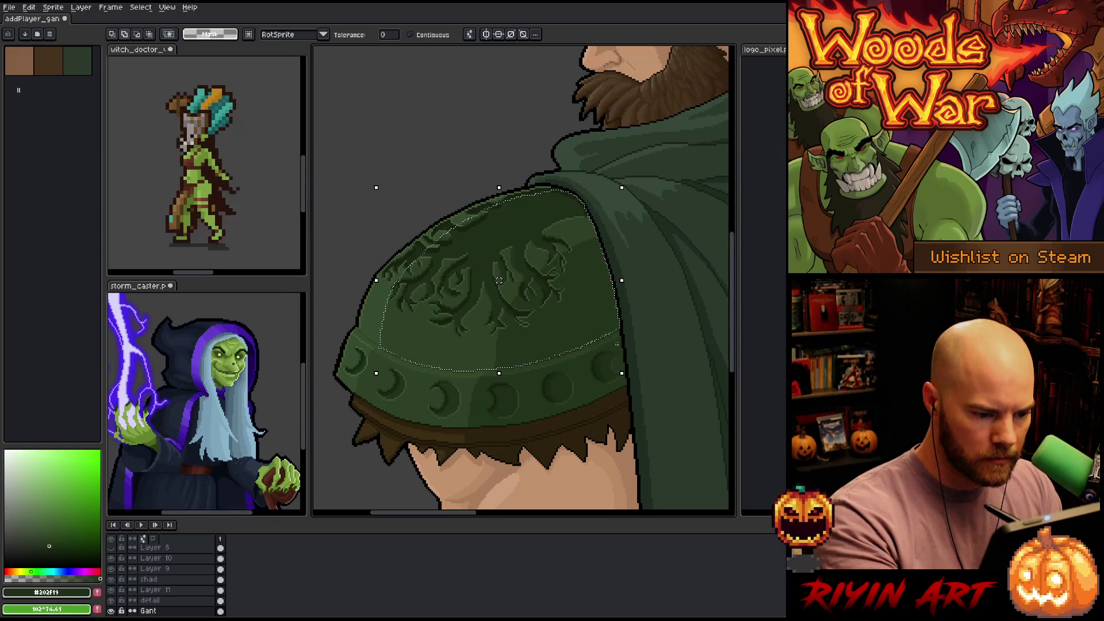
scroll(627, 365, up, 3)
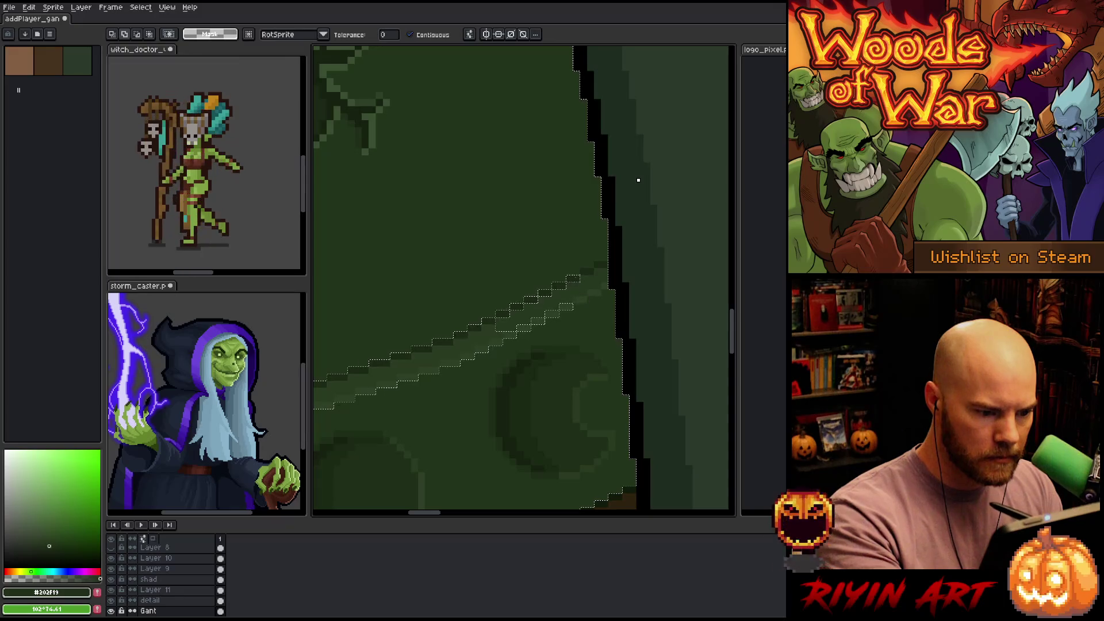
scroll(614, 294, down, 4)
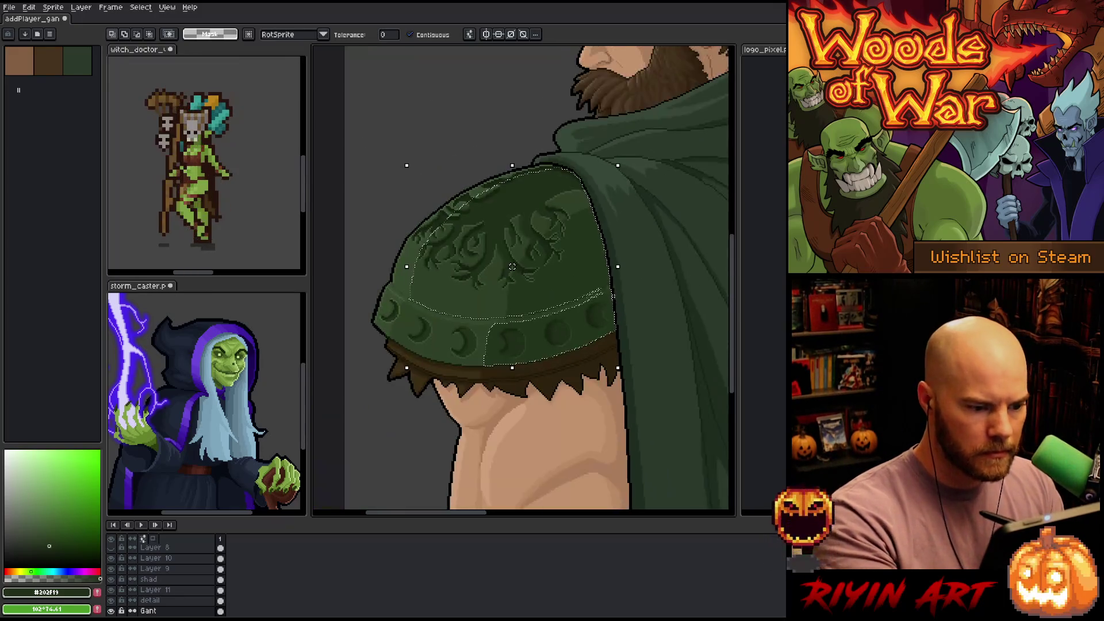
key(b)
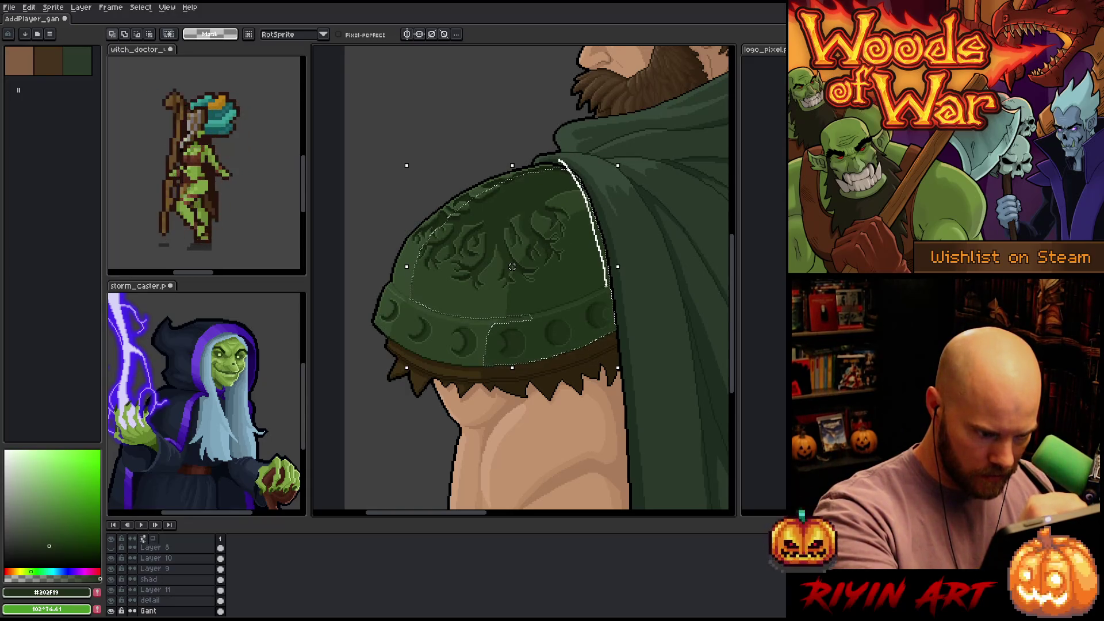
Trace a thin selection strip down the pauldron's back edge beside the cloak
mouse_move(575, 395)
mouse_down()
mouse_move(506, 103)
mouse_move(523, 101)
mouse_up()
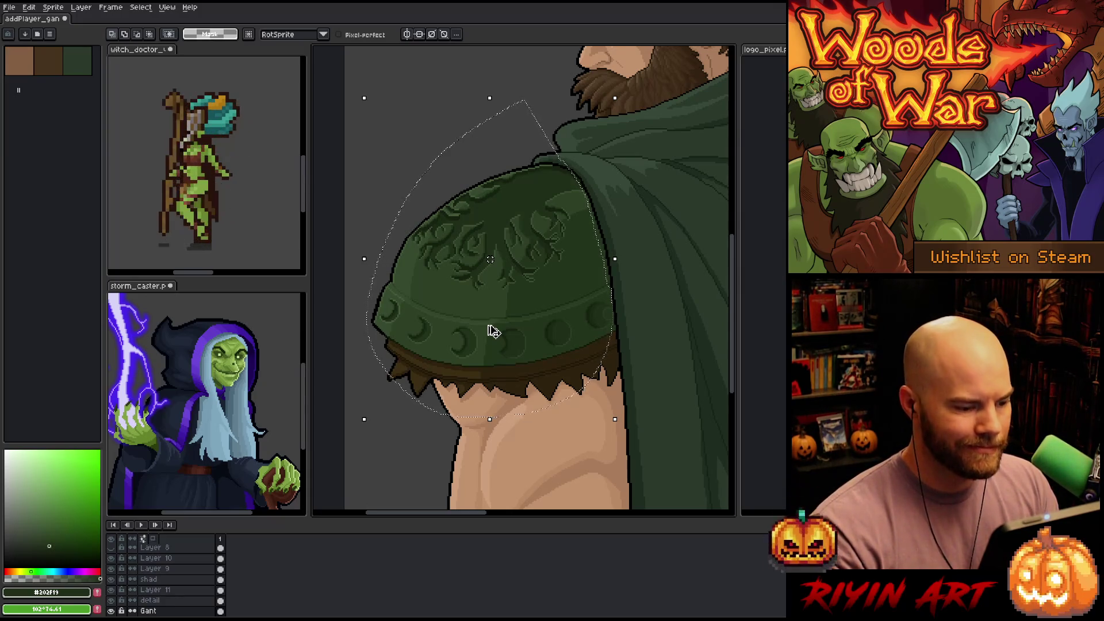
key(ctrl+z)
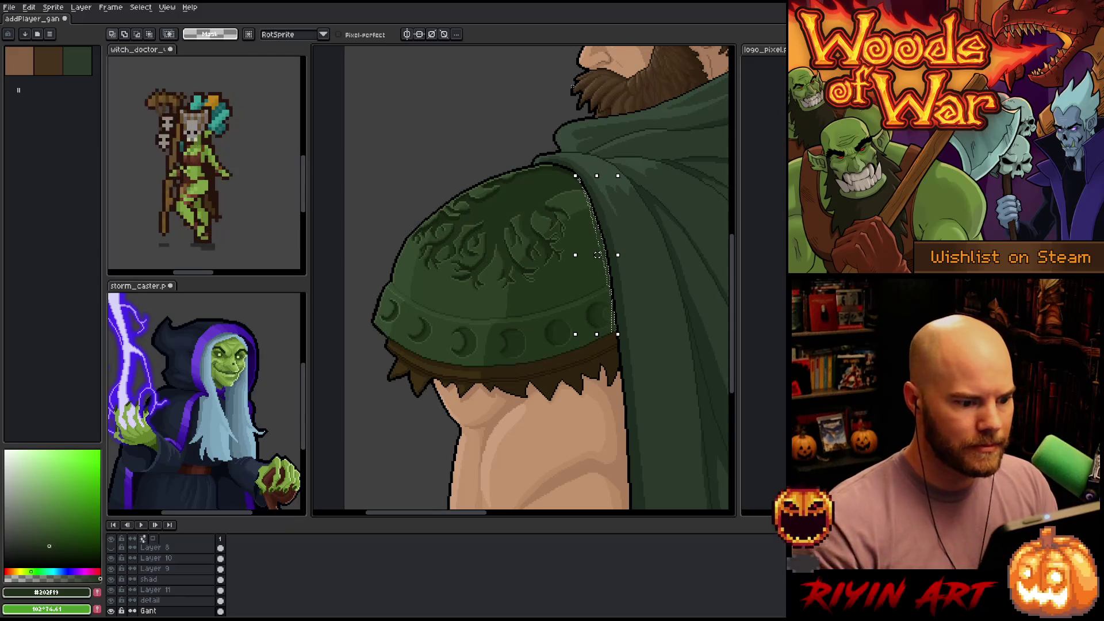
scroll(558, 335, up, 2)
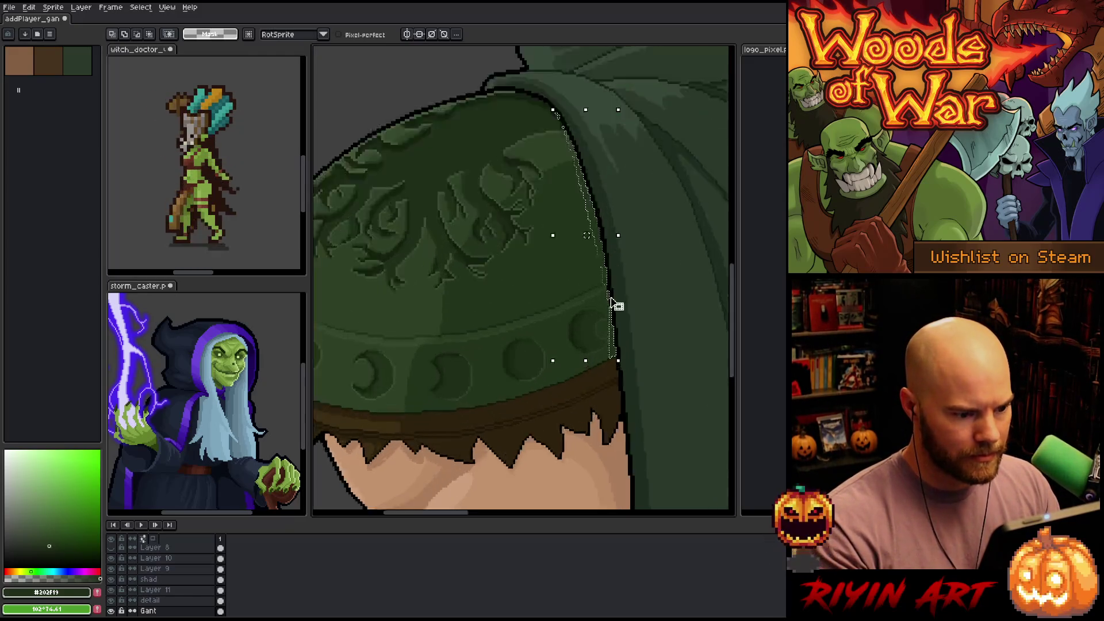
scroll(598, 294, down, 2)
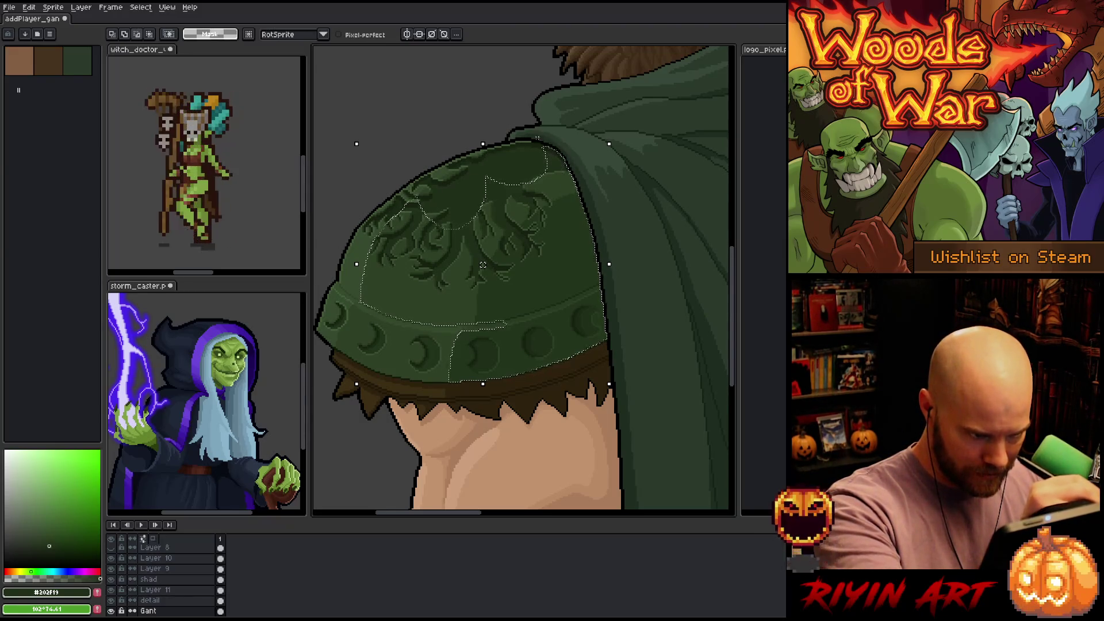
mouse_move(551, 154)
mouse_down()
mouse_move(587, 242)
mouse_move(598, 322)
mouse_move(426, 417)
mouse_move(488, 78)
mouse_move(557, 75)
mouse_up()
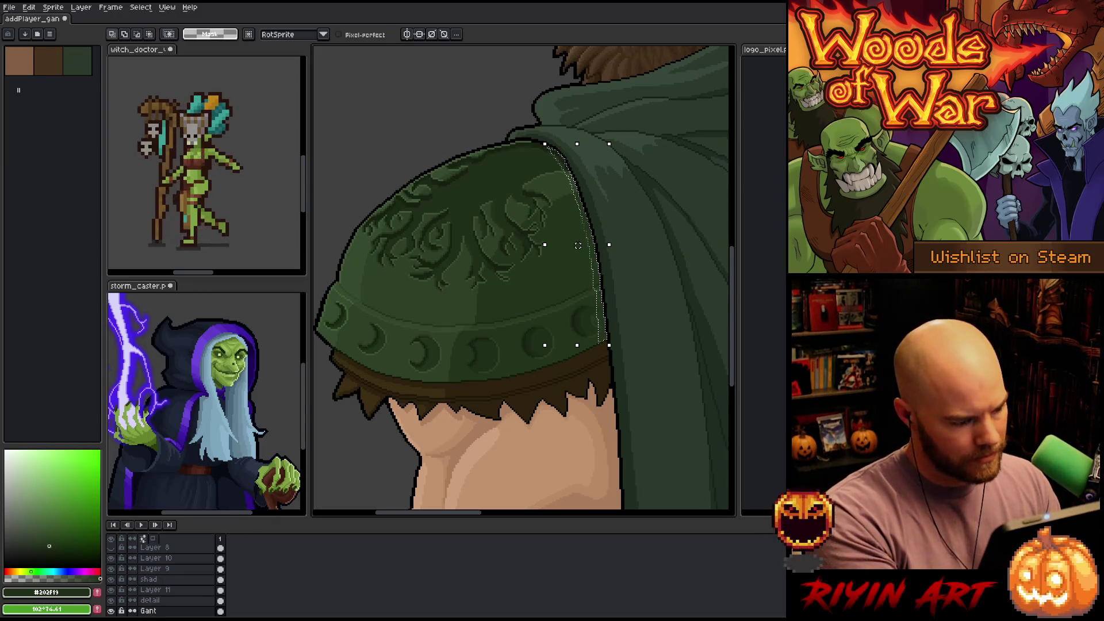
click(159, 558)
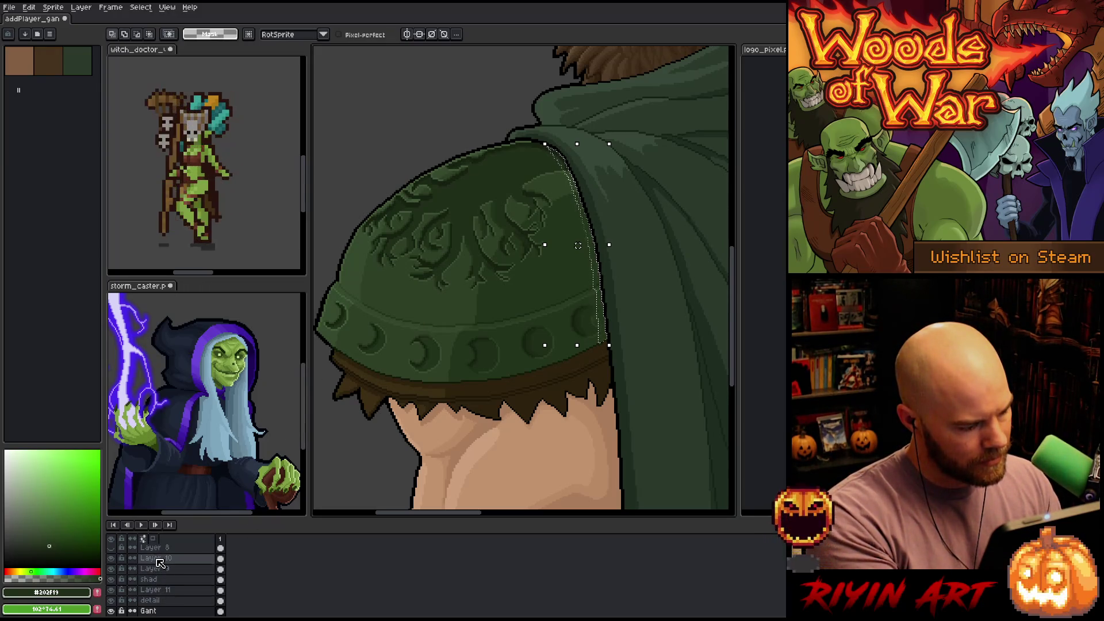
Create Layer 12 with a sampled dark green and set it to Multiply at 19% opacity
key(shift+n)
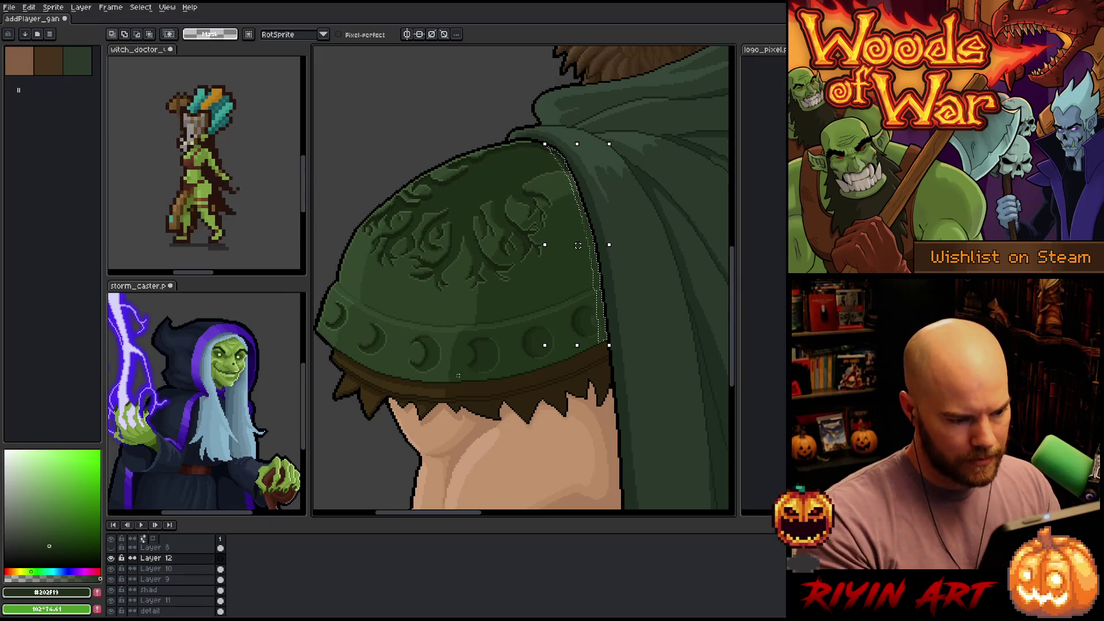
key(i)
click(550, 244)
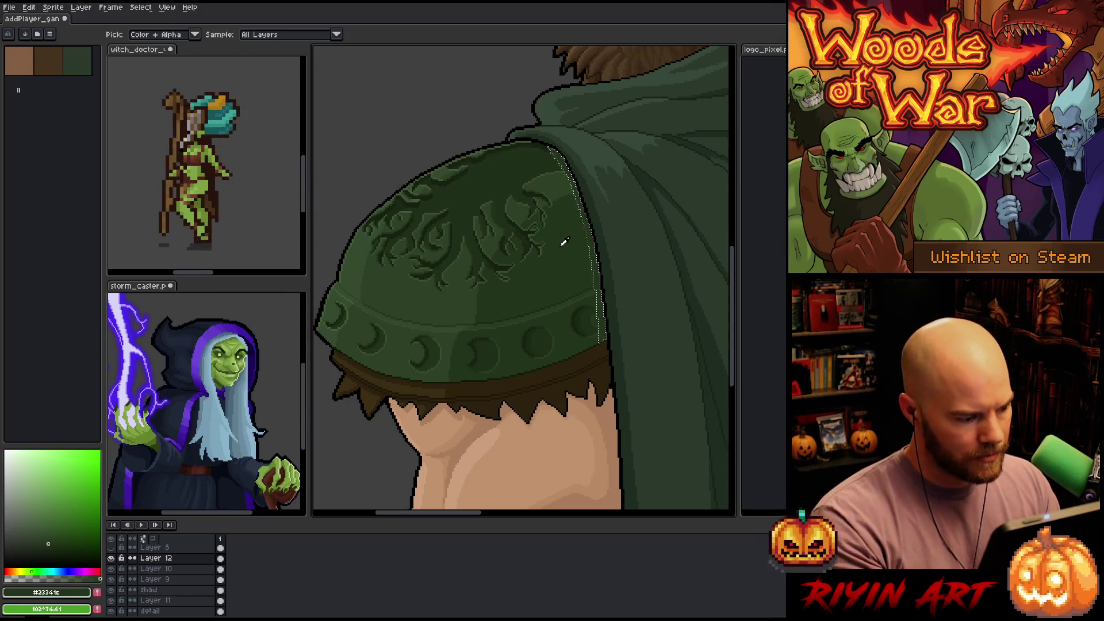
key(ctrl+d)
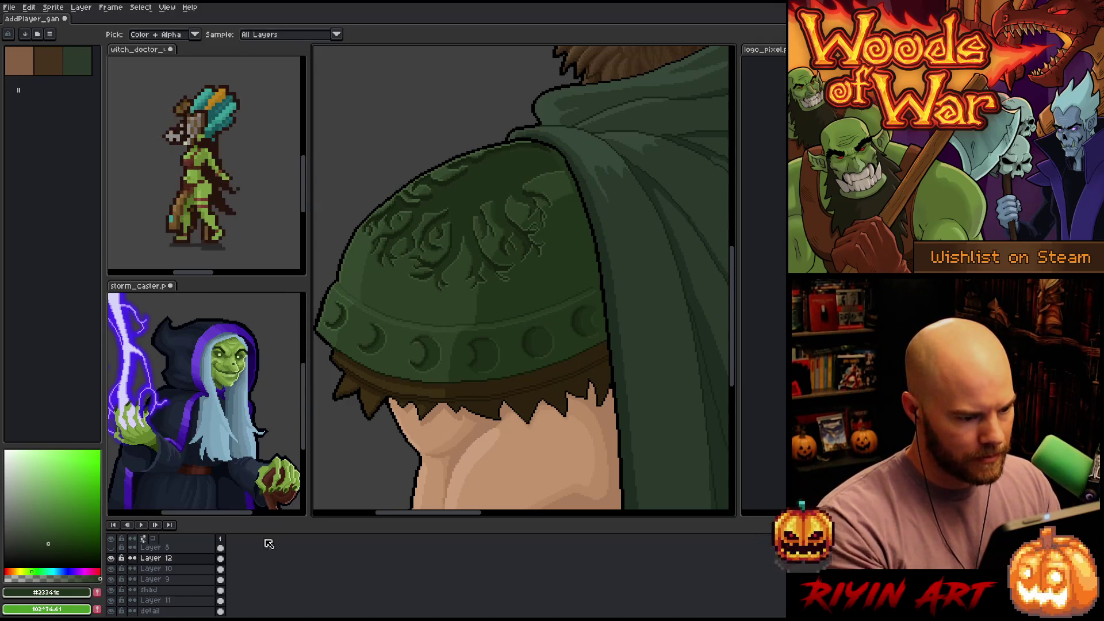
double_click(184, 561)
click(210, 93)
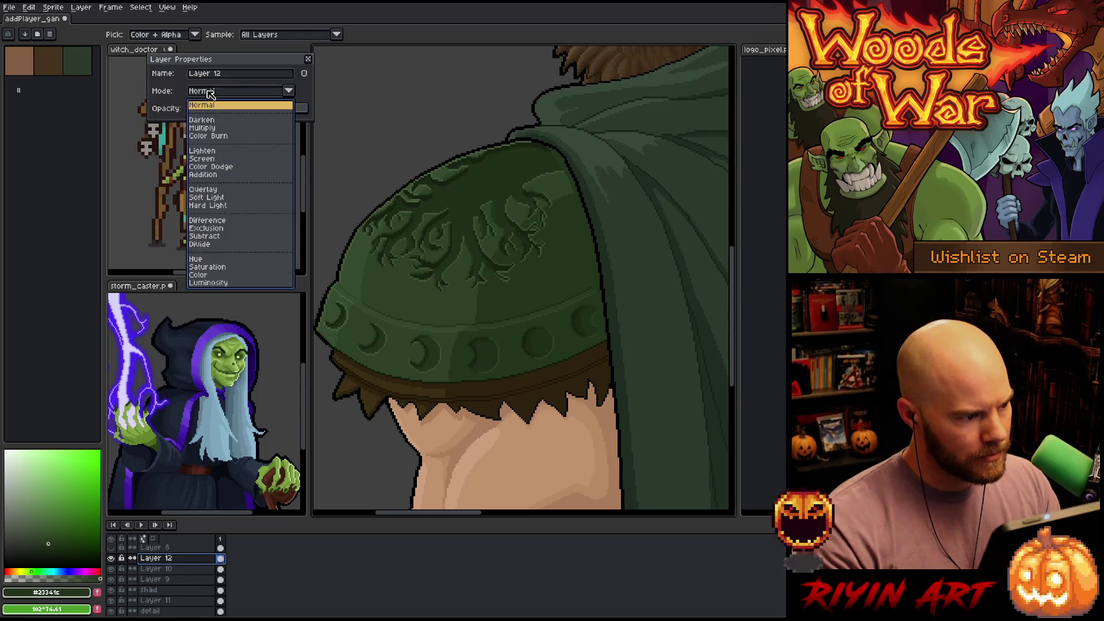
click(213, 128)
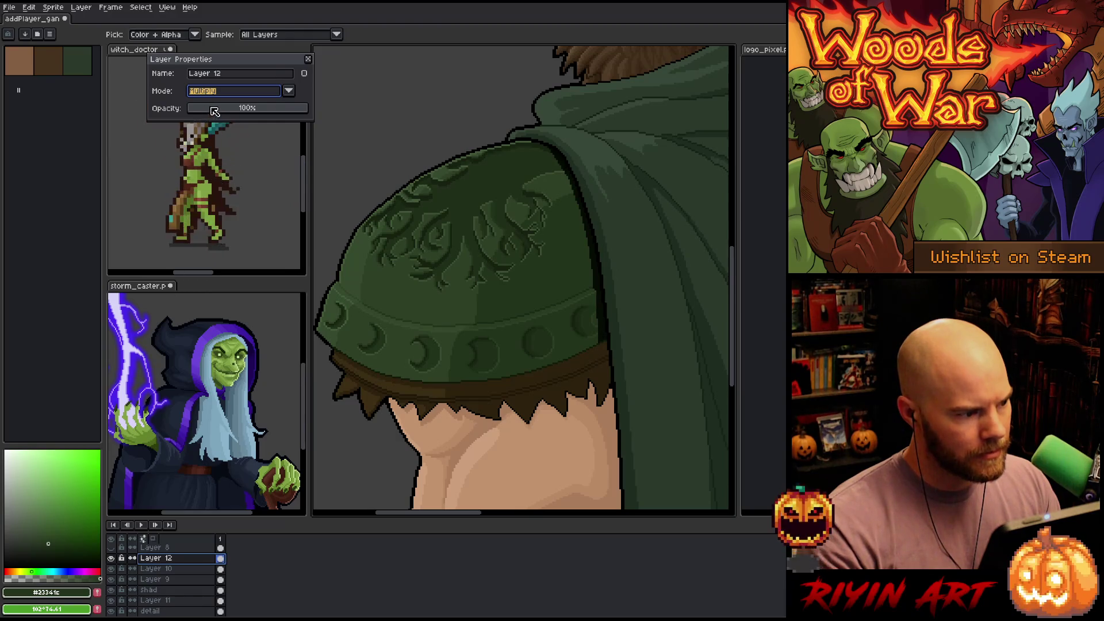
click(211, 108)
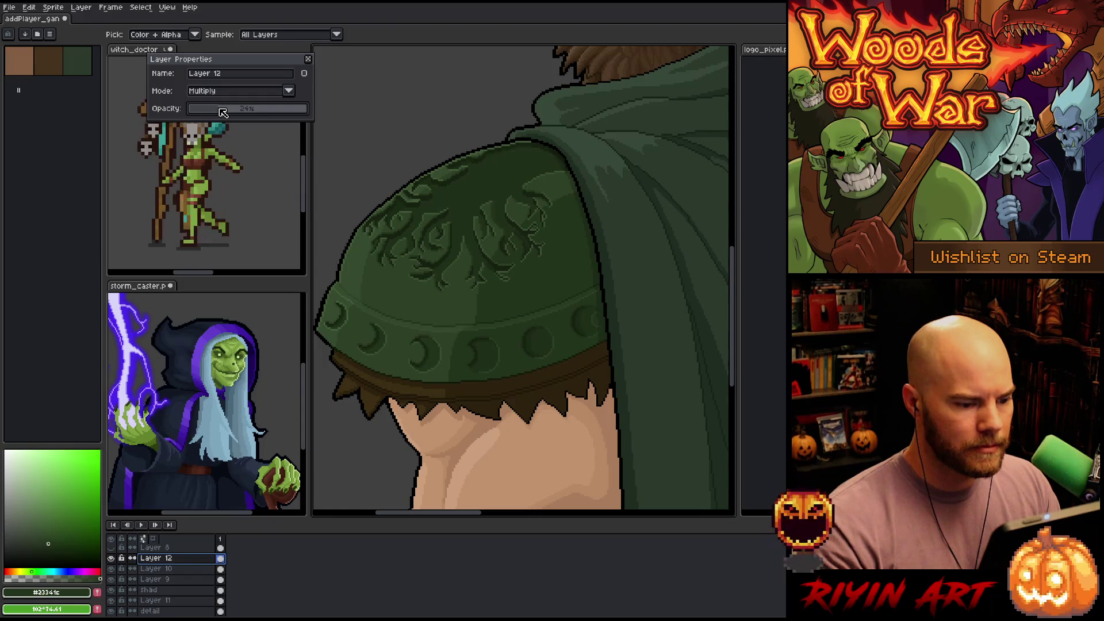
click(308, 58)
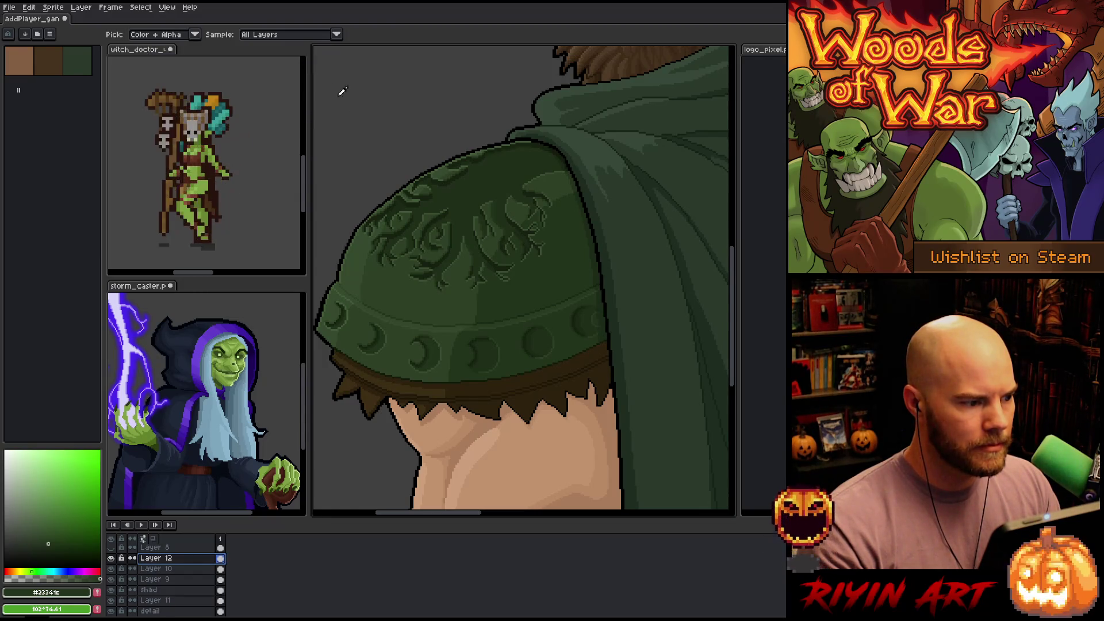
Sample a dark brown and magic-wand the brown band under the pauldron on the Gant layer
scroll(590, 316, up, 2)
scroll(589, 316, up, 1)
alt+click(591, 419)
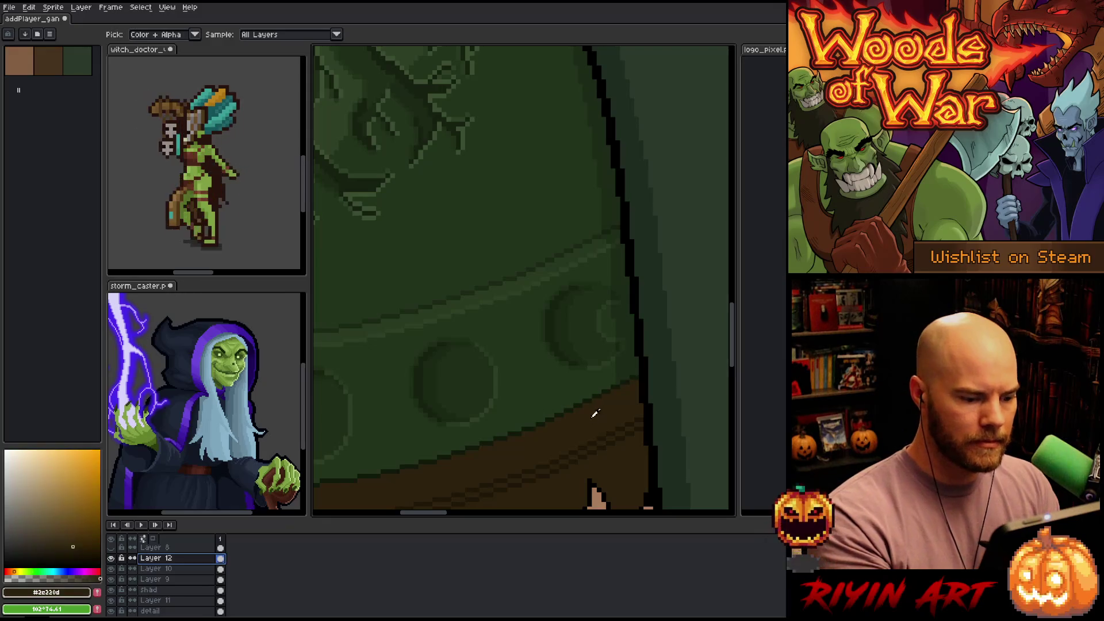
key(w)
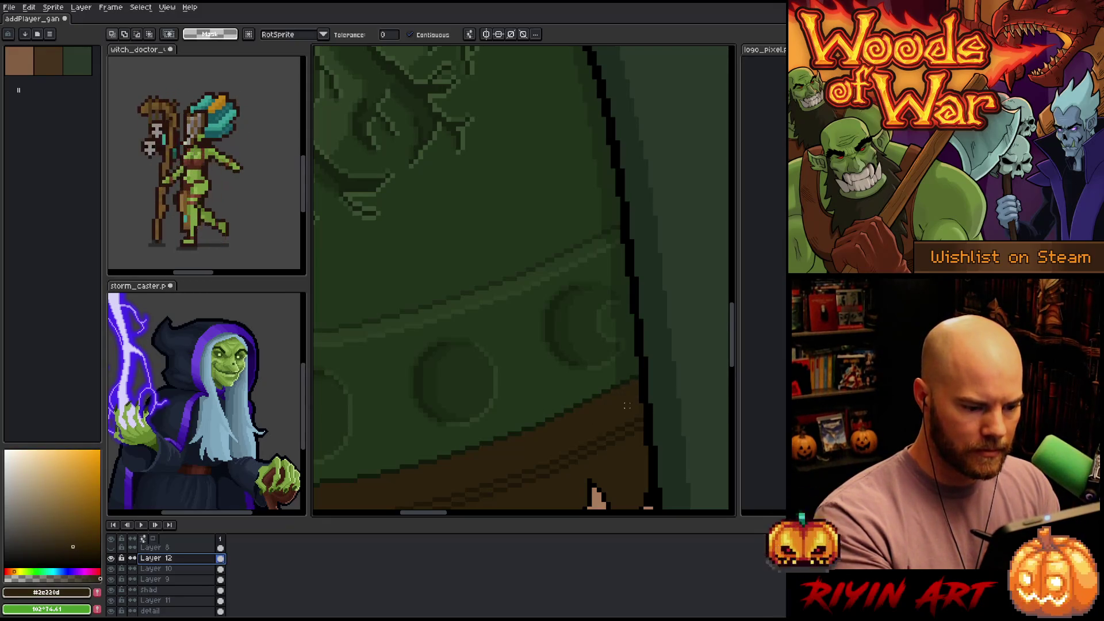
scroll(182, 604, down, 2)
click(182, 601)
click(635, 402)
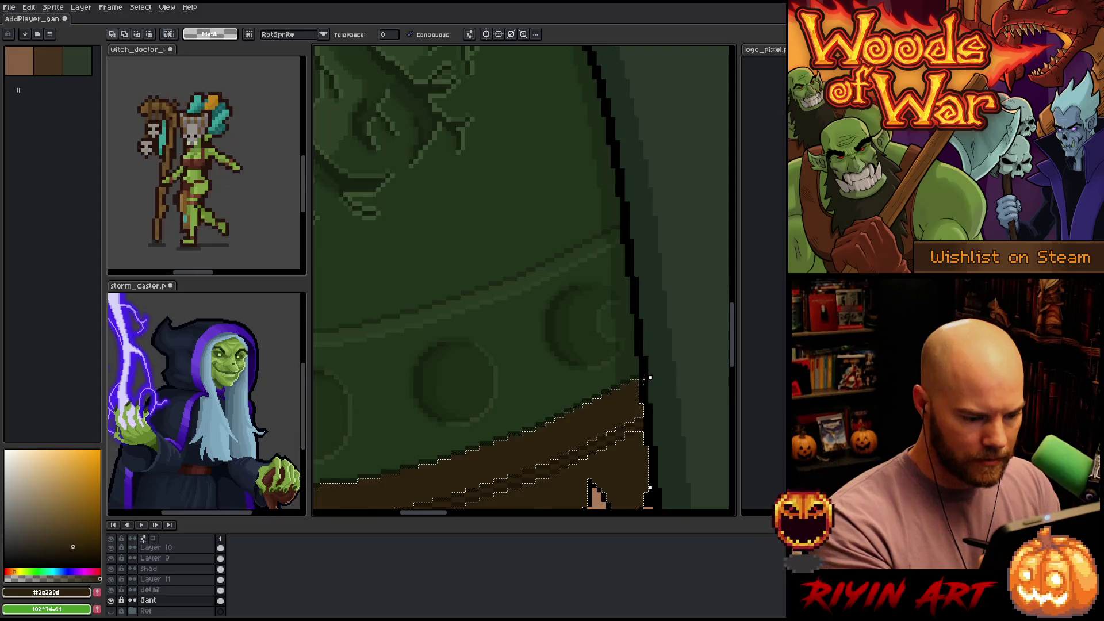
key(m)
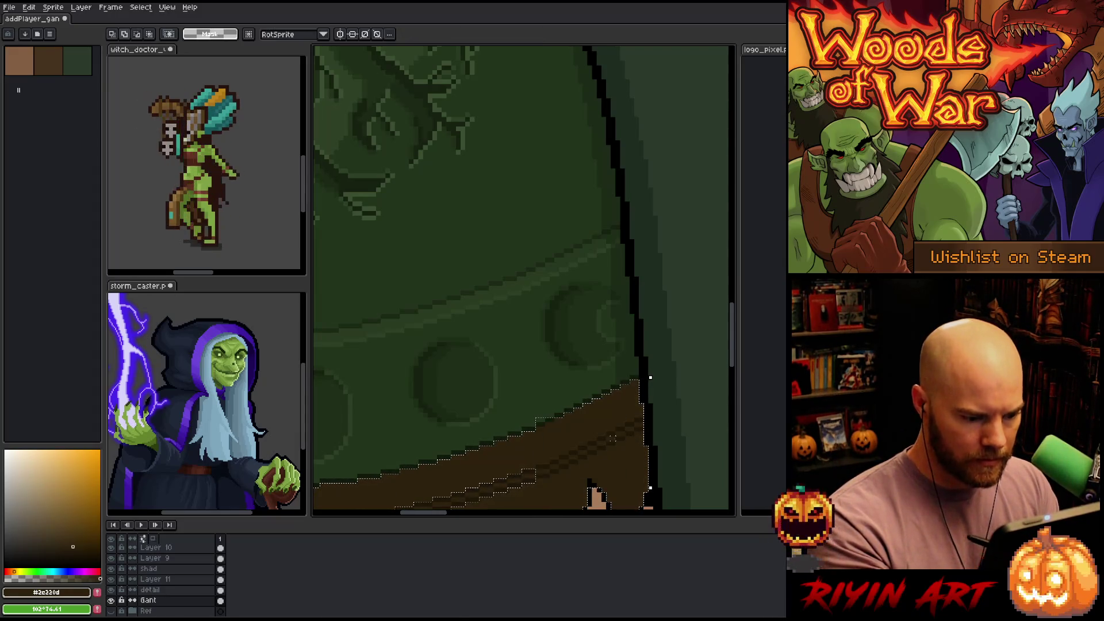
Shade along the selected band on Layer 12 with the pencil, then deselect
key(b)
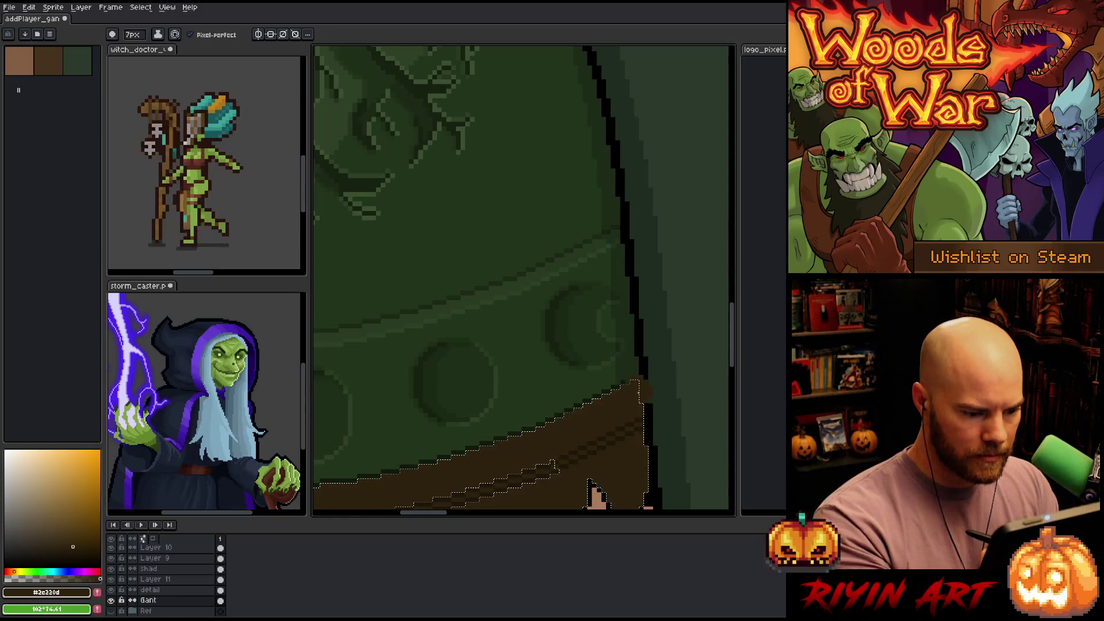
scroll(172, 575, up, 2)
click(193, 584)
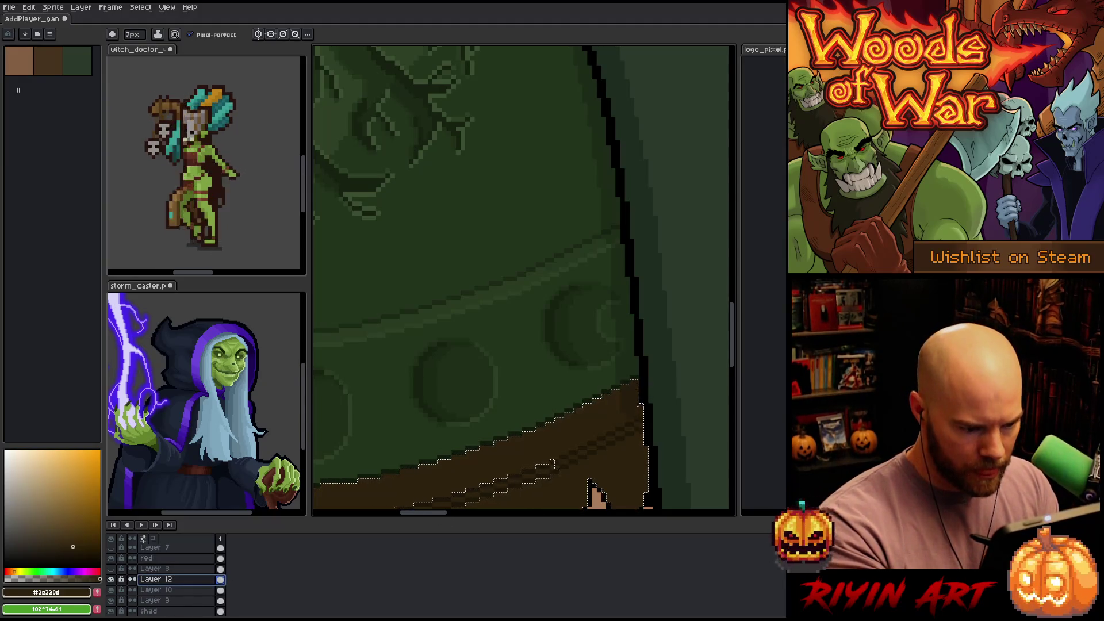
drag(672, 377, 691, 290)
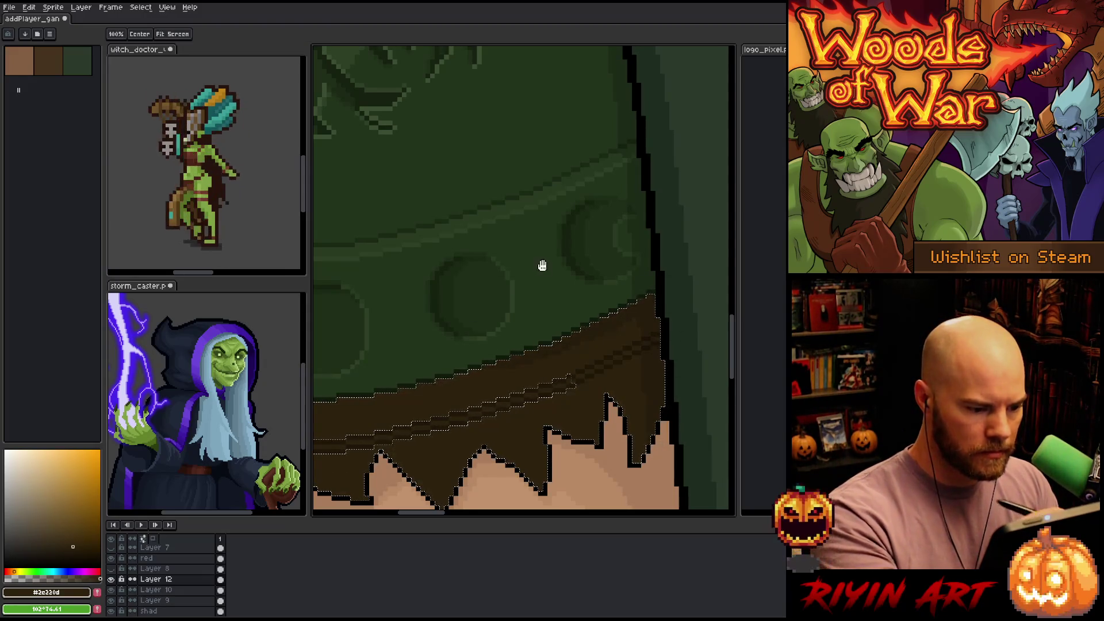
drag(543, 263, 746, 213)
drag(666, 257, 555, 253)
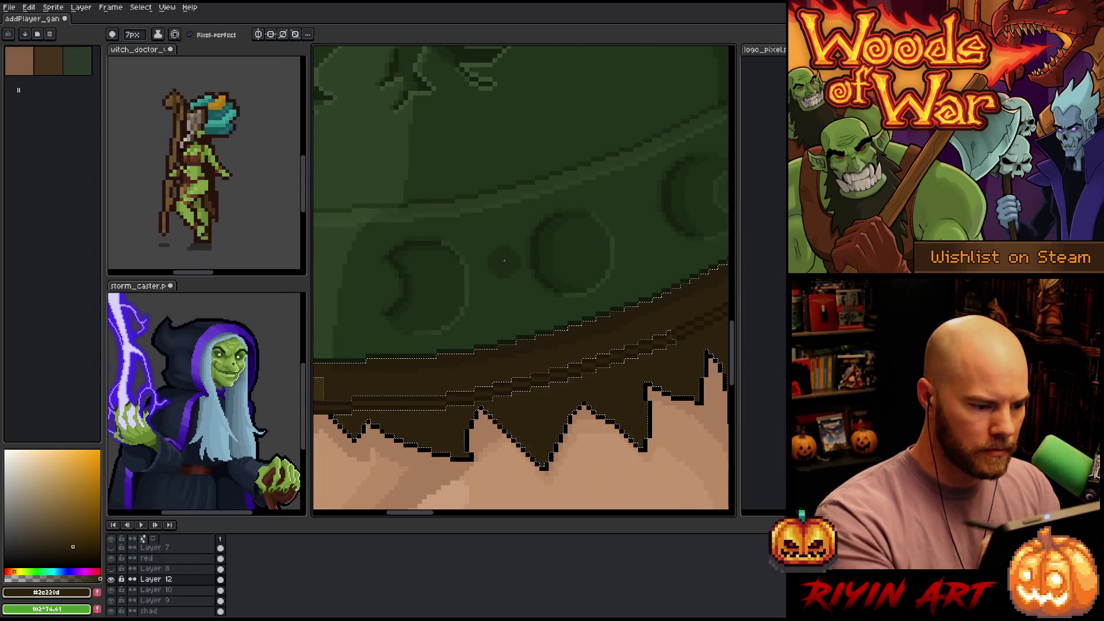
scroll(503, 269, down, 2)
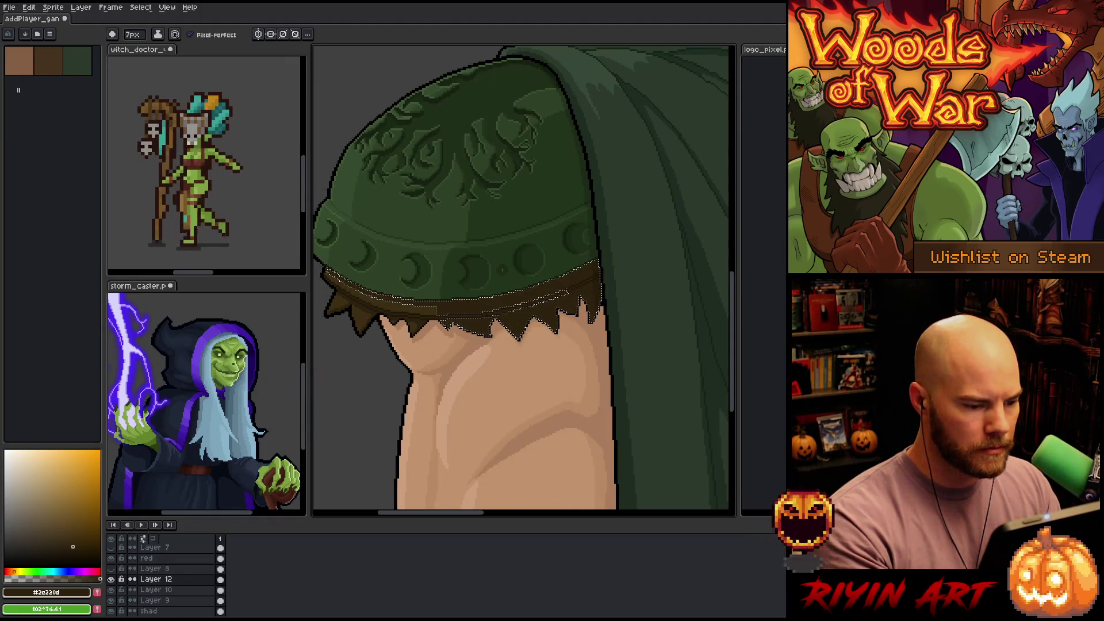
key(ctrl+d)
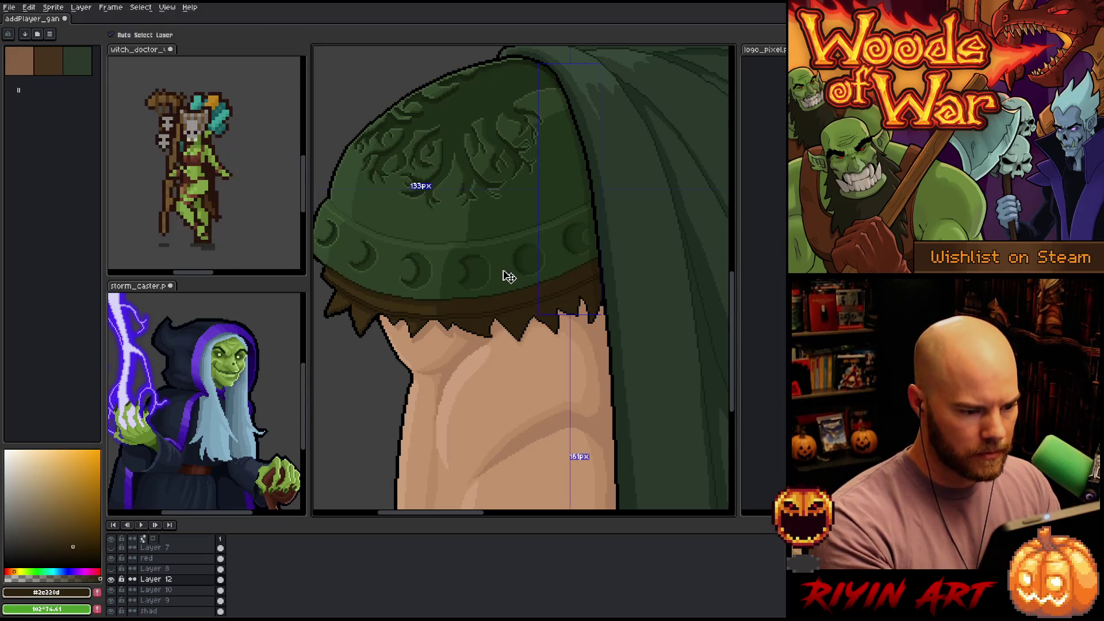
scroll(501, 271, down, 4)
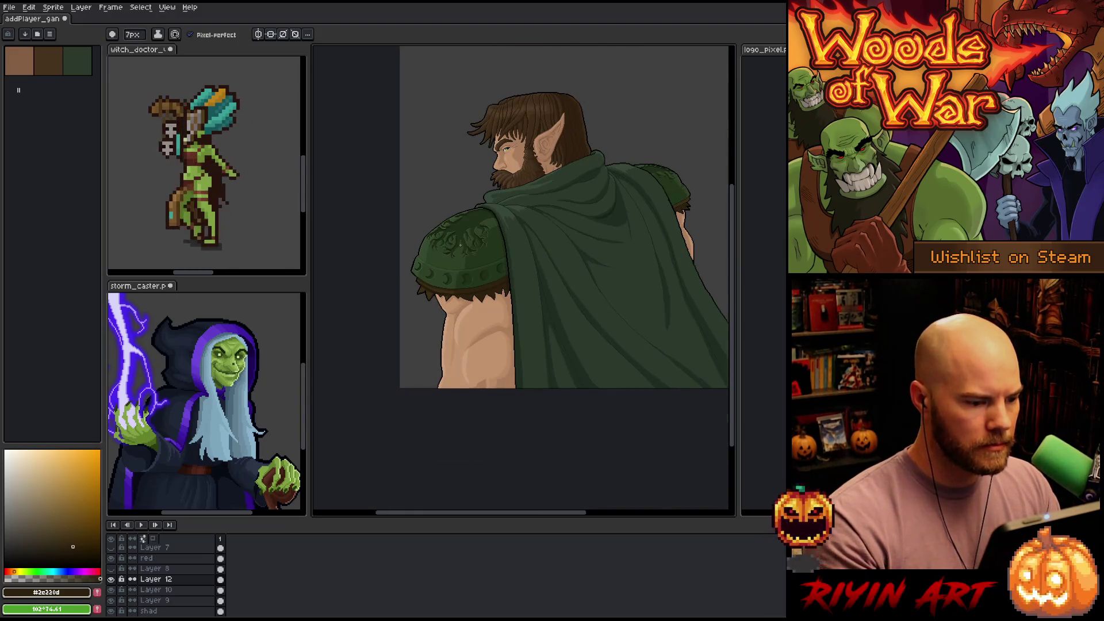
Save the sprite and zoom in and out around the elf figure
scroll(460, 245, up, 2)
key(ctrl+s)
scroll(460, 245, down, 2)
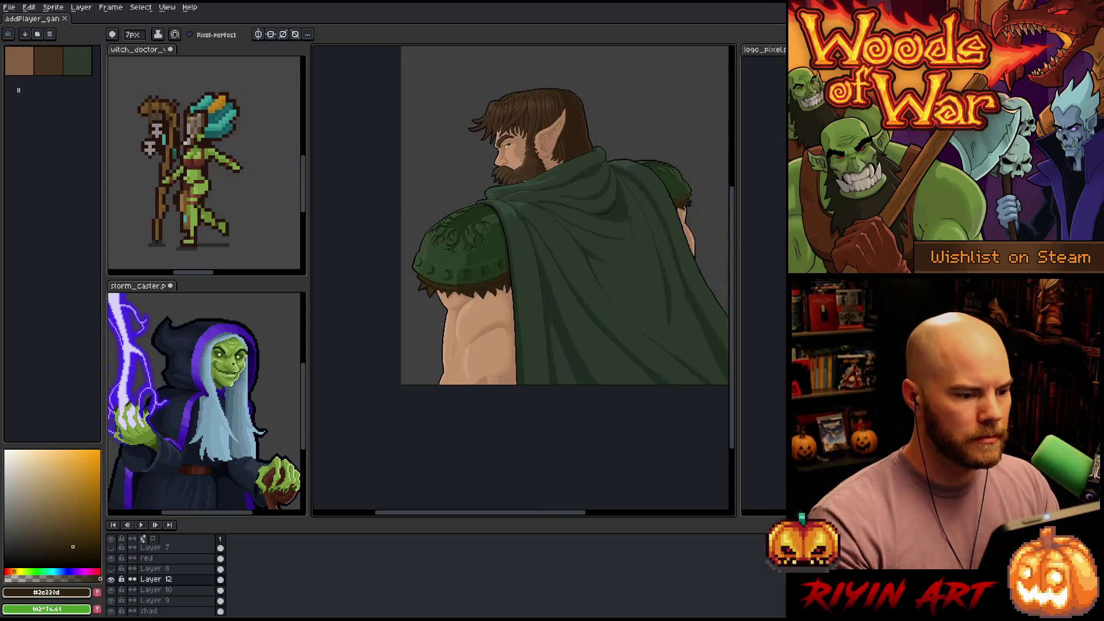
scroll(510, 246, up, 1)
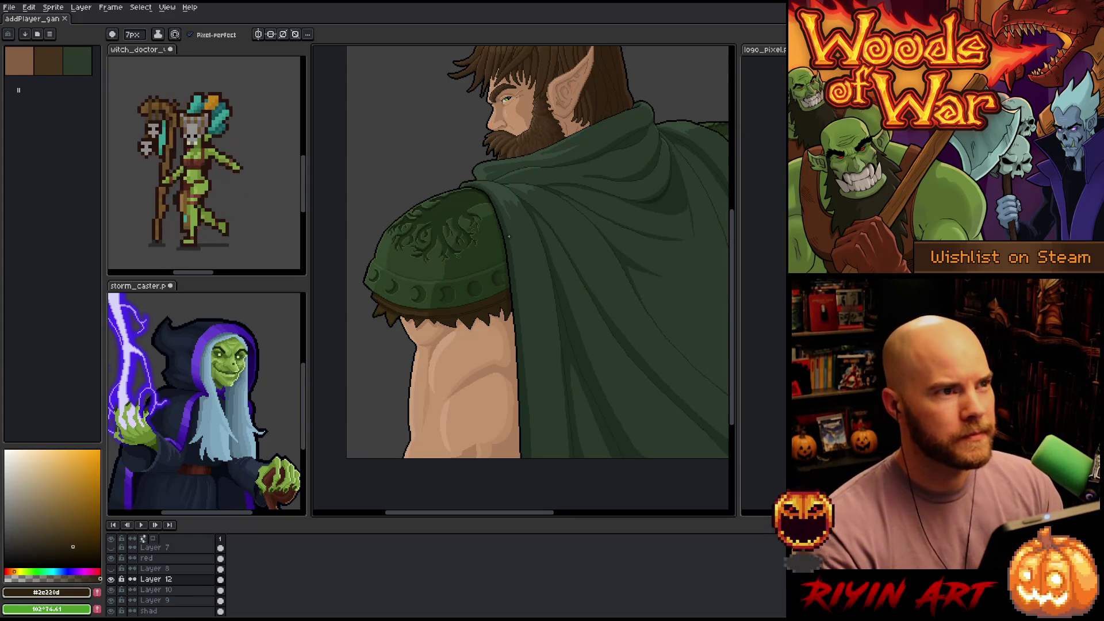
scroll(508, 237, down, 1)
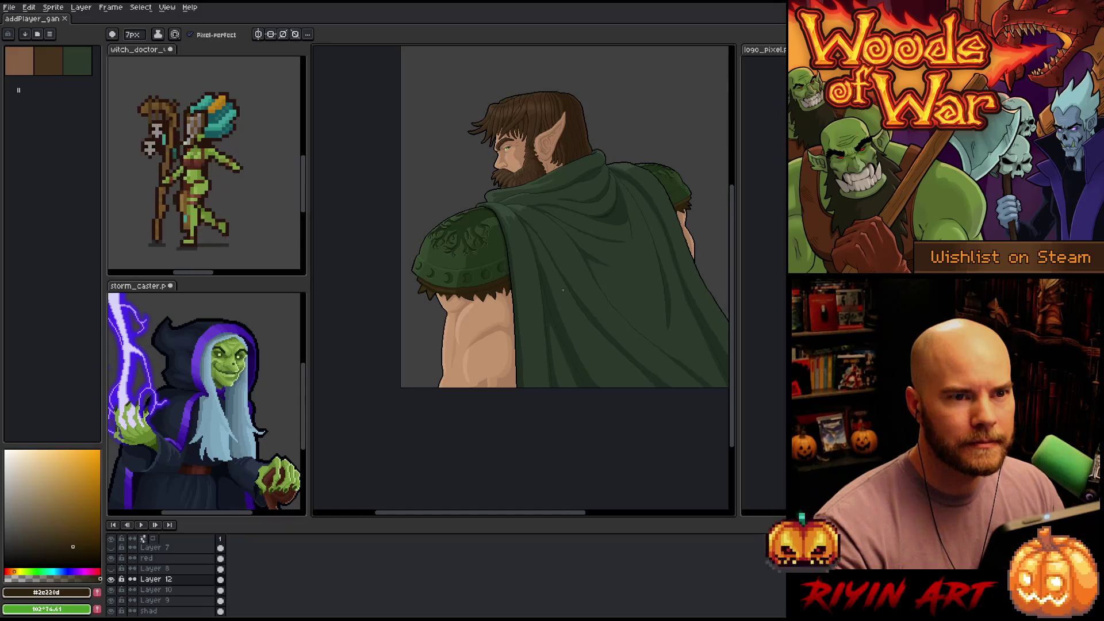
scroll(563, 290, down, 2)
scroll(563, 291, up, 3)
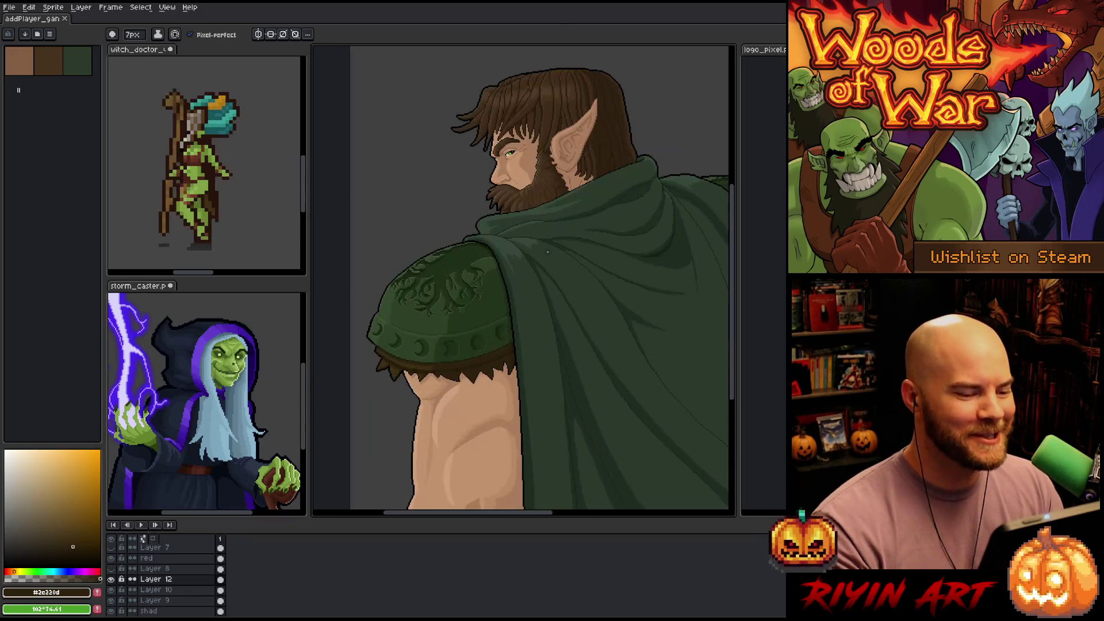
scroll(563, 290, down, 1)
Pan and zoom the view to the elf's head and cloak
drag(555, 249, 528, 270)
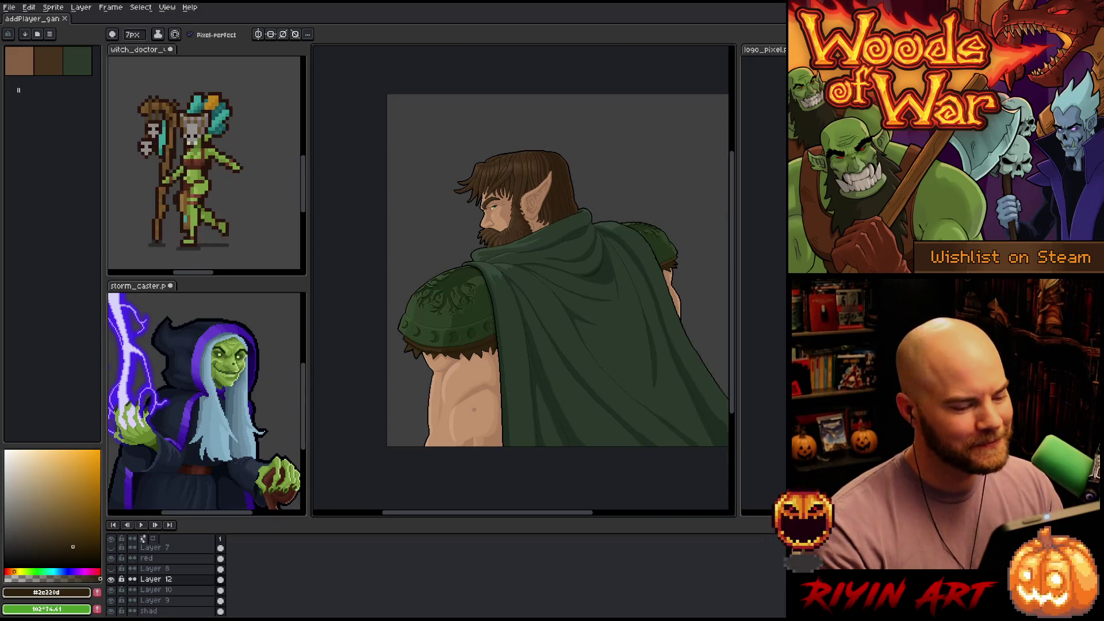
scroll(474, 410, up, 1)
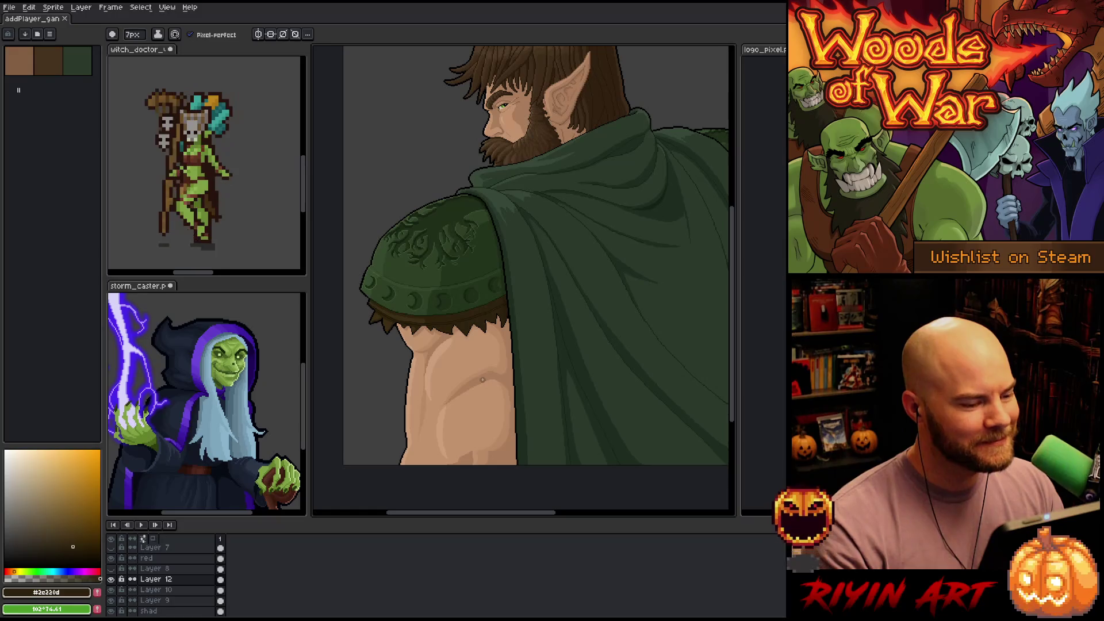
scroll(483, 379, down, 1)
scroll(483, 382, down, 1)
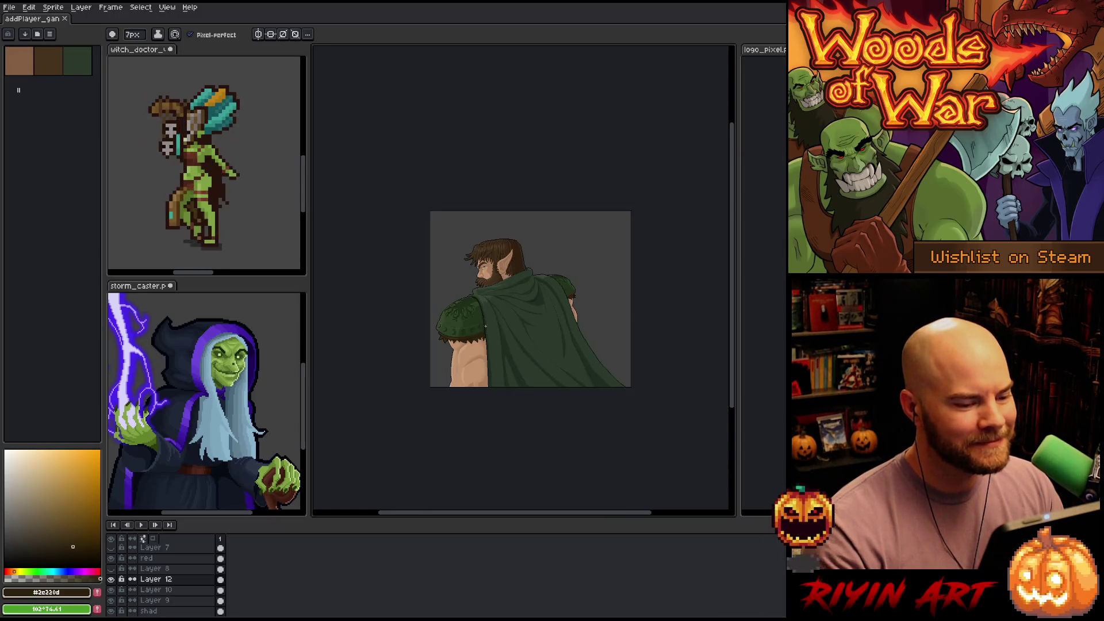
scroll(526, 286, up, 1)
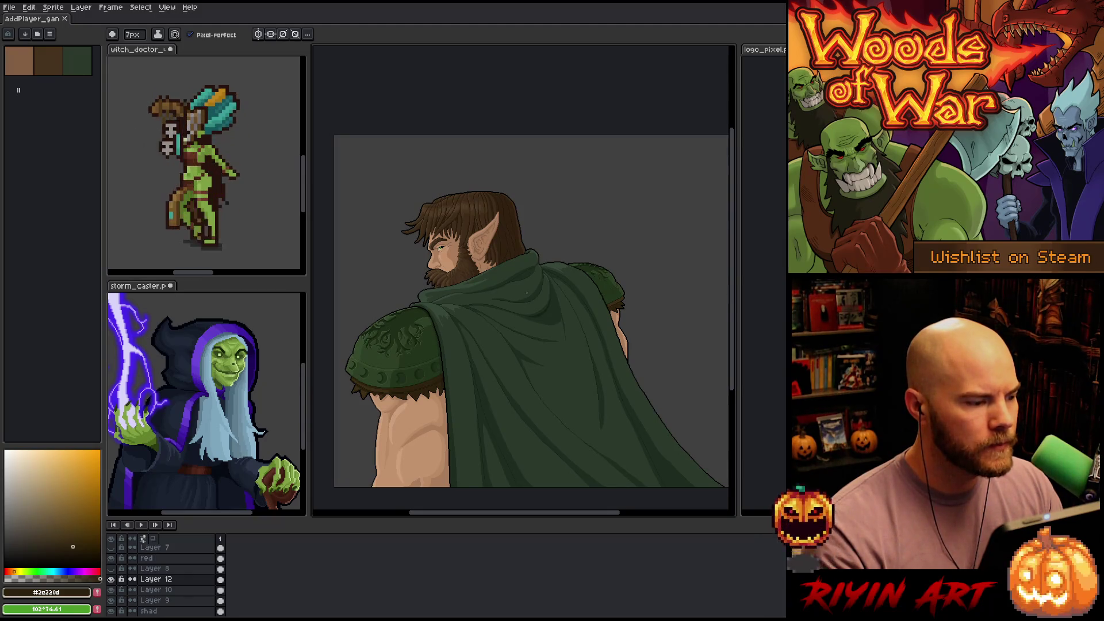
scroll(528, 292, up, 2)
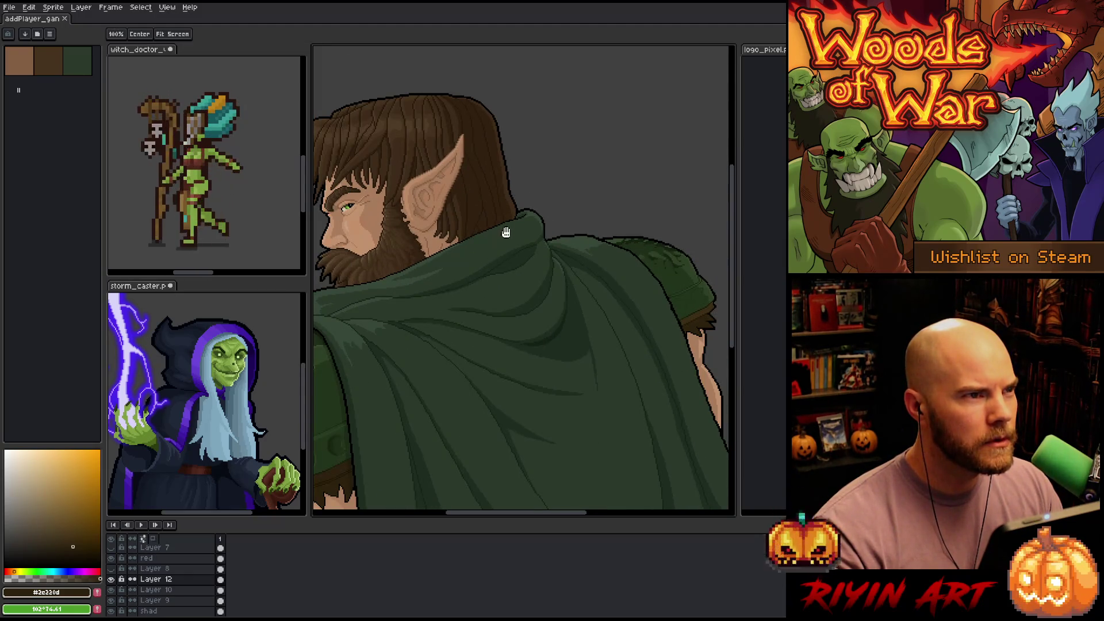
drag(517, 226, 555, 264)
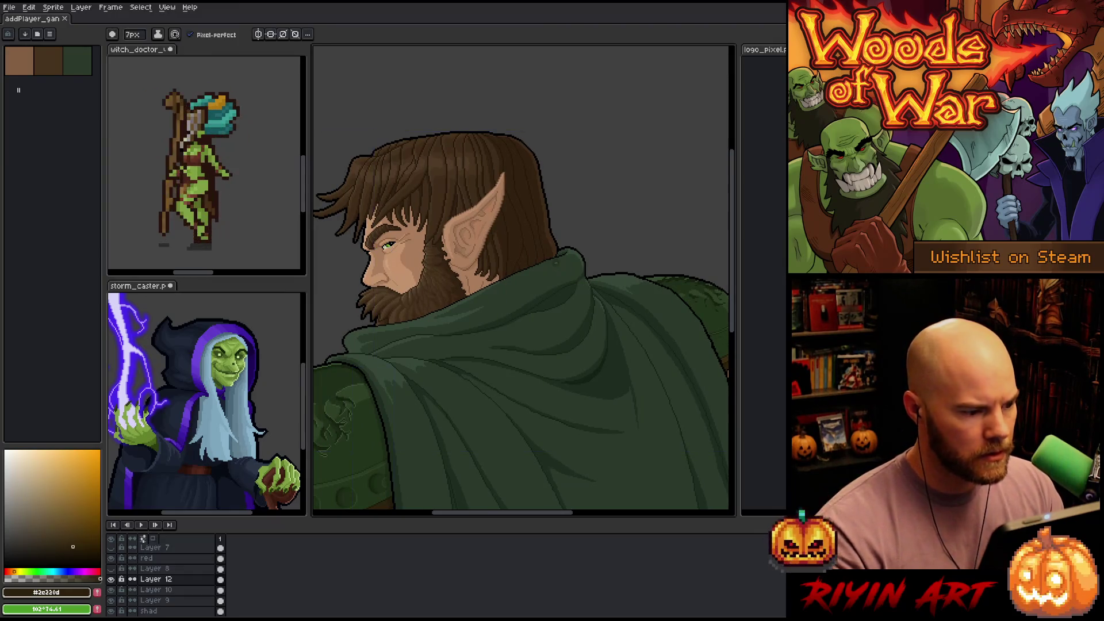
scroll(428, 212, up, 1)
scroll(425, 212, up, 2)
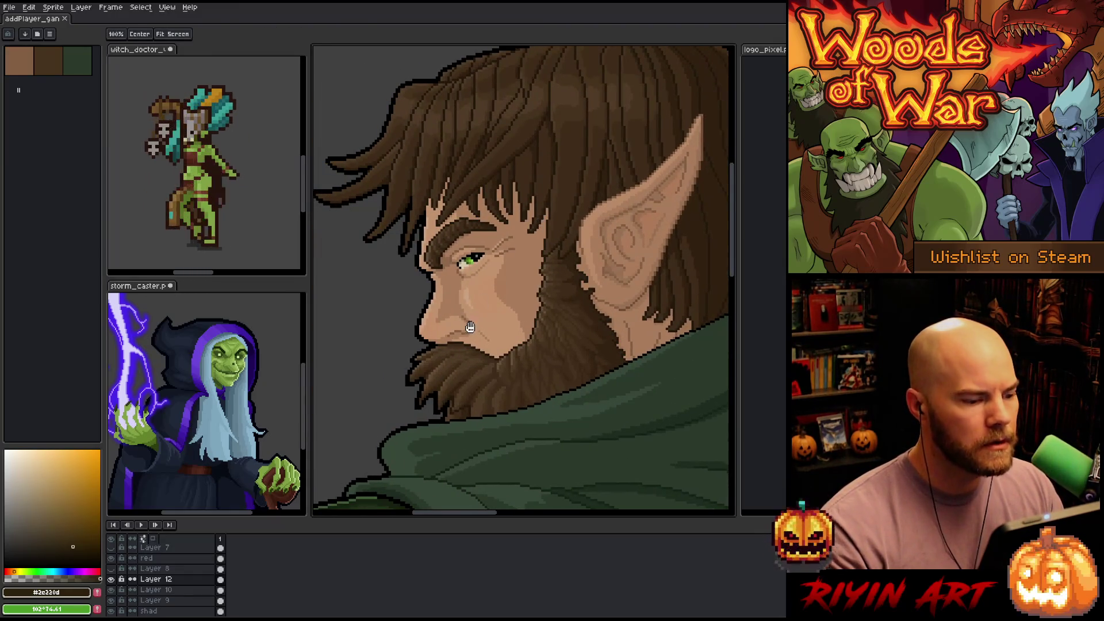
scroll(470, 326, up, 2)
scroll(500, 297, down, 2)
Frame the rear cloaked shoulder in close-up and return to the pencil
drag(529, 314, 448, 153)
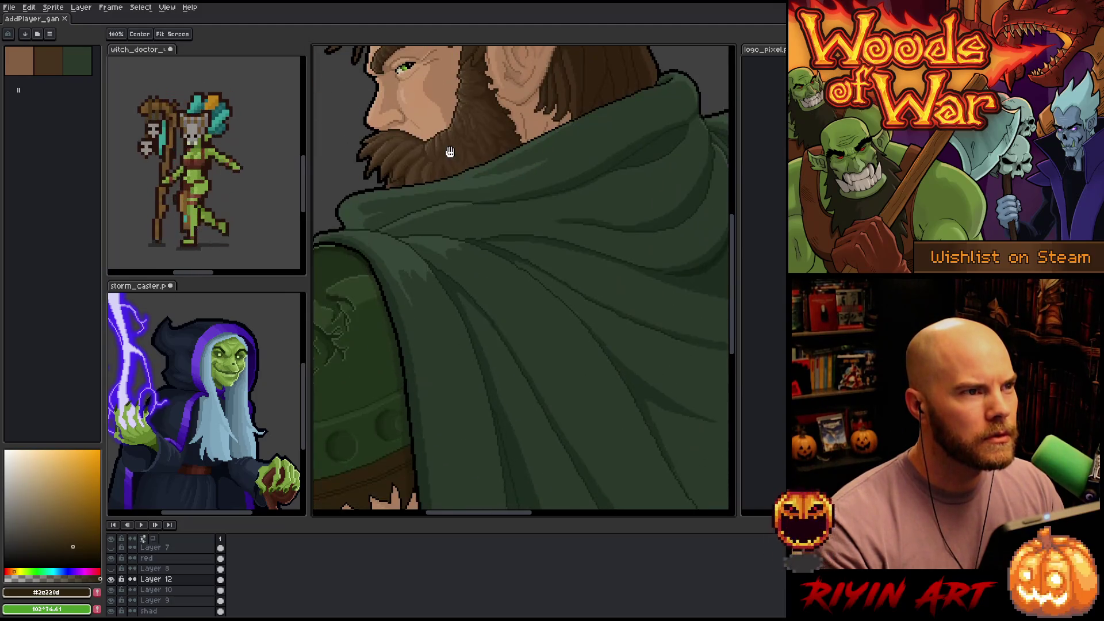
scroll(609, 285, up, 1)
scroll(610, 285, down, 2)
scroll(599, 310, up, 2)
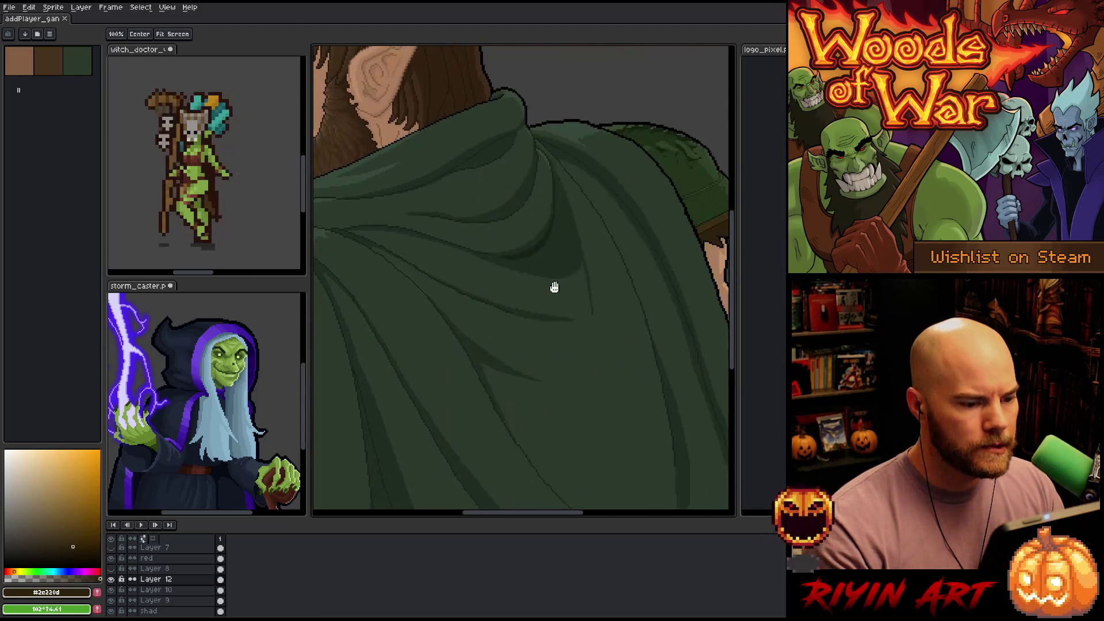
drag(553, 288, 439, 378)
key(b)
scroll(582, 214, up, 2)
scroll(571, 218, down, 1)
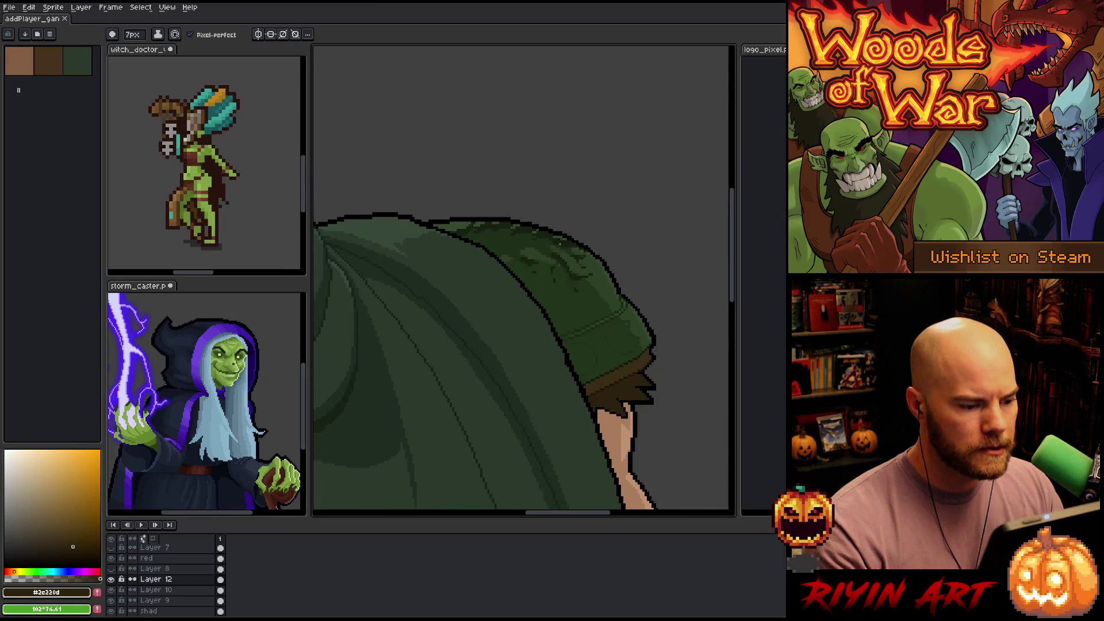
scroll(564, 257, up, 1)
scroll(574, 281, up, 1)
scroll(520, 399, down, 1)
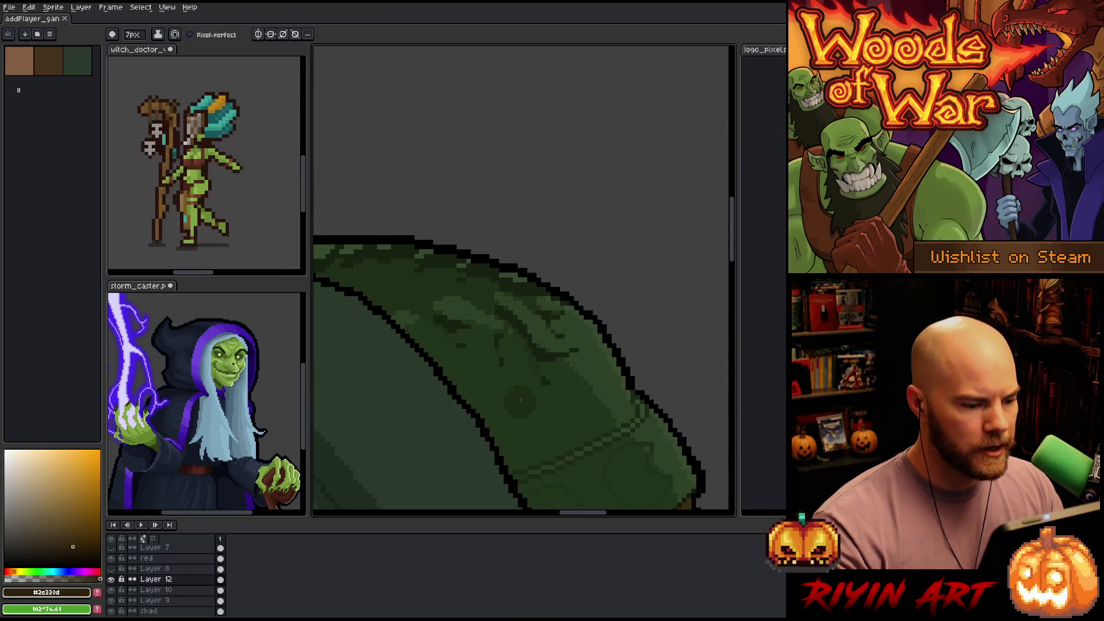
Use a 1px pencil on the shad layer and eyedrop dark greens #162111 and #202f19
key(minus)
key(minus)
key(minus)
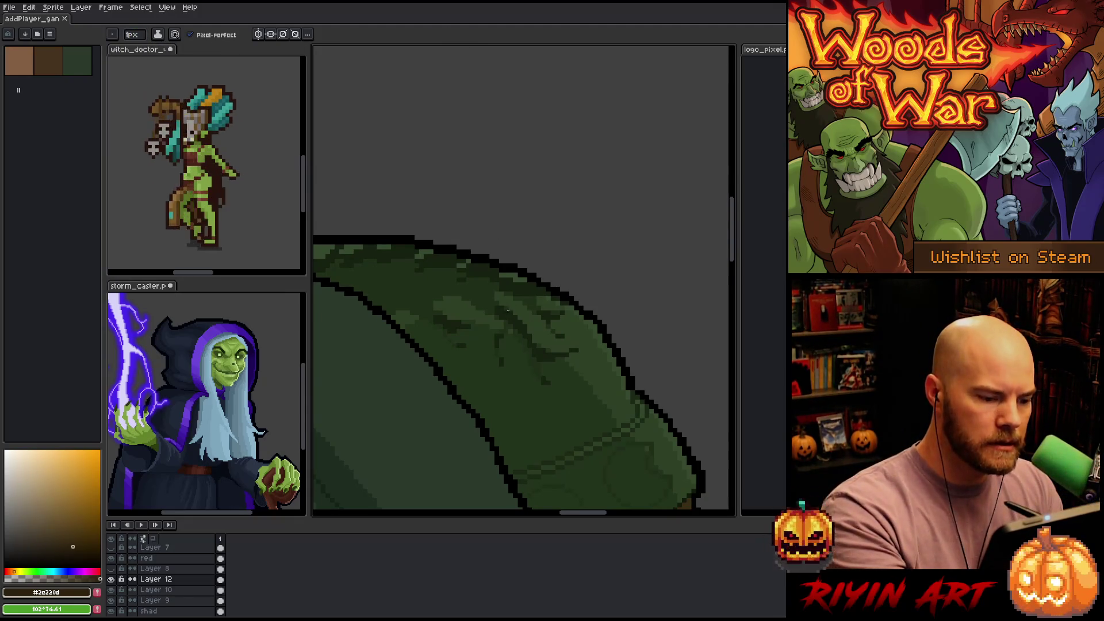
alt+click(511, 318)
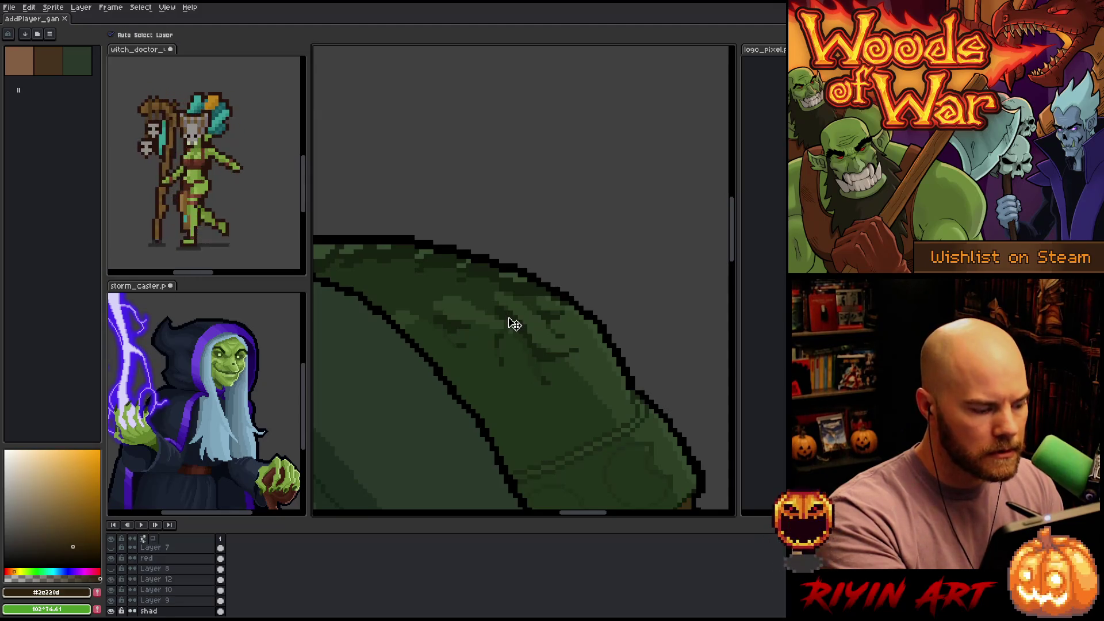
alt+click(496, 305)
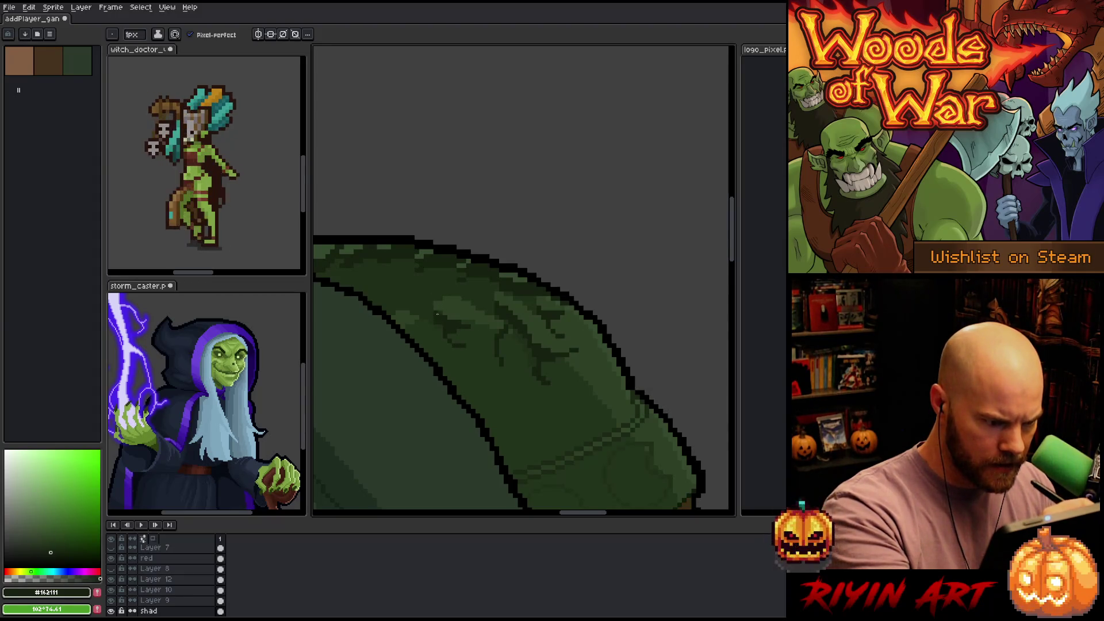
alt+click(426, 302)
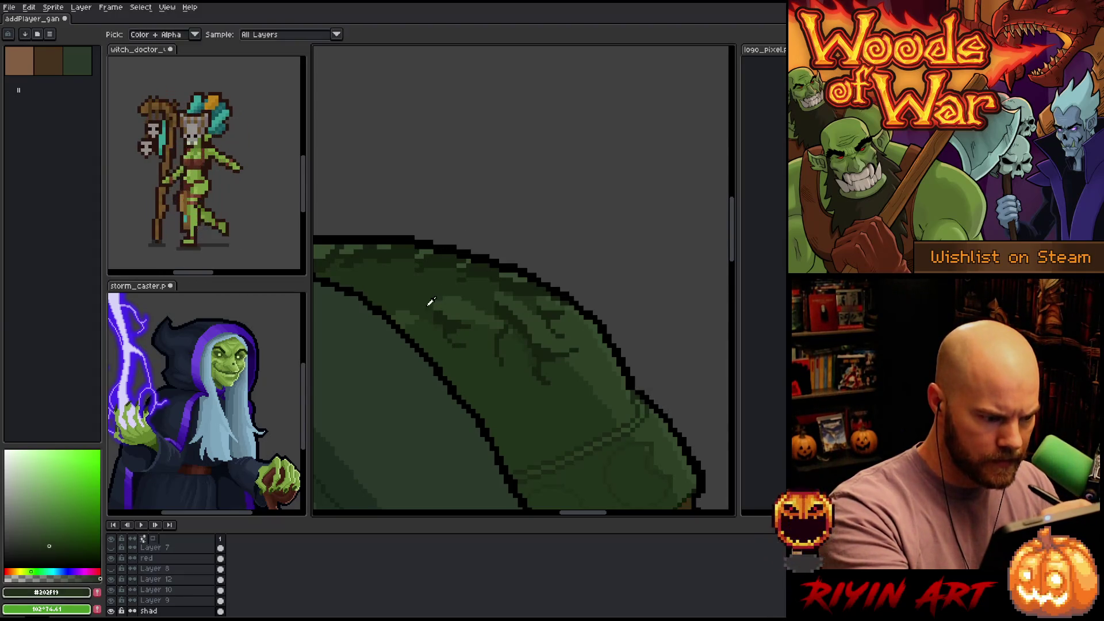
alt+click(452, 315)
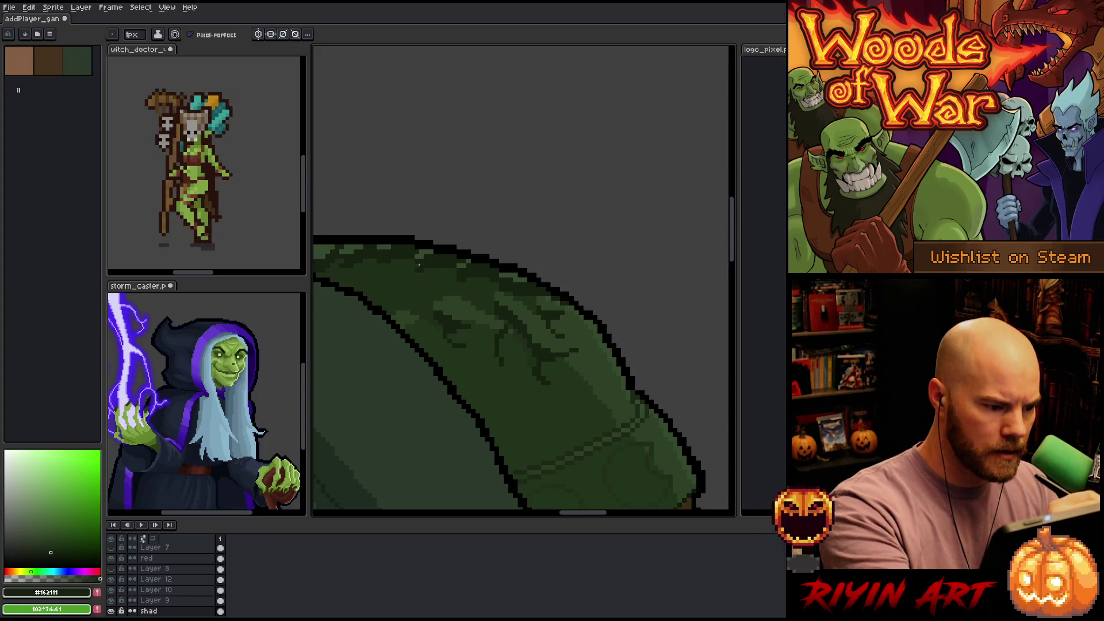
scroll(439, 263, left, 3)
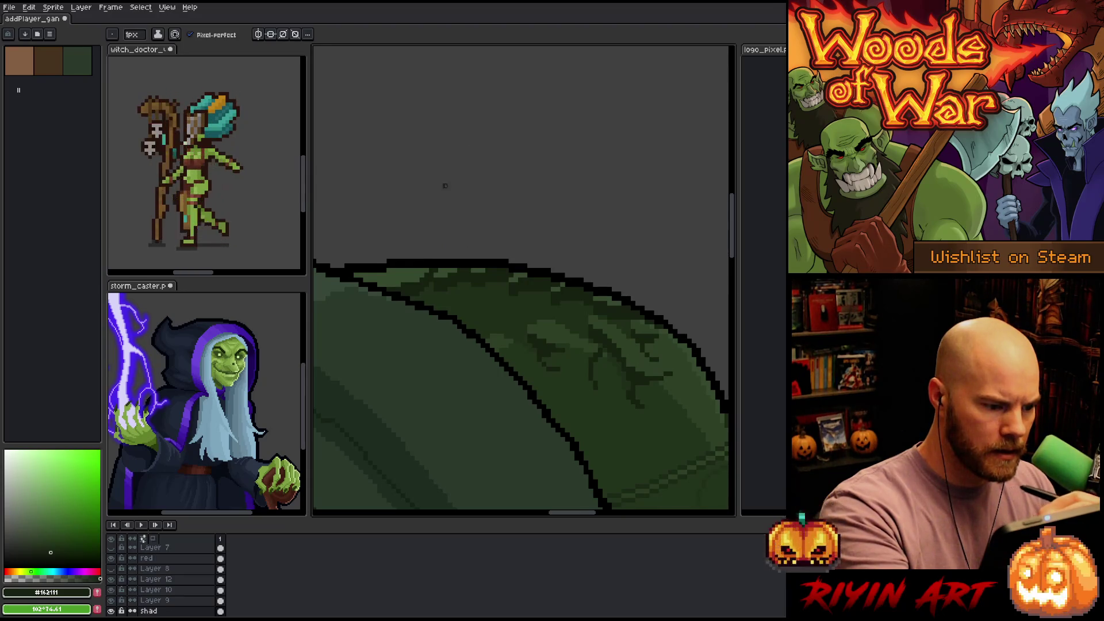
key(space)
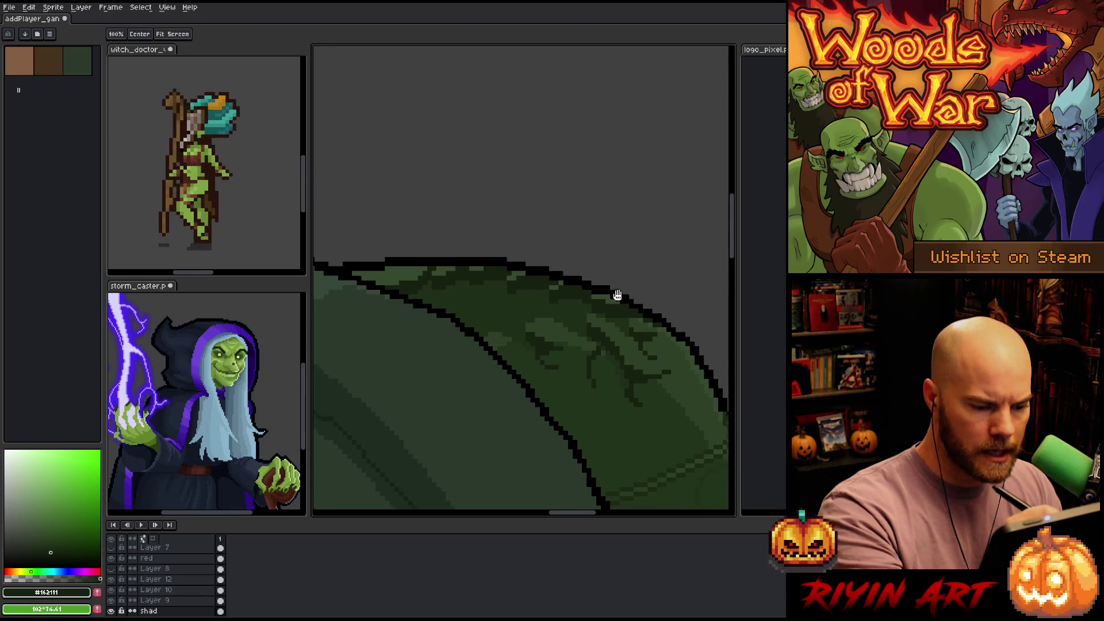
Touch up the engraving with sampled greens #23341c and #202f19
drag(617, 295, 559, 249)
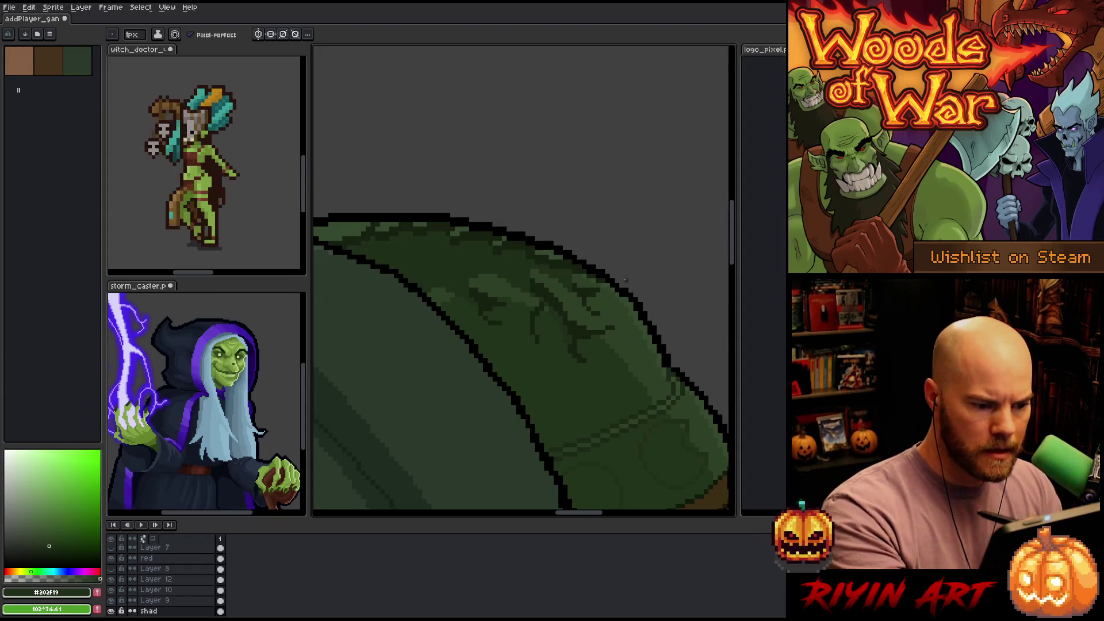
key(alt)
alt+click(552, 315)
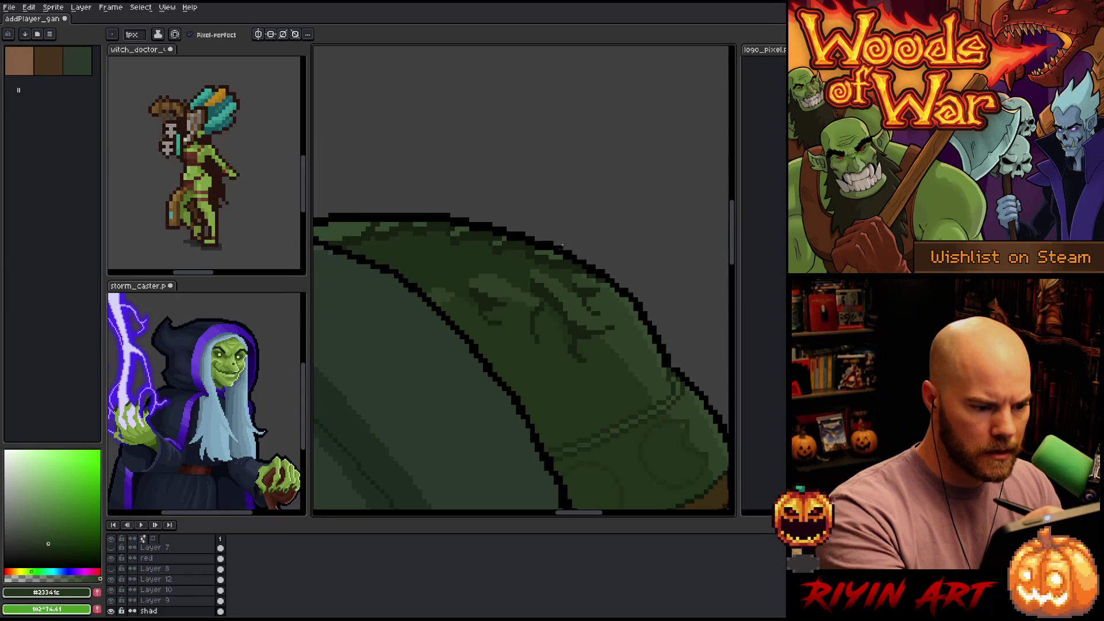
alt+click(541, 284)
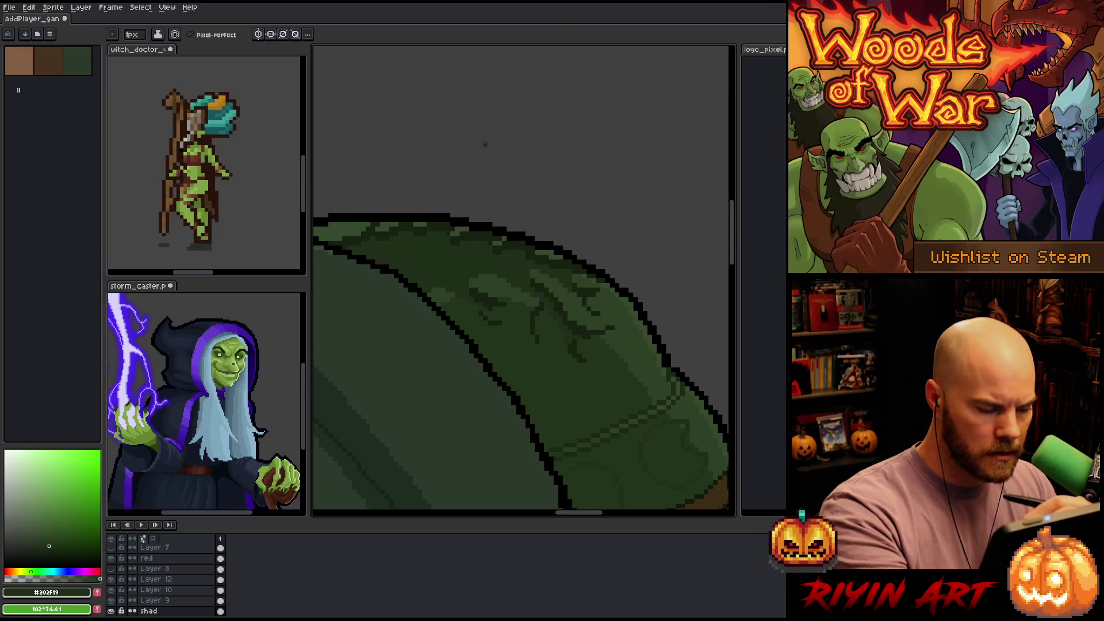
Sample the #2d4025 rim green, choose the paint bucket and select the Gant layer
drag(576, 410, 616, 350)
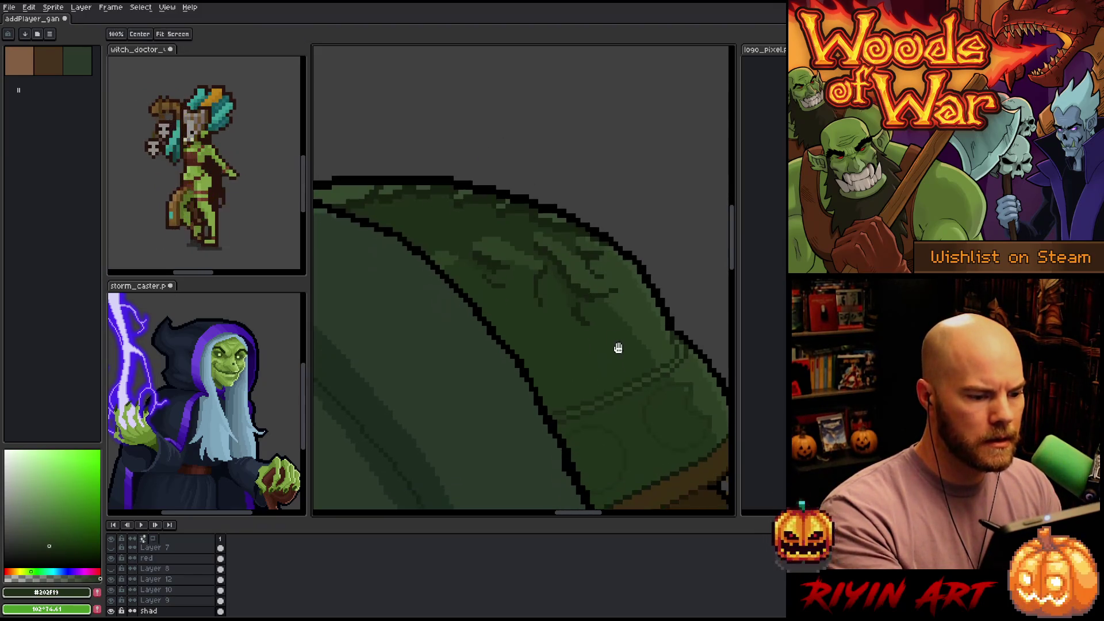
drag(609, 276, 648, 387)
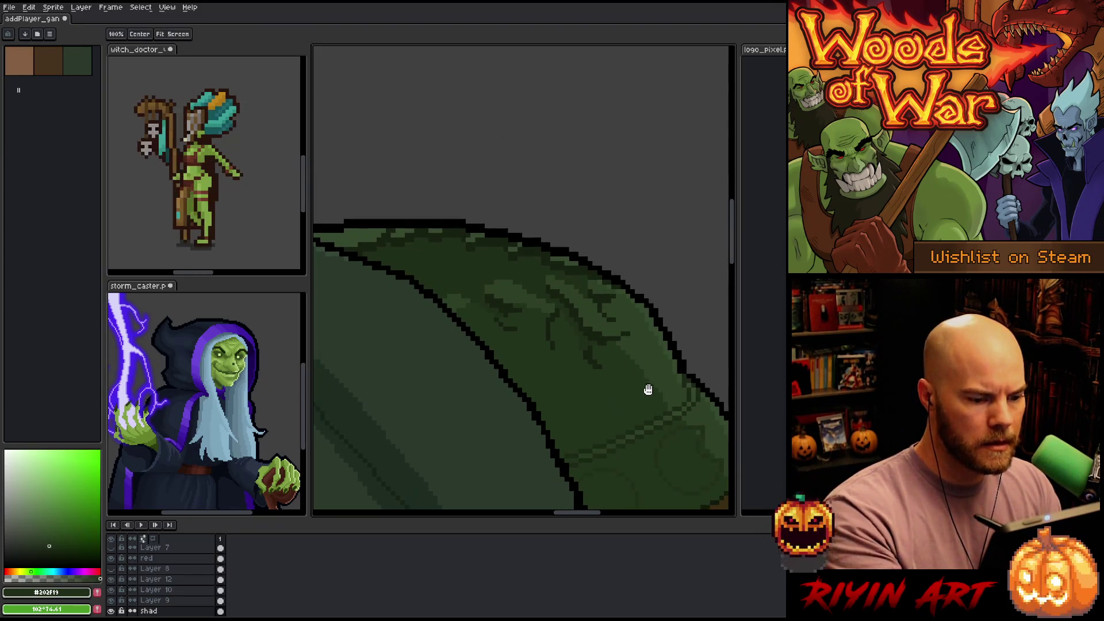
alt+click(661, 352)
key(g)
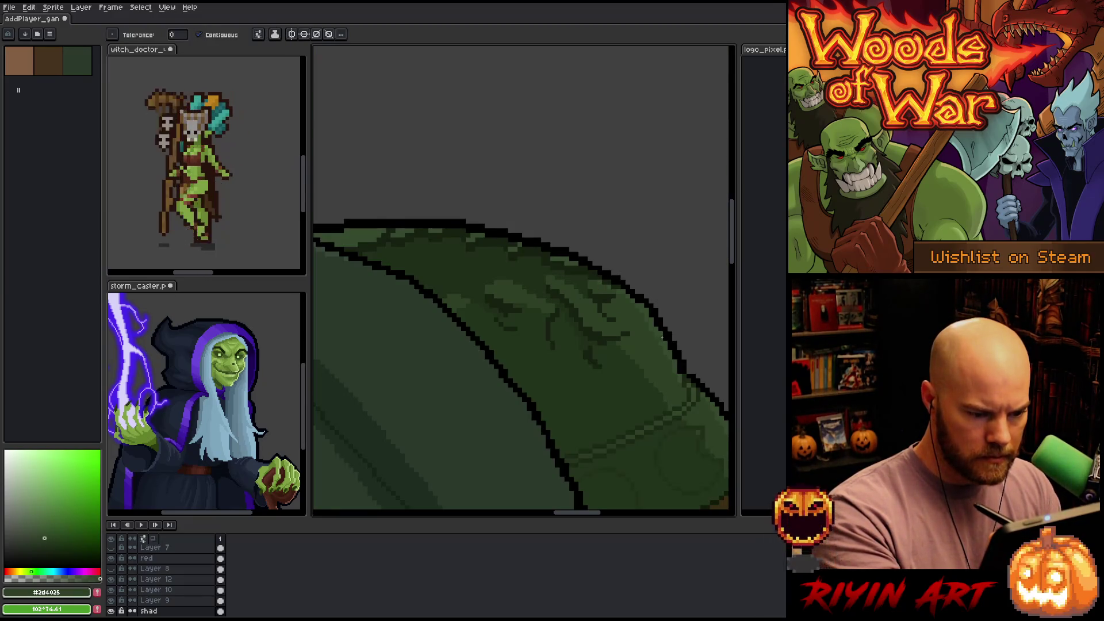
ctrl+click(658, 338)
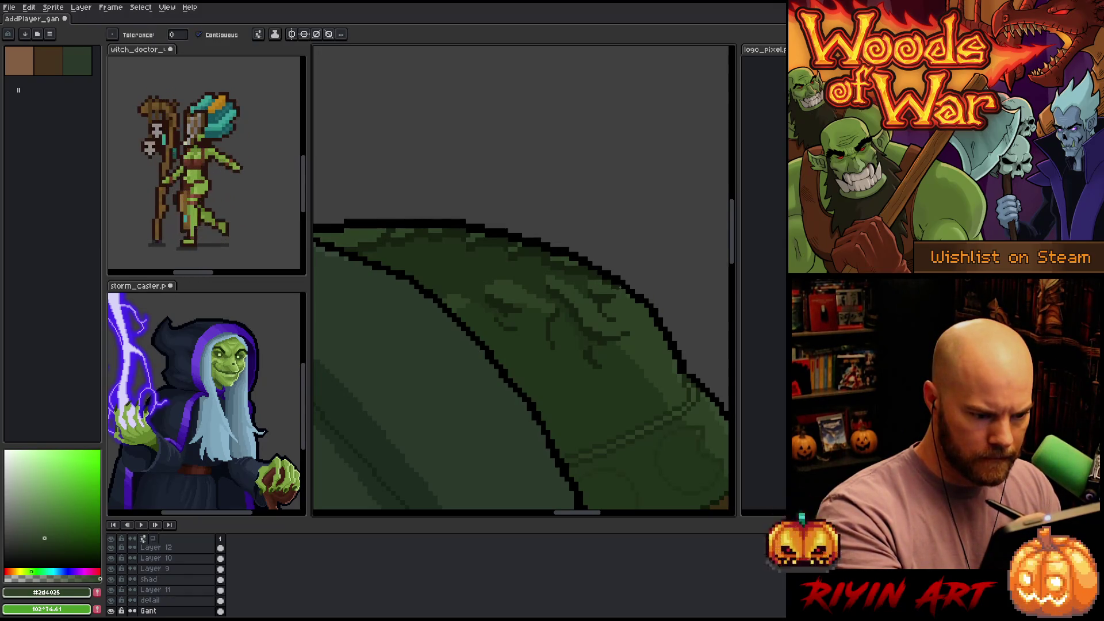
key(b)
scroll(616, 292, up, 2)
ctrl+click(442, 214)
alt+click(442, 215)
drag(442, 215, 362, 215)
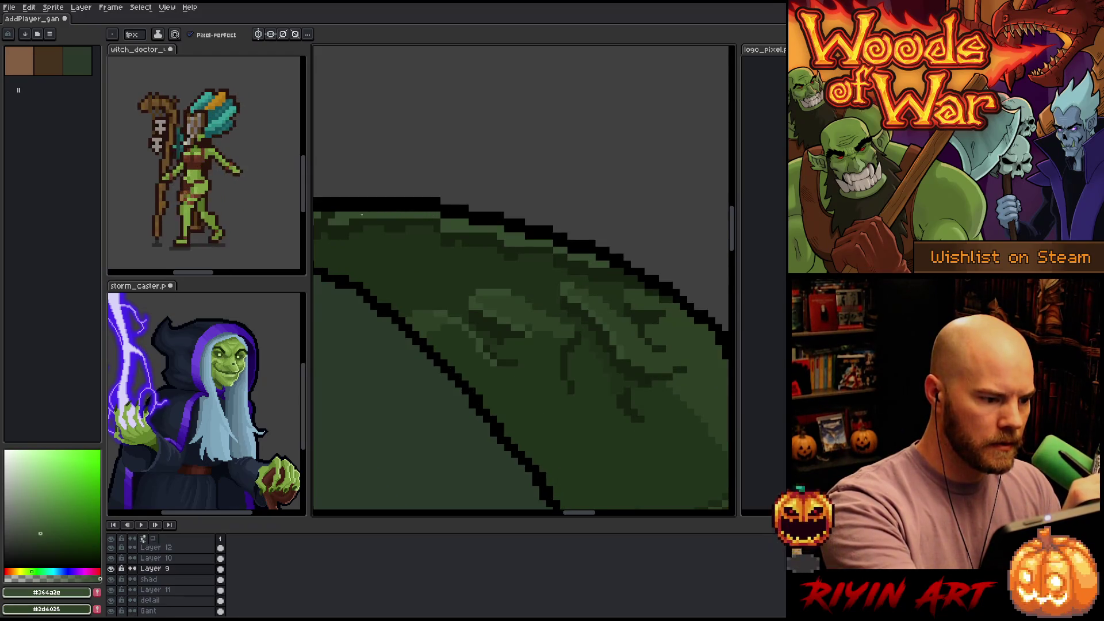
alt+click(451, 235)
drag(464, 210, 550, 215)
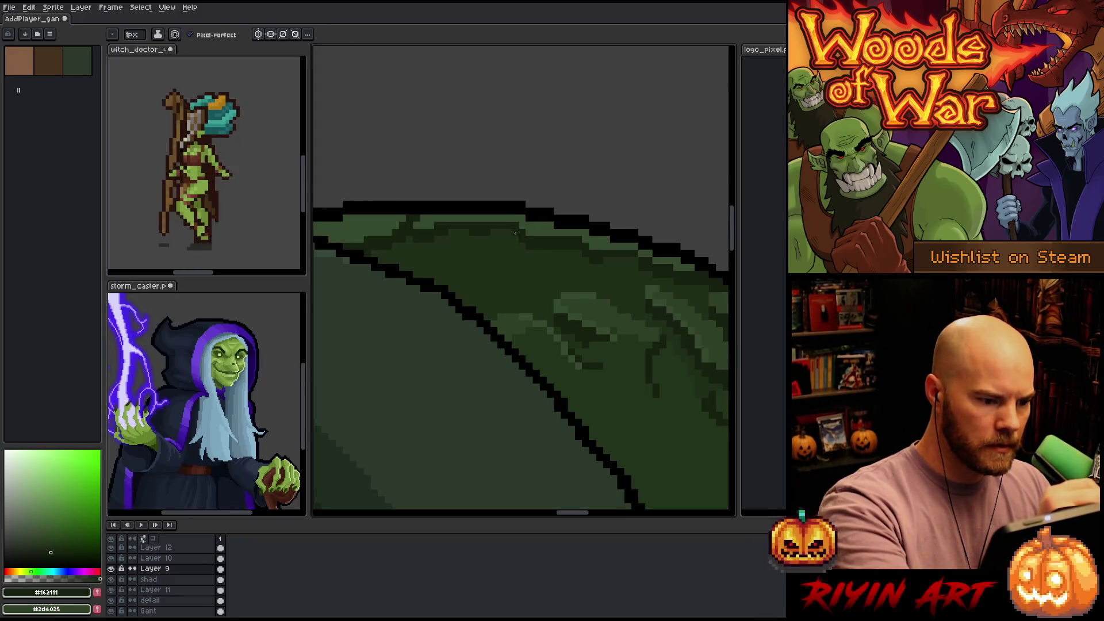
alt+click(471, 230)
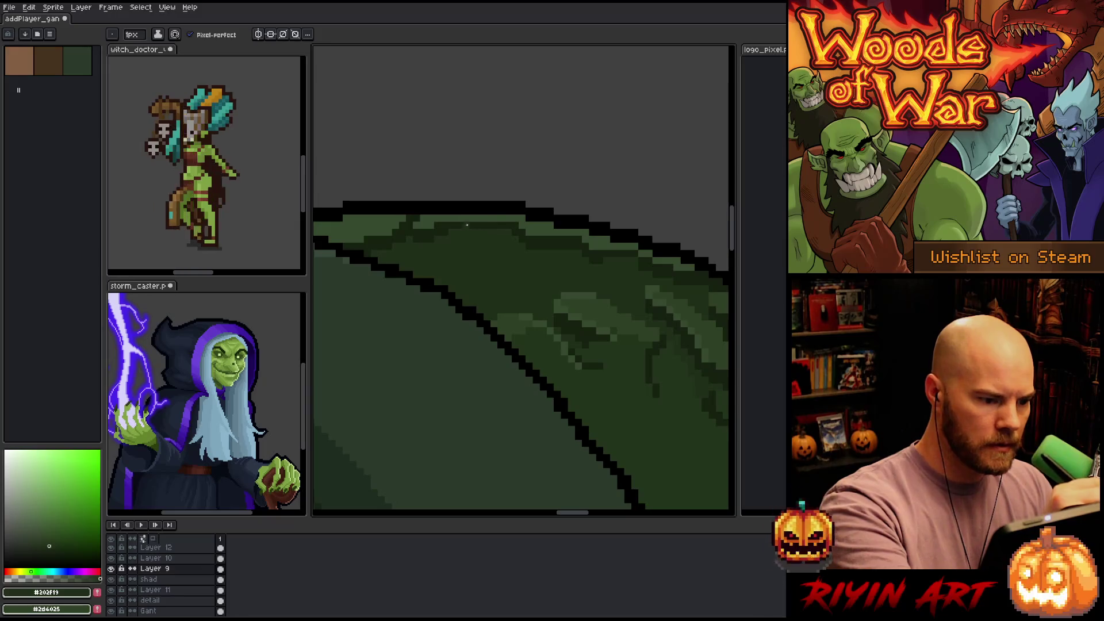
alt+click(463, 230)
alt+click(452, 218)
drag(492, 184, 593, 187)
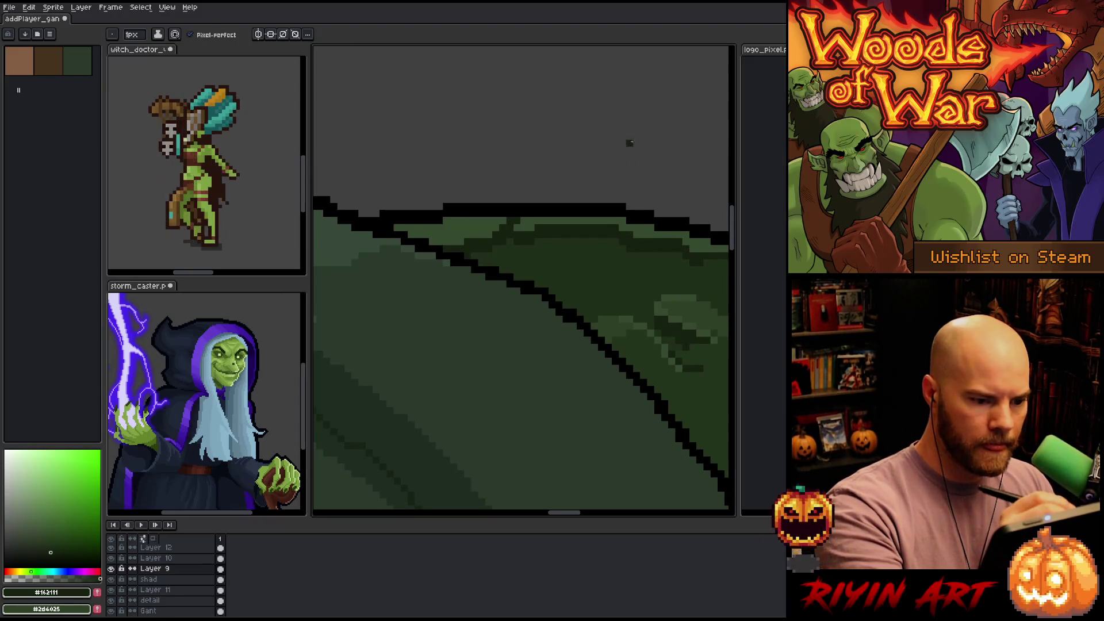
alt+click(633, 257)
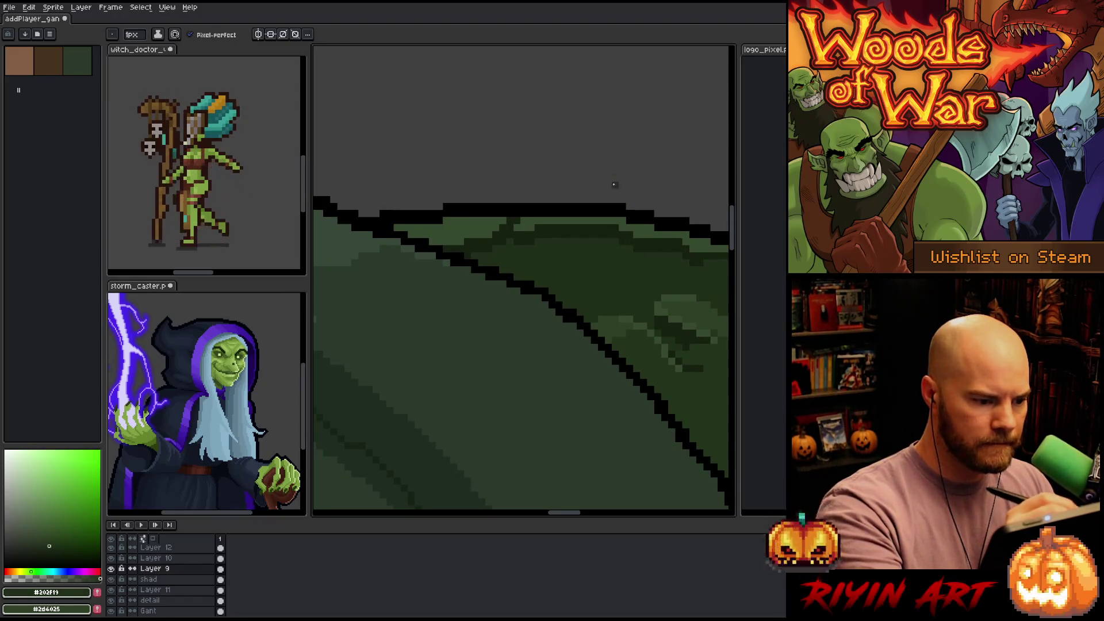
alt+click(529, 231)
alt+click(517, 205)
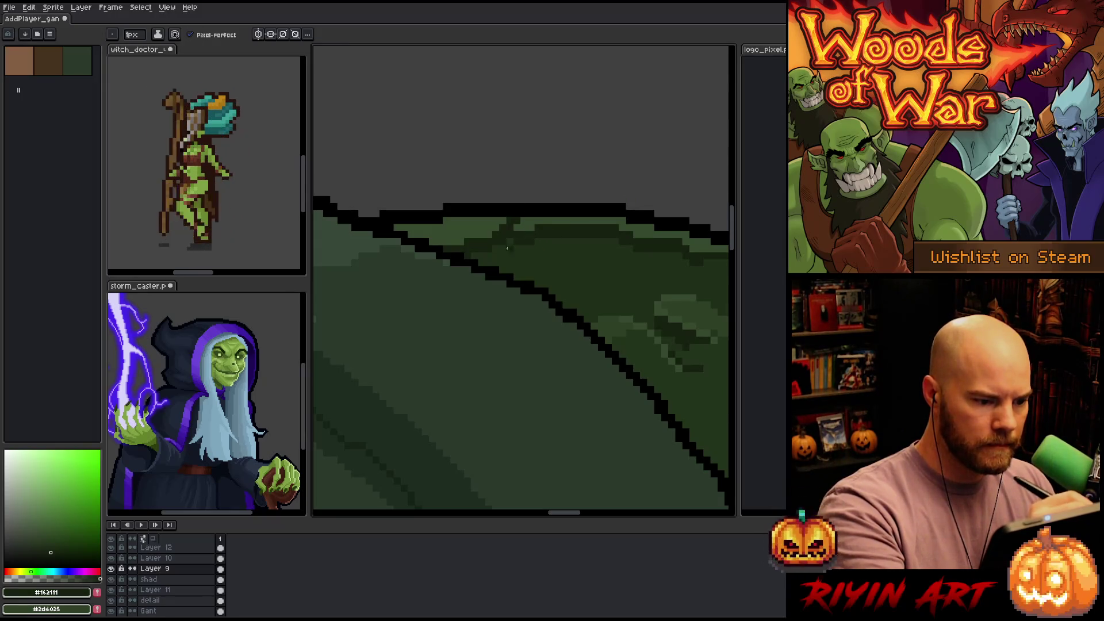
mouse_move(609, 284)
mouse_down()
mouse_move(554, 185)
mouse_move(619, 260)
mouse_move(609, 180)
mouse_move(568, 272)
mouse_move(594, 299)
mouse_up()
alt+click(562, 190)
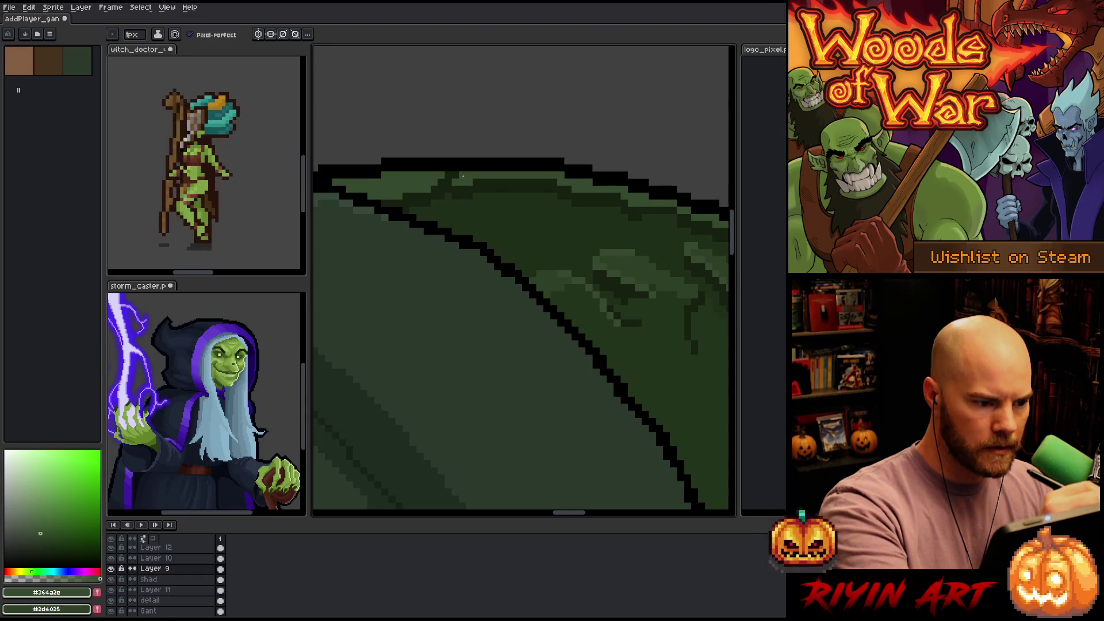
scroll(514, 321, down, 3)
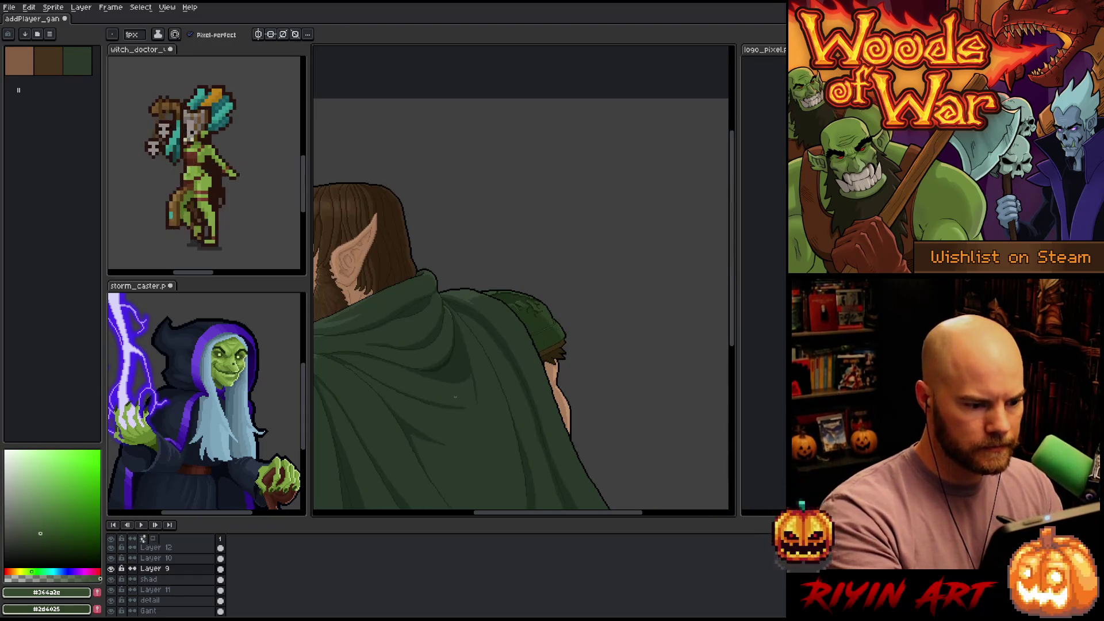
scroll(507, 401, down, 2)
scroll(508, 400, up, 5)
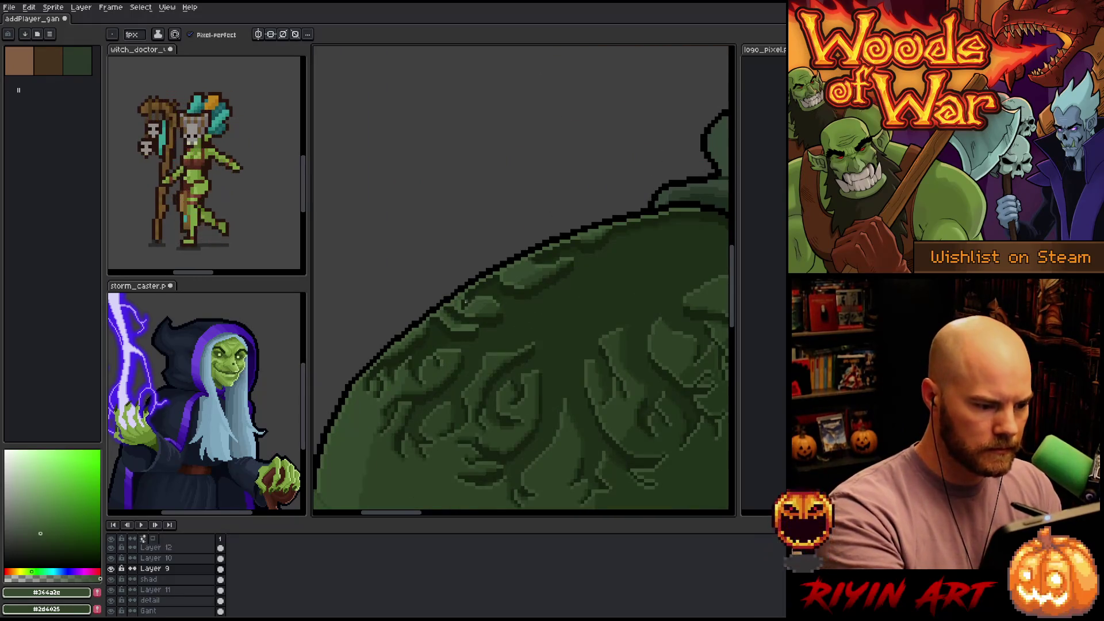
scroll(466, 302, up, 3)
alt+click(472, 313)
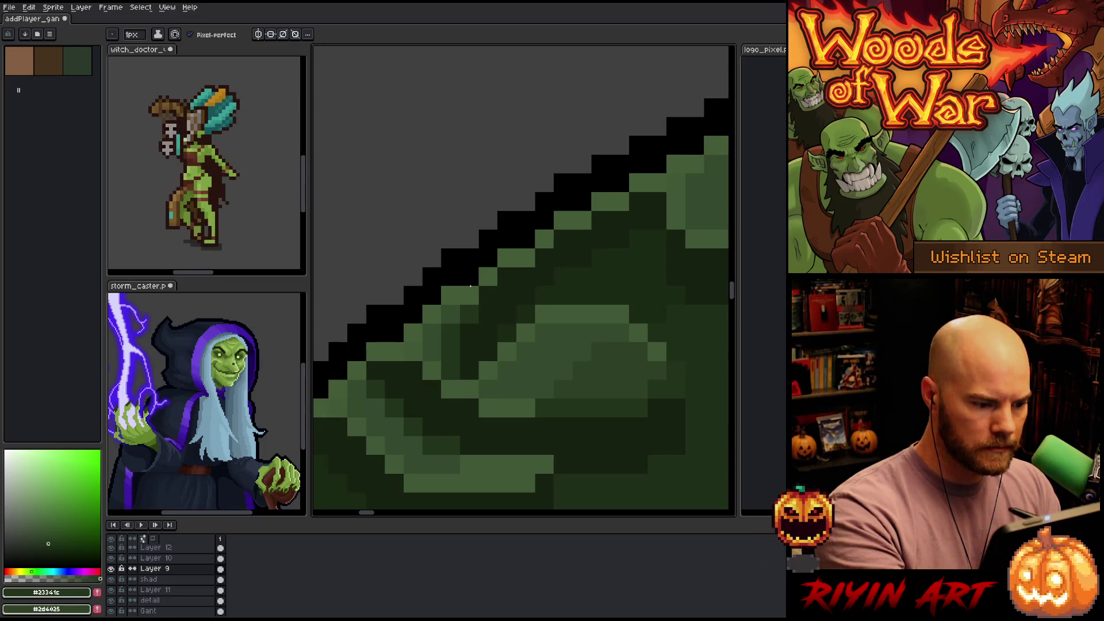
alt+click(549, 338)
scroll(548, 337, down, 3)
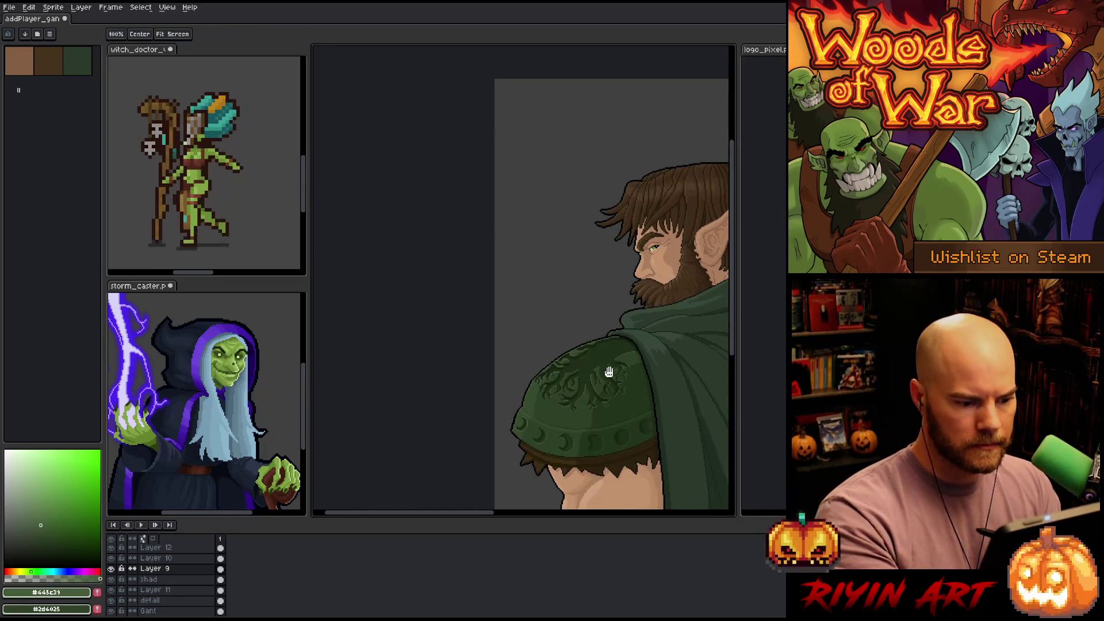
scroll(524, 297, up, 1)
scroll(524, 297, up, 4)
scroll(525, 239, up, 1)
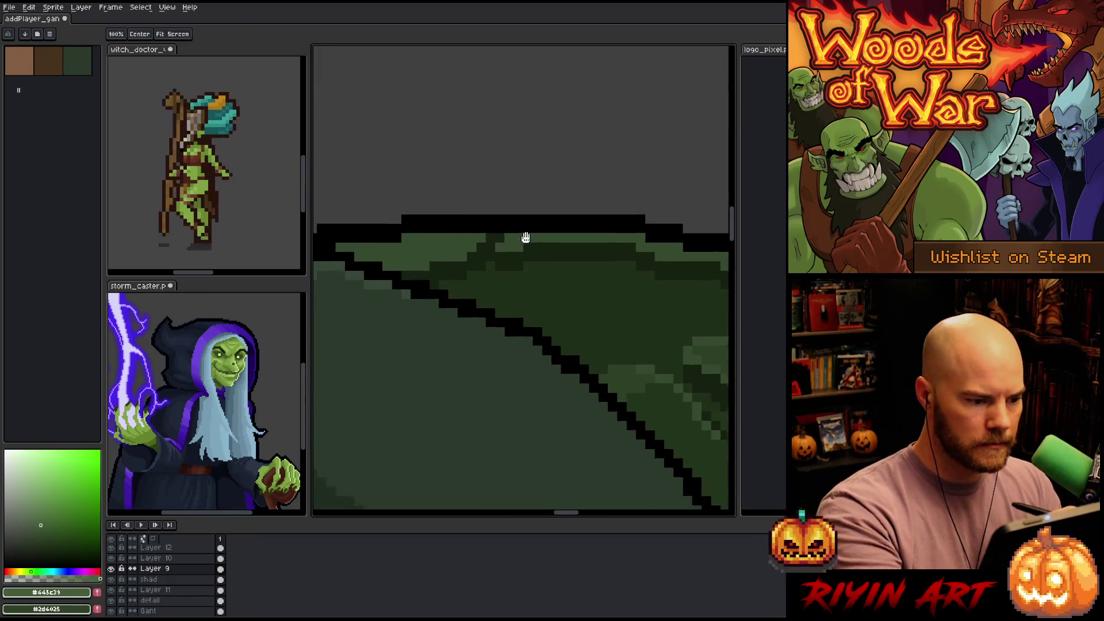
mouse_move(633, 347)
mouse_down()
mouse_move(641, 192)
mouse_move(586, 329)
mouse_move(663, 293)
mouse_move(560, 286)
mouse_up()
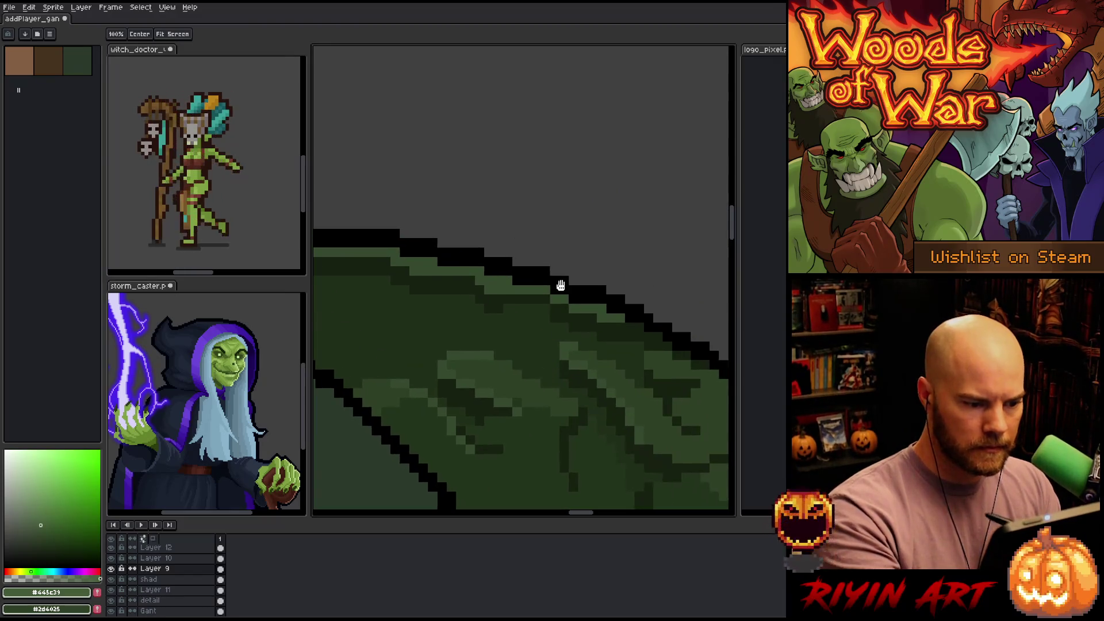
key(x)
alt+click(557, 301)
key(x)
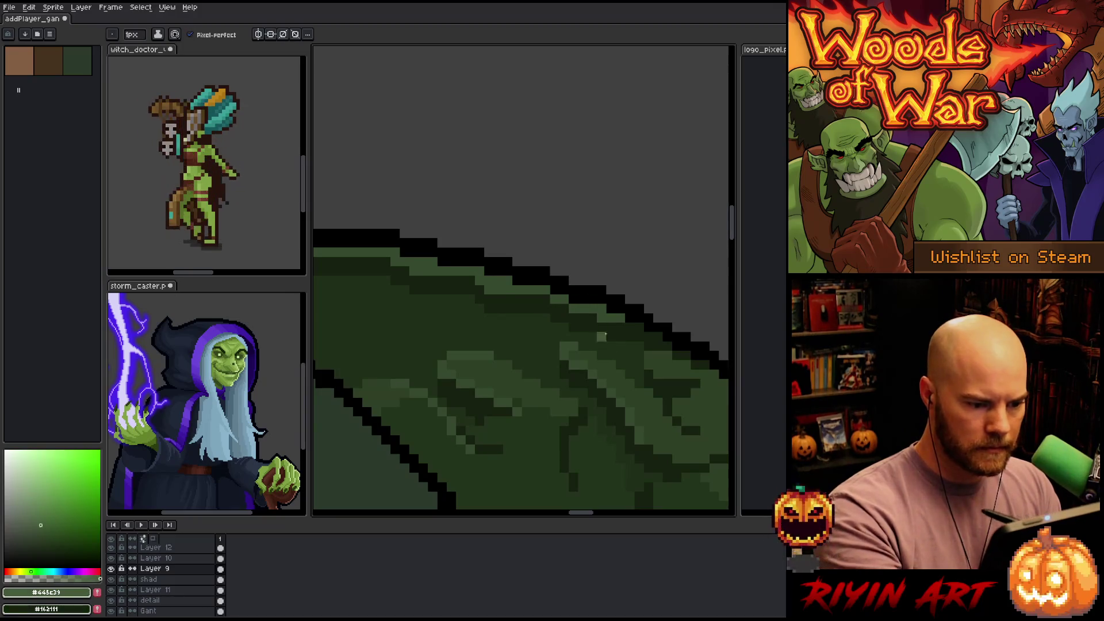
alt+click(568, 346)
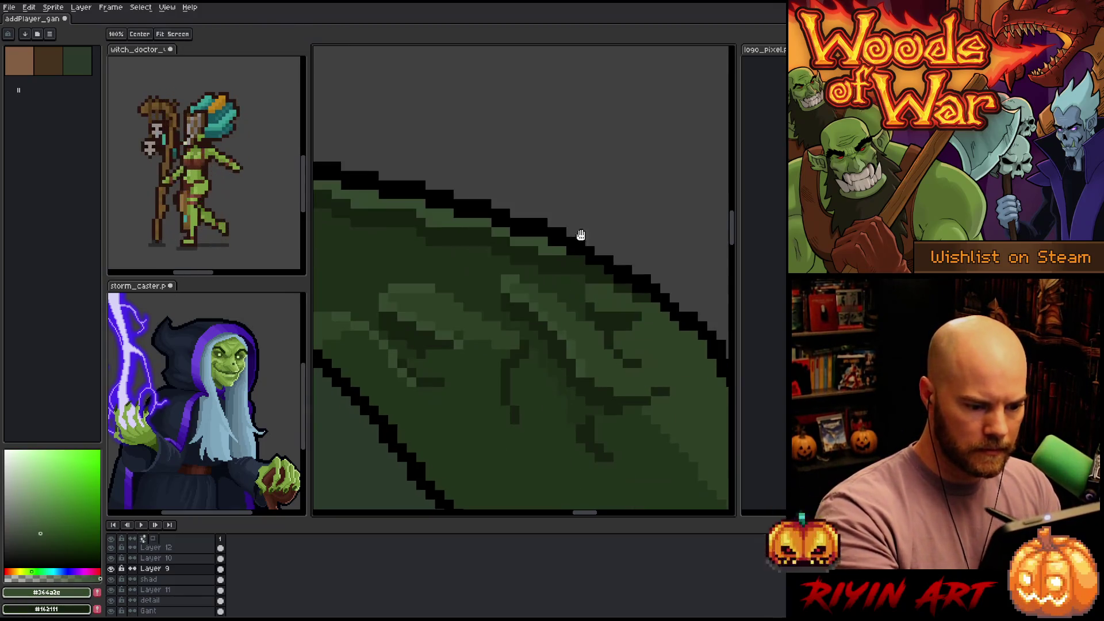
drag(638, 302, 579, 236)
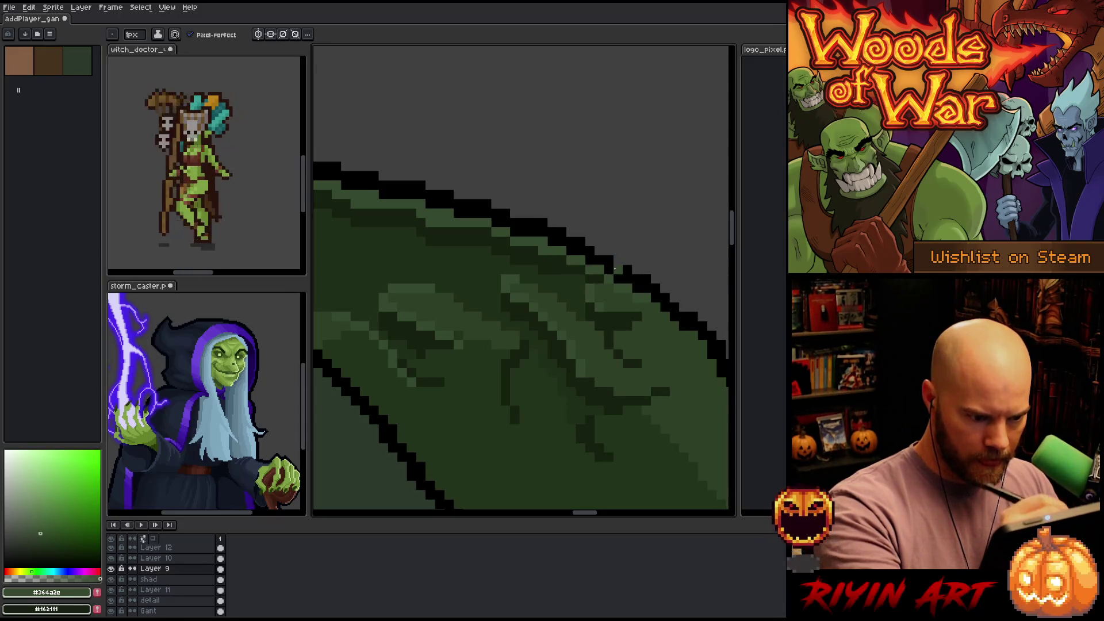
alt+click(573, 261)
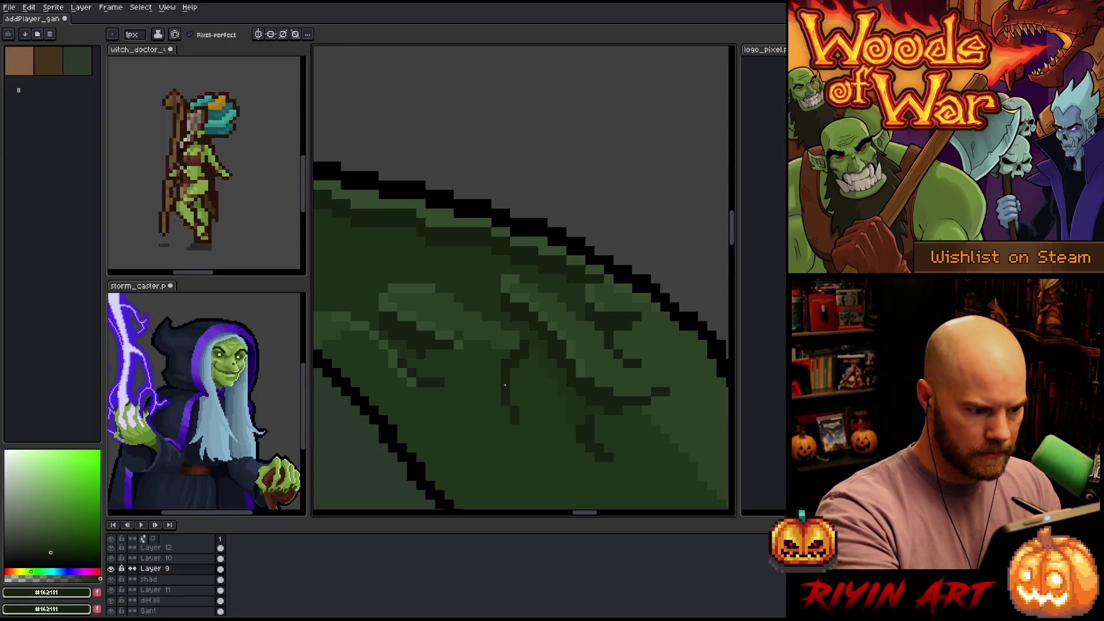
scroll(477, 279, down, 3)
scroll(579, 215, down, 2)
scroll(580, 215, up, 6)
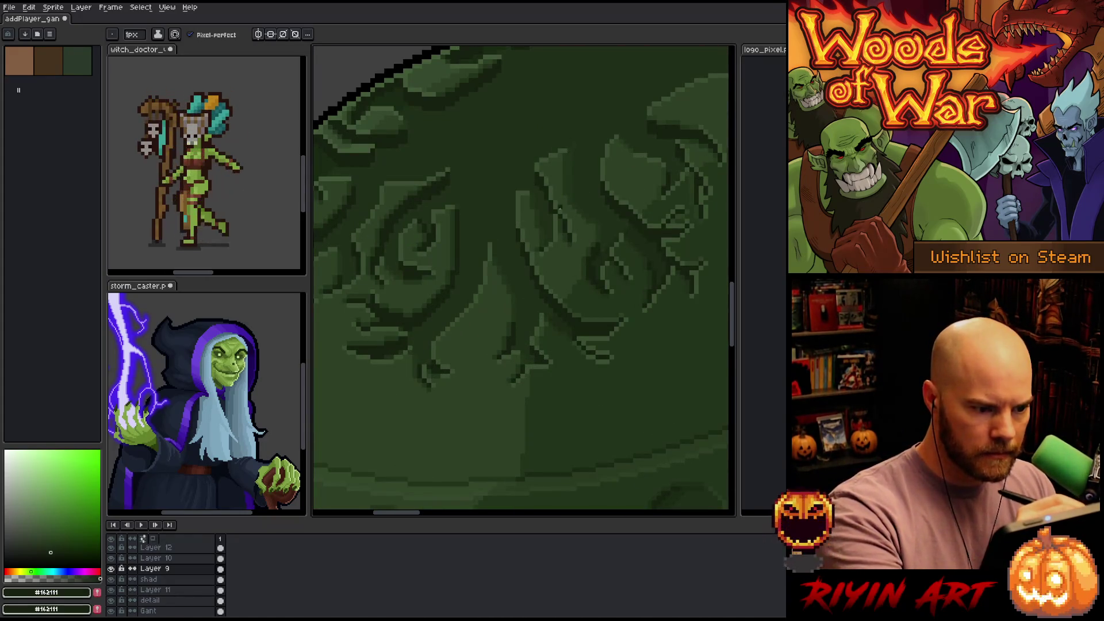
Eyedrop the engraving's shadow green and the dark green under the rim as drawing colours
alt+click(560, 208)
scroll(546, 201, down, 4)
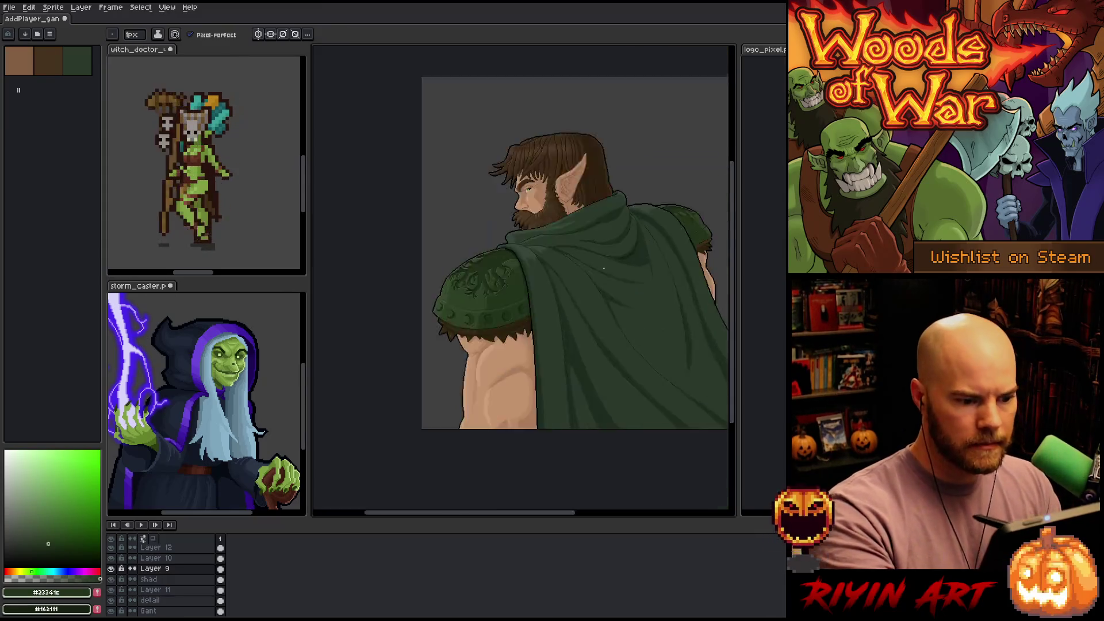
scroll(604, 268, up, 6)
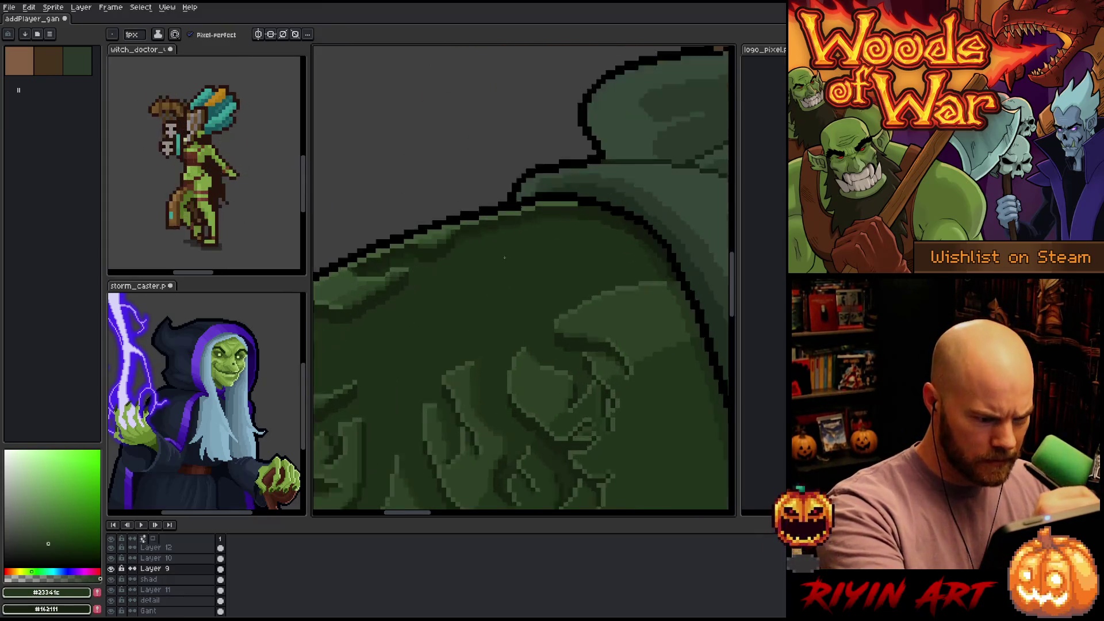
scroll(504, 258, up, 2)
key(x)
alt+click(471, 429)
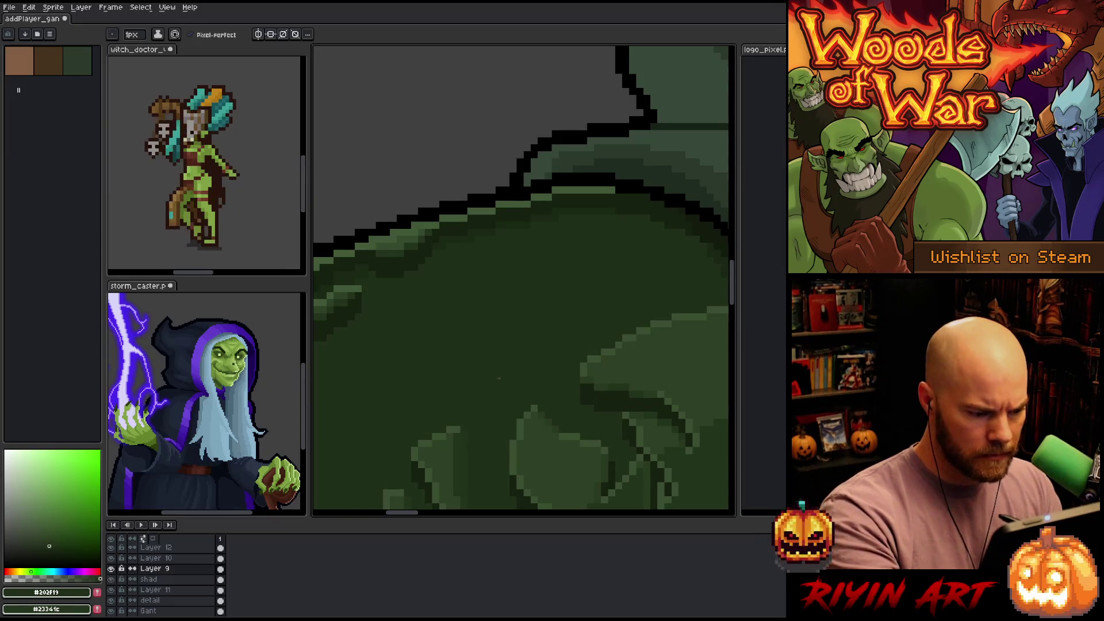
scroll(536, 394, down, 3)
scroll(623, 387, up, 2)
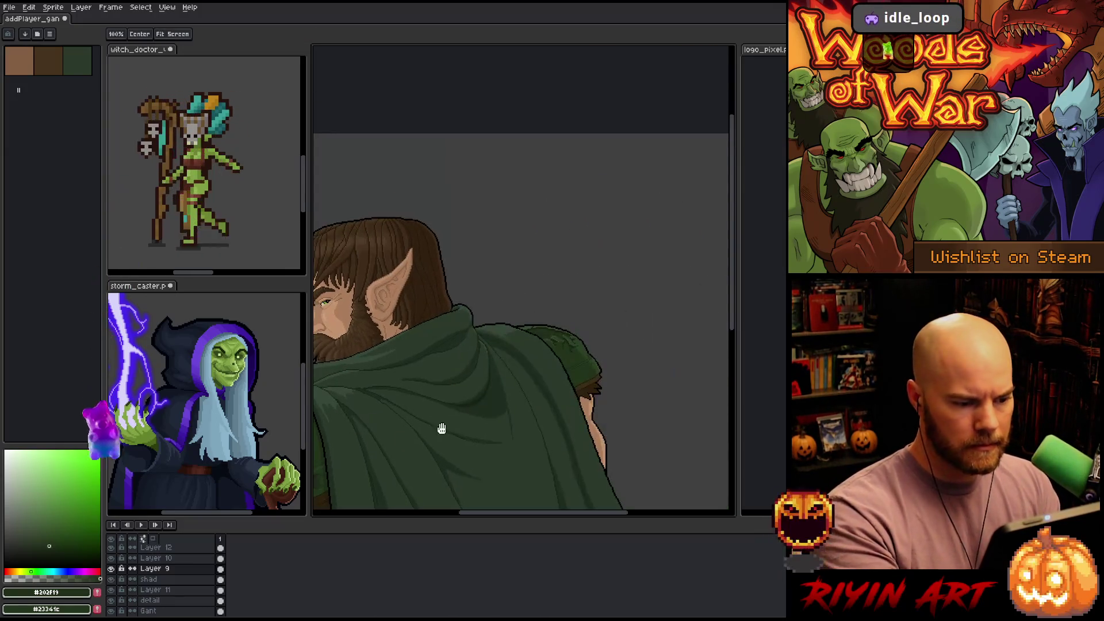
scroll(575, 323, up, 3)
scroll(592, 254, down, 1)
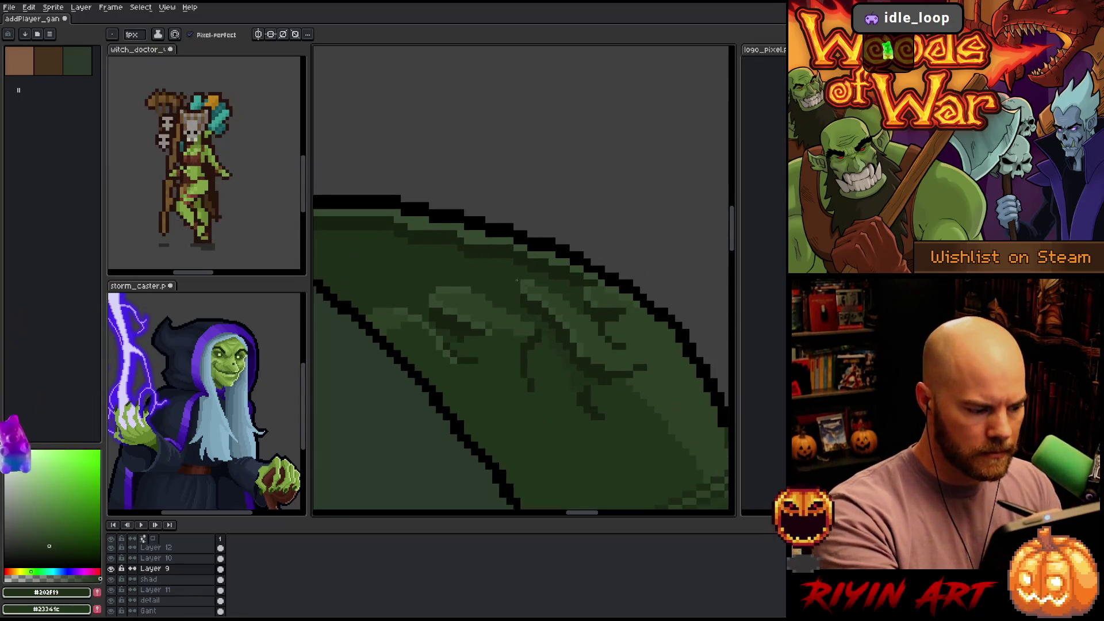
key(x)
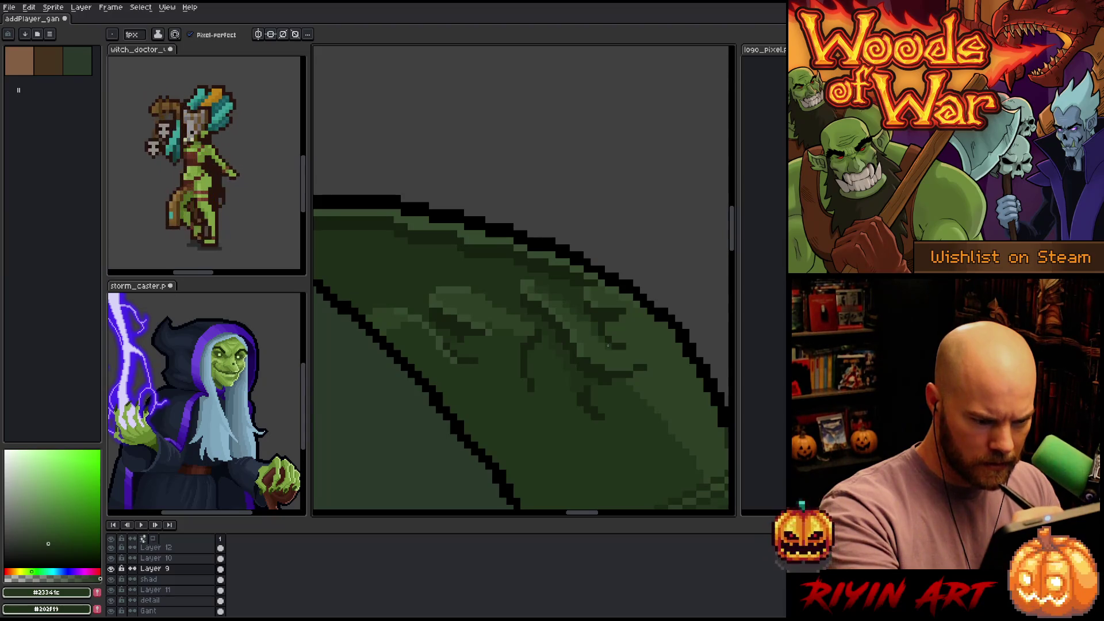
Paint dark engraving pixels on the rim, sample a mid green, and save
drag(618, 353, 627, 355)
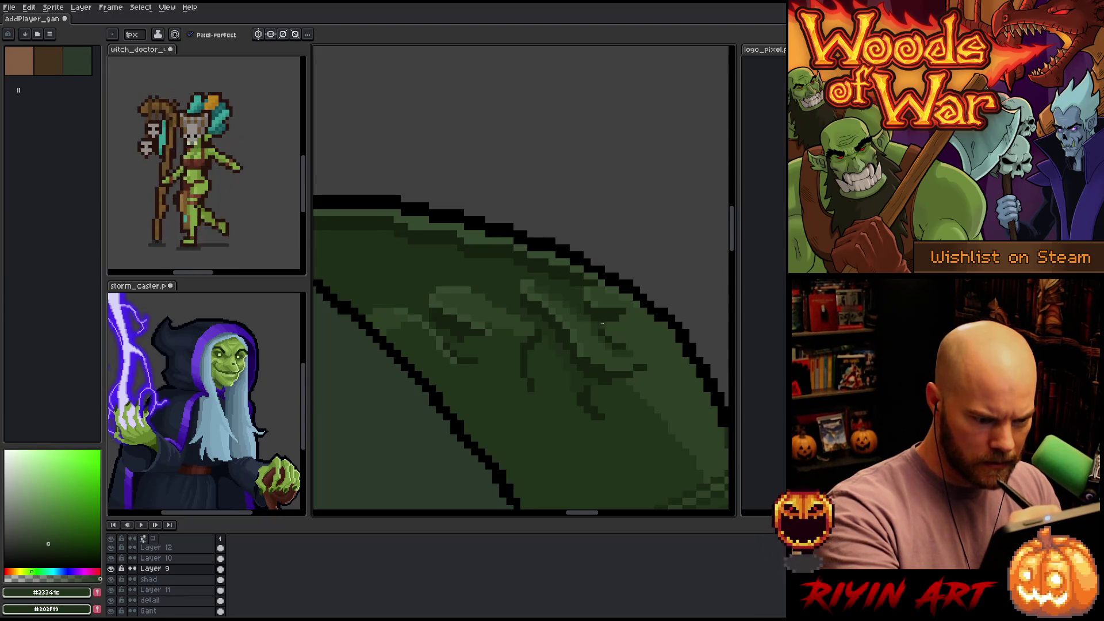
alt+click(581, 352)
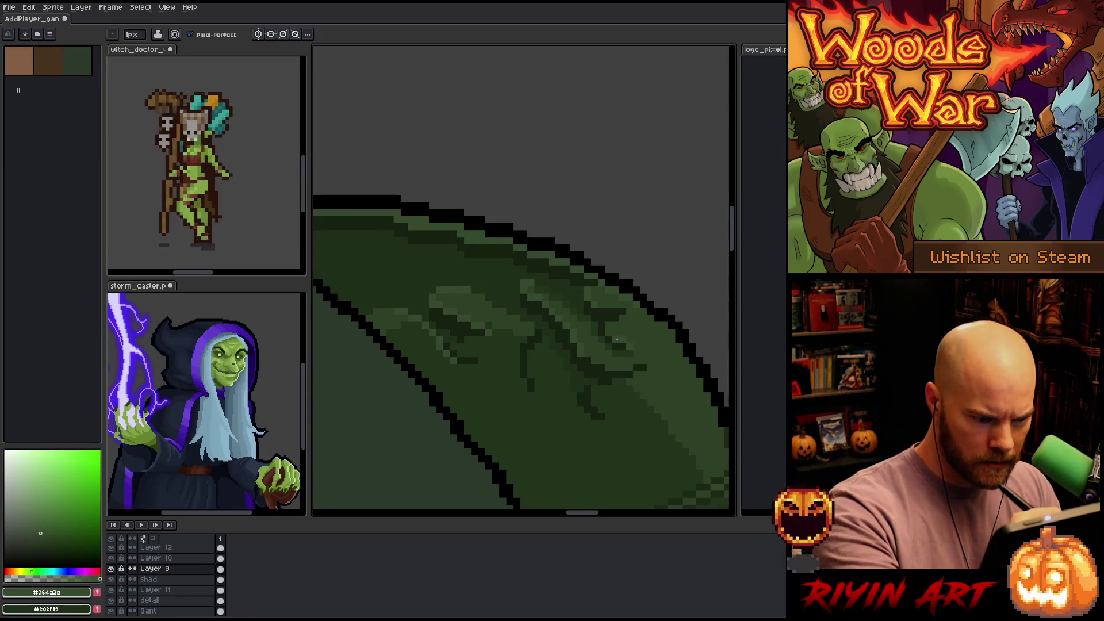
right_click(611, 332)
click(622, 283)
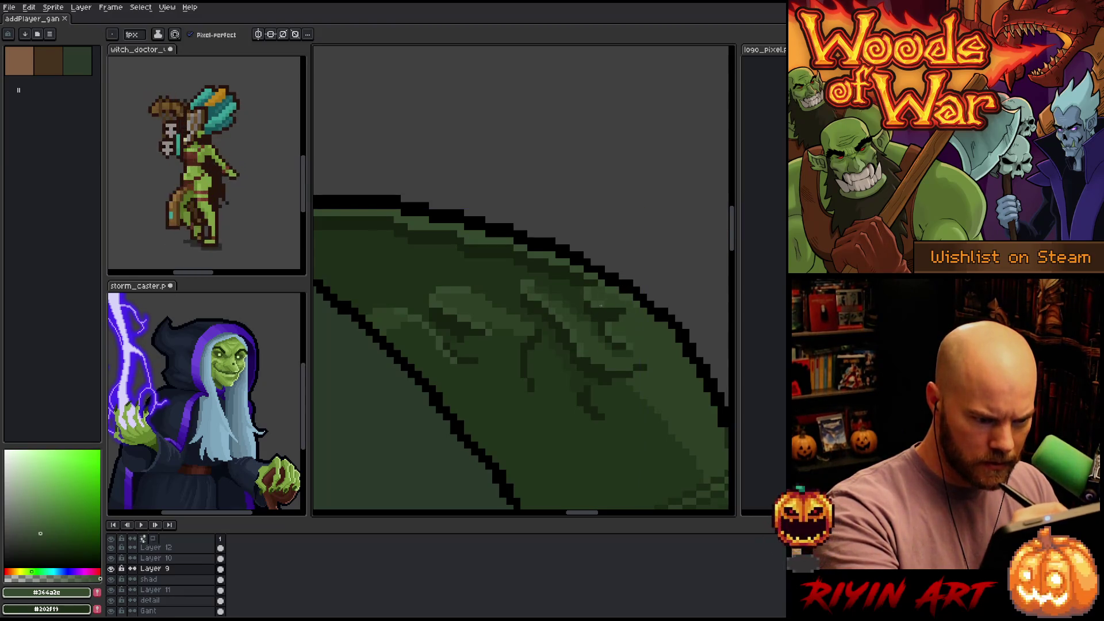
key(ctrl+s)
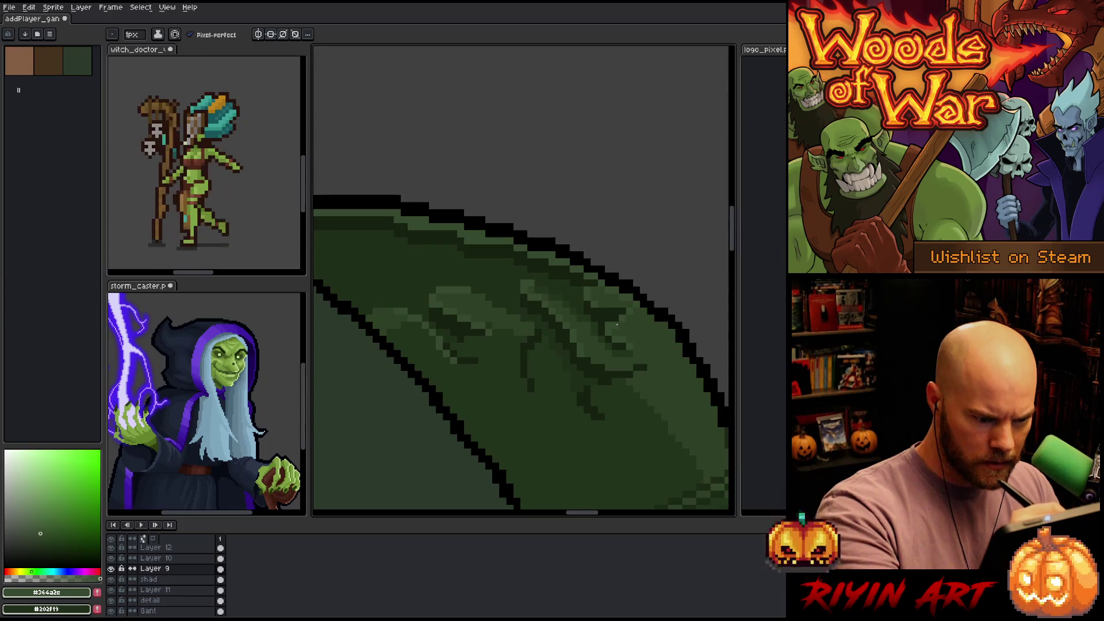
Sample the rim's shadow green, pan along to the rim's top edge, and save
key(alt)
click(562, 286)
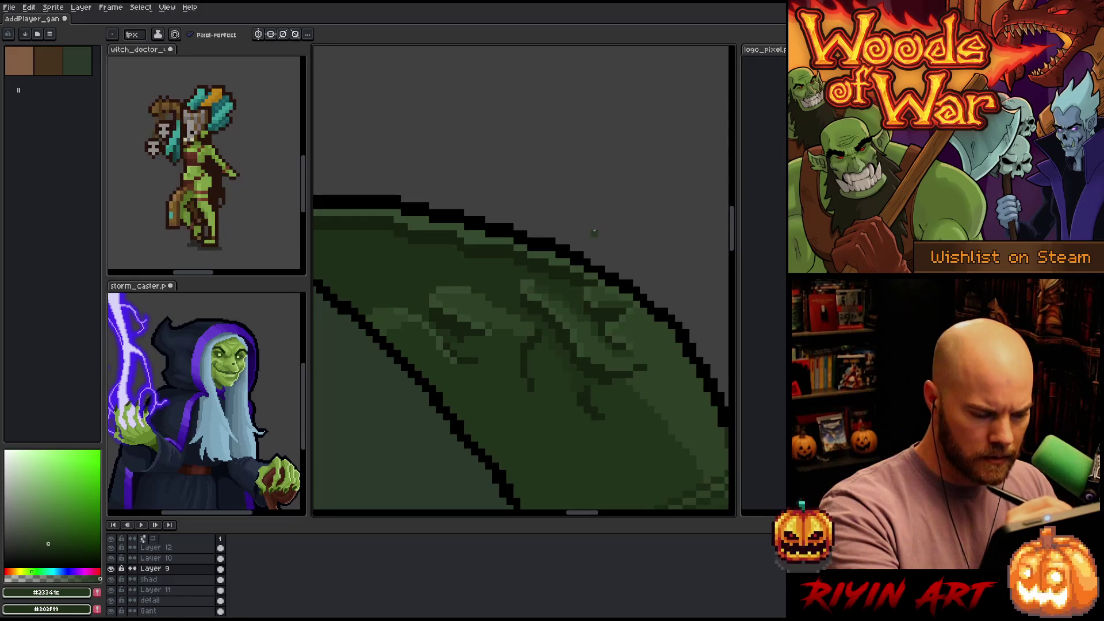
drag(595, 233, 646, 257)
key(alt)
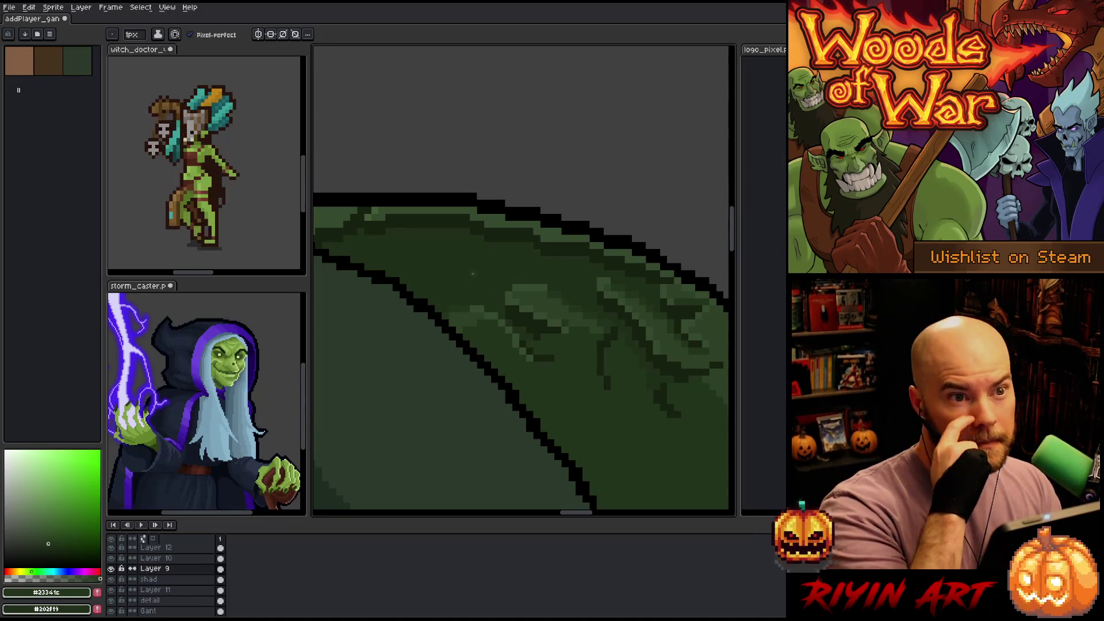
drag(527, 303, 520, 360)
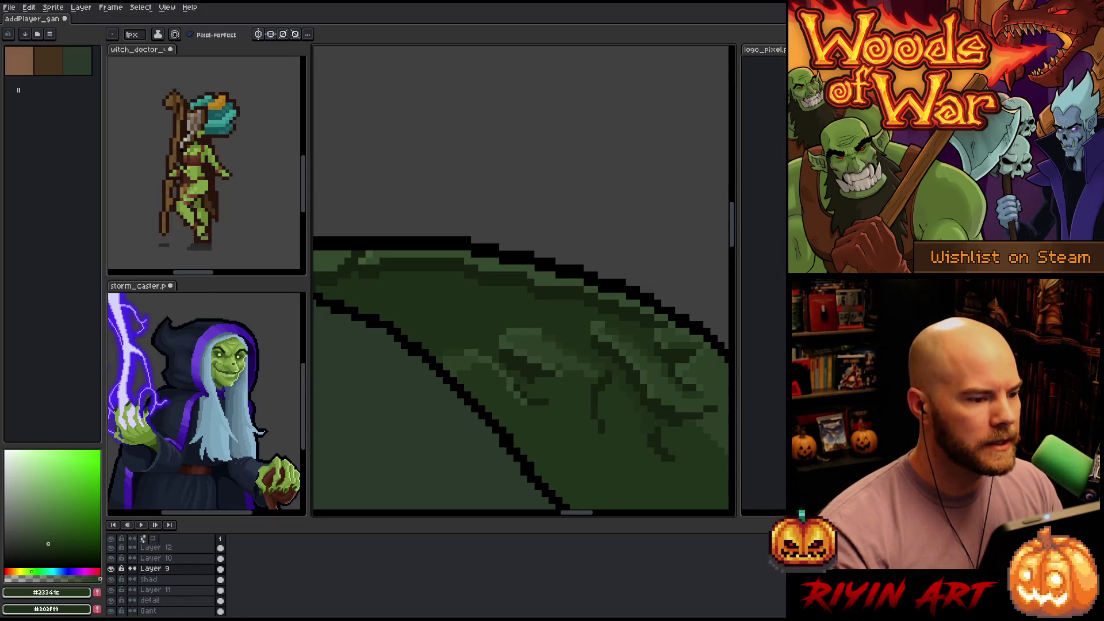
key(ctrl+s)
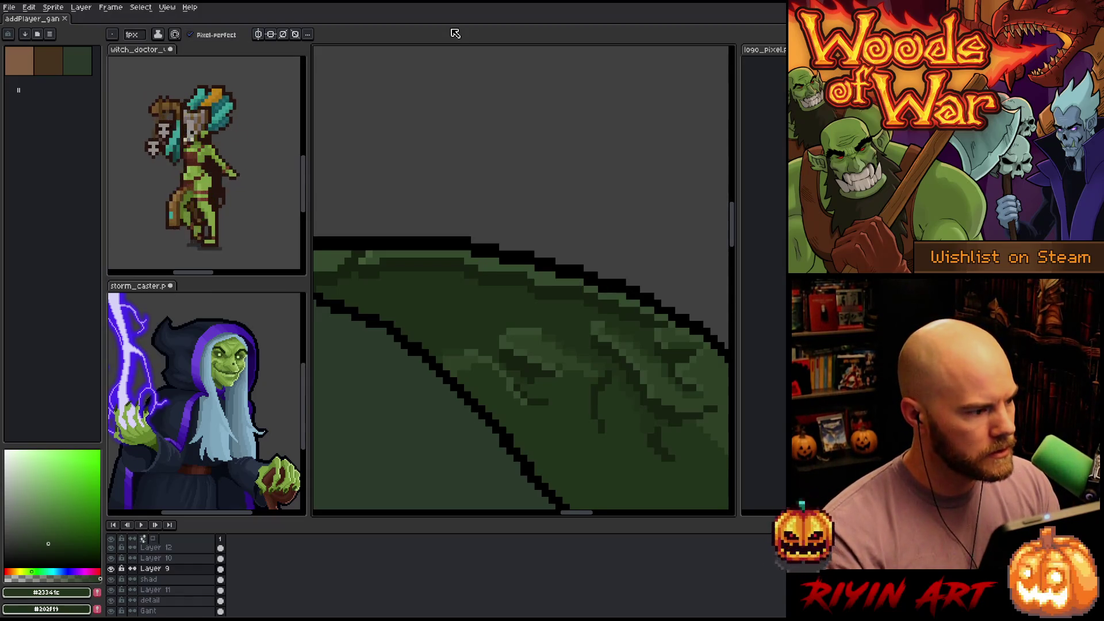
Darken engraving pixels and sample greens #364a2e and #23341c from the pauldron
scroll(492, 290, up, 2)
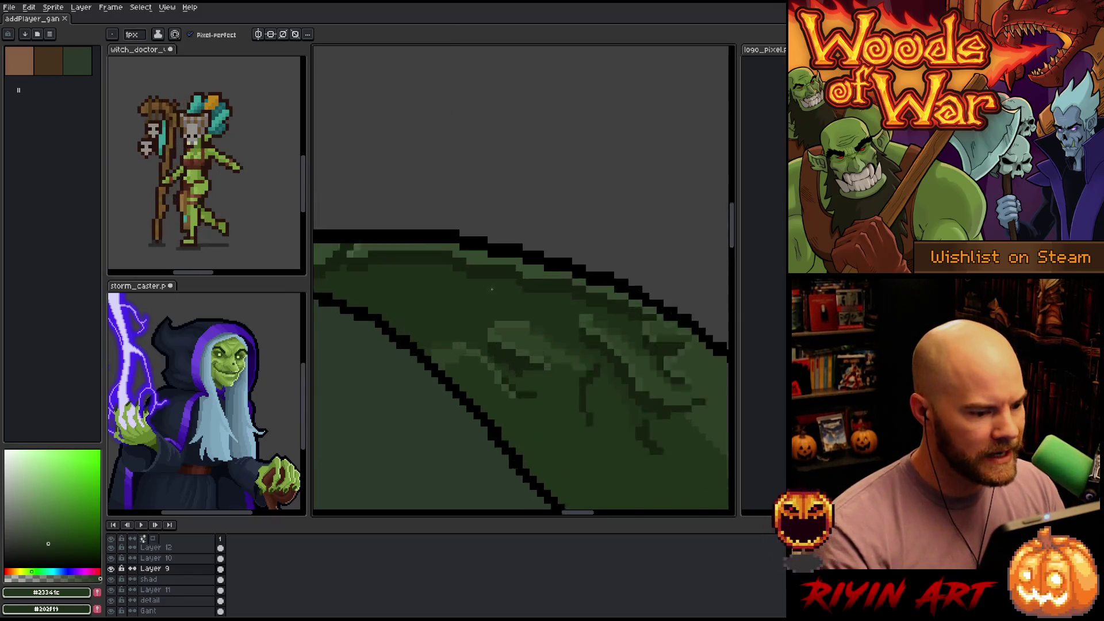
alt+click(538, 276)
click(537, 271)
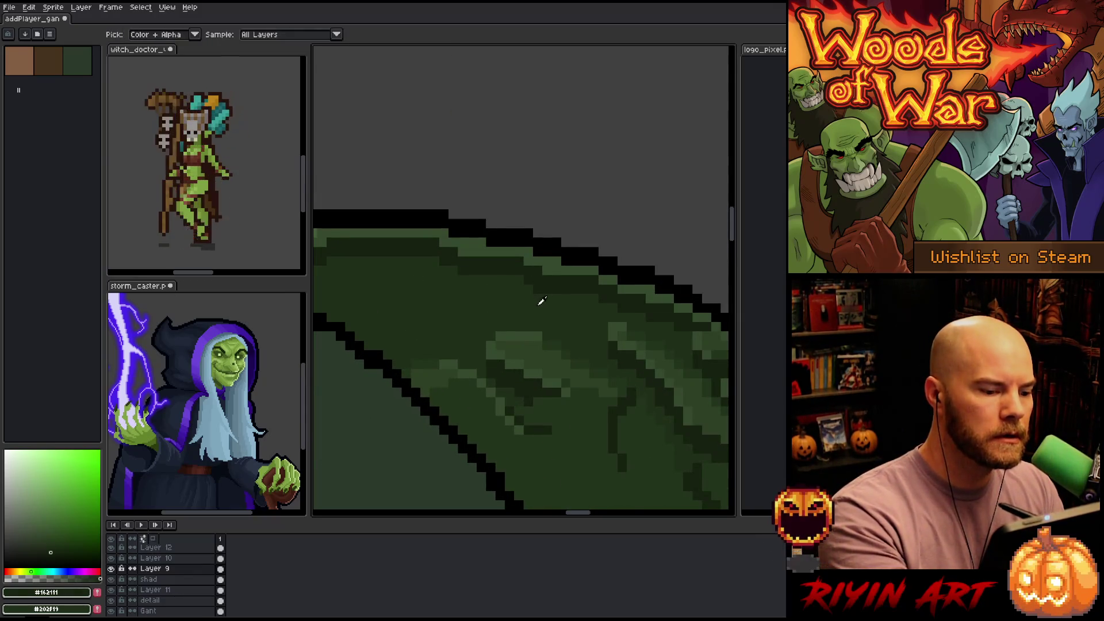
drag(578, 349, 456, 308)
alt+click(540, 274)
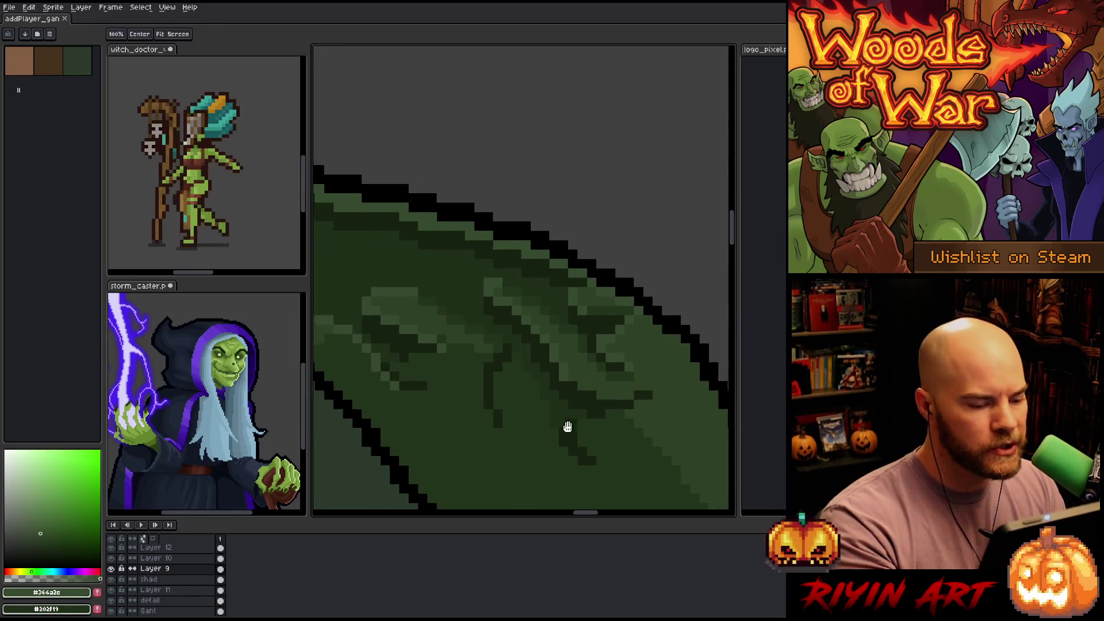
drag(567, 426, 505, 286)
alt+click(534, 322)
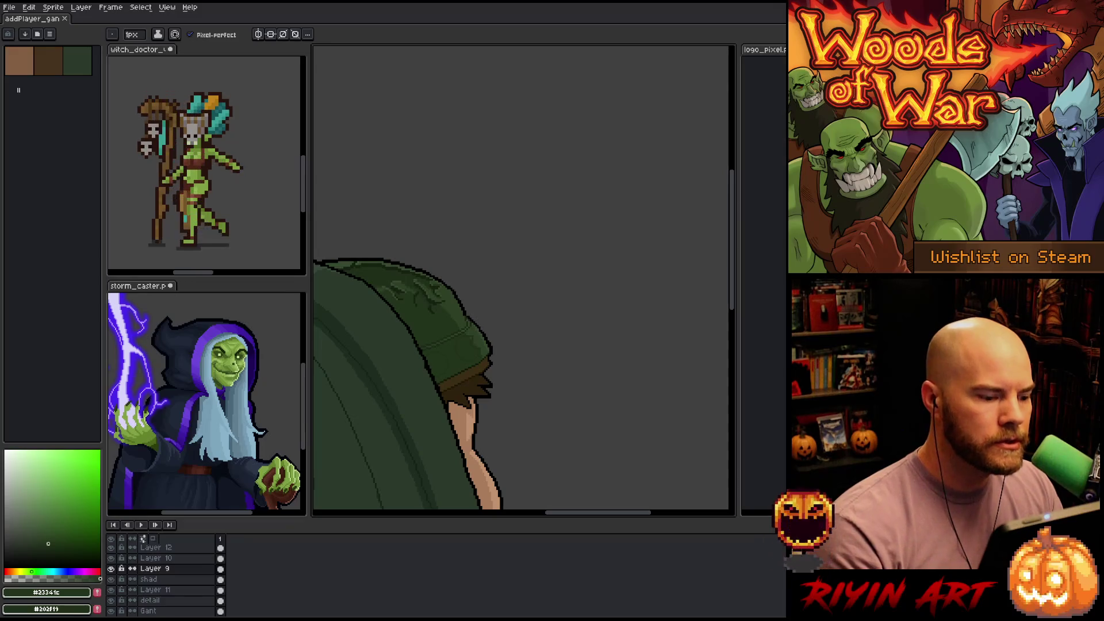
scroll(549, 268, down, 5)
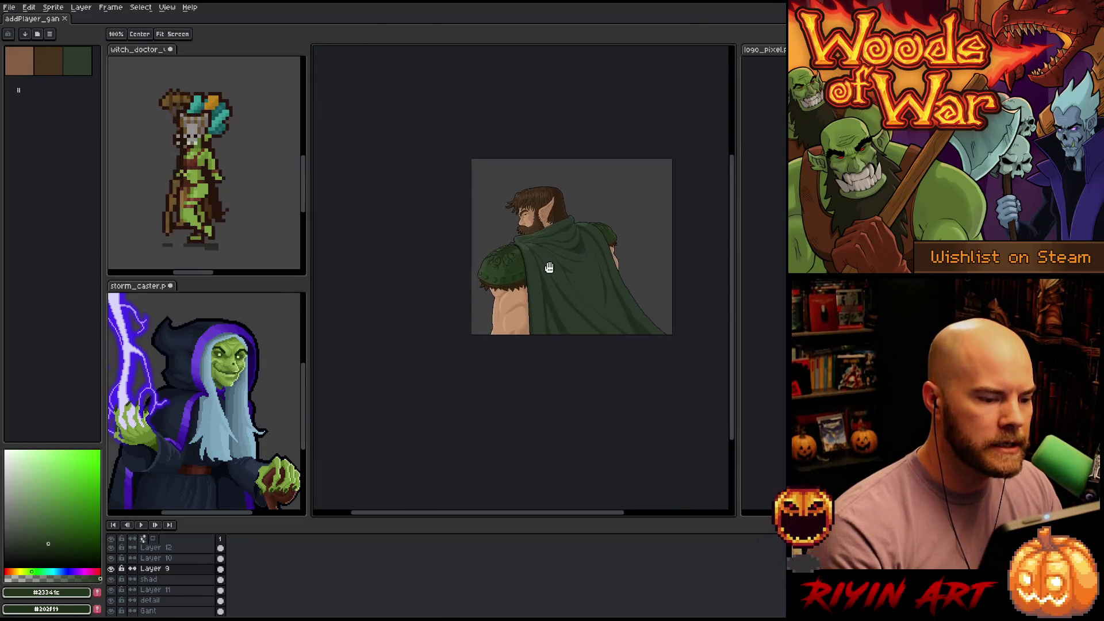
scroll(549, 267, up, 5)
scroll(510, 299, down, 3)
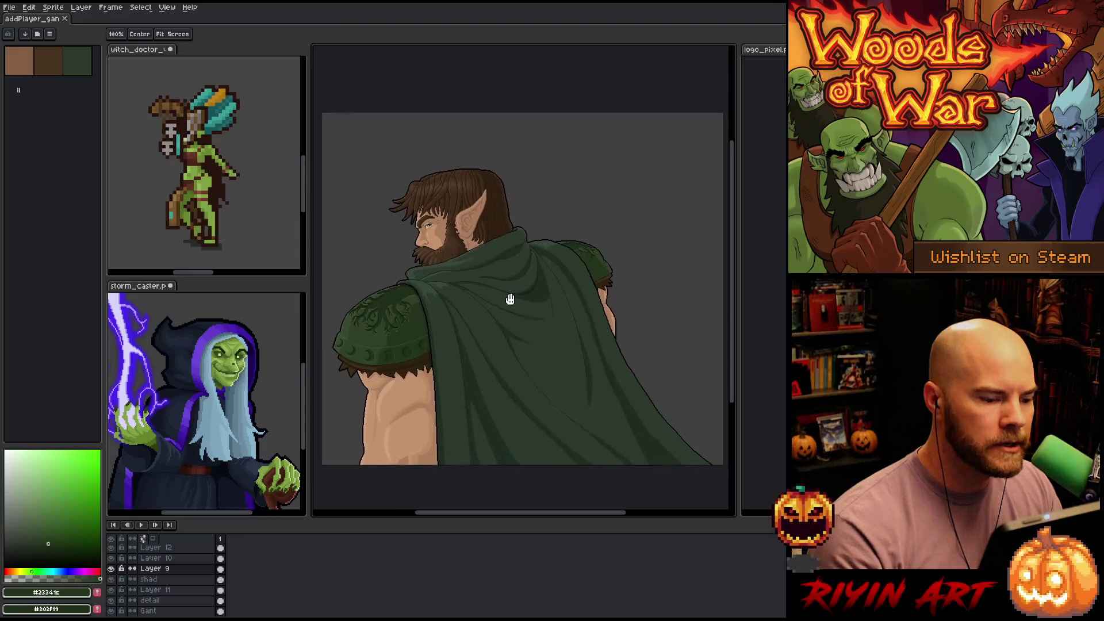
drag(510, 299, 511, 310)
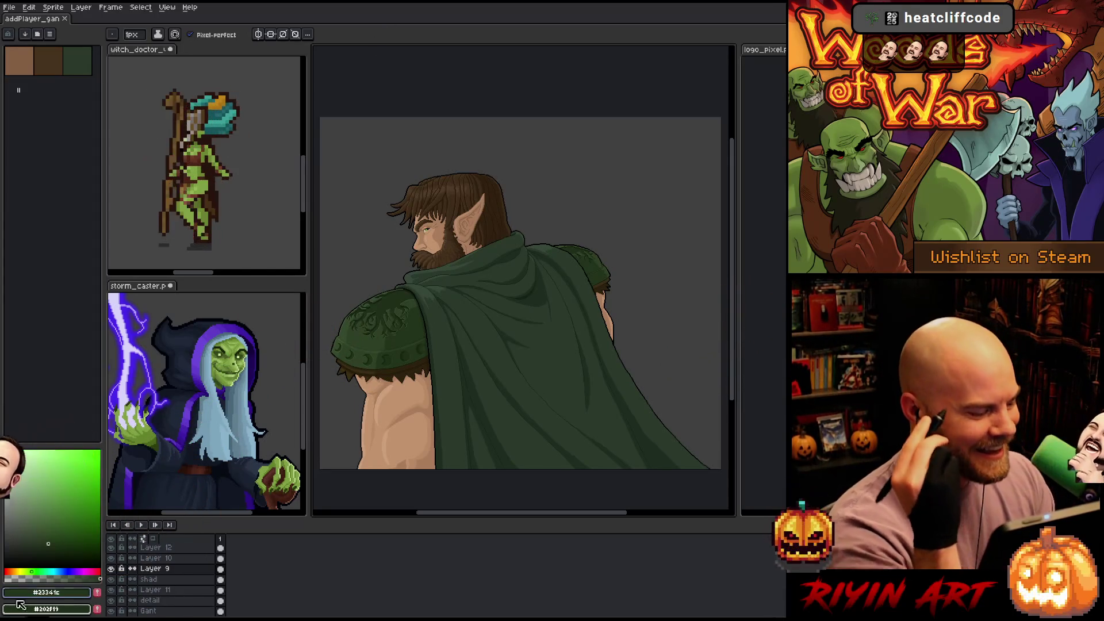
click(165, 571)
scroll(368, 262, up, 1)
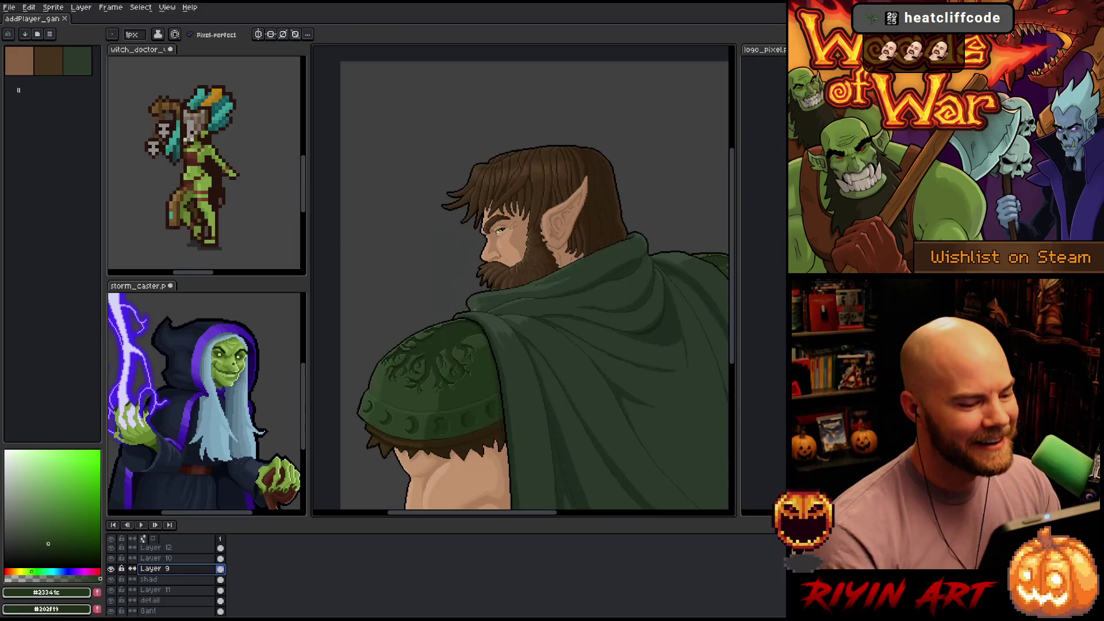
scroll(496, 308, down, 1)
scroll(538, 311, up, 1)
drag(537, 313, 496, 230)
scroll(500, 230, down, 1)
scroll(501, 230, up, 1)
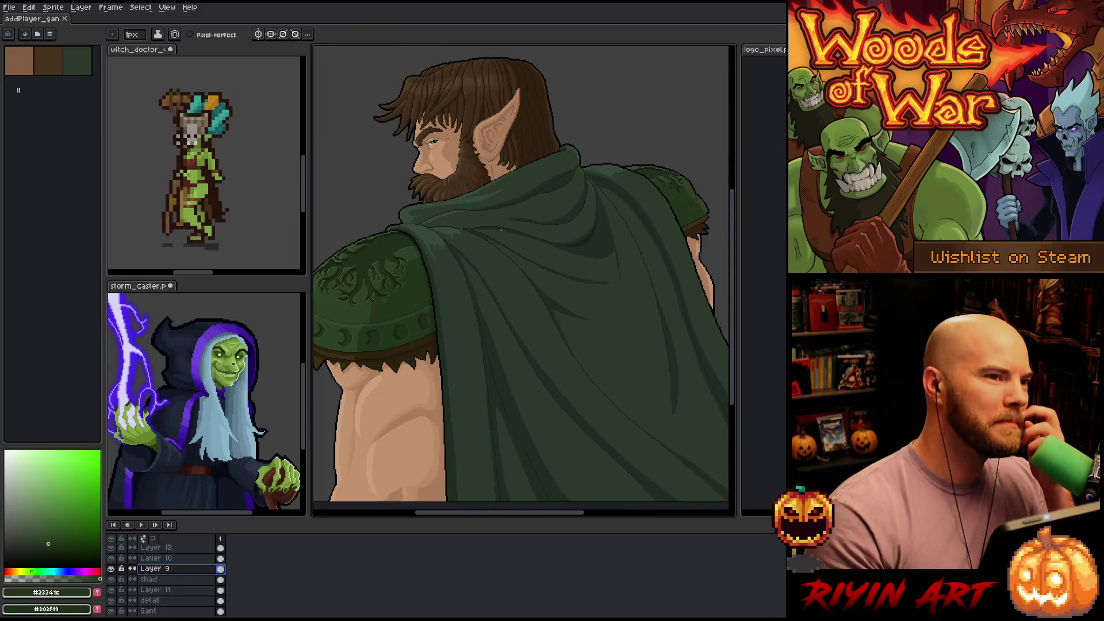
scroll(485, 221, down, 1)
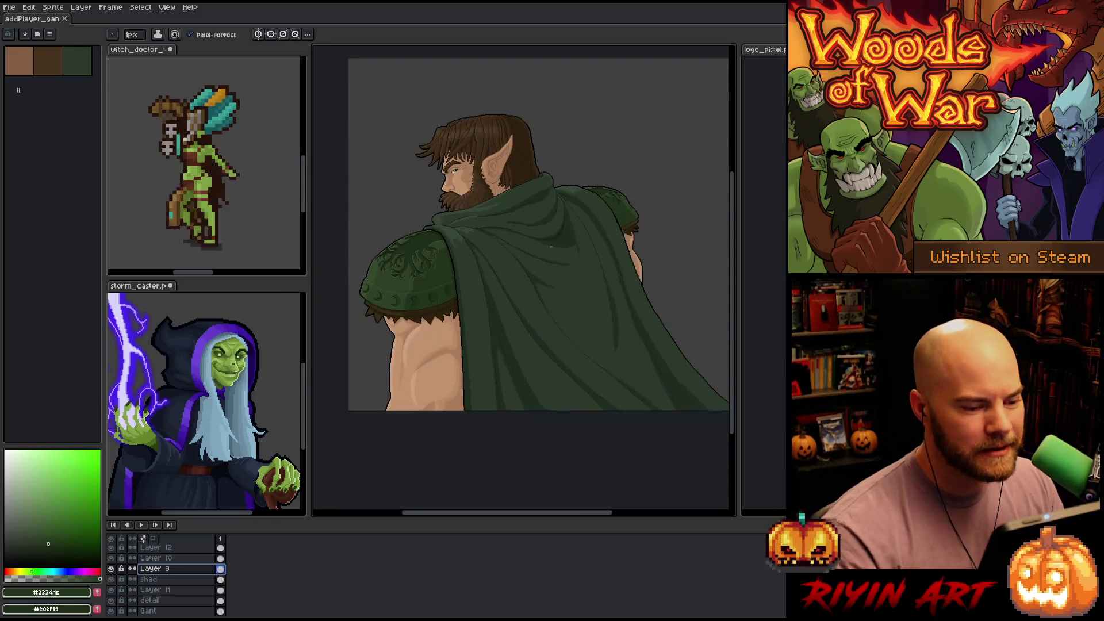
scroll(552, 246, up, 1)
scroll(553, 246, down, 1)
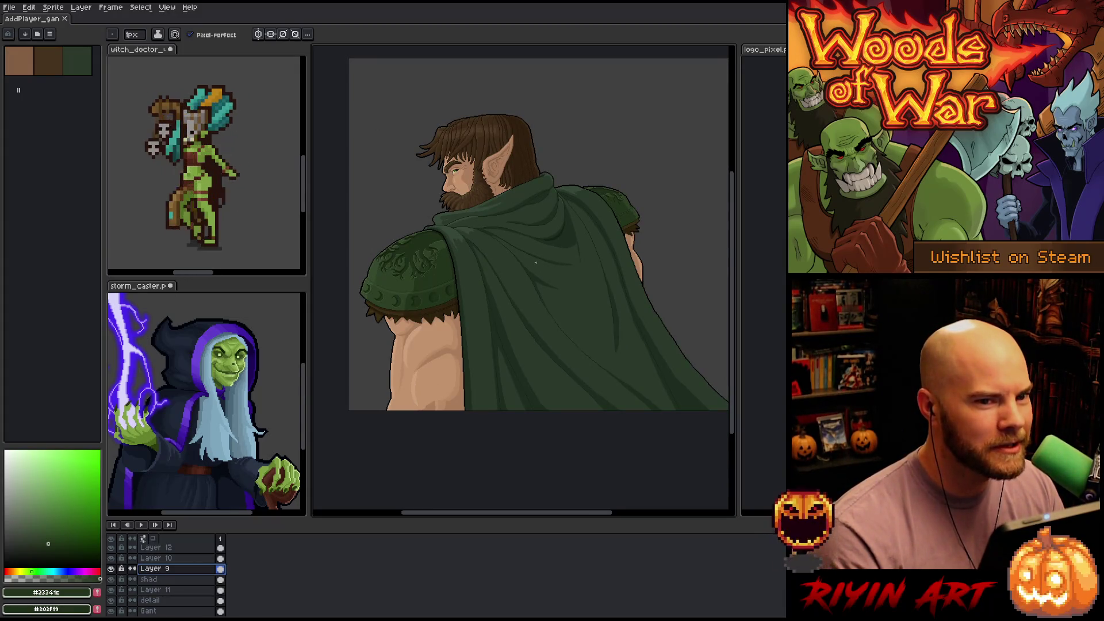
scroll(536, 262, up, 1)
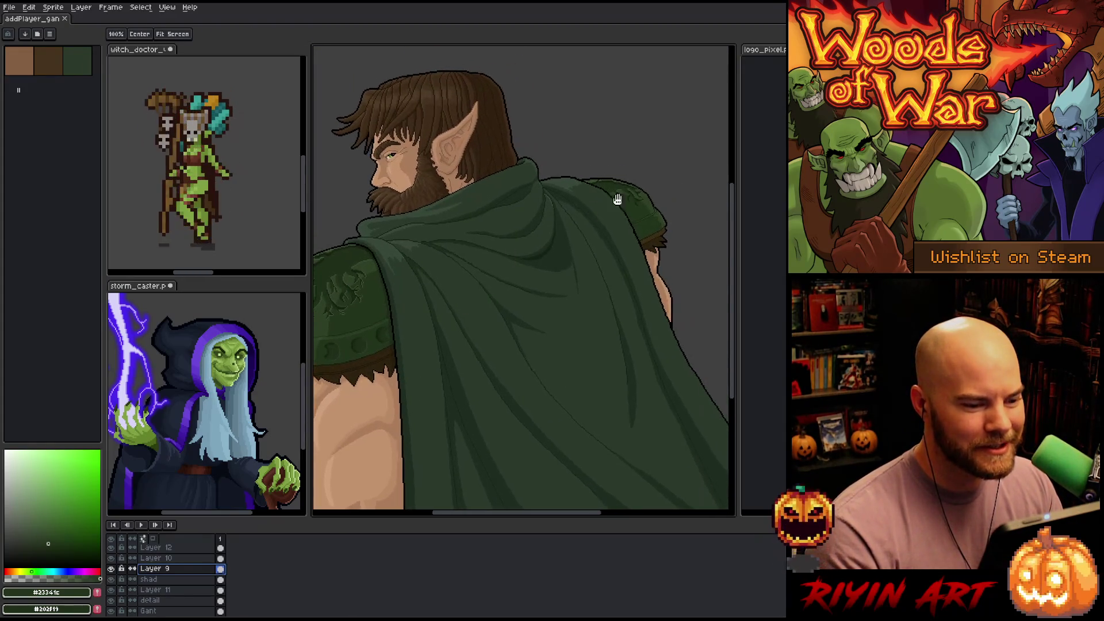
scroll(636, 168, up, 3)
scroll(592, 214, up, 1)
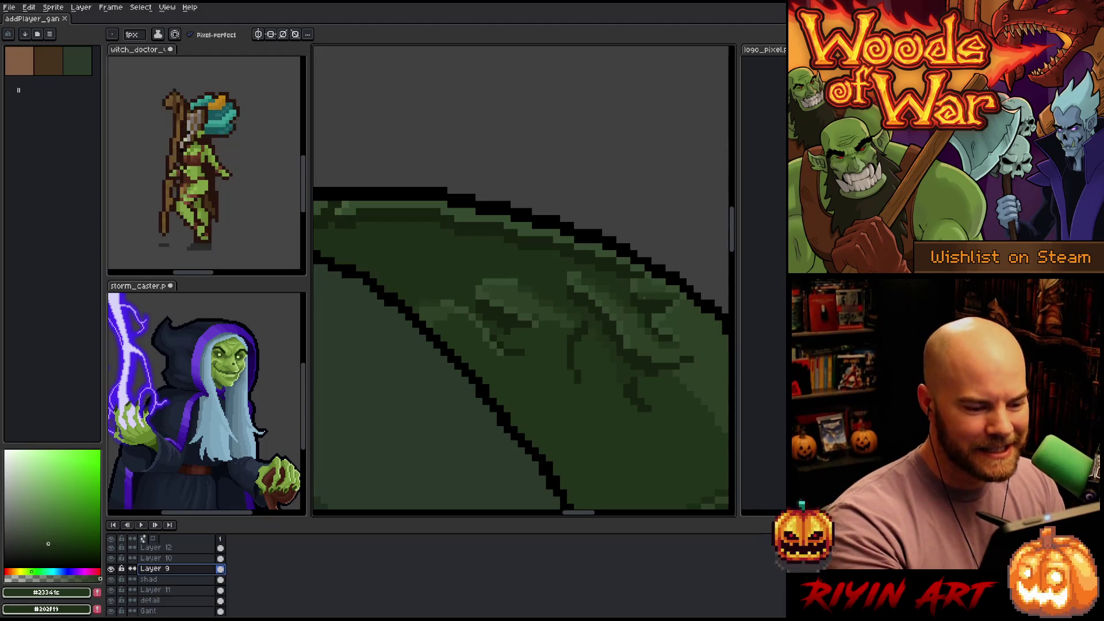
Sample #364a2e and #23341c, then paint a short dark green line into the engraving
alt+click(647, 294)
alt+click(654, 275)
drag(636, 391, 573, 405)
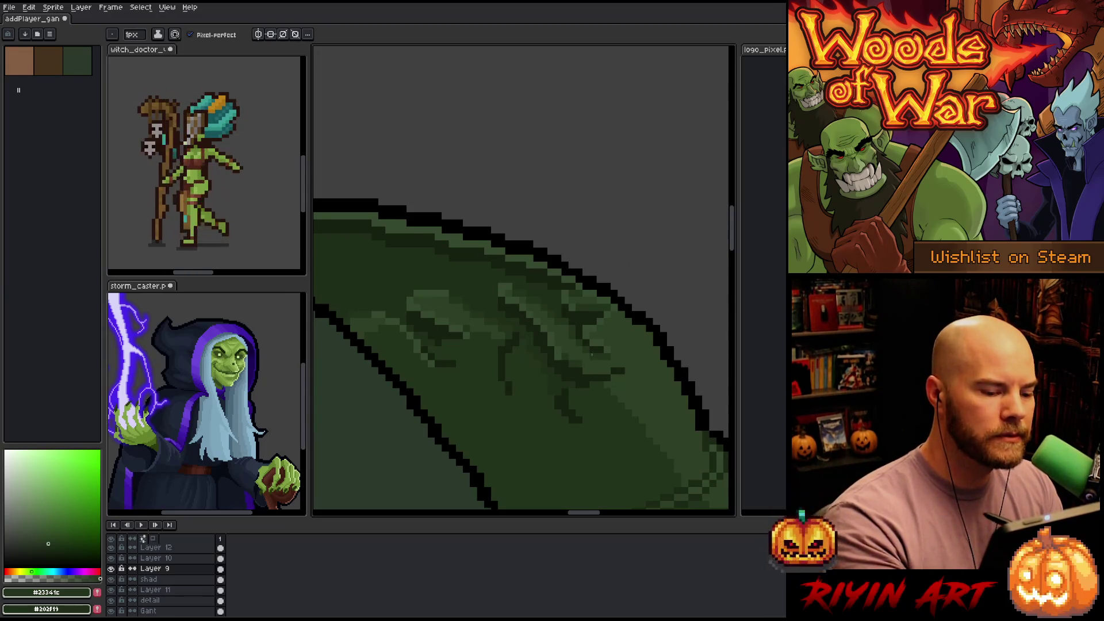
drag(610, 371, 587, 371)
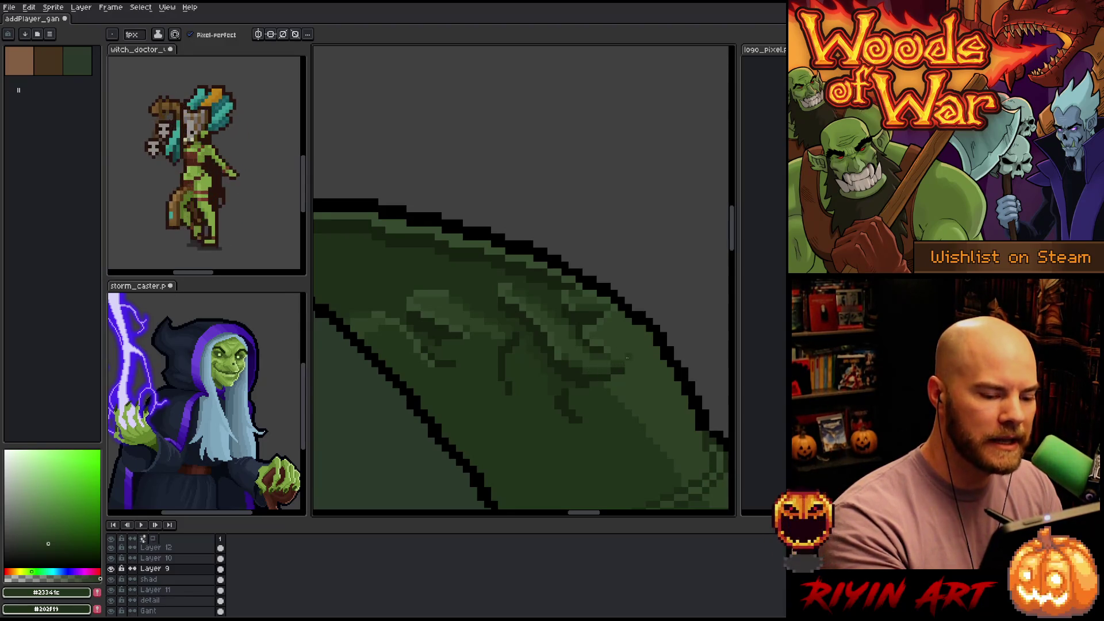
Alternate sampling #2d4025 and #364a2e greens across the pauldron's engraving
alt+click(561, 322)
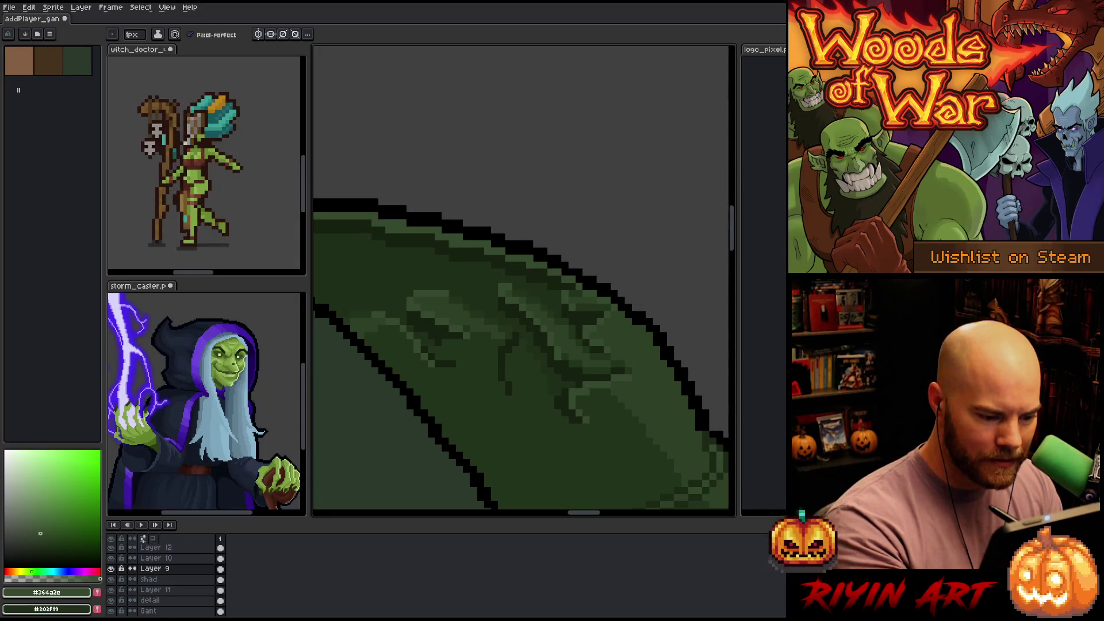
alt+click(568, 345)
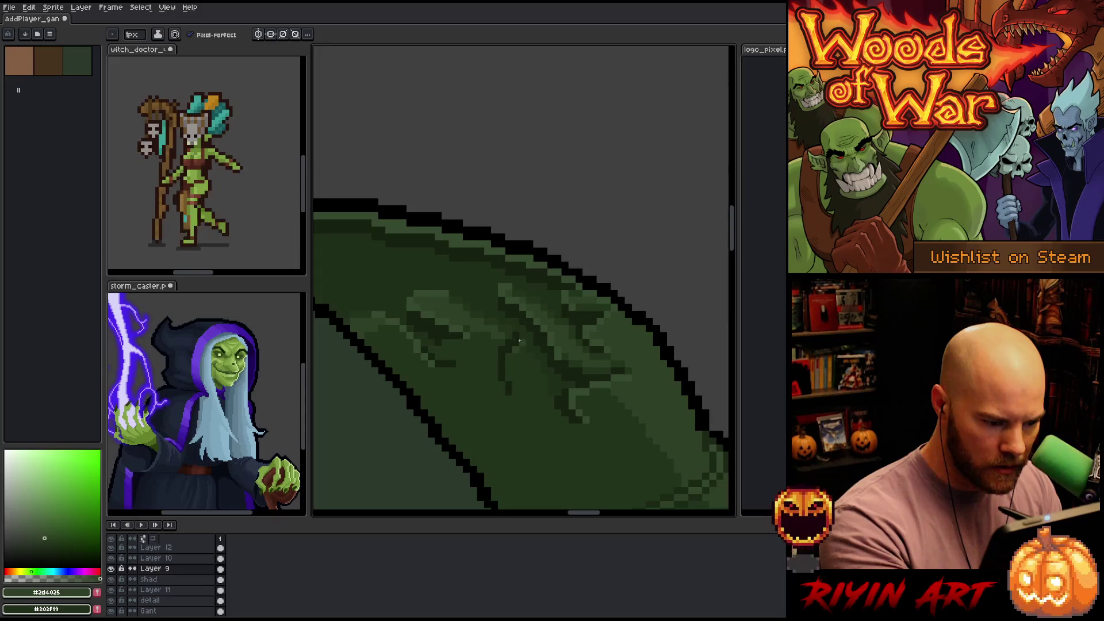
alt+click(516, 388)
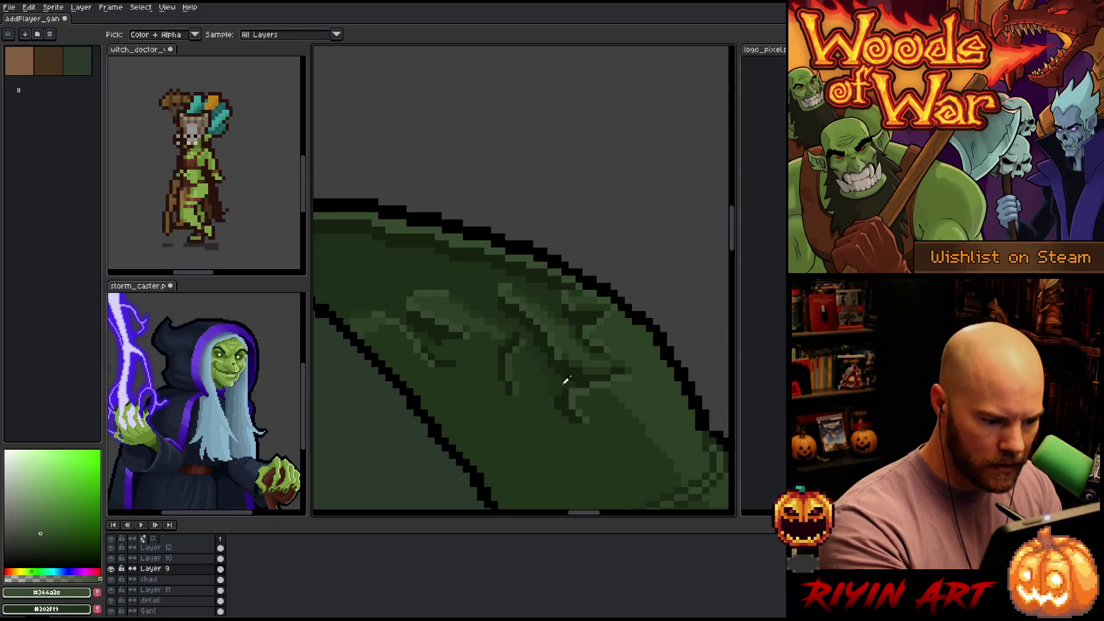
alt+click(581, 415)
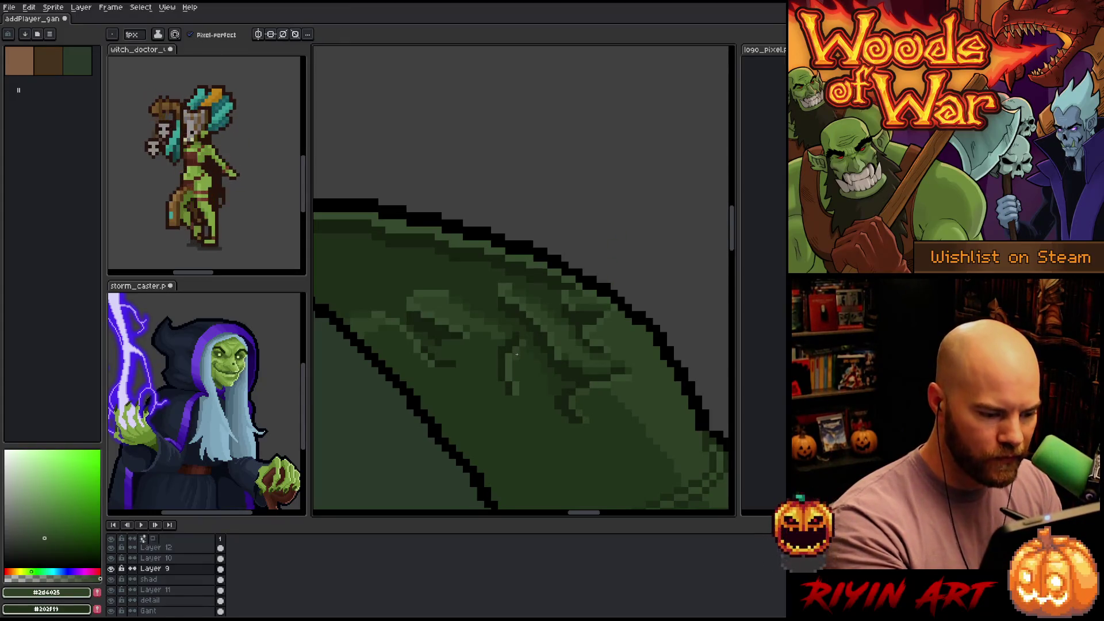
alt+click(517, 351)
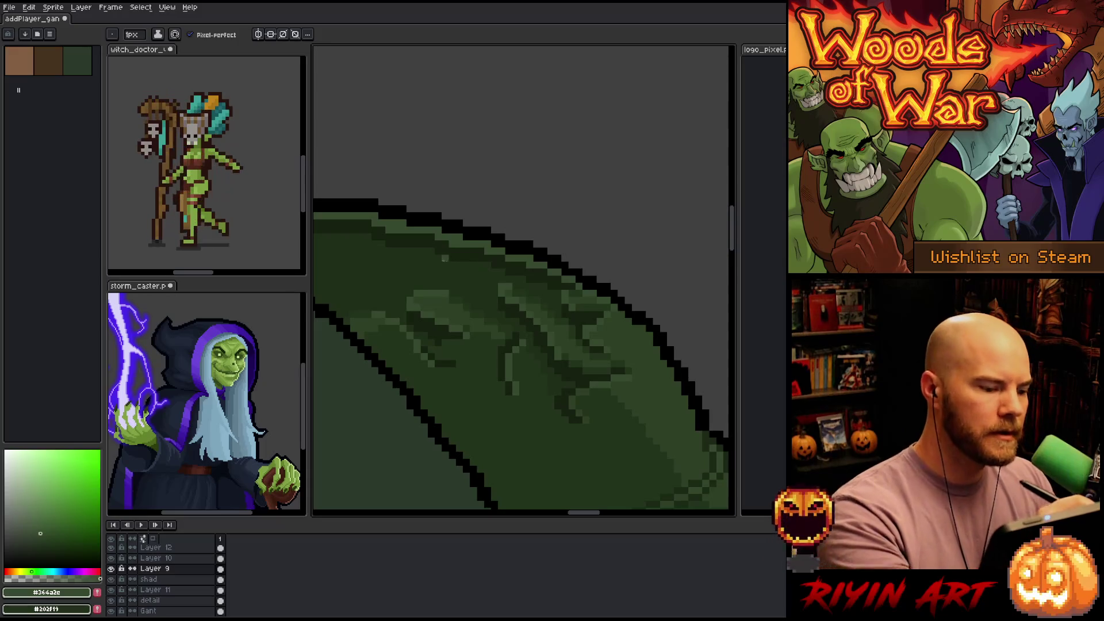
drag(520, 387, 587, 385)
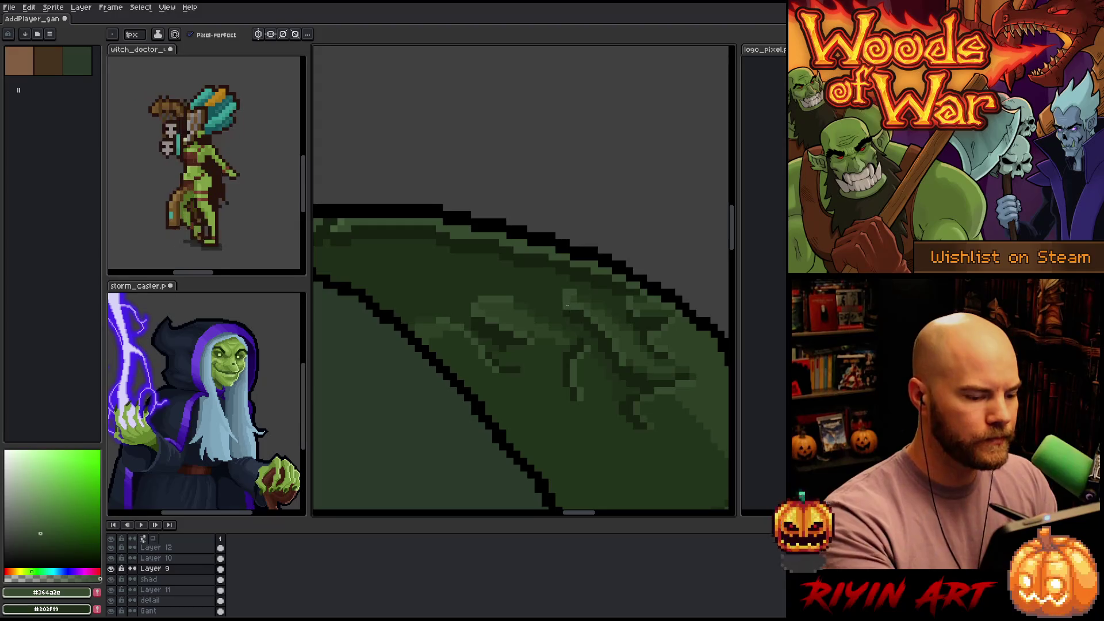
alt+click(525, 321)
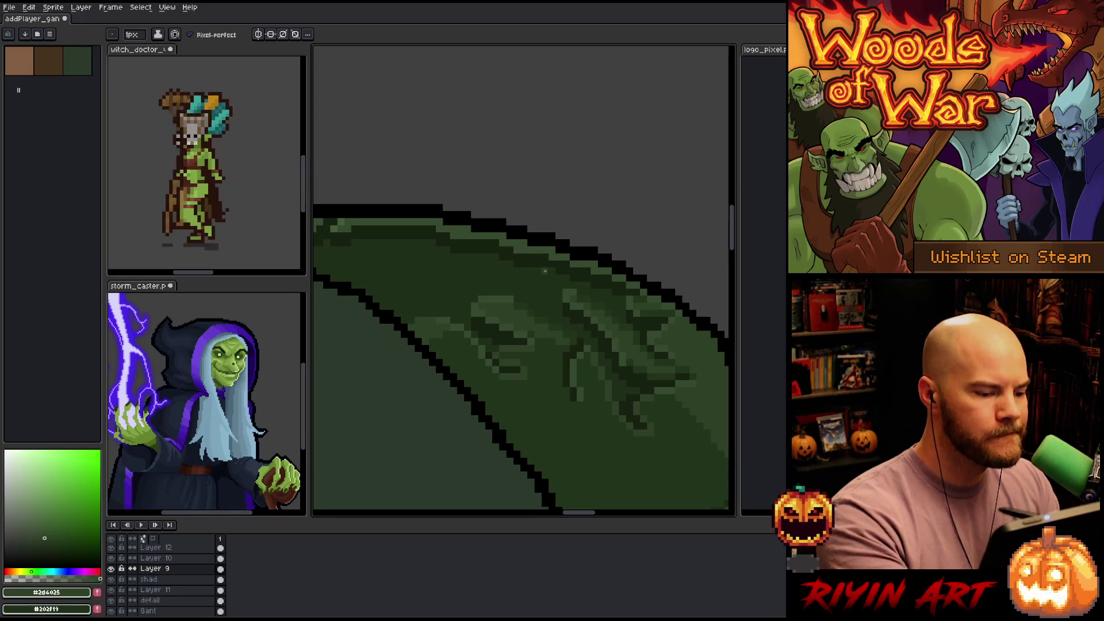
alt+click(420, 322)
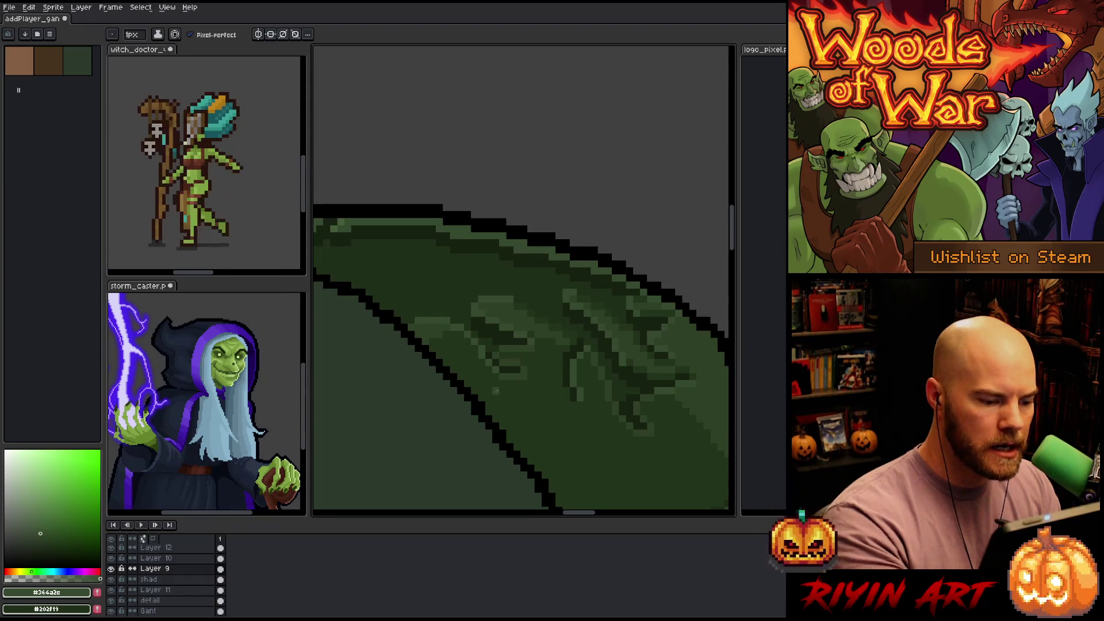
Paint #23341c darkest green pixels along the pauldron's back rim
drag(646, 373, 651, 397)
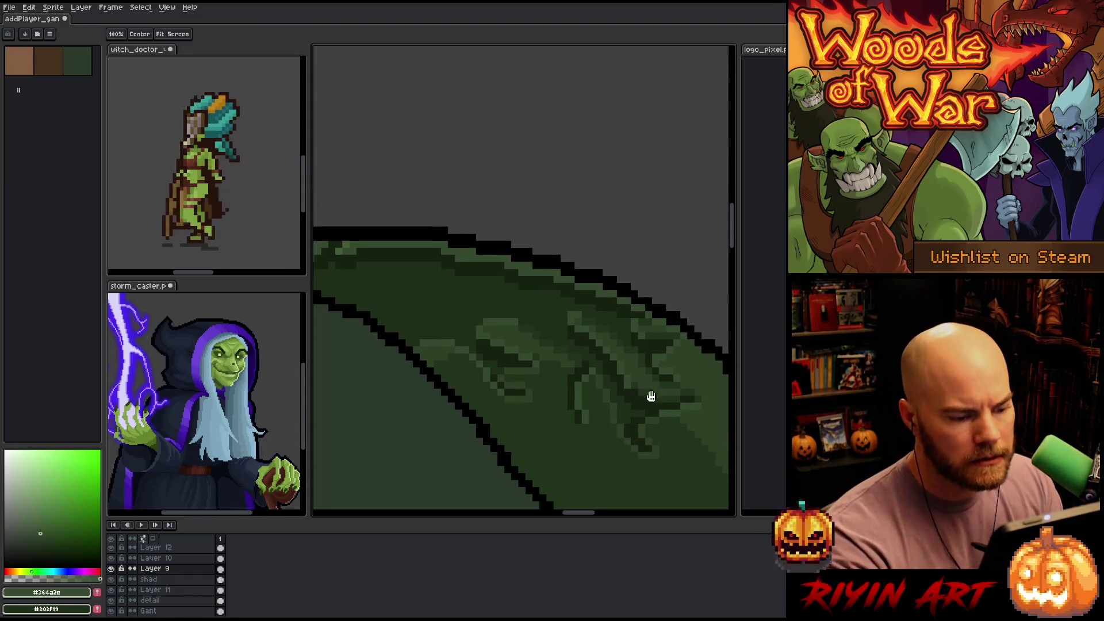
key(alt)
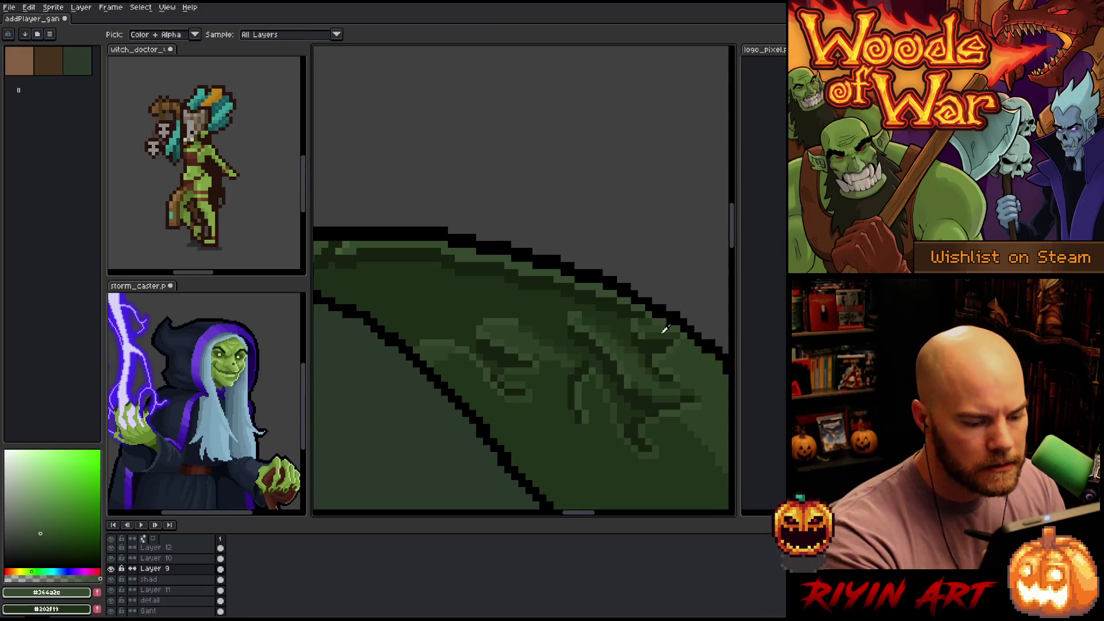
alt+click(636, 336)
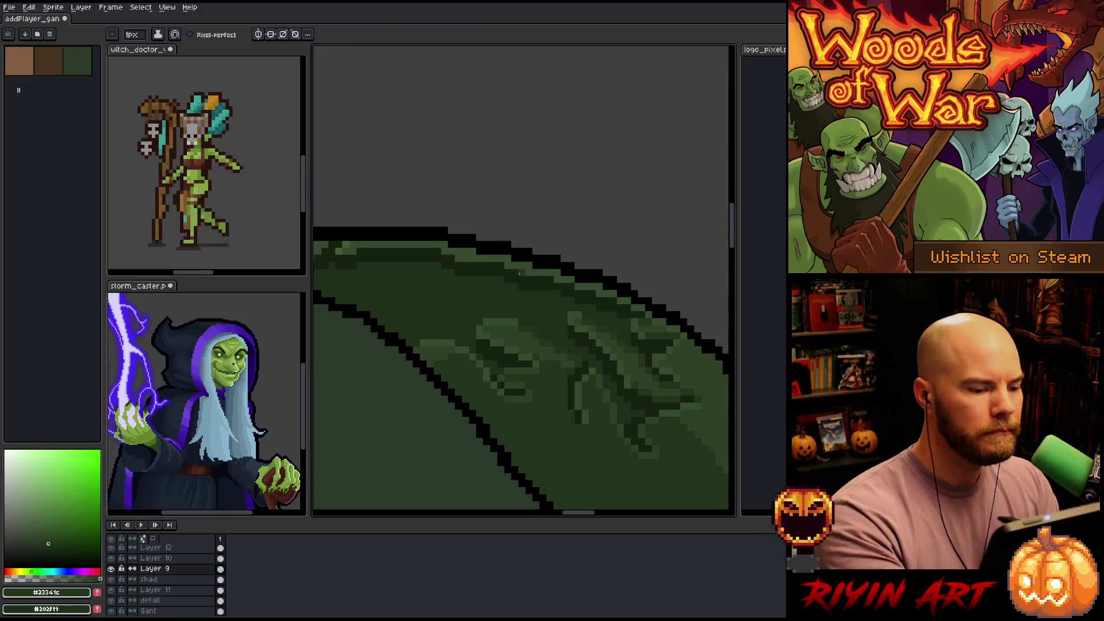
drag(522, 269, 564, 303)
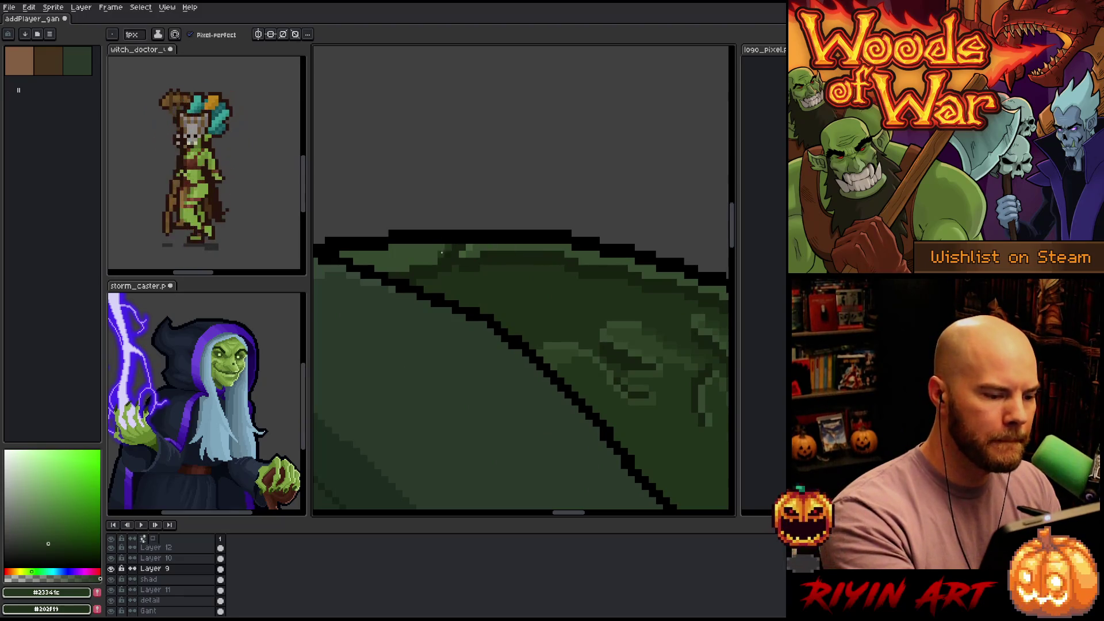
drag(432, 262, 411, 262)
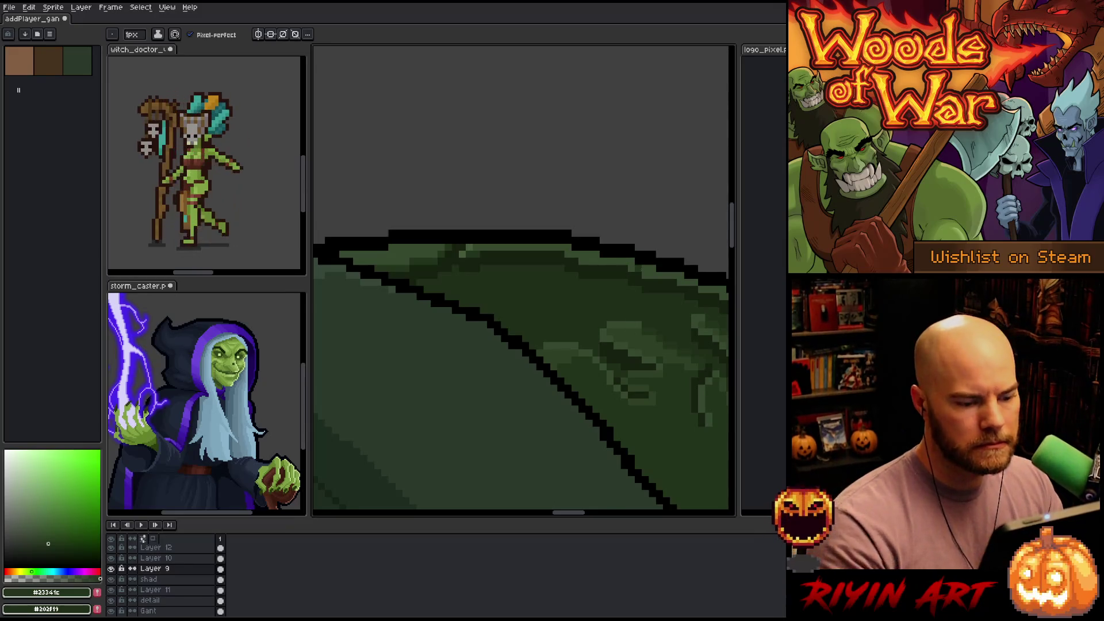
scroll(637, 276, down, 4)
scroll(459, 257, up, 4)
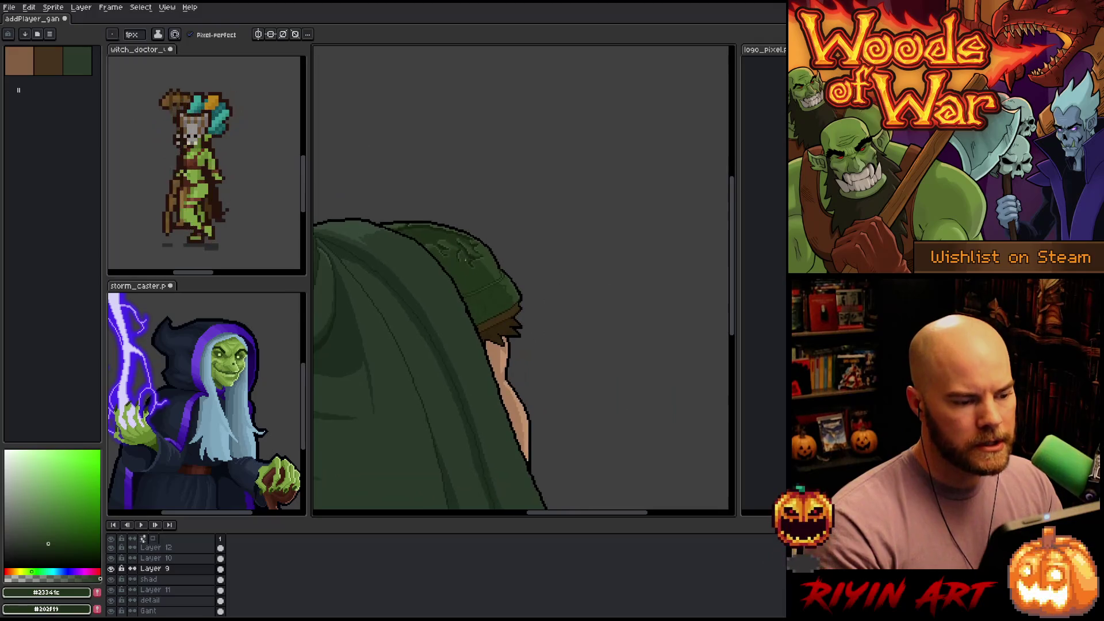
scroll(459, 258, up, 4)
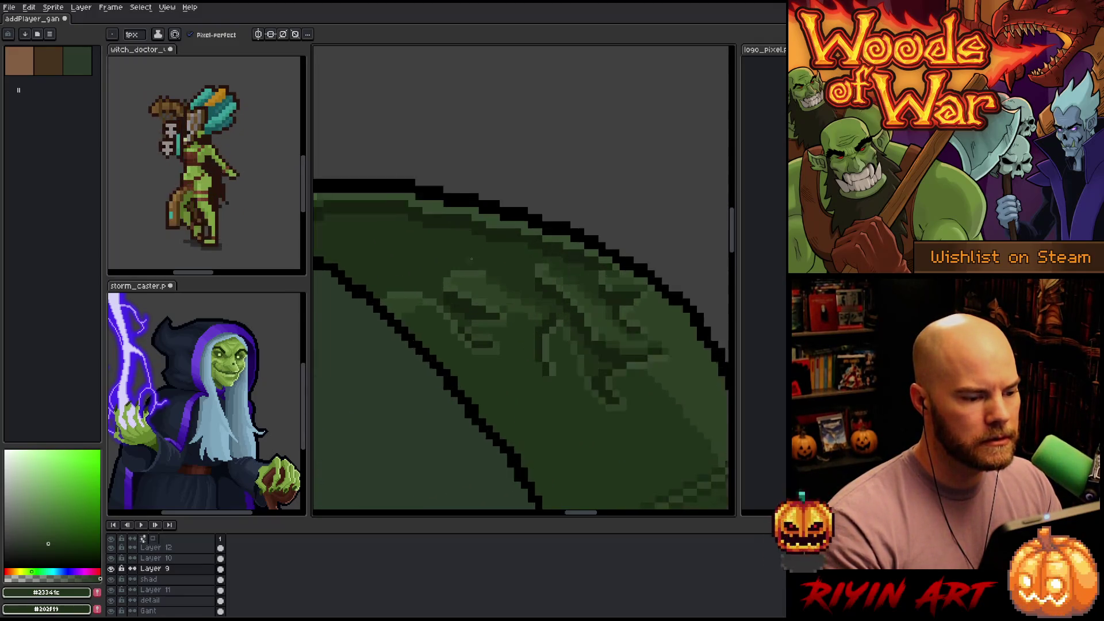
alt+click(498, 210)
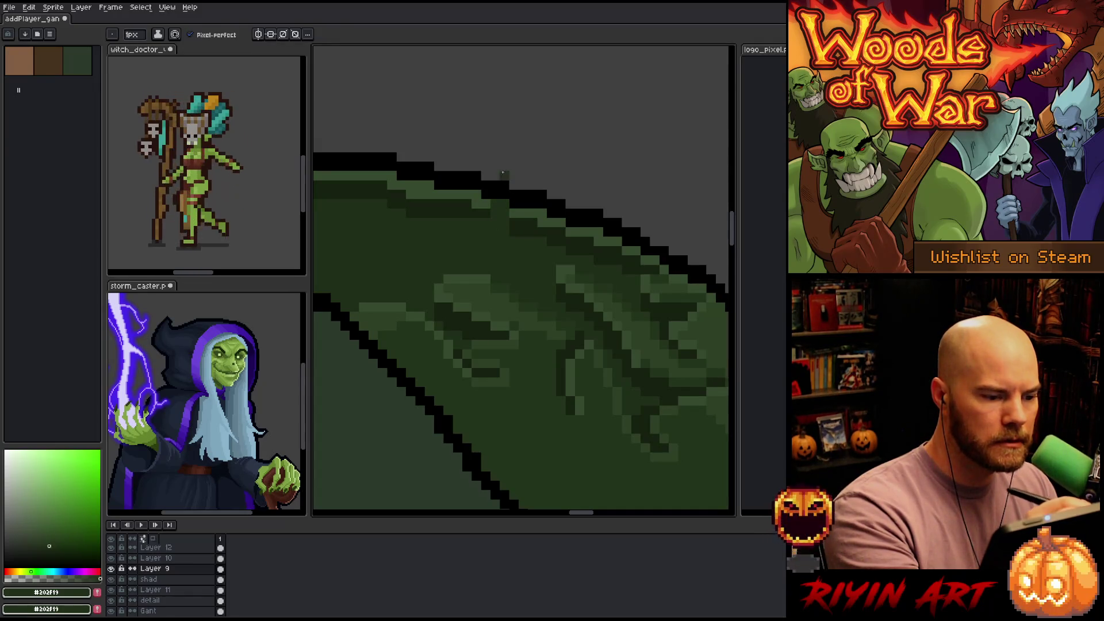
alt+click(489, 199)
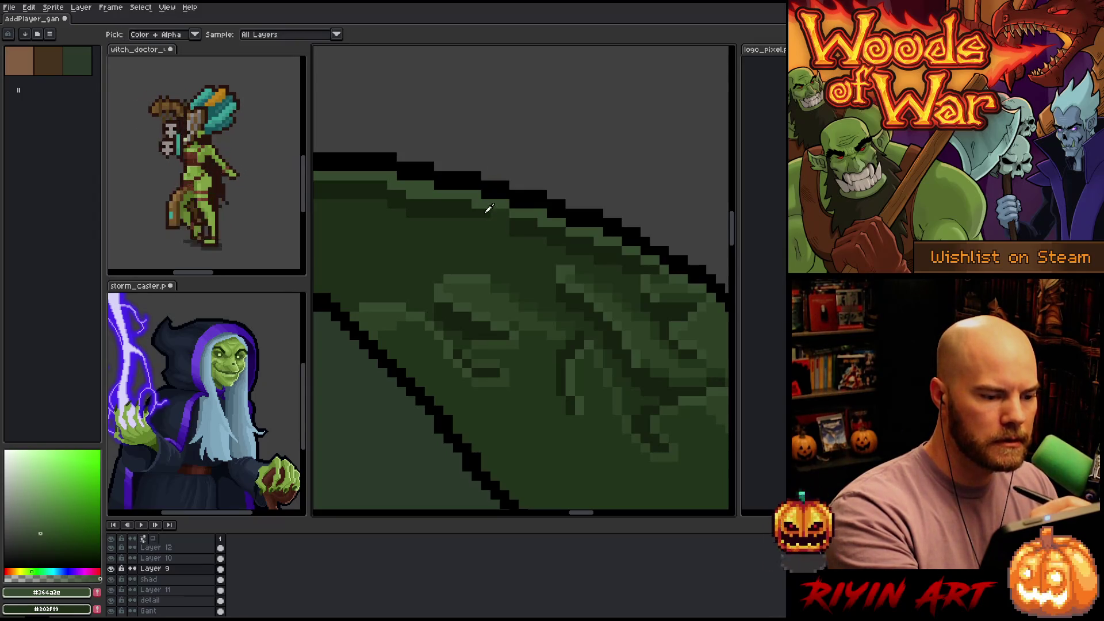
alt+click(485, 207)
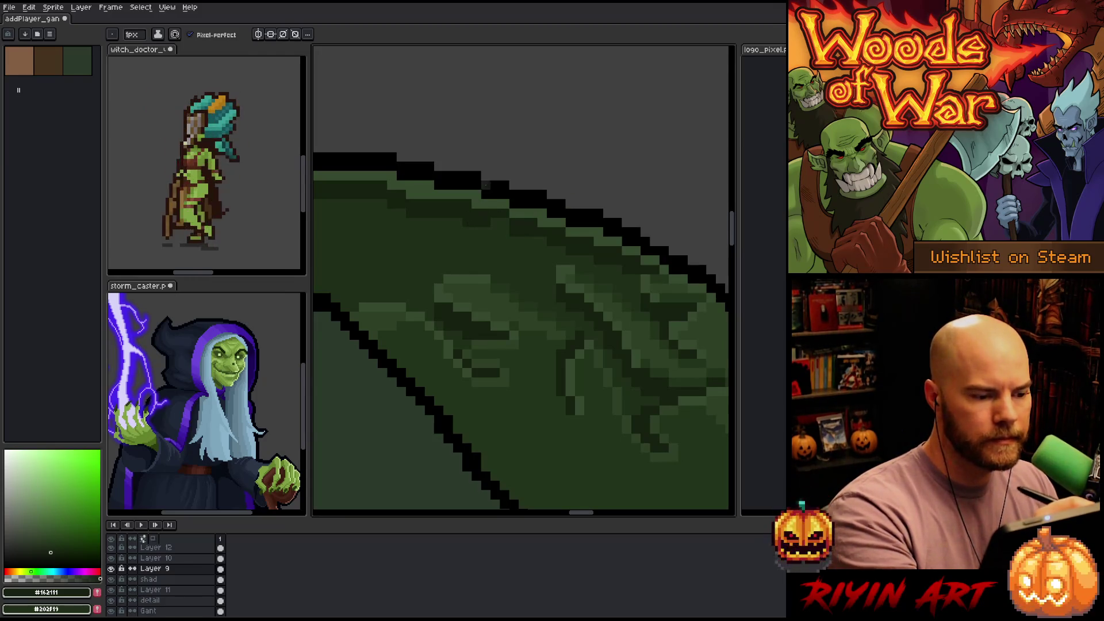
key(alt)
click(509, 230)
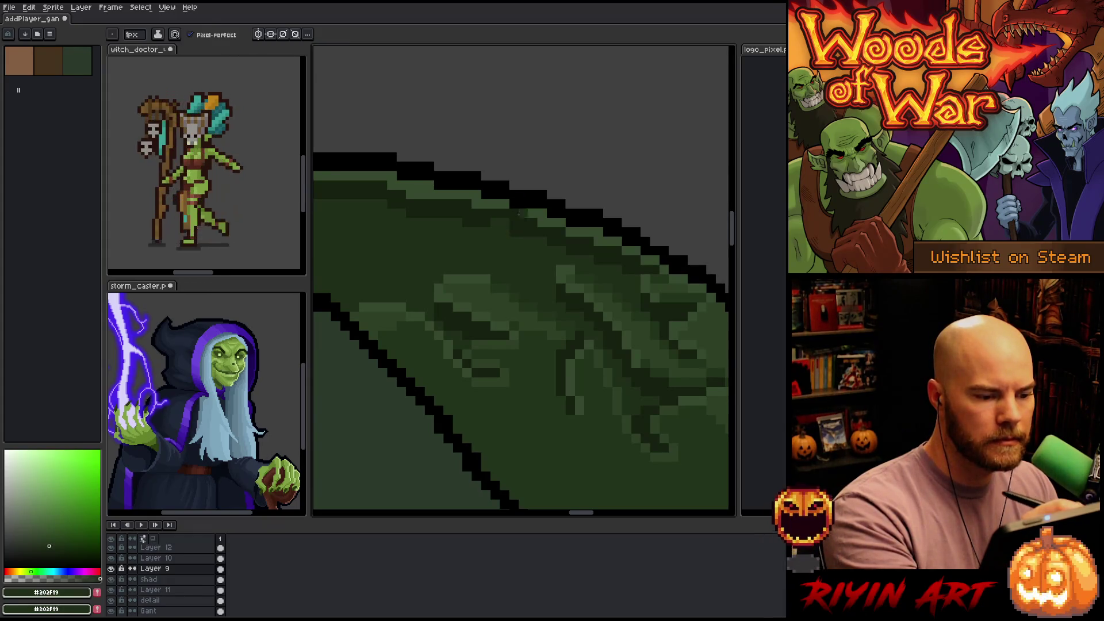
scroll(694, 218, left, 2)
scroll(694, 217, down, 3)
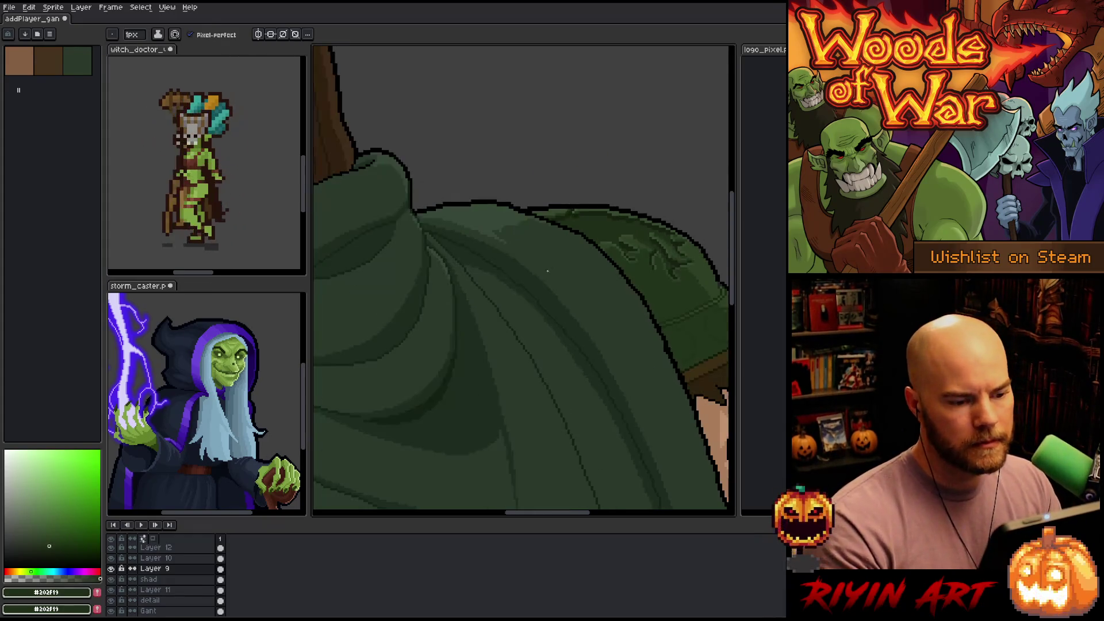
scroll(639, 219, up, 4)
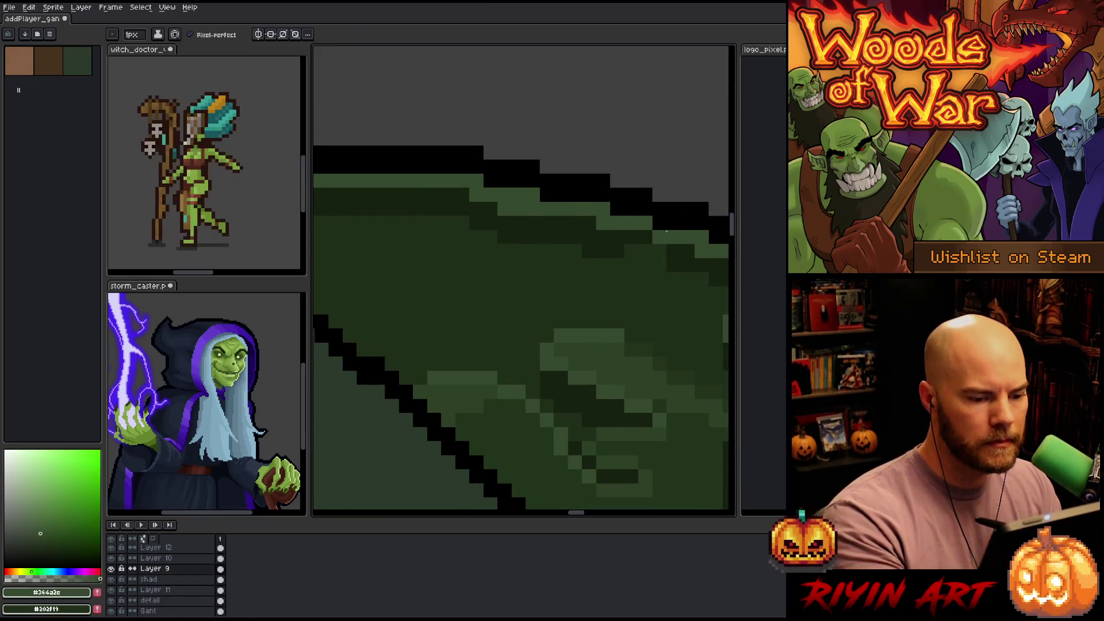
alt+click(674, 248)
alt+click(639, 250)
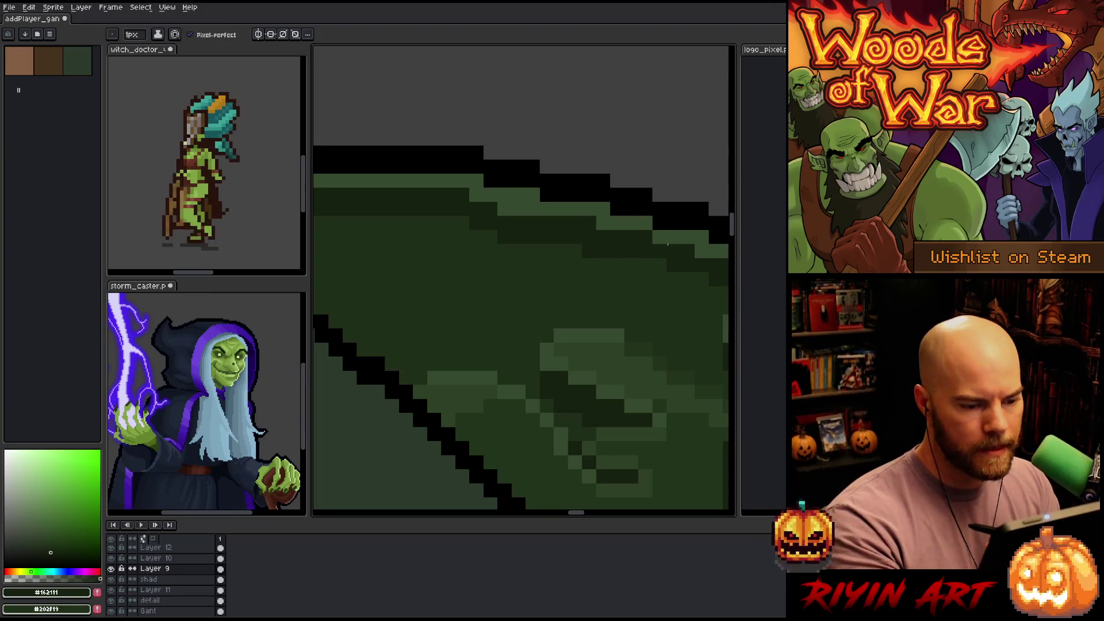
scroll(676, 253, down, 3)
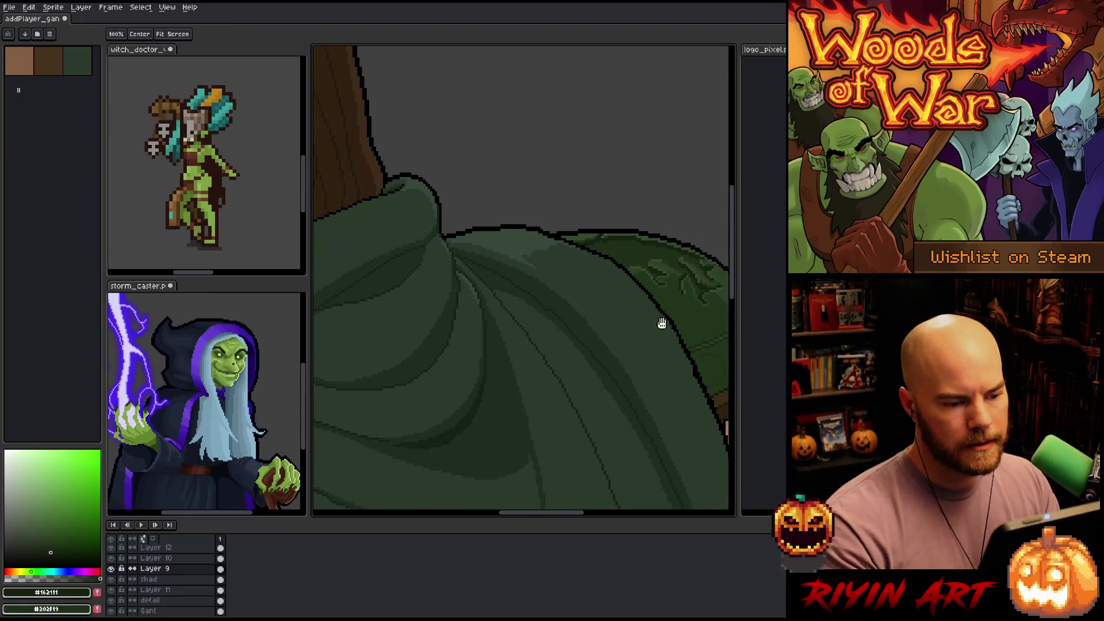
drag(660, 320, 423, 197)
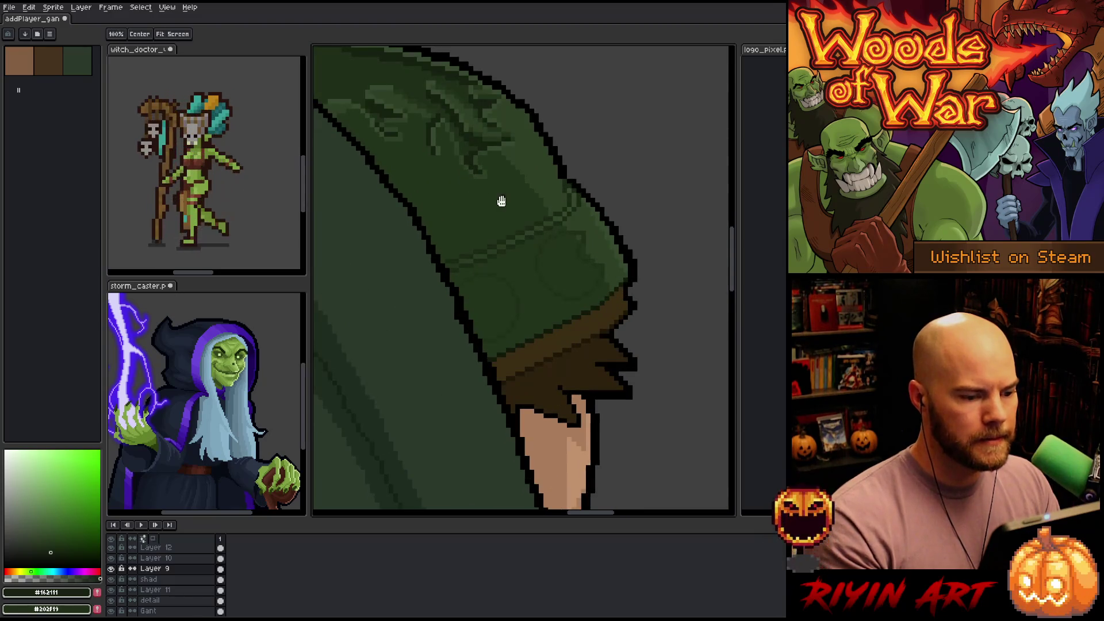
scroll(545, 259, down, 4)
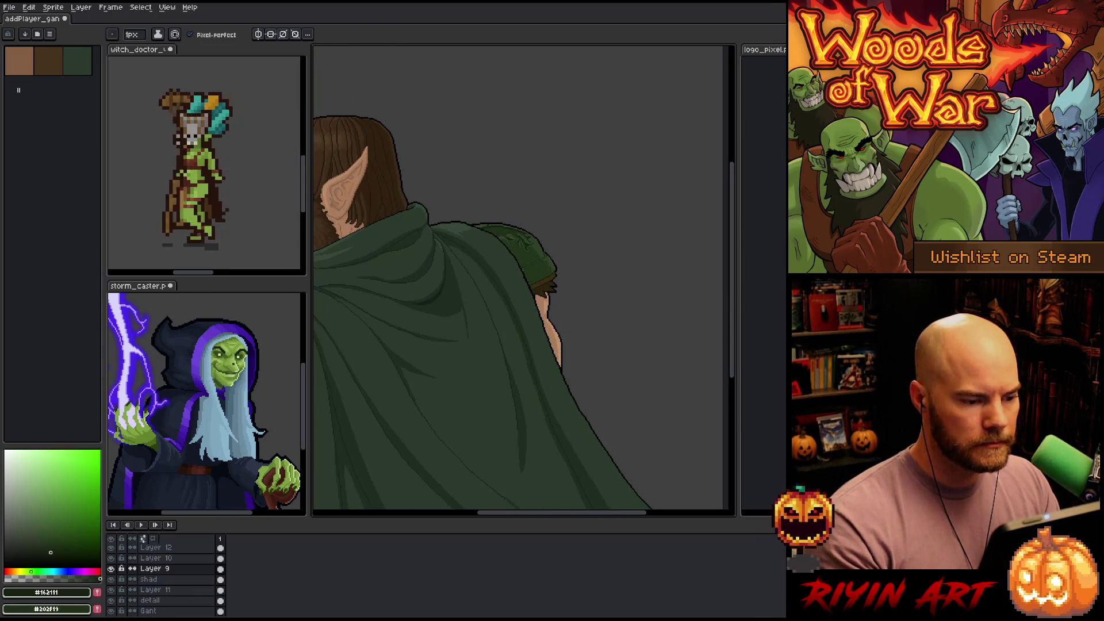
scroll(458, 297, up, 5)
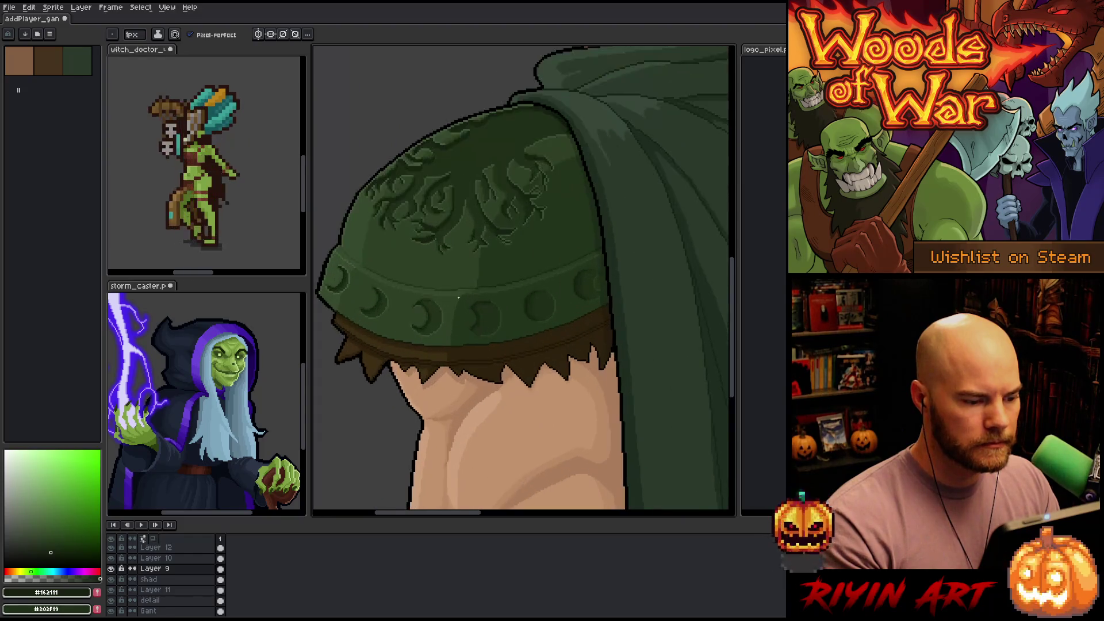
scroll(459, 297, up, 2)
key(m)
drag(348, 282, 453, 395)
scroll(517, 229, down, 2)
scroll(517, 228, down, 1)
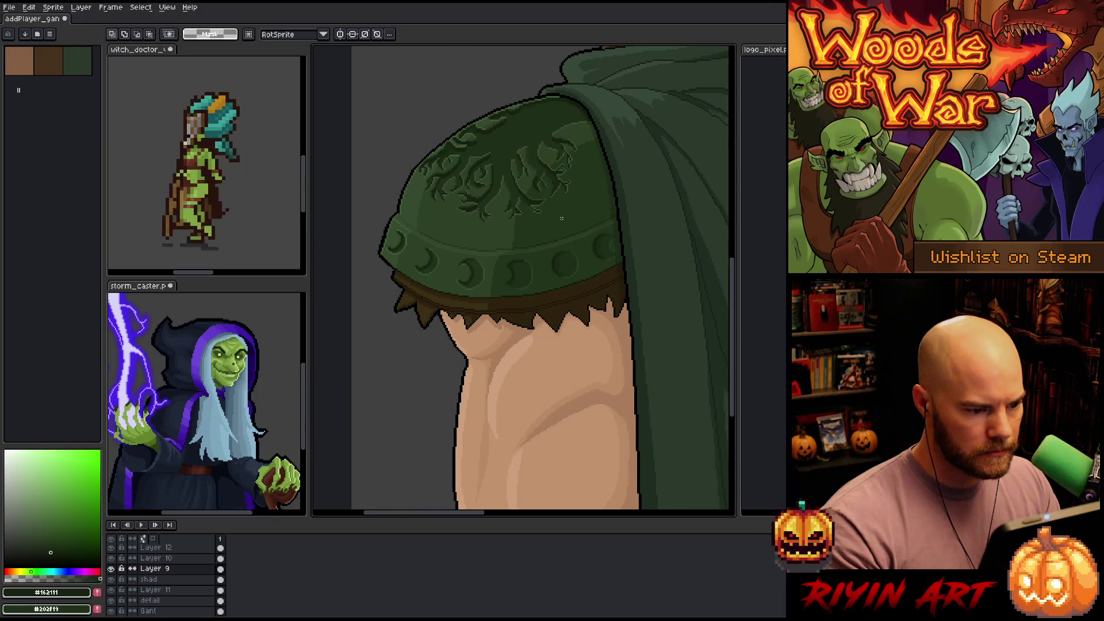
scroll(562, 219, down, 3)
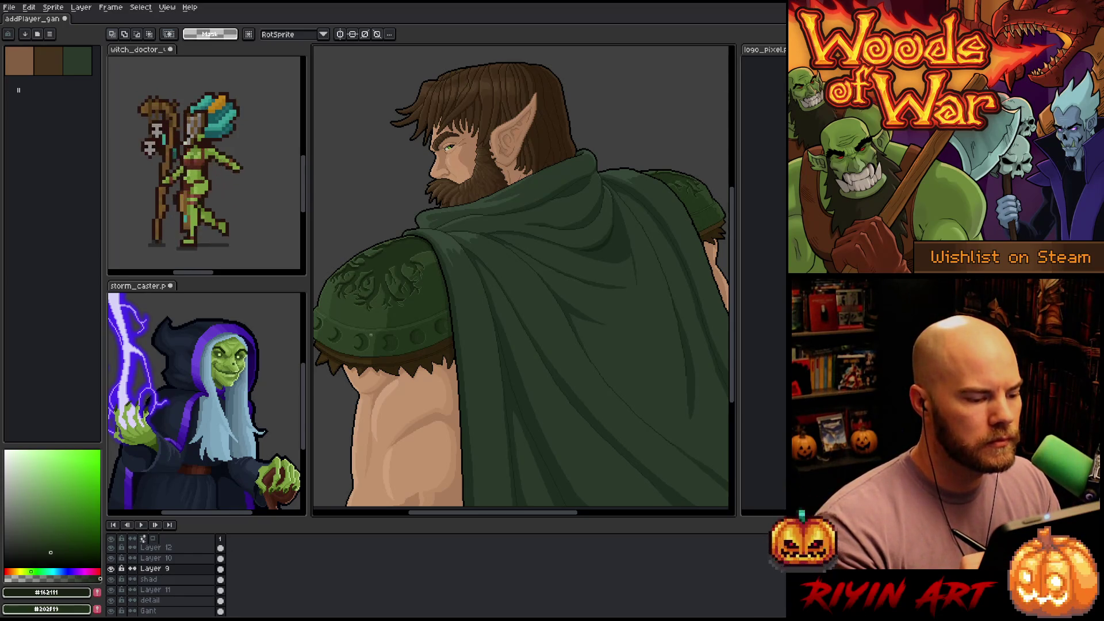
scroll(371, 335, up, 3)
scroll(379, 340, down, 3)
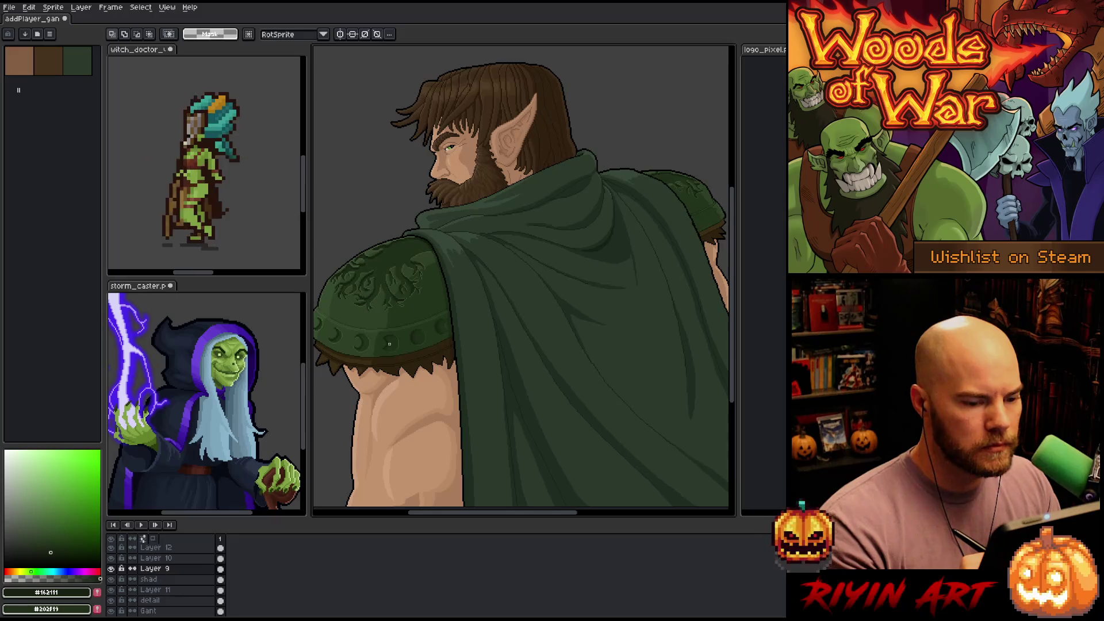
scroll(389, 344, up, 4)
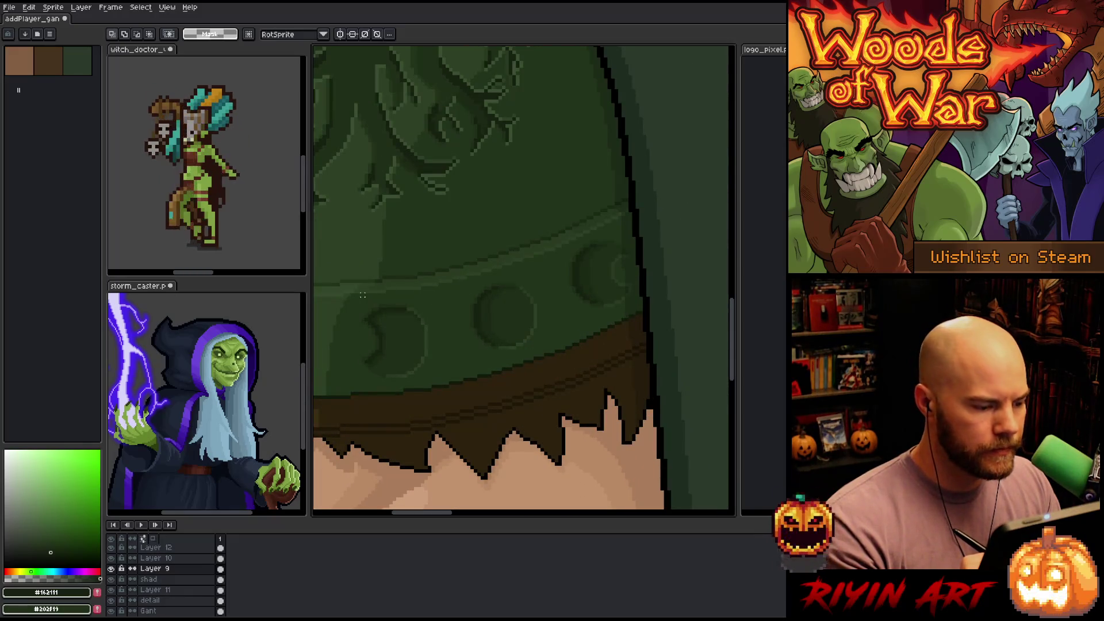
drag(342, 246, 461, 410)
Paste the crescent stud onto the detail layer and place it top-right of the rear pauldron
scroll(461, 414, down, 4)
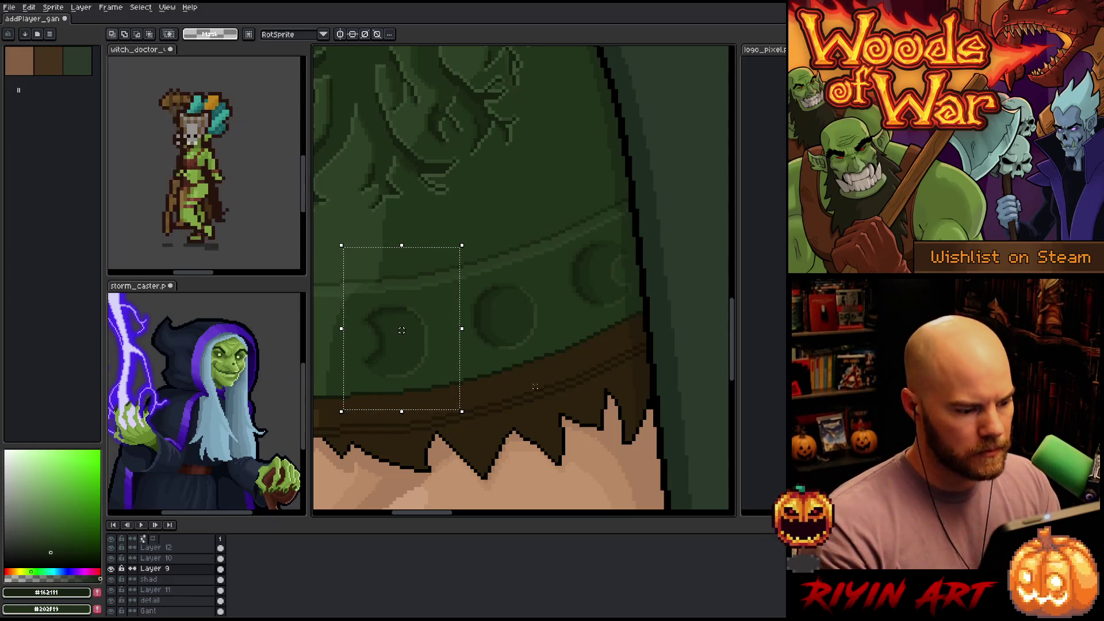
scroll(316, 360, up, 3)
scroll(471, 256, up, 3)
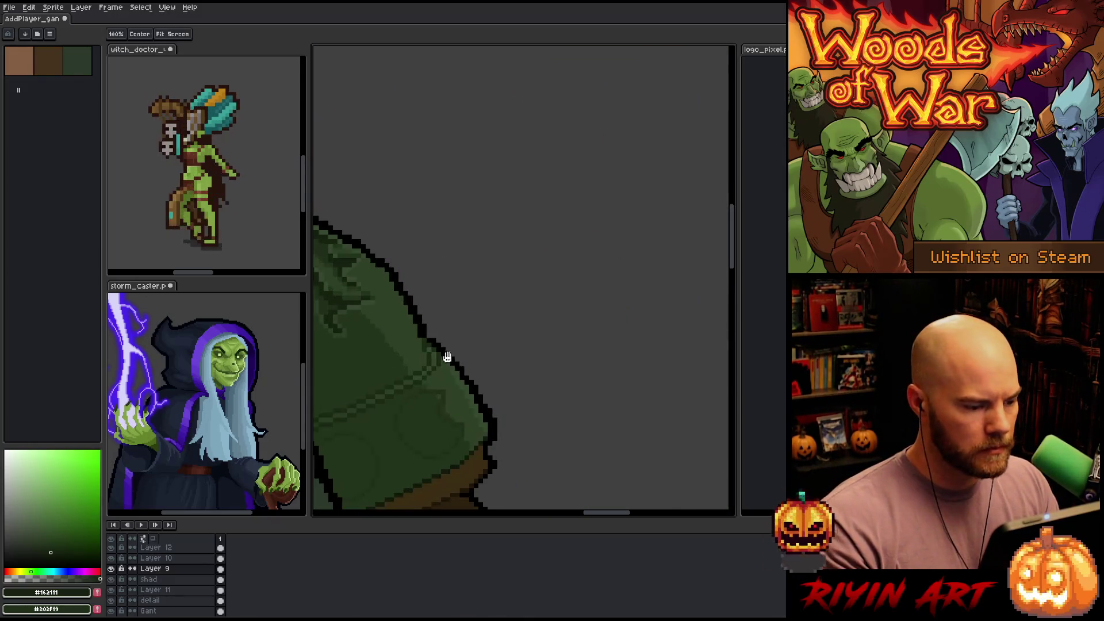
key(v)
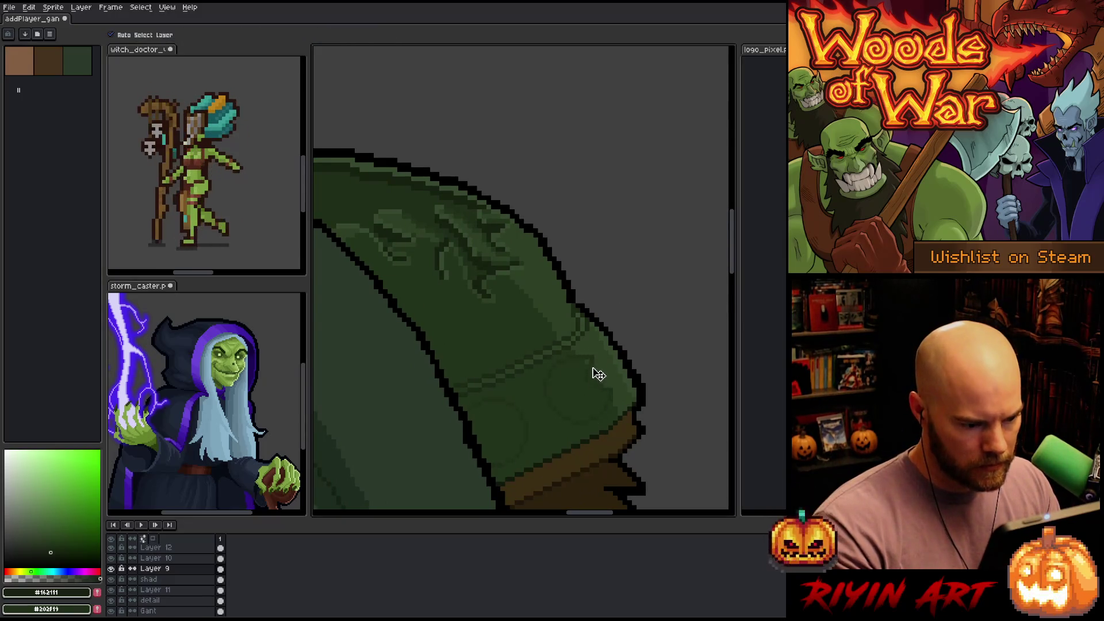
click(596, 366)
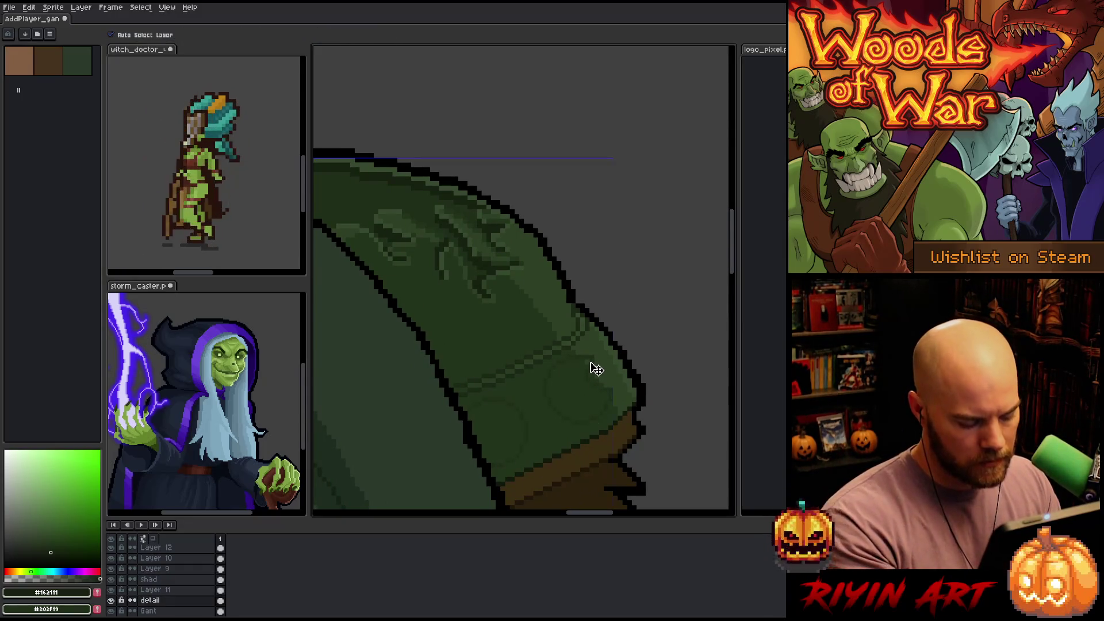
key(ctrl+v)
drag(537, 296, 673, 175)
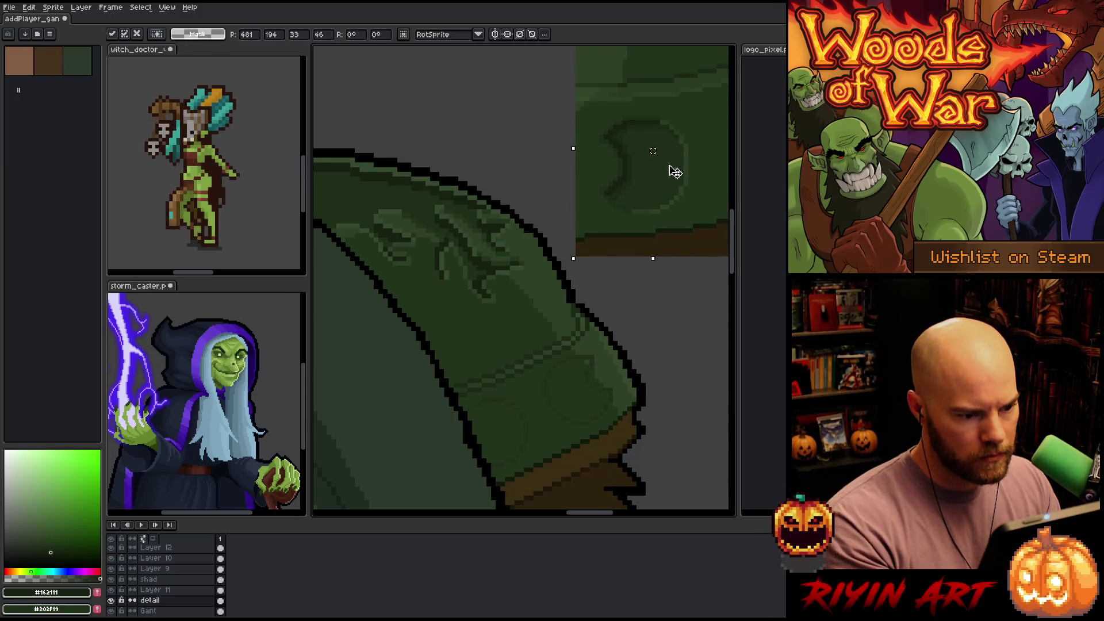
scroll(646, 217, down, 1)
drag(615, 225, 648, 259)
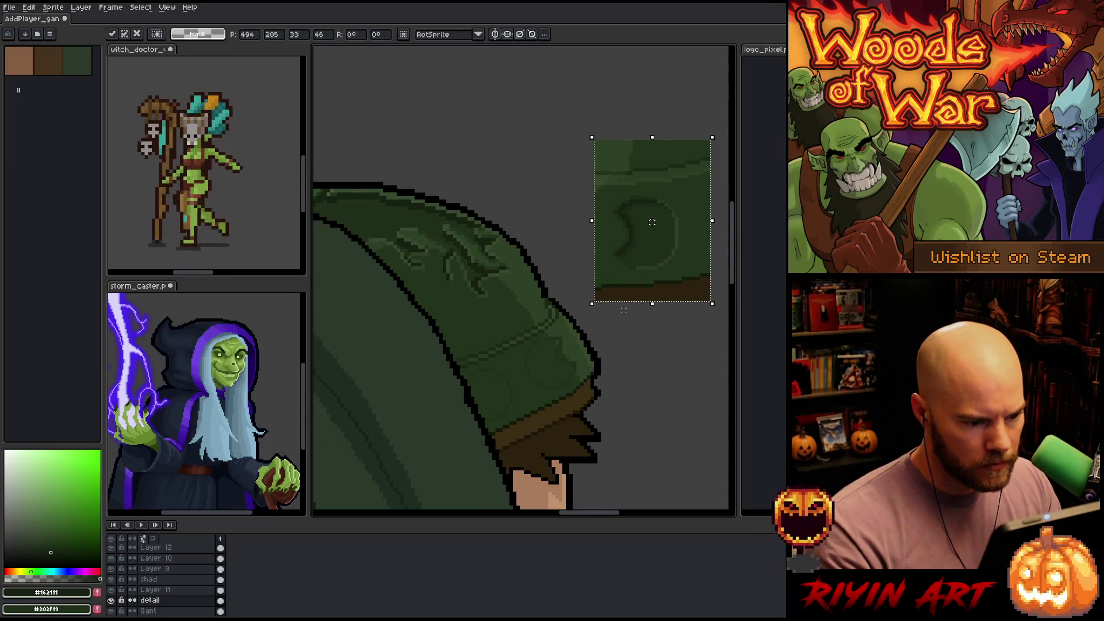
scroll(624, 327, up, 1)
key(Return)
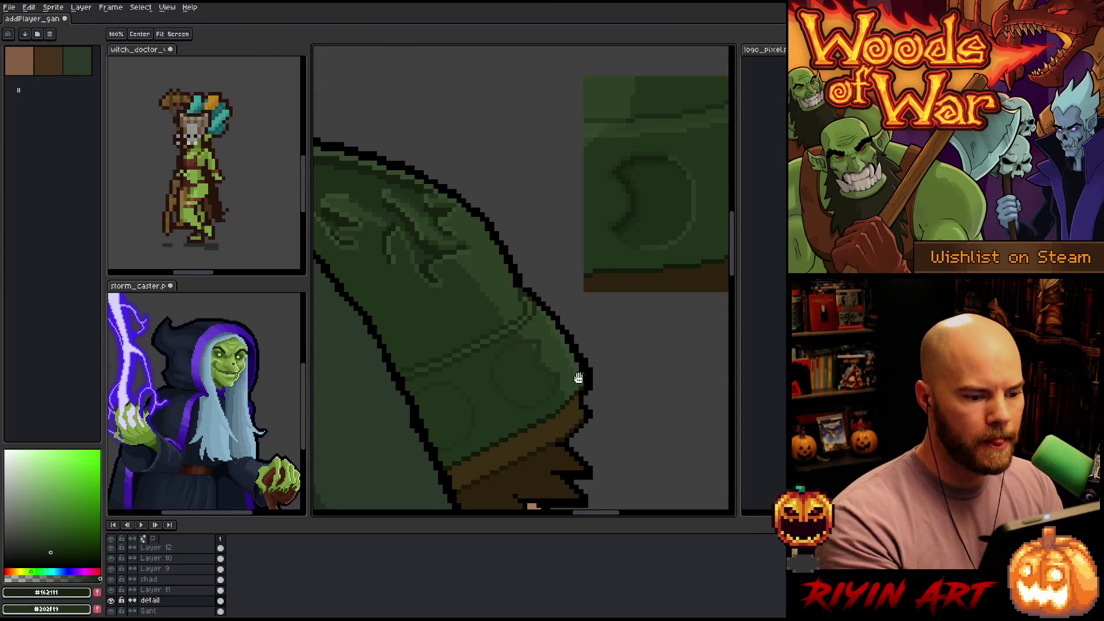
scroll(577, 377, down, 1)
Sample greens from the pauldron and stud copy, then draw a lighter green stroke on the back rim
alt+click(602, 208)
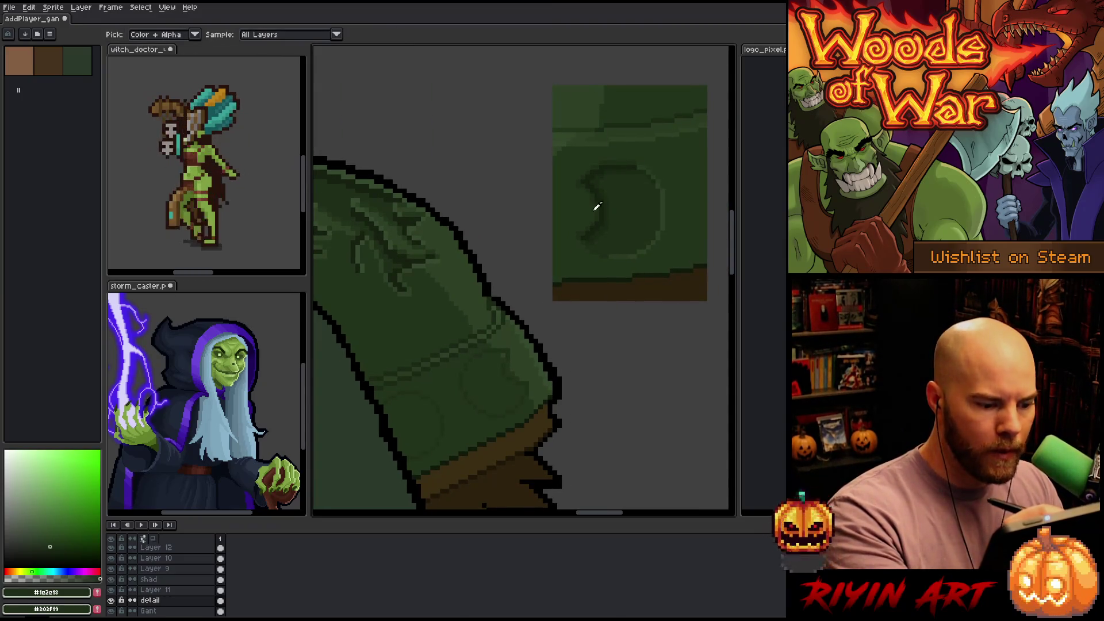
alt+click(623, 226)
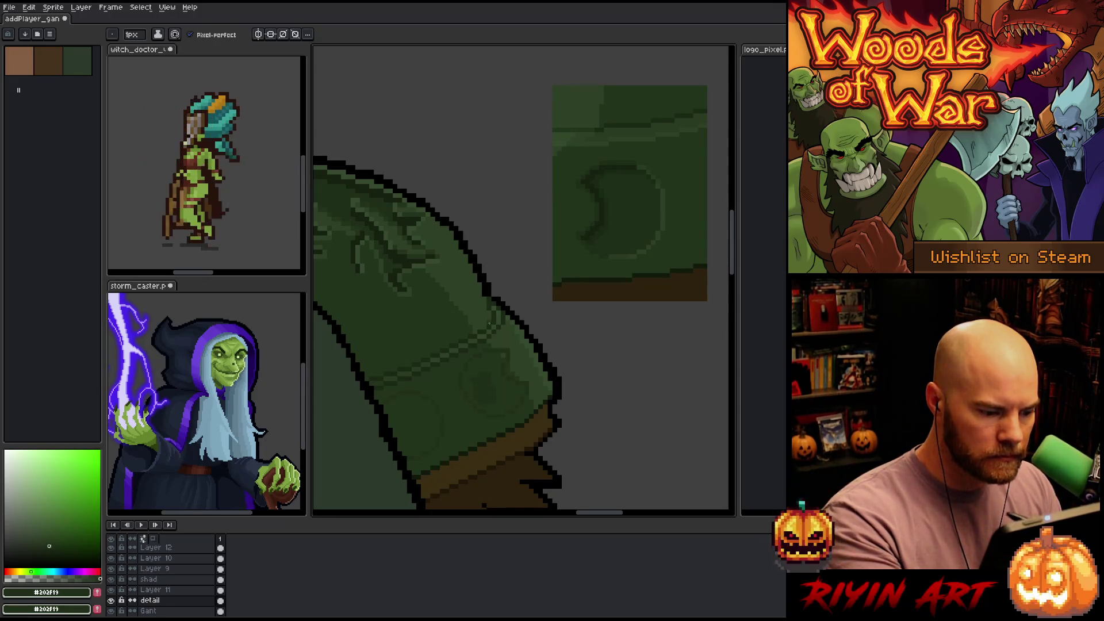
alt+click(661, 203)
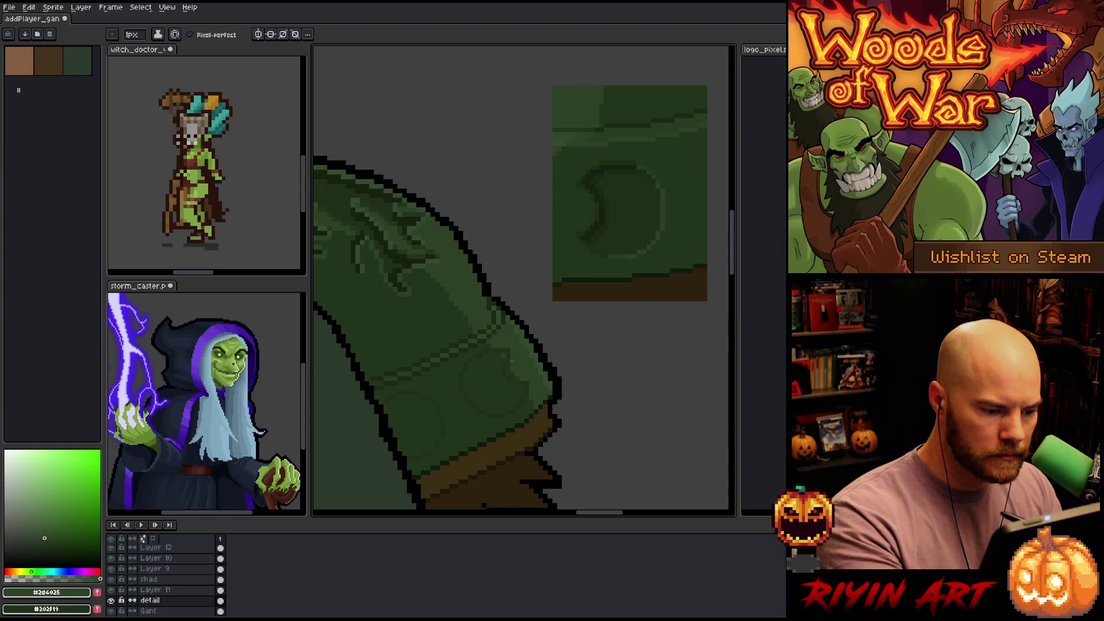
alt+click(541, 353)
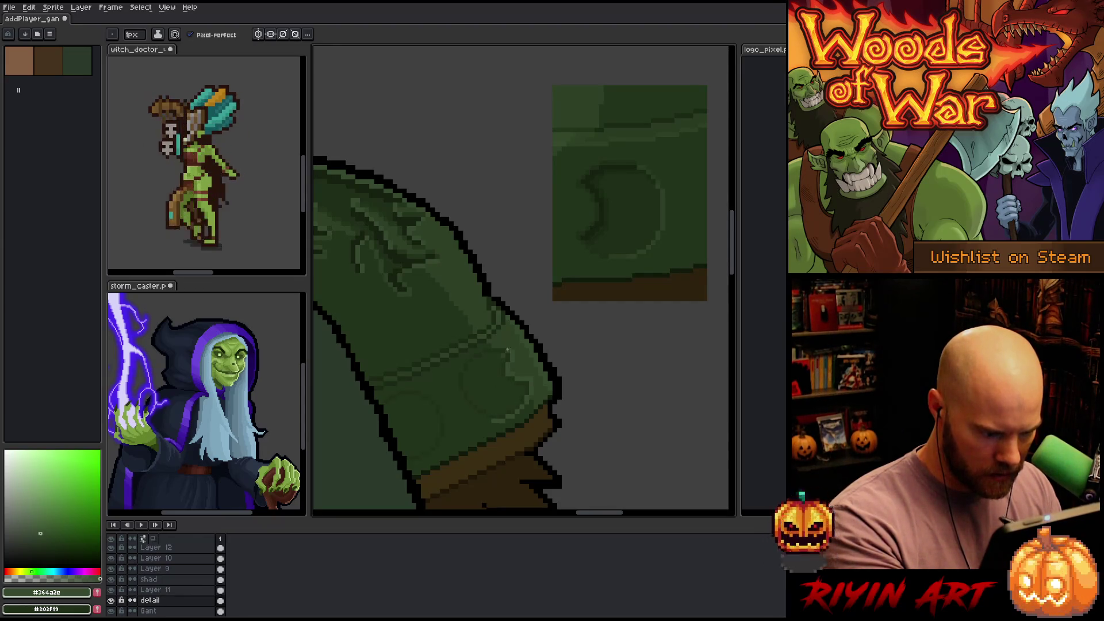
drag(509, 345, 549, 338)
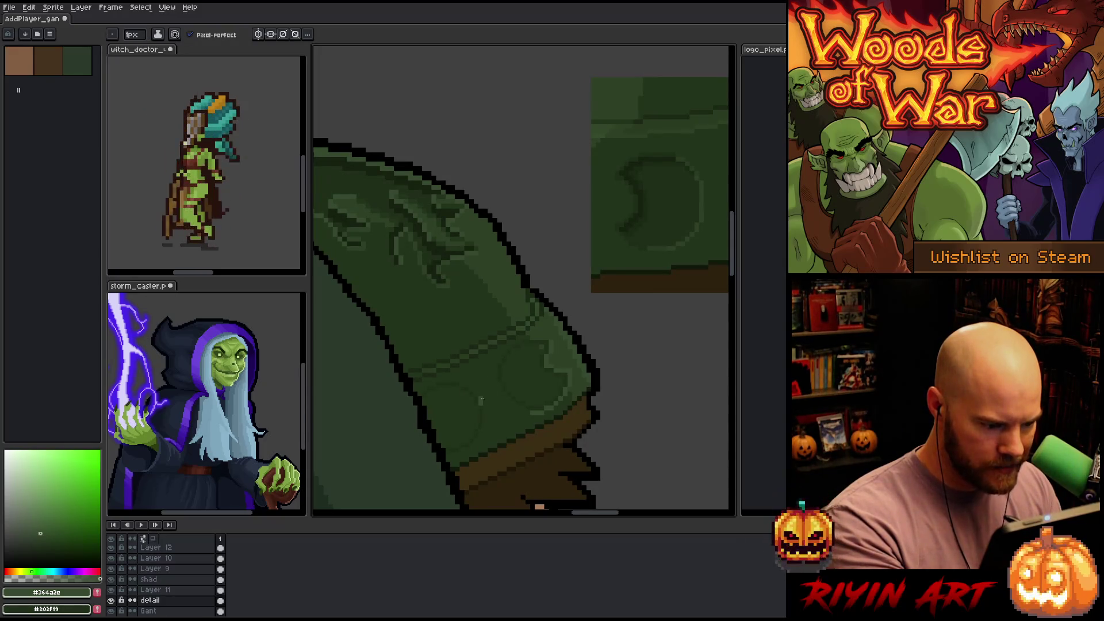
drag(484, 411, 484, 423)
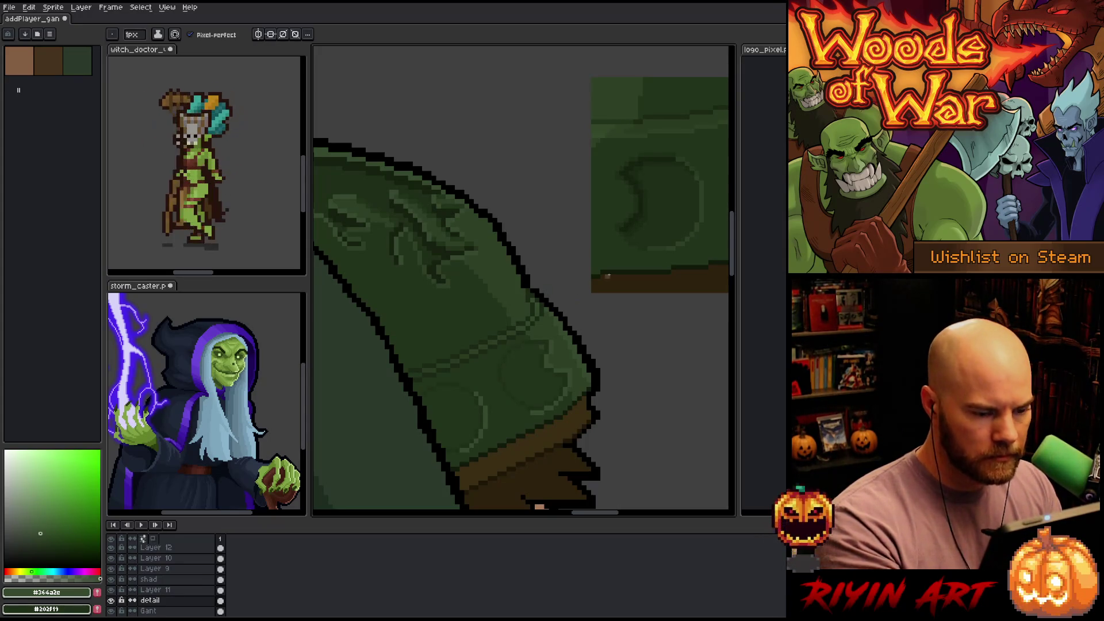
Sample the darker, darkest and base greens from the crescent-stud copy
alt+click(699, 170)
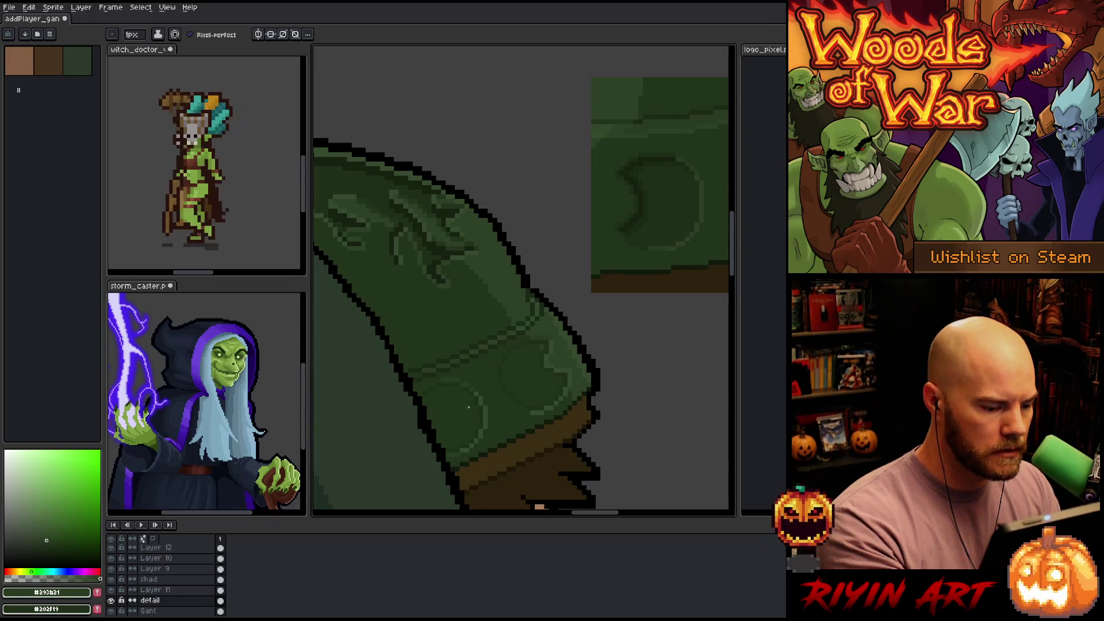
alt+click(642, 198)
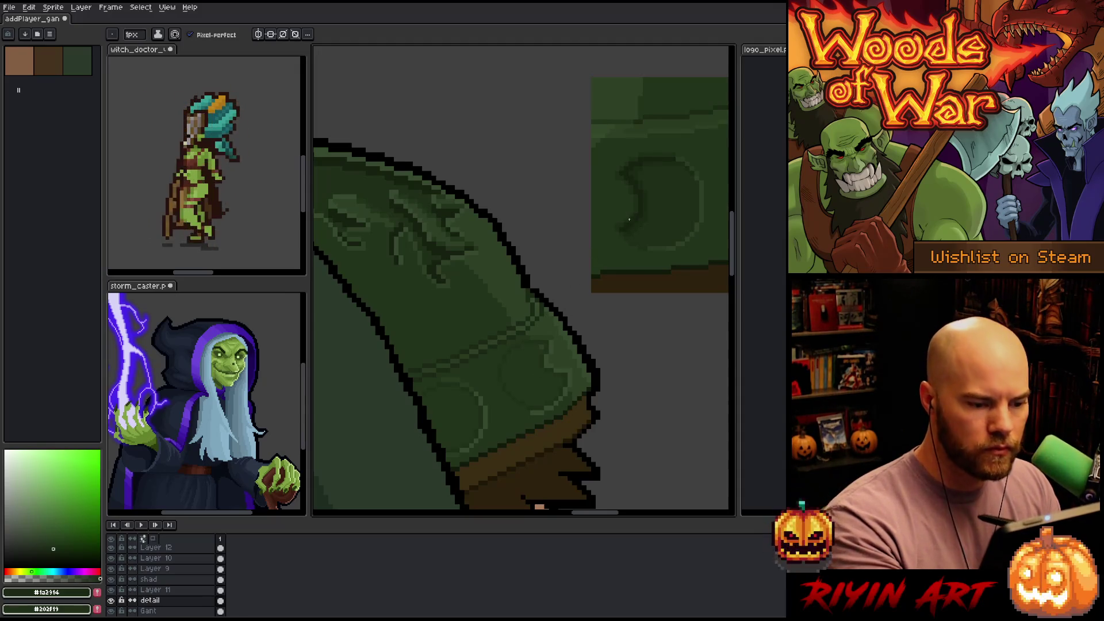
alt+click(671, 202)
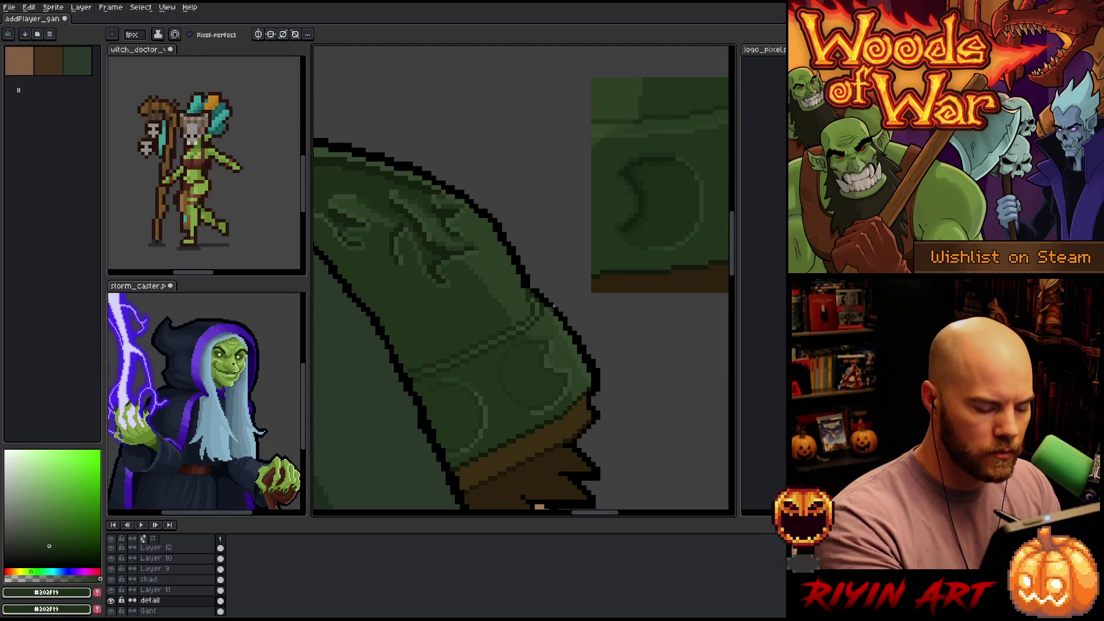
Compare the lighter and darker rim greens sampled from the pauldron
alt+click(541, 357)
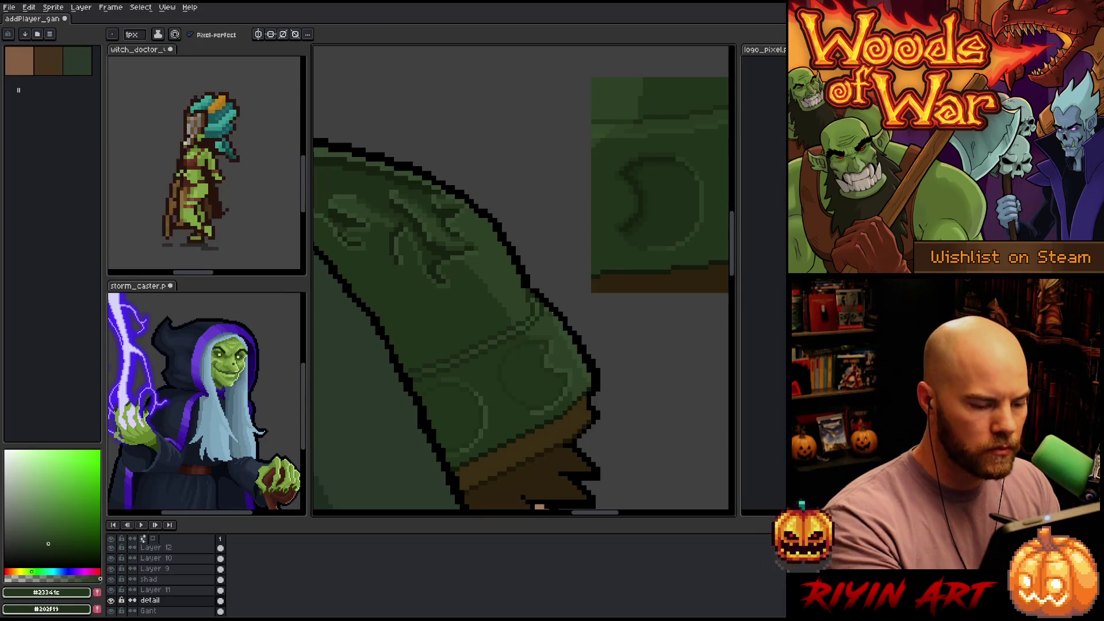
alt+click(543, 368)
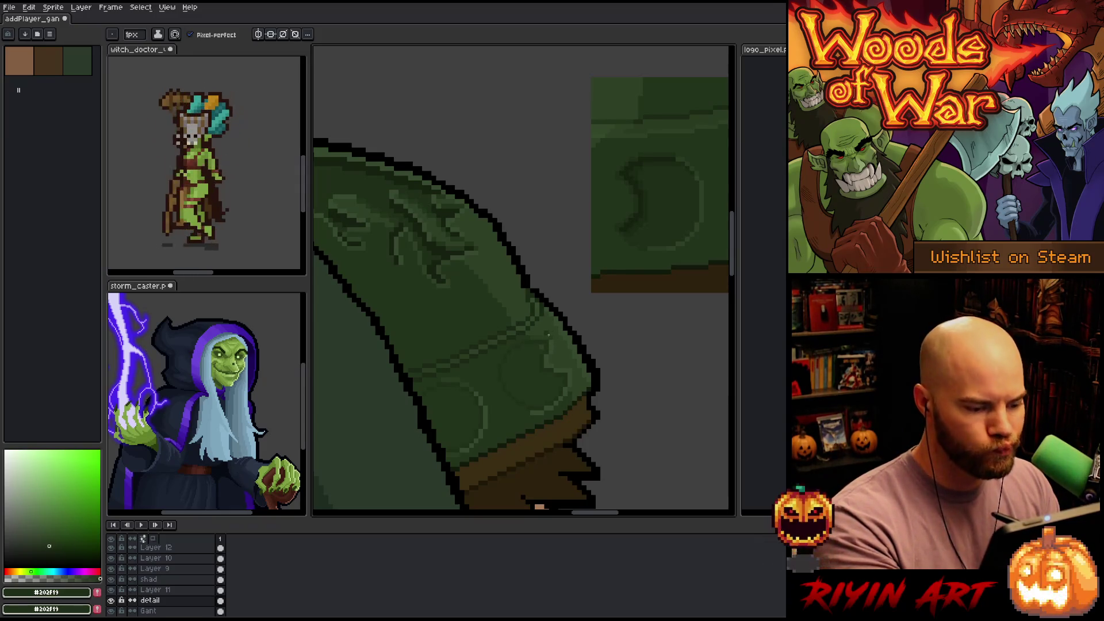
alt+click(541, 408)
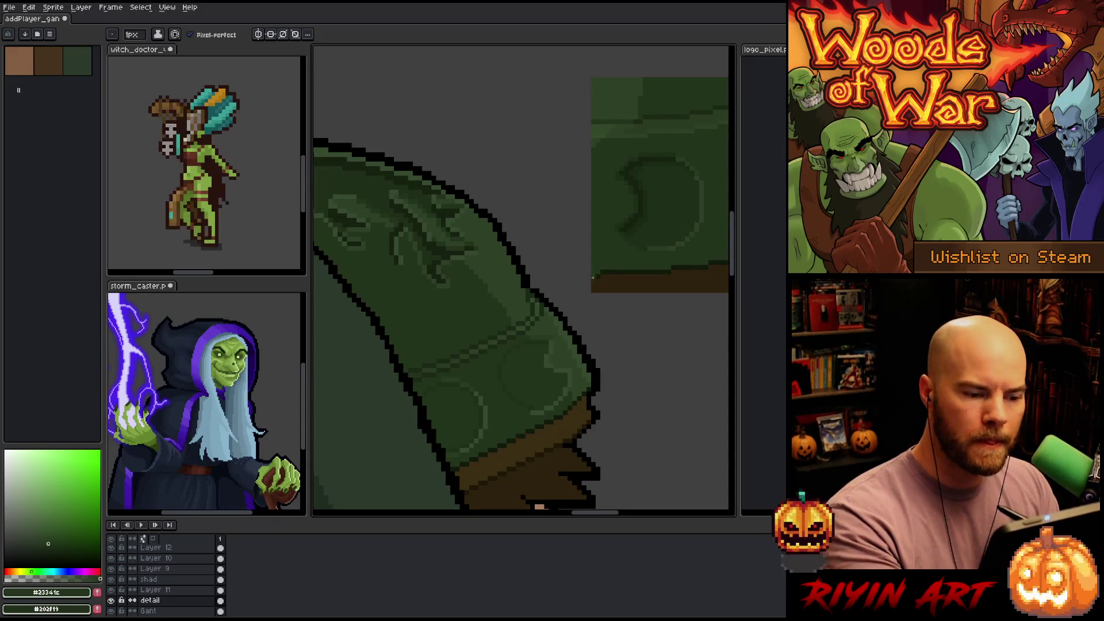
alt+click(523, 350)
Deepen one crescent engraving's outline with the reference's darkest green, then switch to the bucket
alt+click(637, 204)
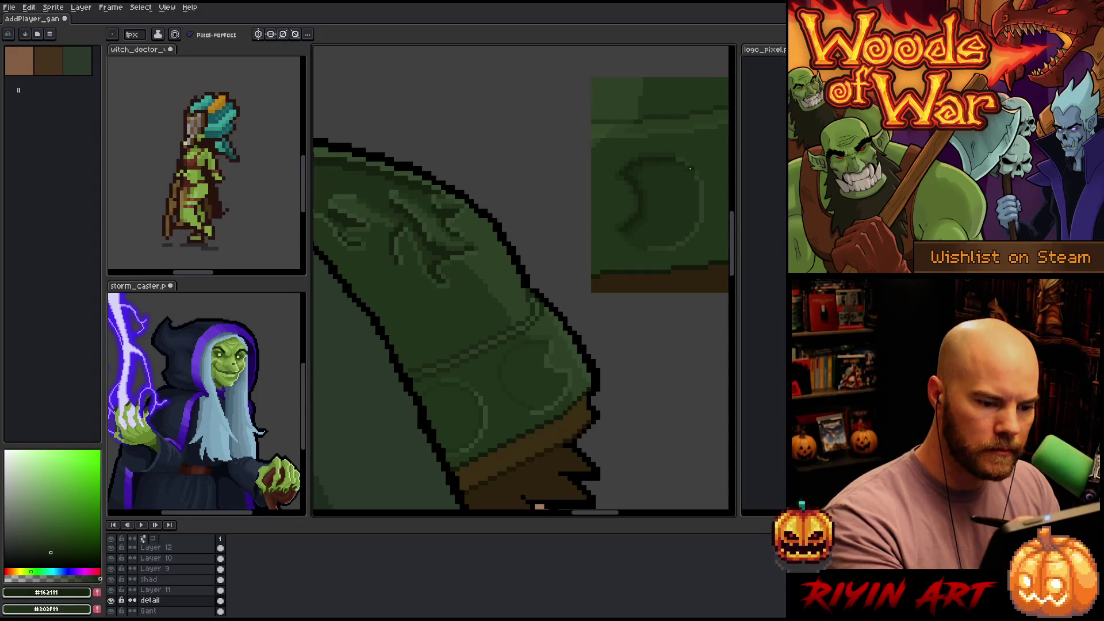
alt+click(636, 205)
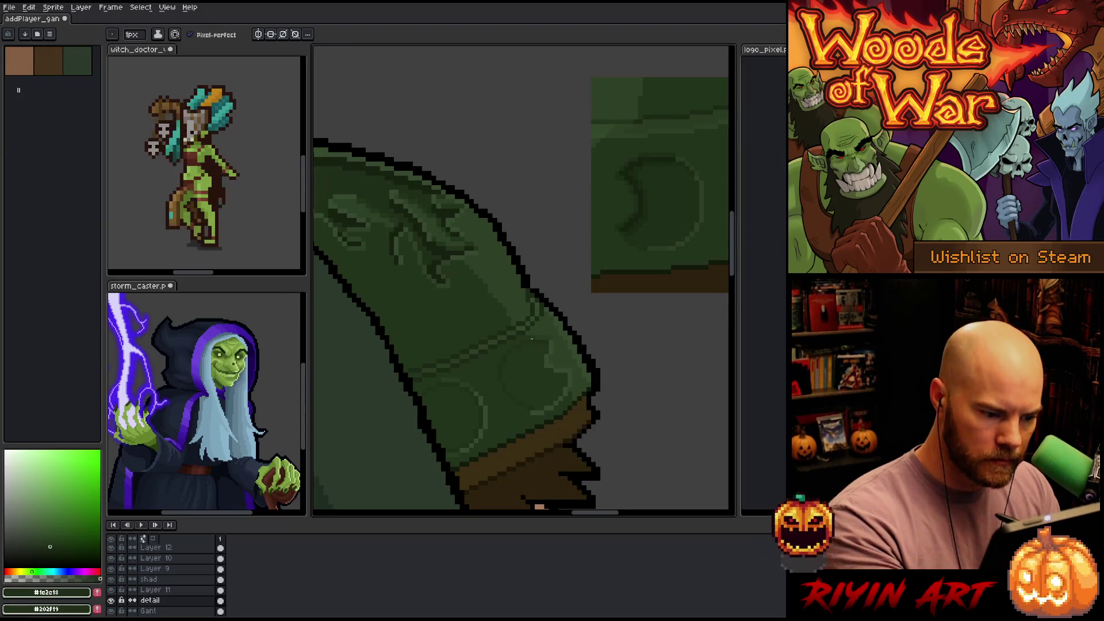
alt+click(636, 198)
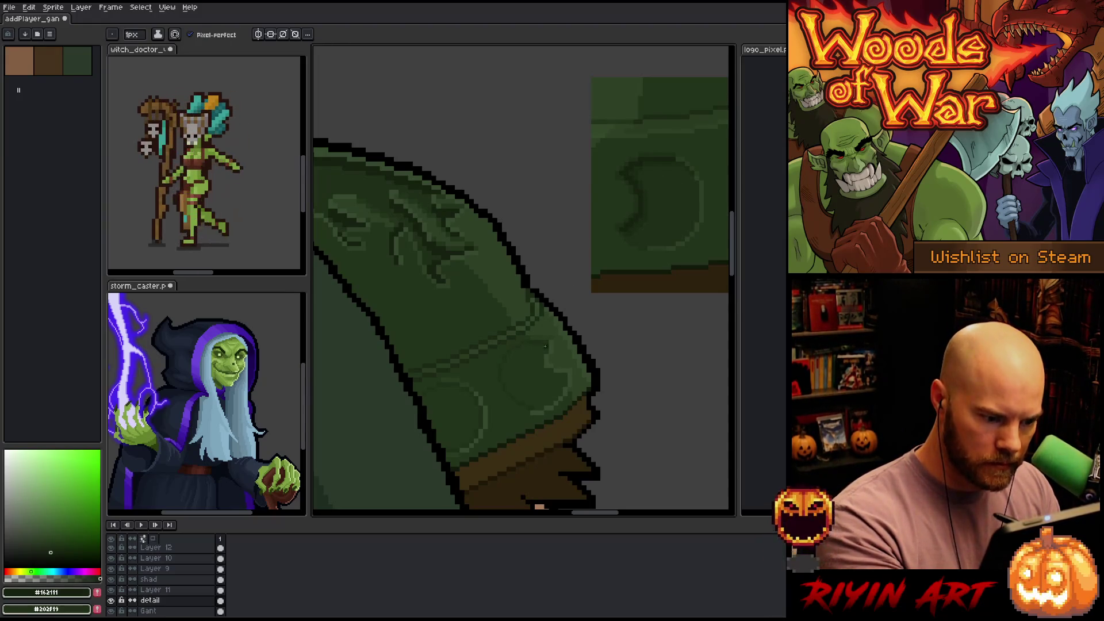
drag(533, 347, 522, 342)
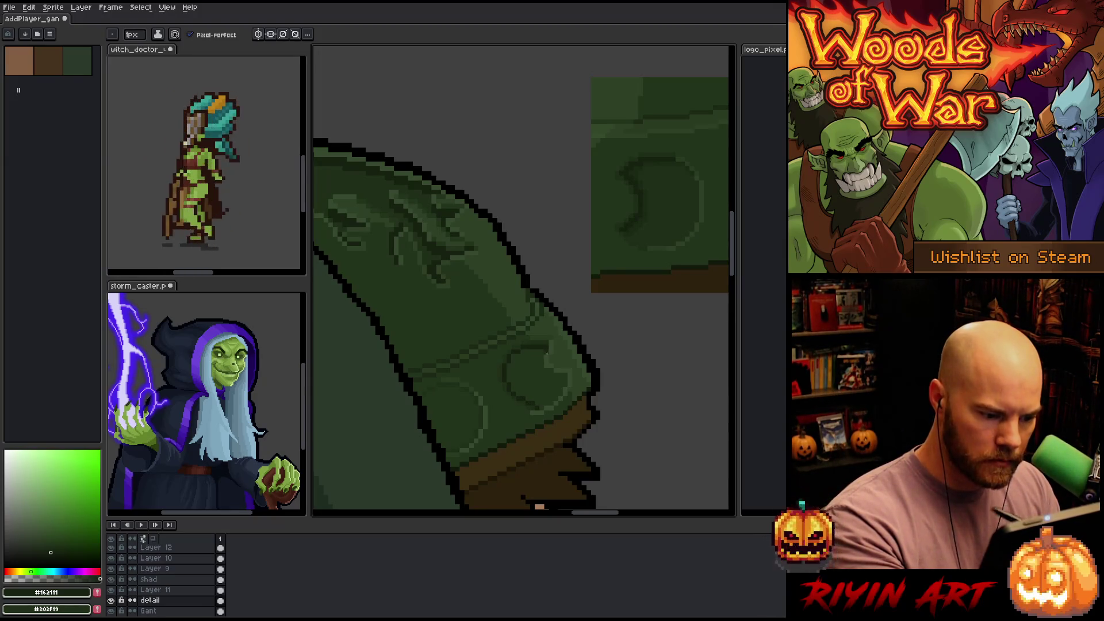
alt+click(539, 378)
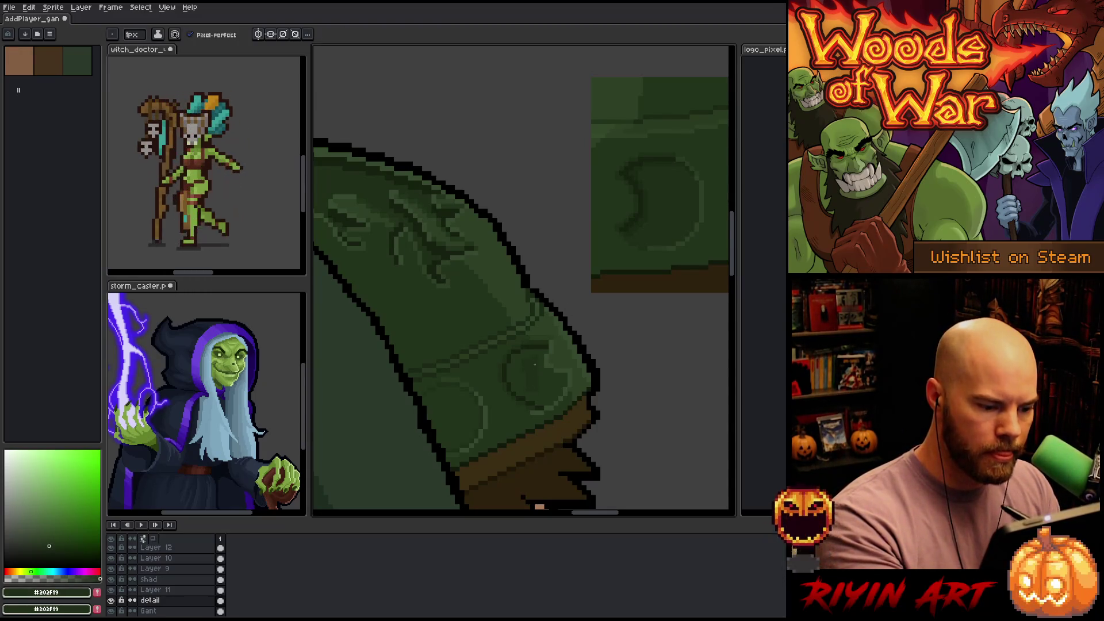
key(g)
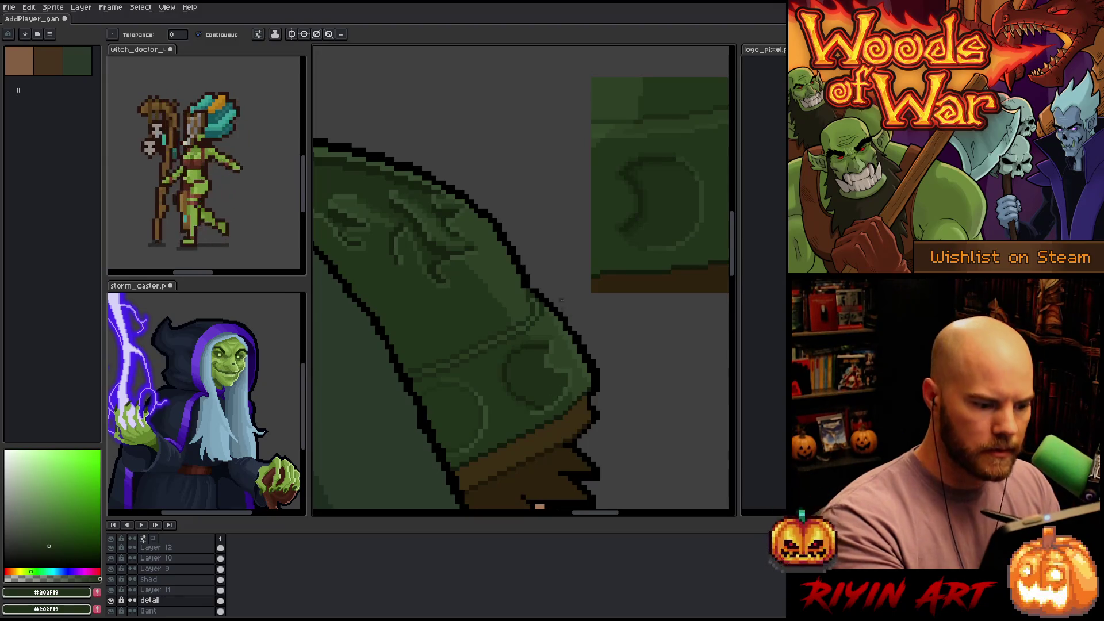
key(b)
alt+click(533, 397)
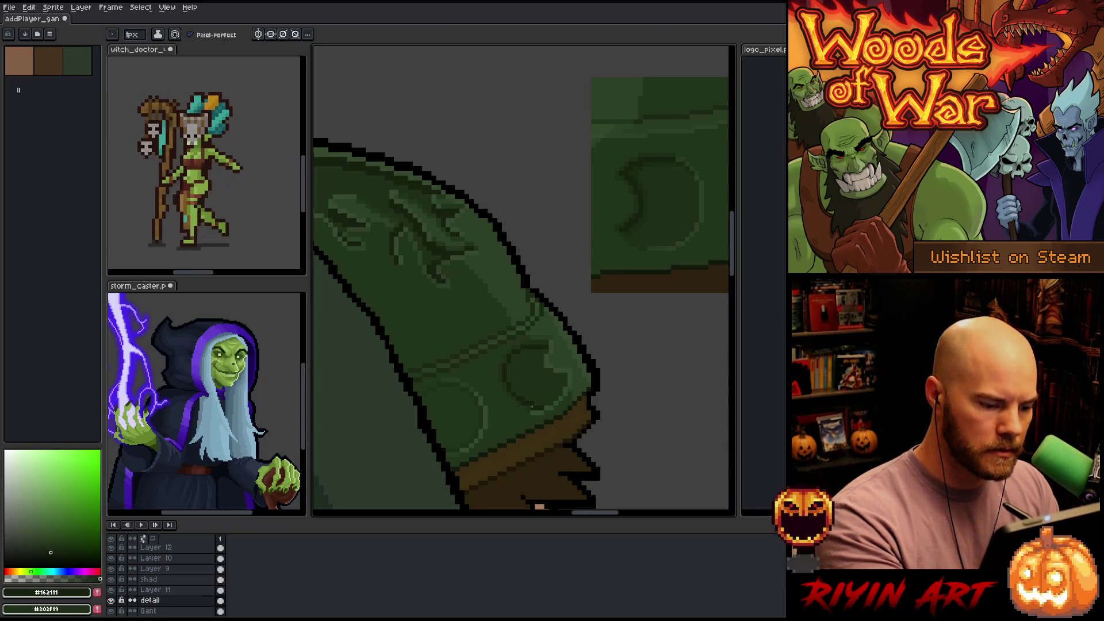
alt+click(539, 402)
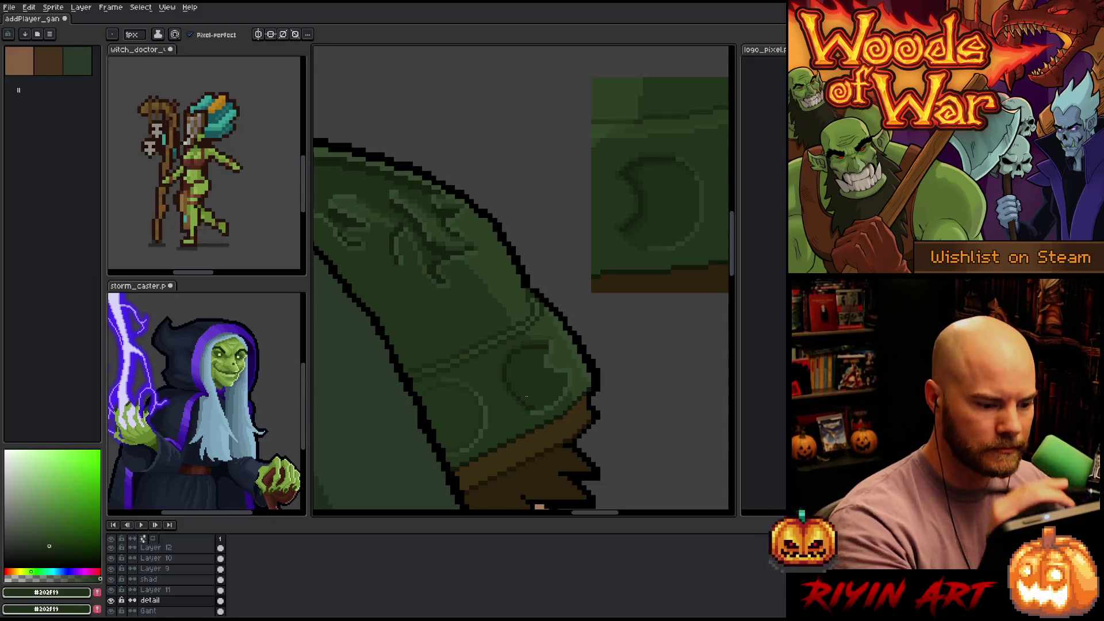
key(i)
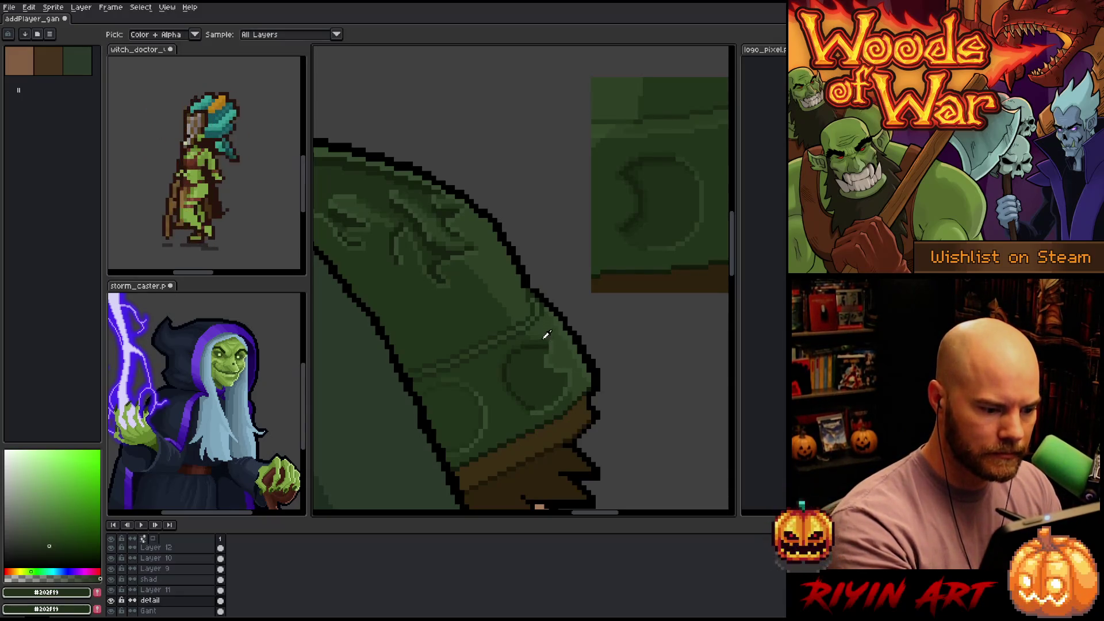
click(554, 333)
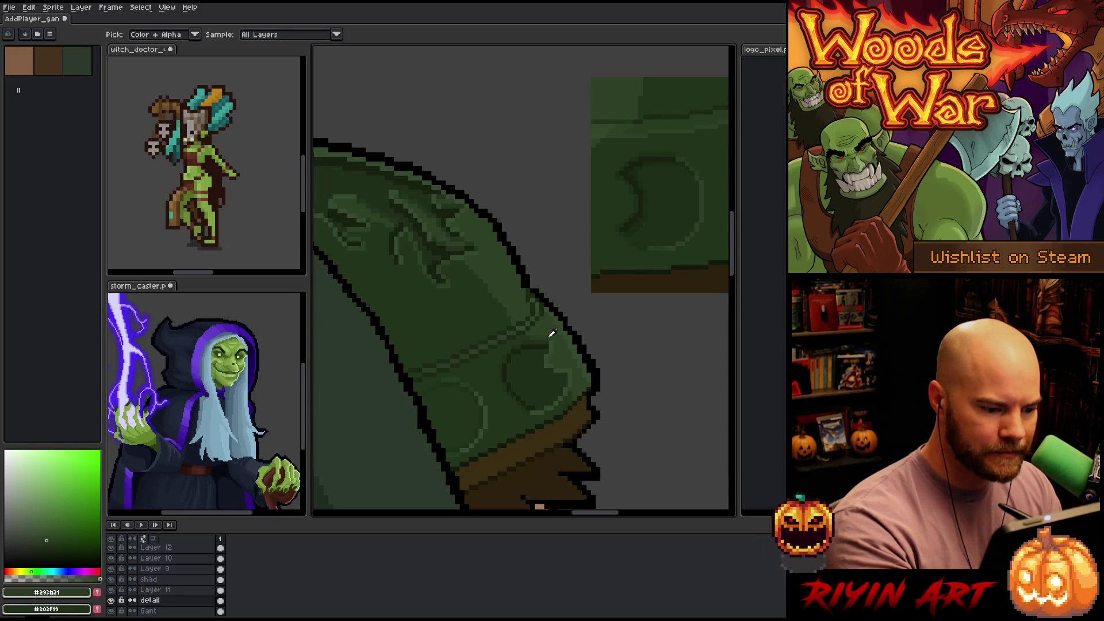
key(b)
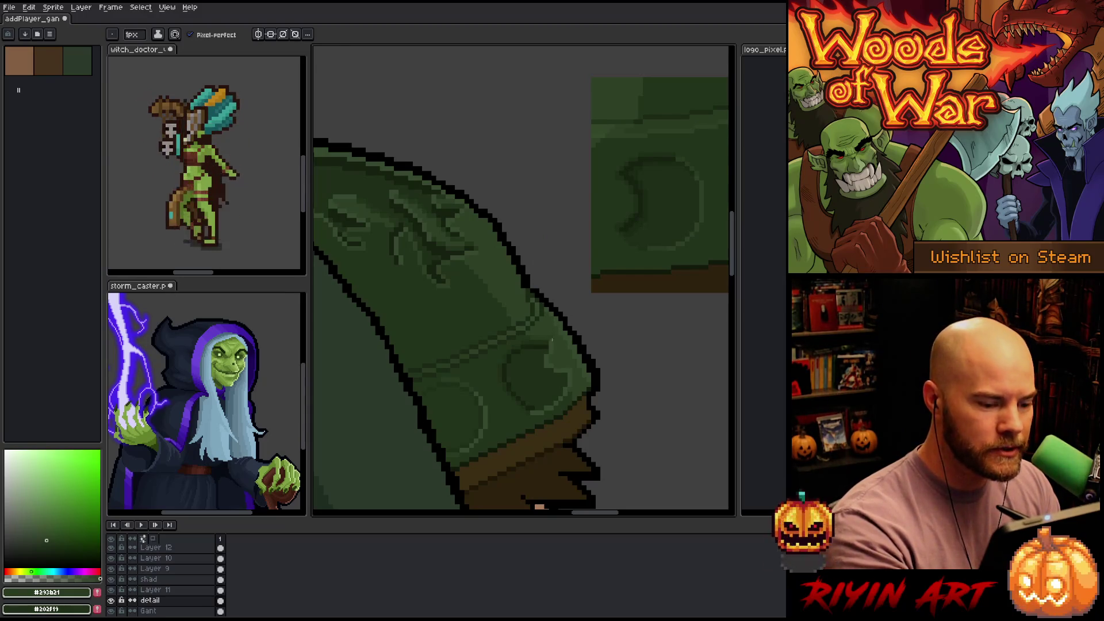
key(i)
click(553, 342)
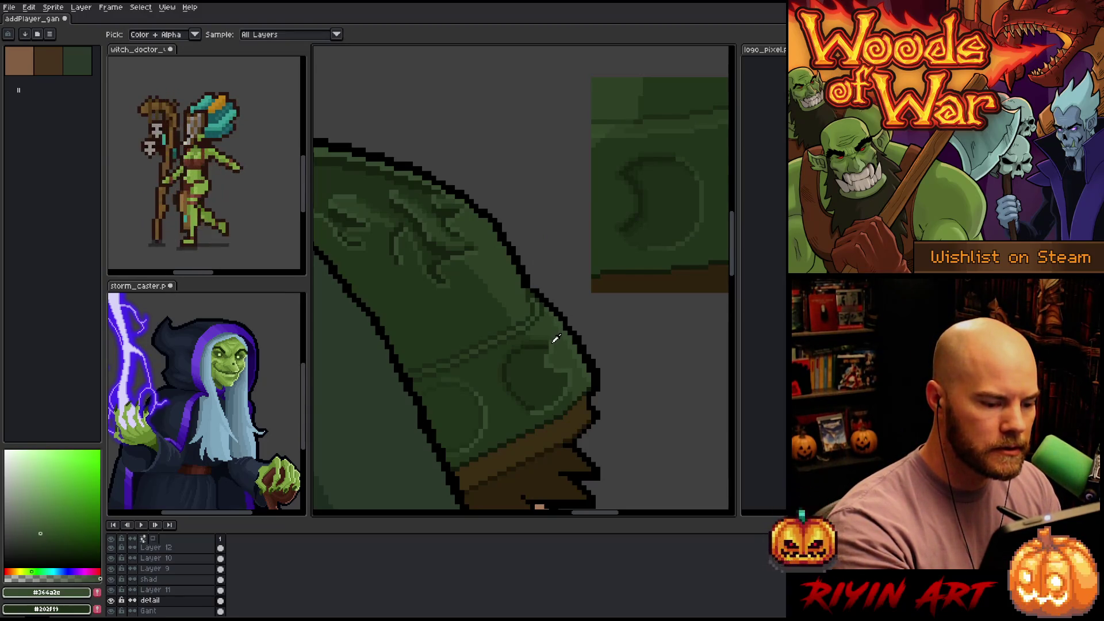
click(555, 338)
click(556, 333)
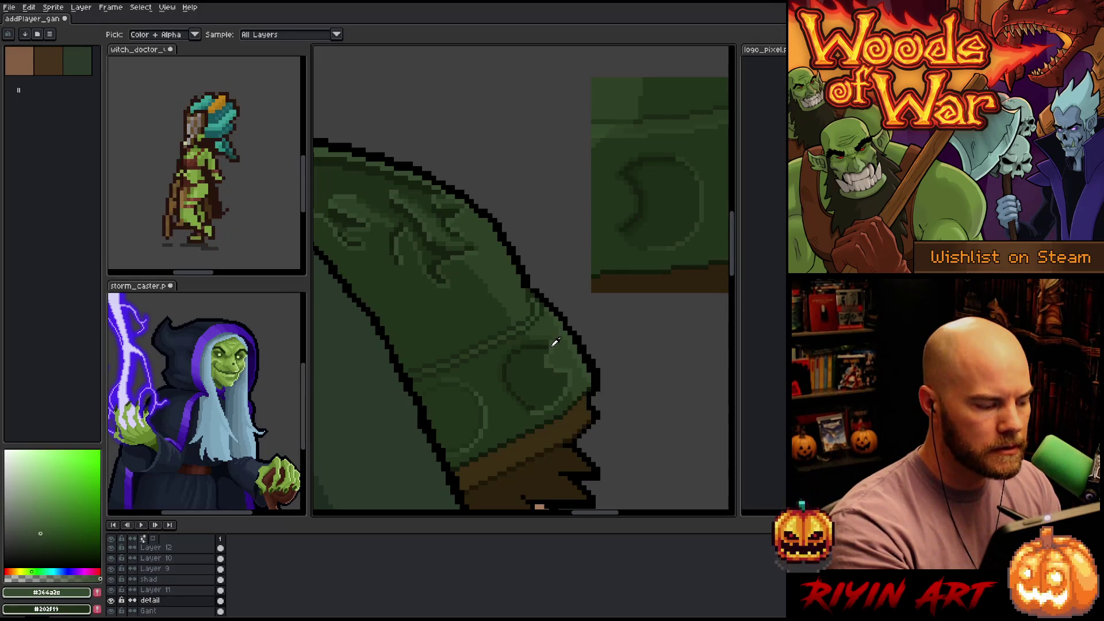
key(b)
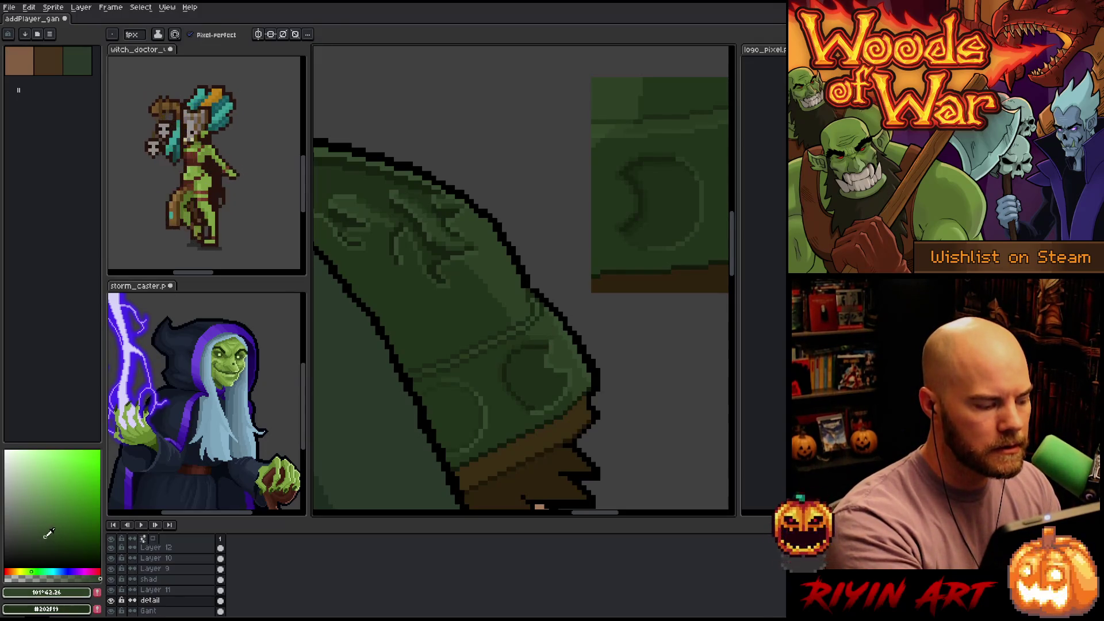
click(41, 534)
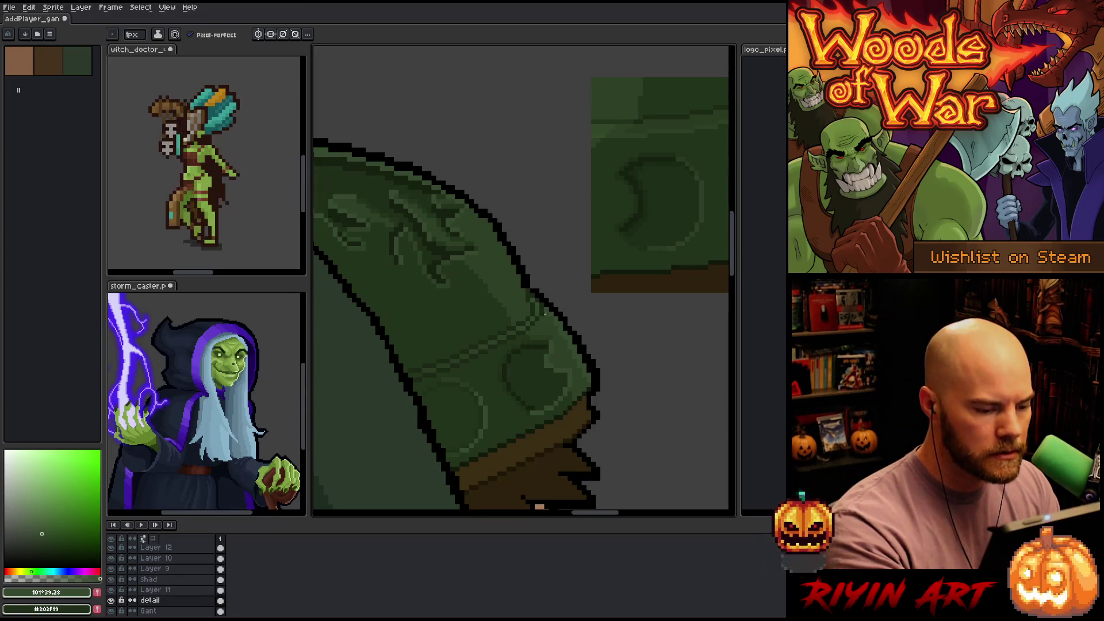
key(ctrl+f)
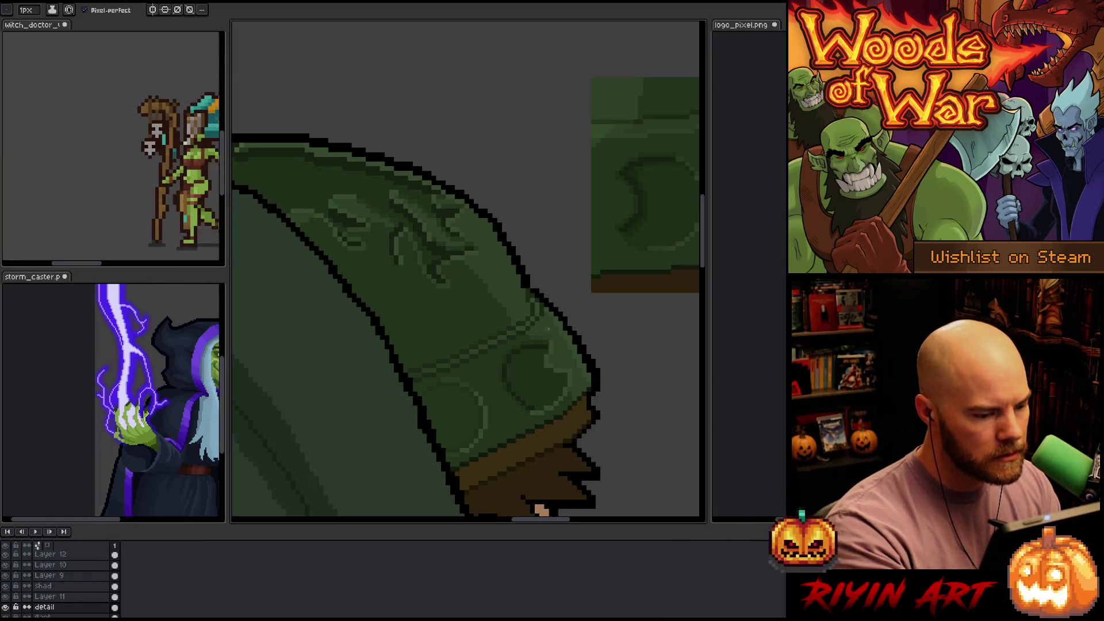
key(ctrl+f)
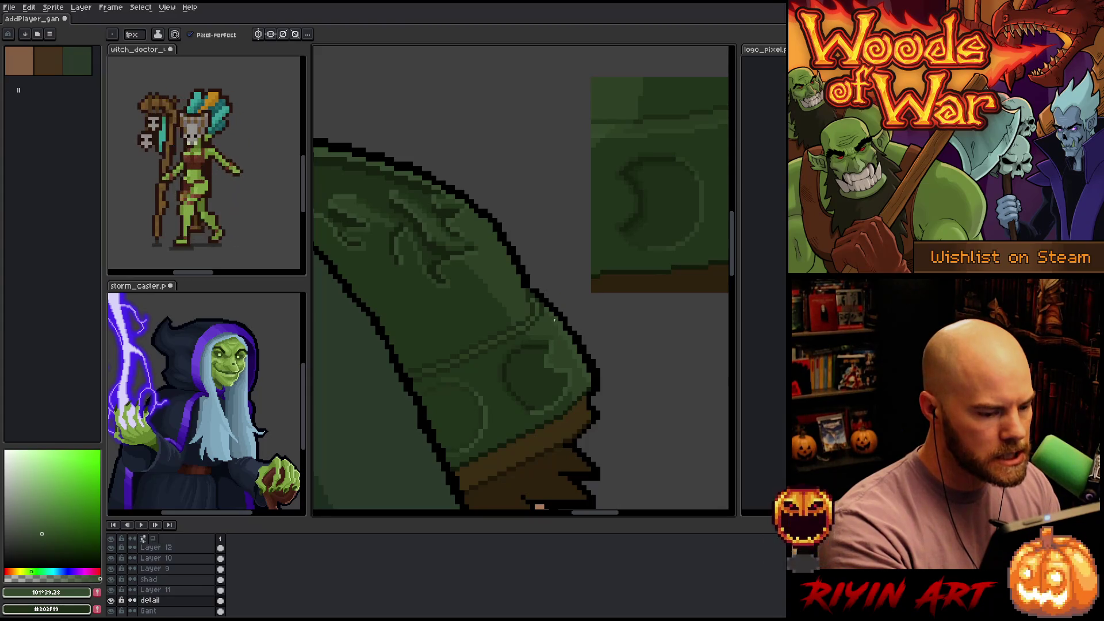
alt+click(553, 324)
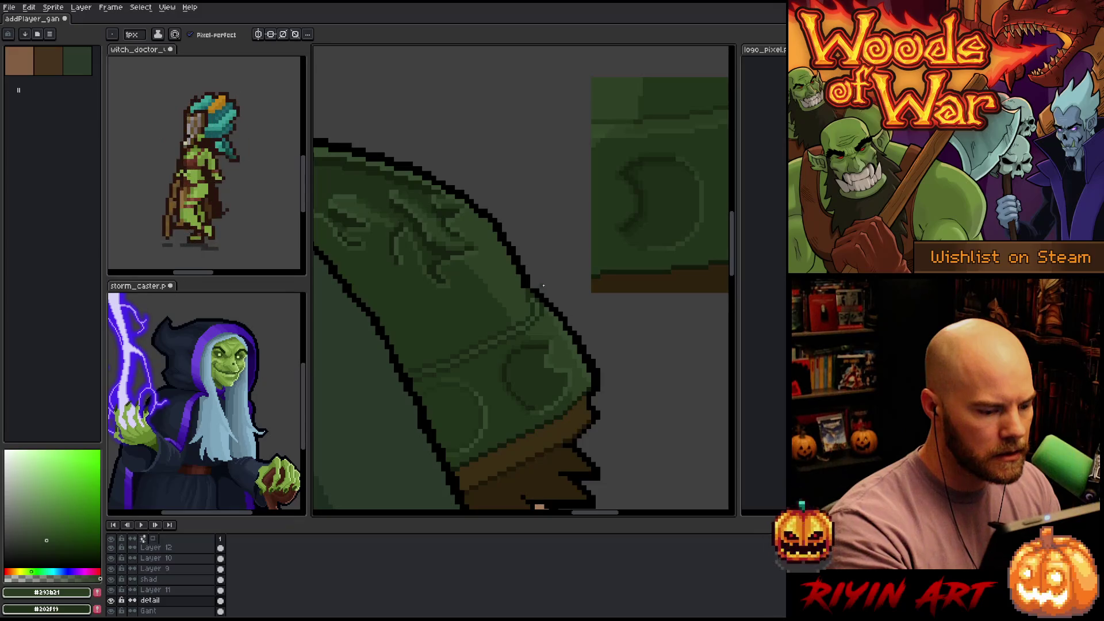
alt+click(538, 374)
alt+click(505, 370)
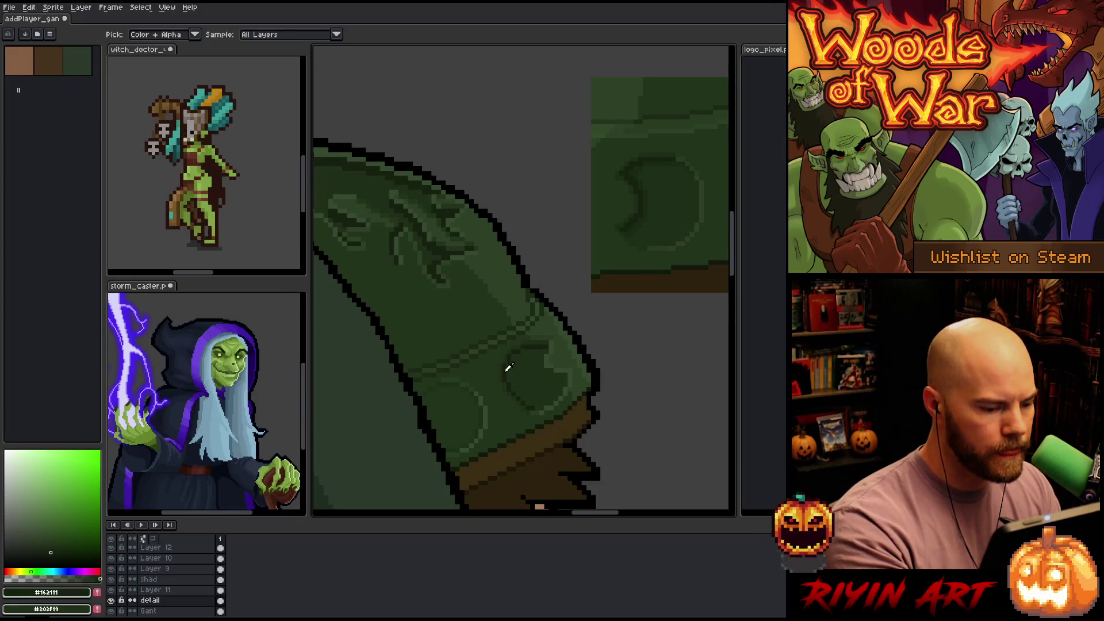
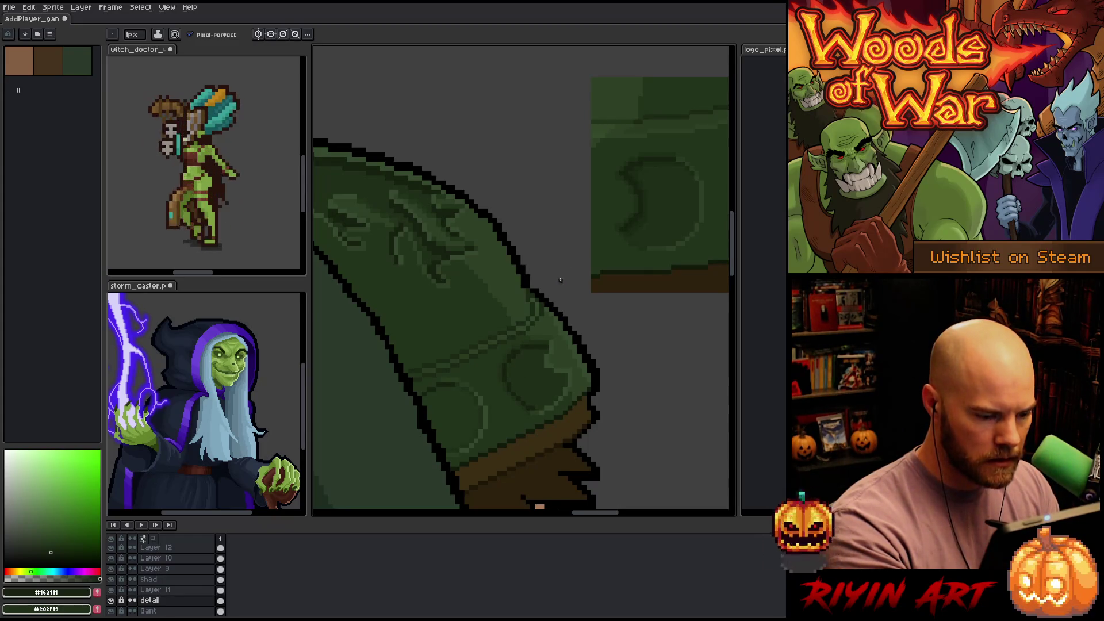
Sample a series of mid and dark greens from the hood artwork
alt+click(546, 347)
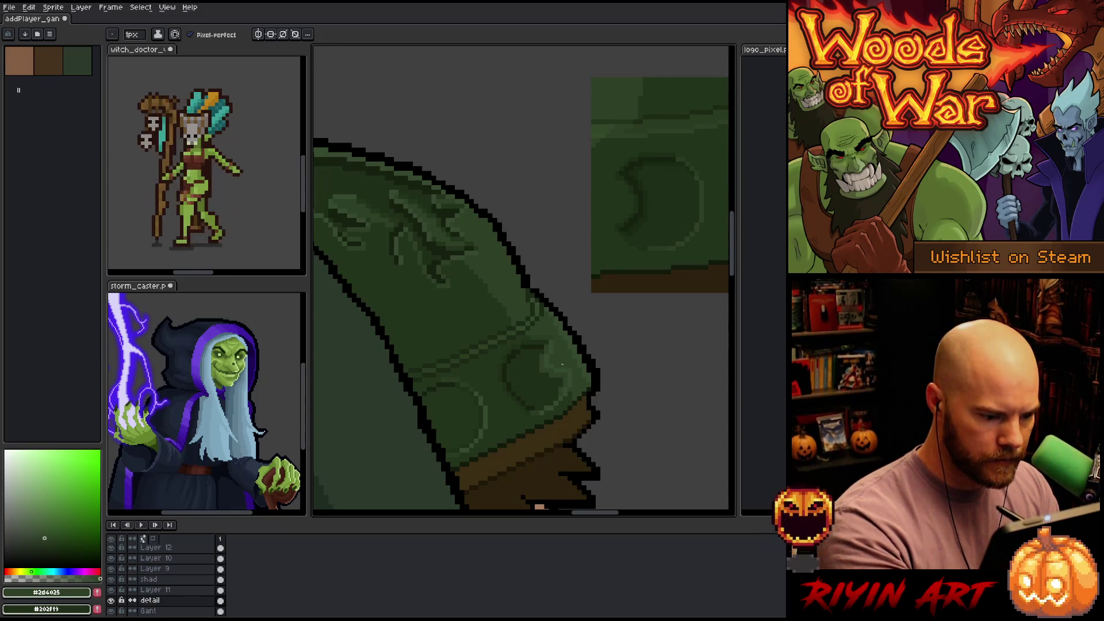
alt+click(531, 409)
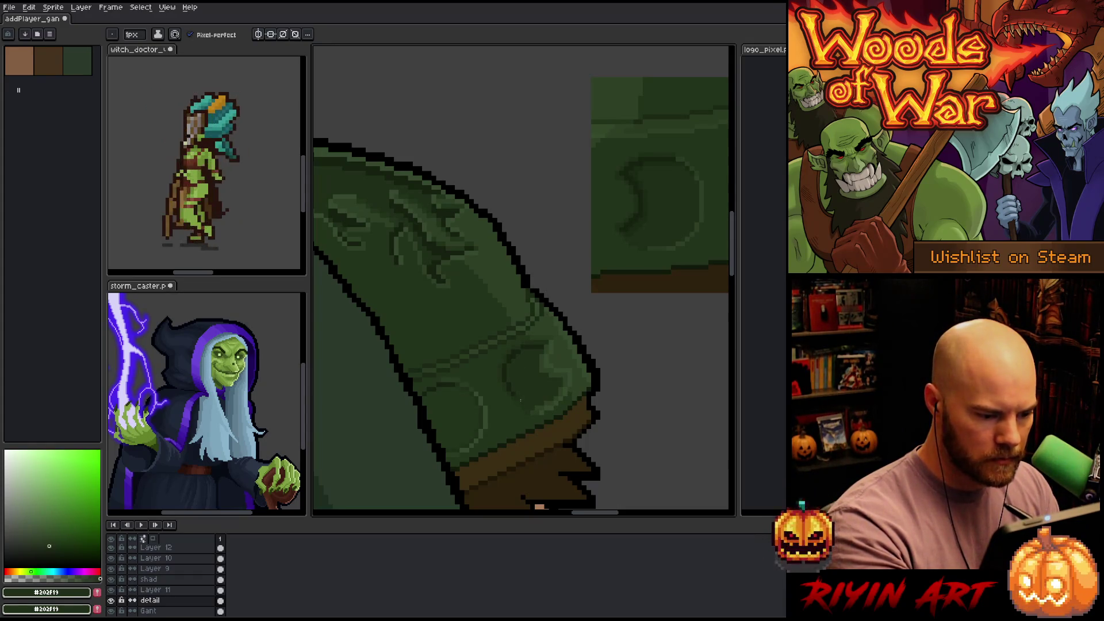
alt+click(524, 404)
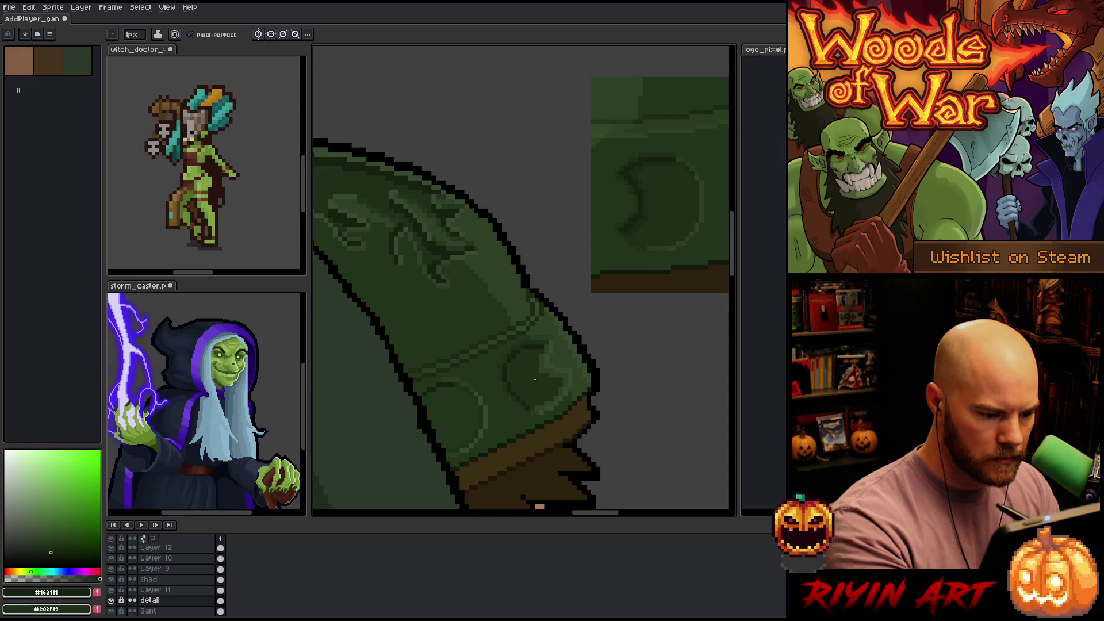
alt+click(535, 346)
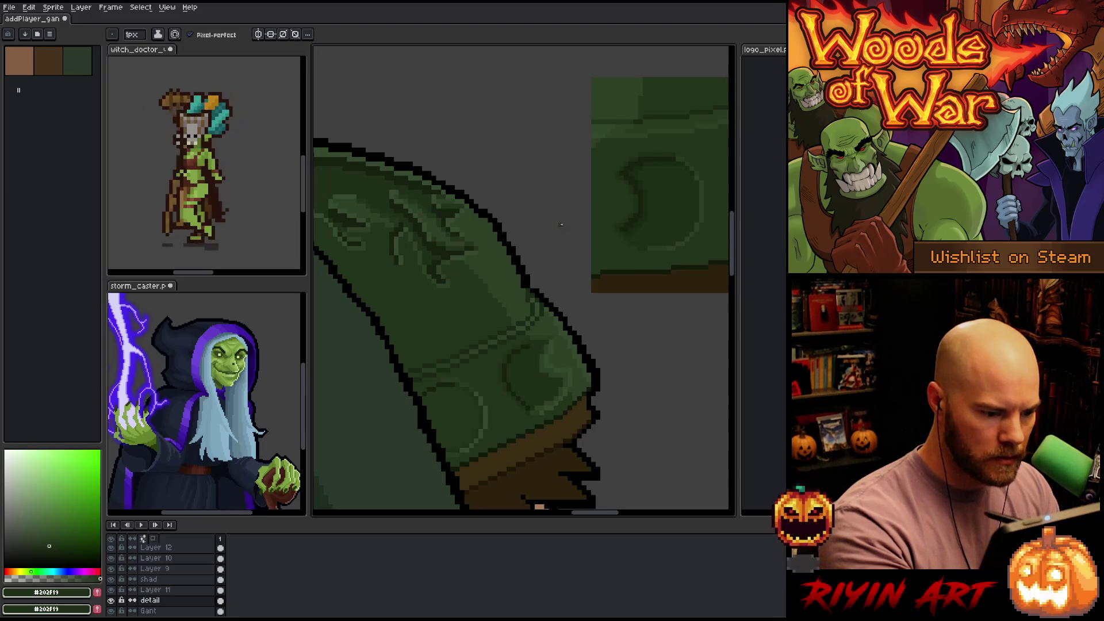
alt+click(531, 407)
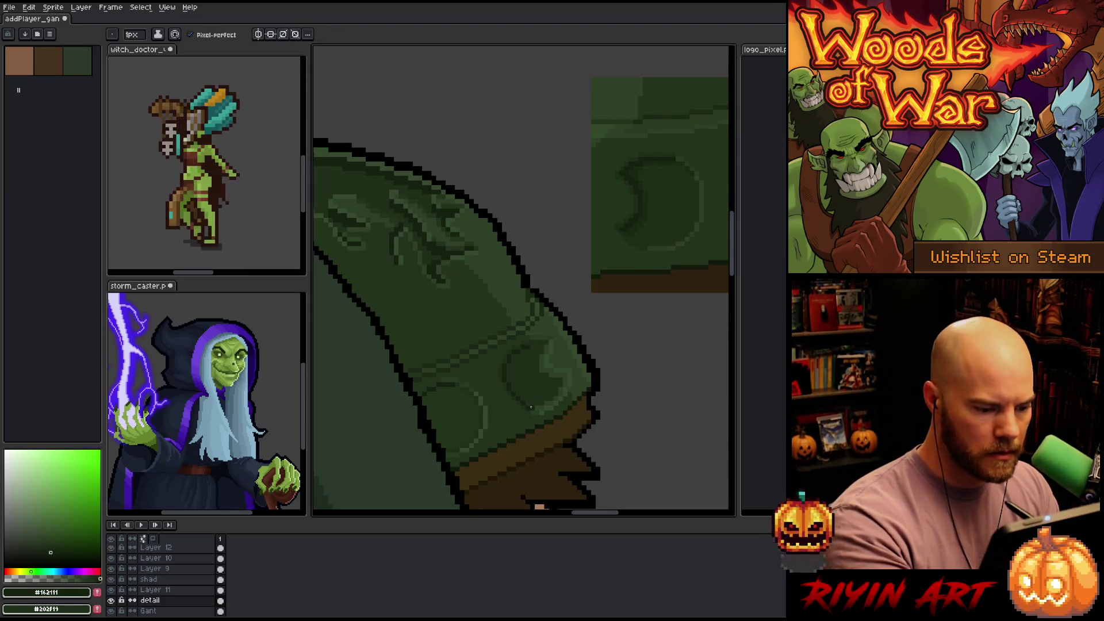
key(alt)
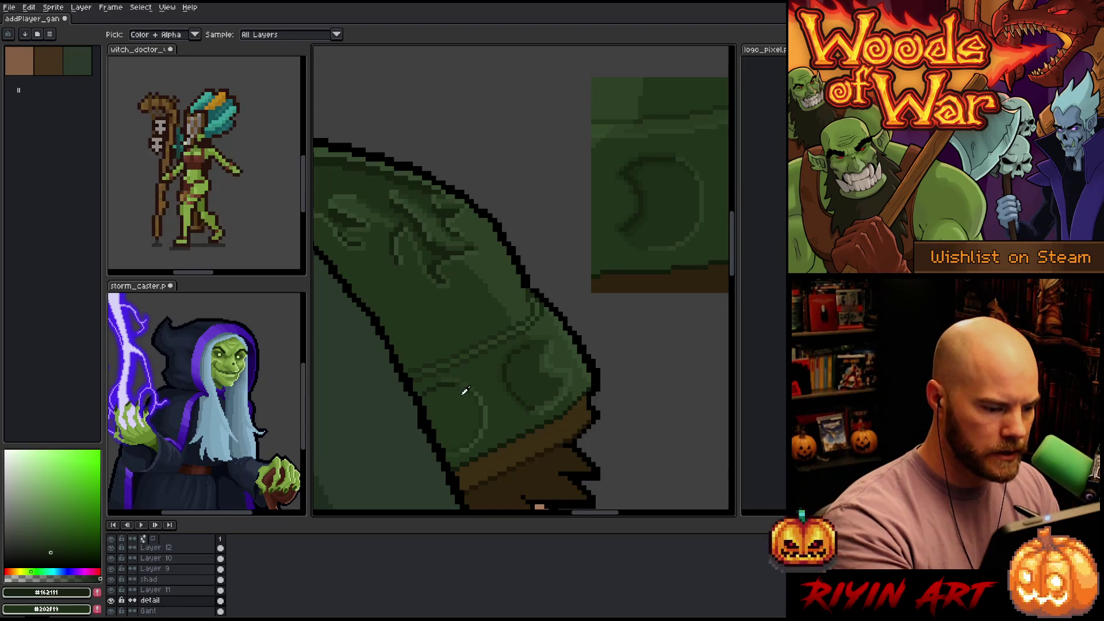
alt+click(451, 385)
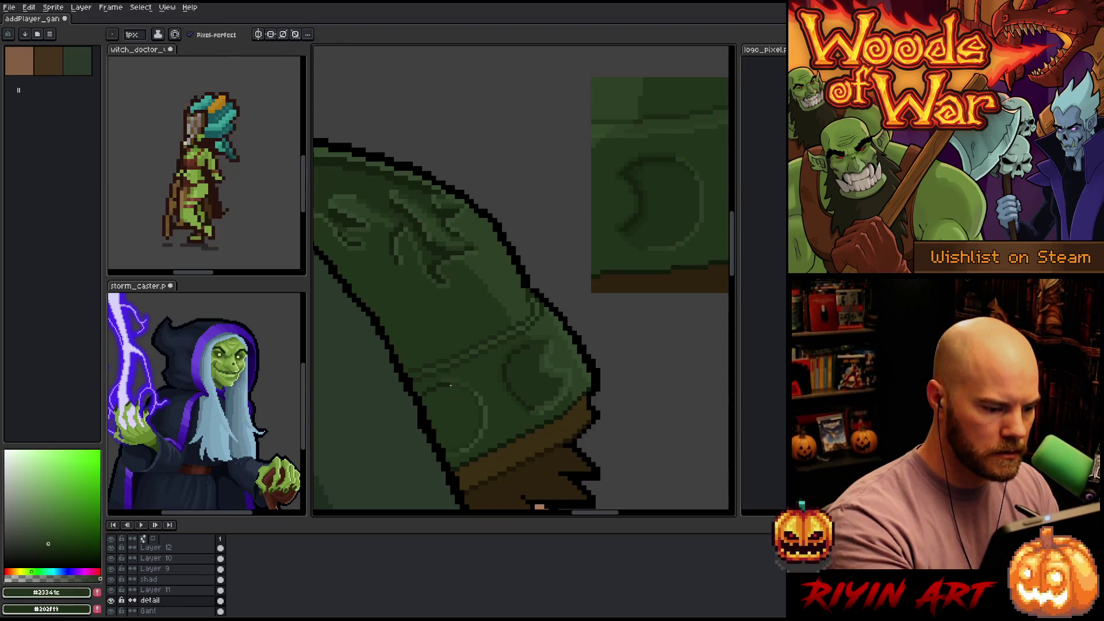
alt+click(532, 379)
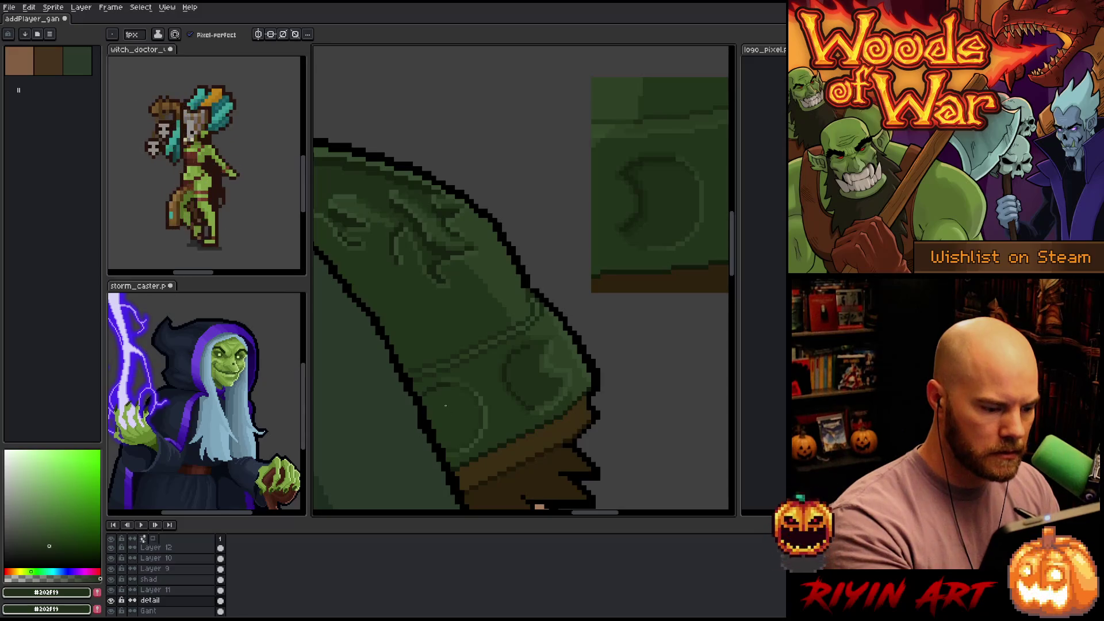
Undo a stray pixel, then resample the hood's mid and darker greens
click(453, 425)
key(ctrl+z)
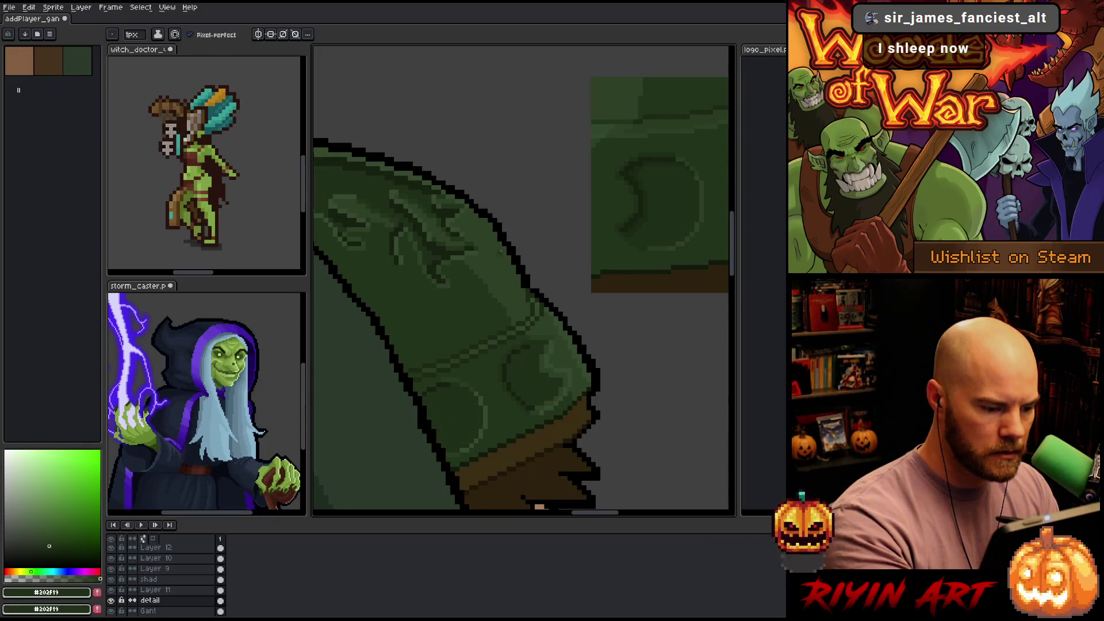
key(alt)
alt+click(549, 289)
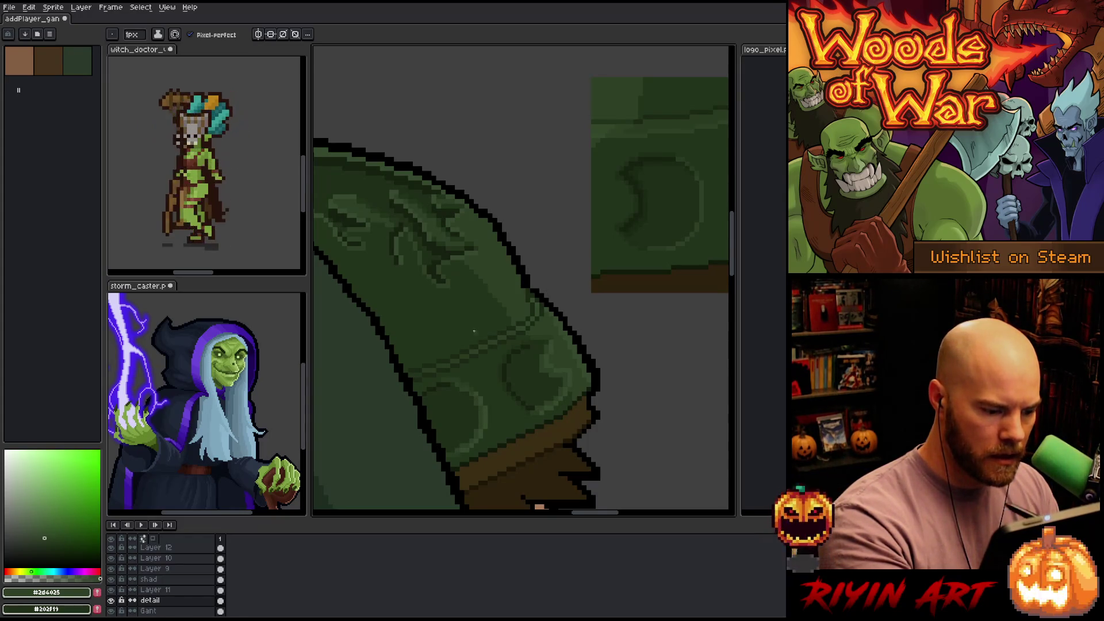
alt+click(451, 387)
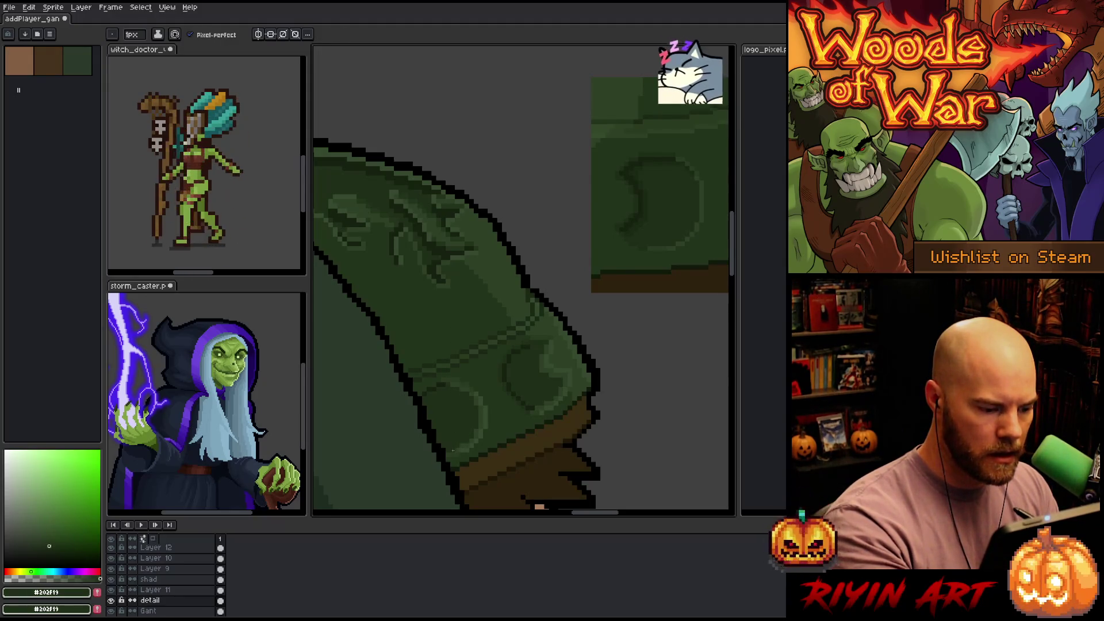
alt+click(456, 438)
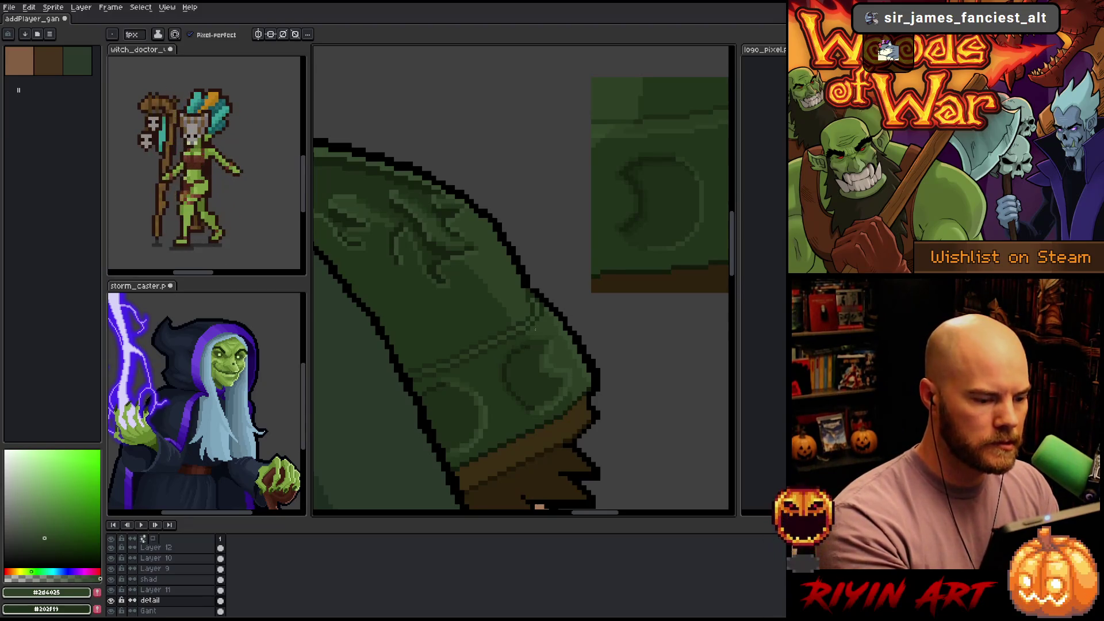
Try selecting one hood green by colour, then cancel the selection
key(m)
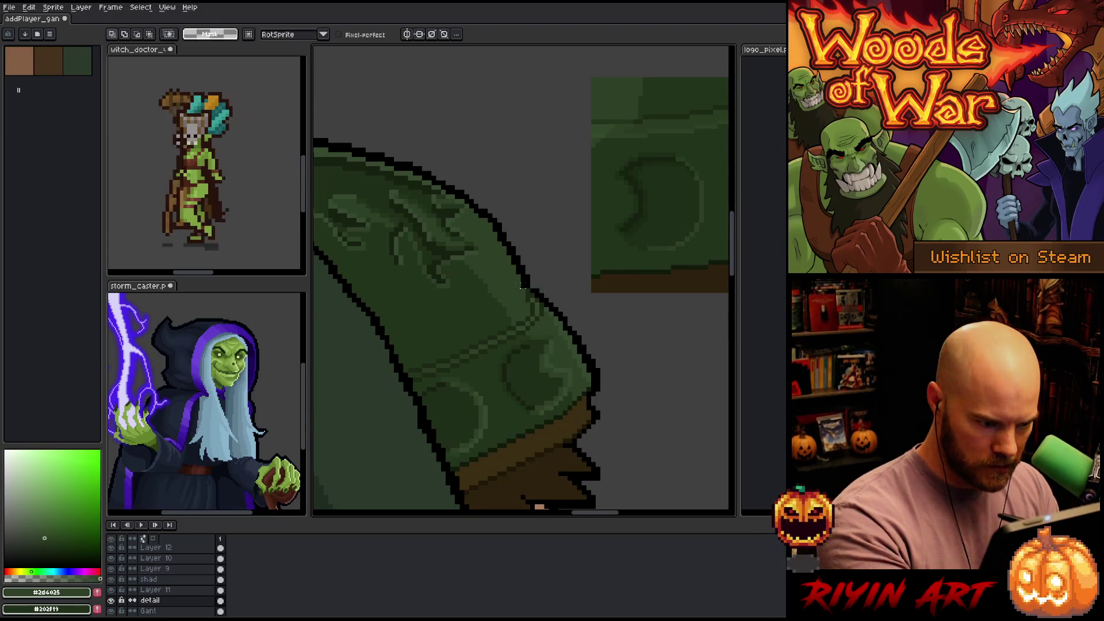
key(shift+c)
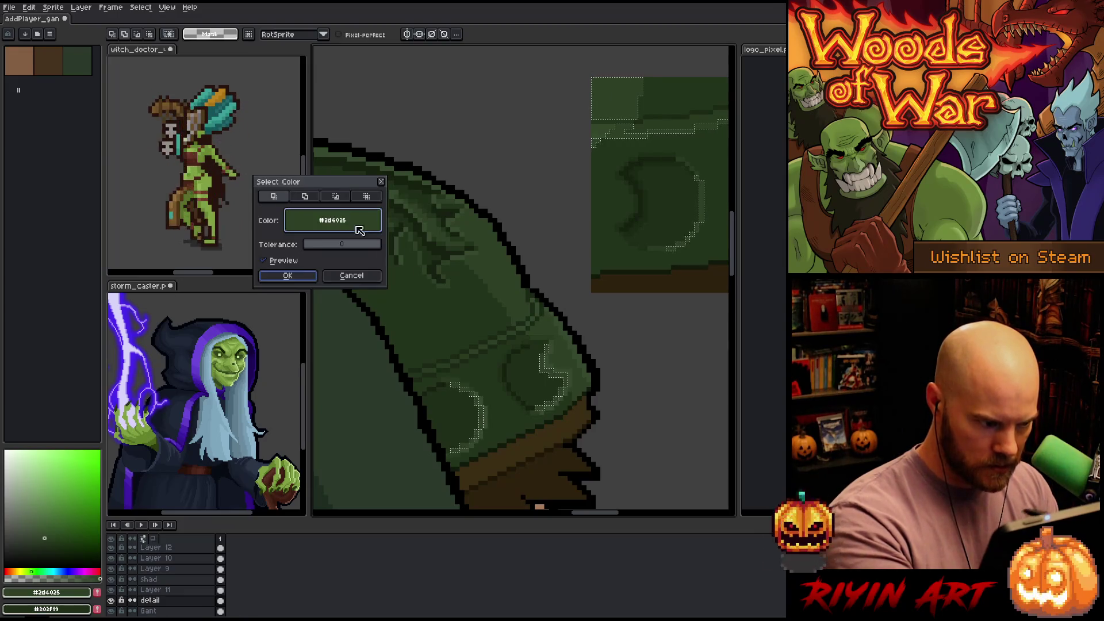
click(532, 293)
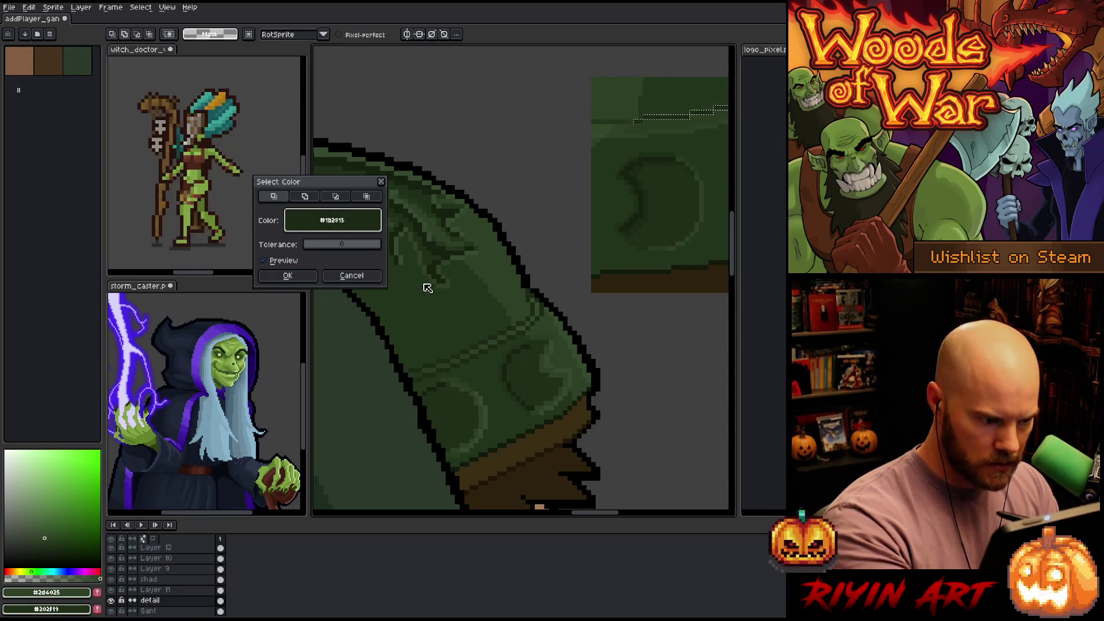
click(356, 276)
Shift the view left and compare darker and mid greens on the hood
key(h)
drag(614, 345, 596, 345)
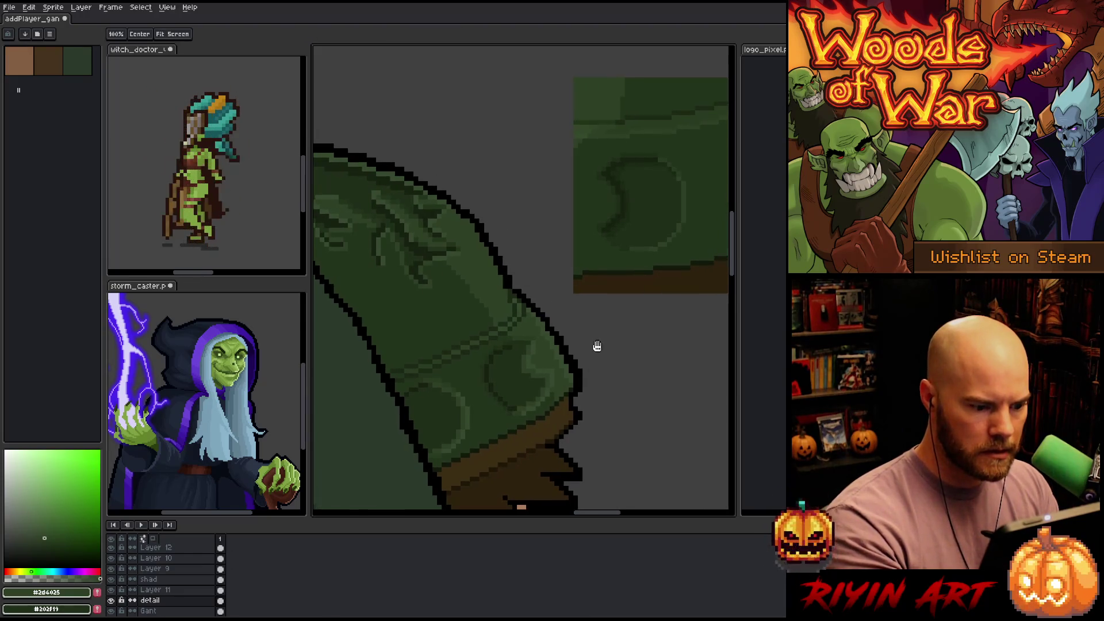
key(b)
alt+click(536, 395)
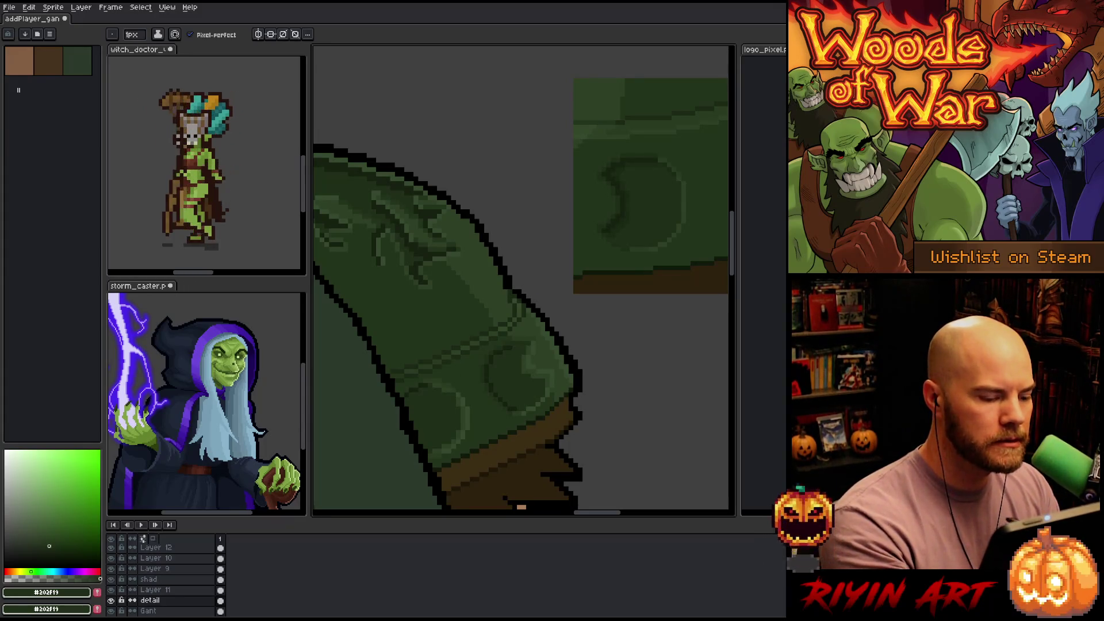
alt+click(532, 286)
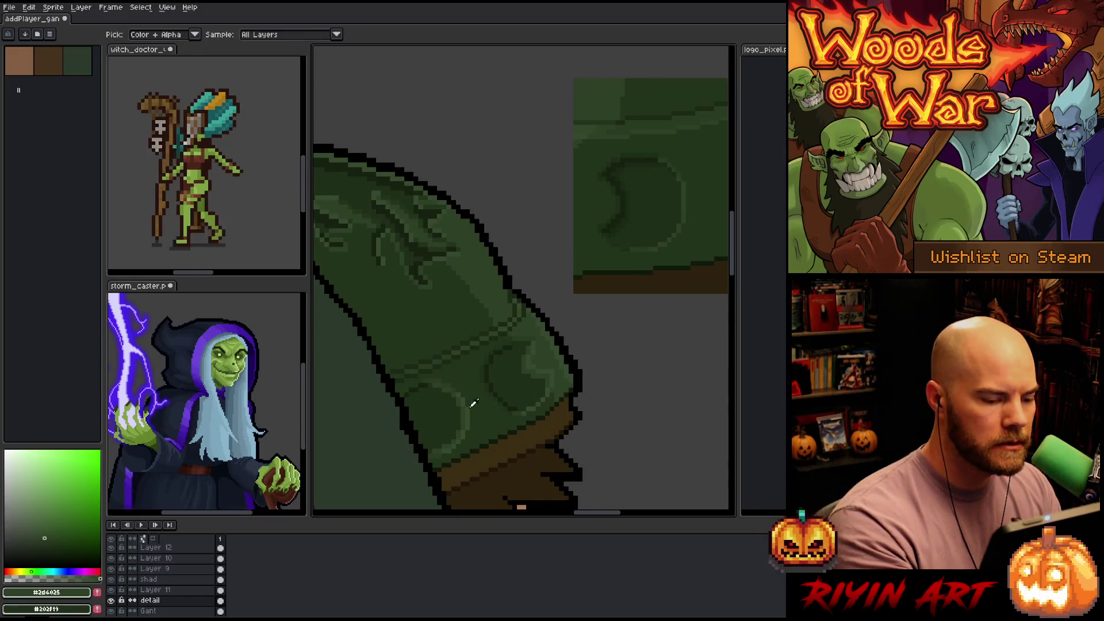
alt+click(493, 352)
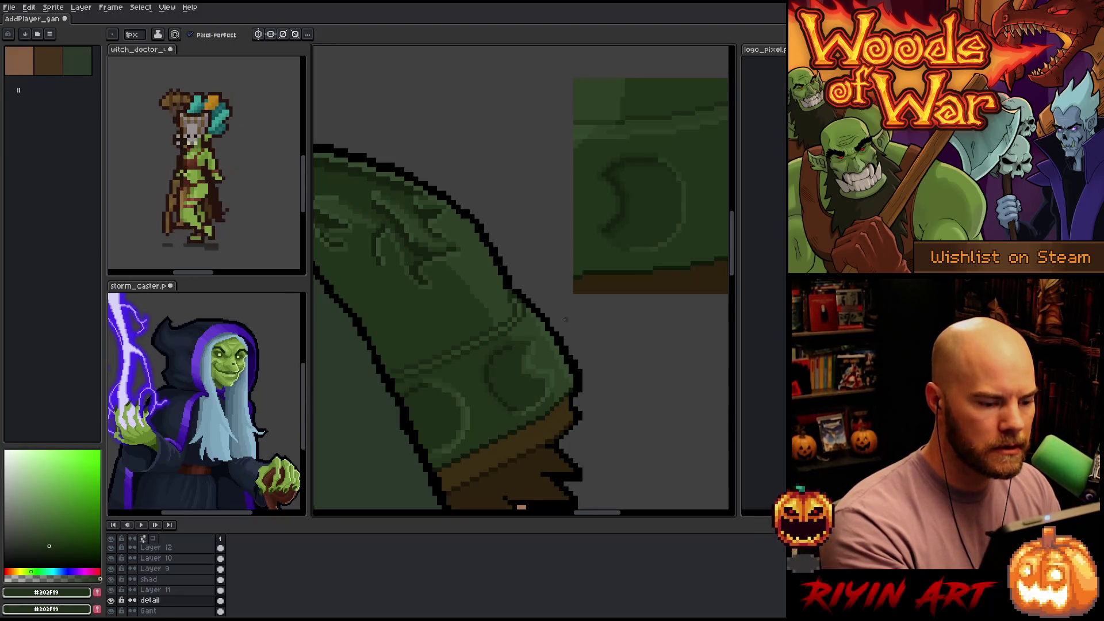
Make the Gant layer active, try lasso and colour selections of the dark green band, then deselect
key(q)
mouse_move(504, 289)
mouse_down()
mouse_move(515, 311)
mouse_move(489, 334)
mouse_move(390, 374)
mouse_move(379, 365)
mouse_up()
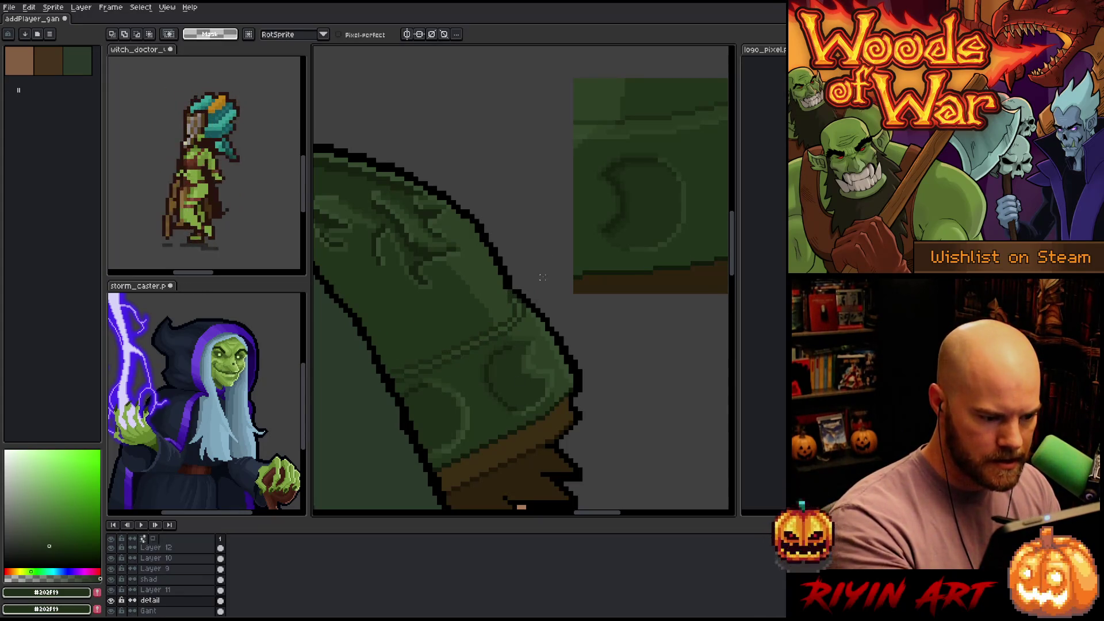
key(v)
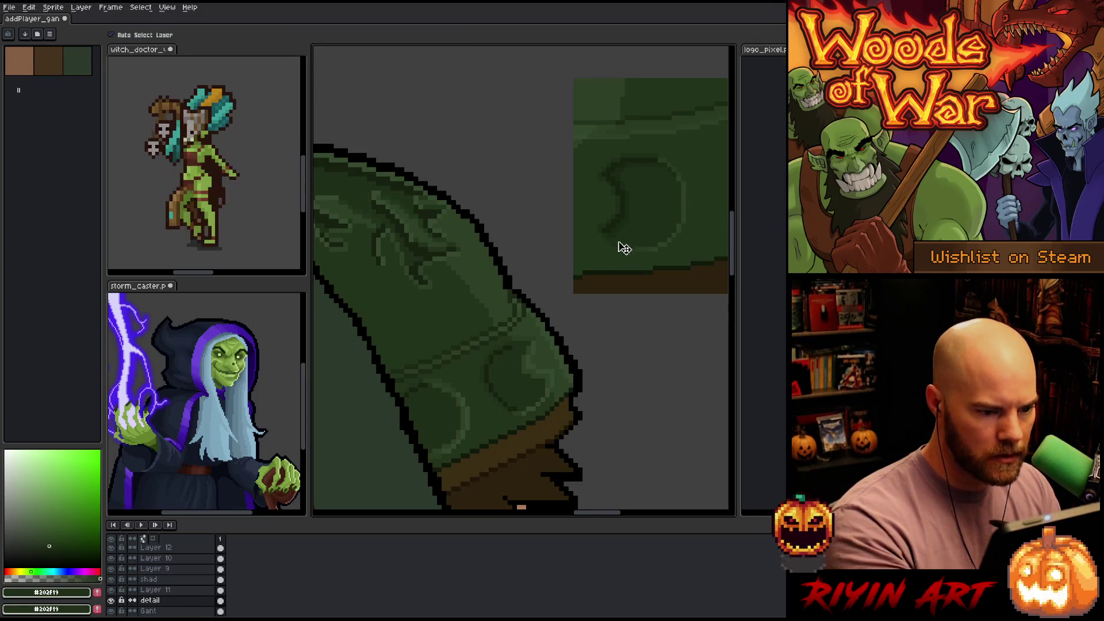
key(Down)
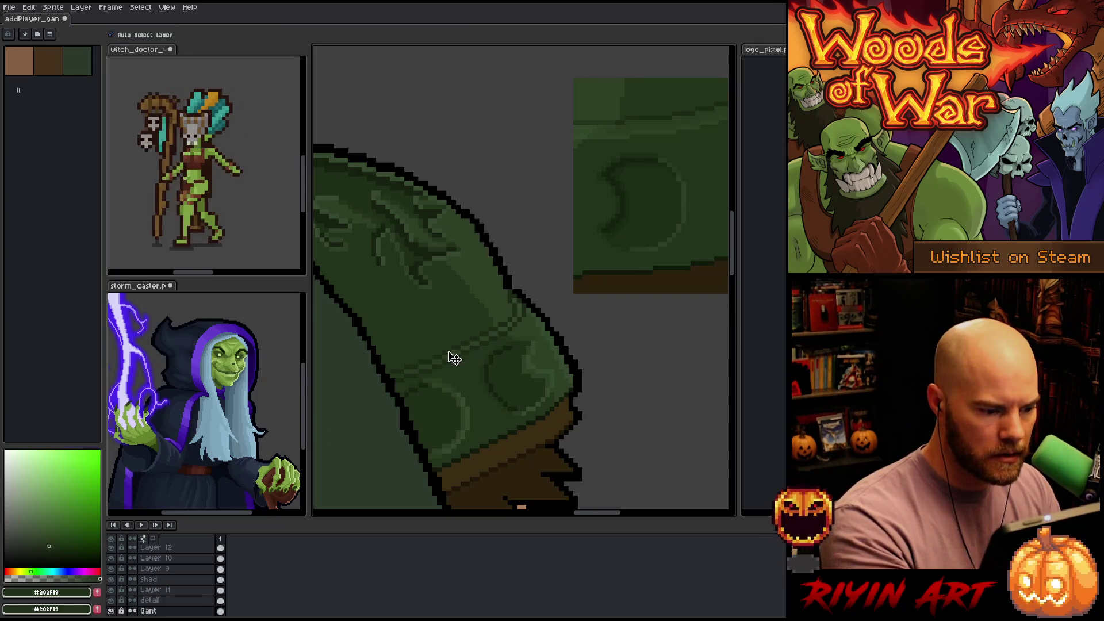
key(shift+c)
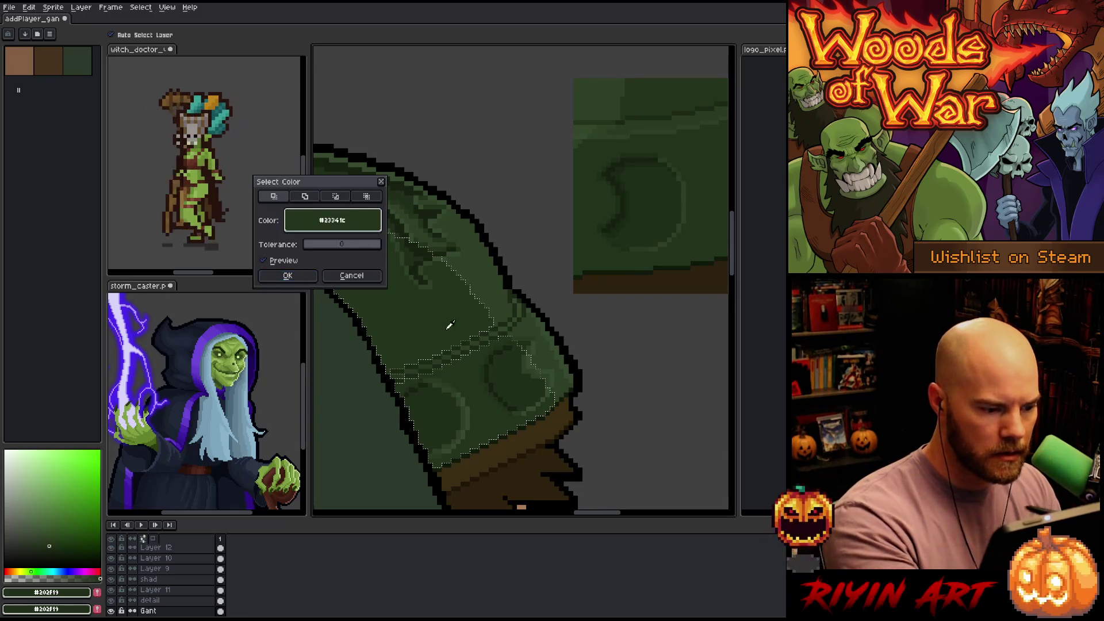
click(446, 350)
click(288, 276)
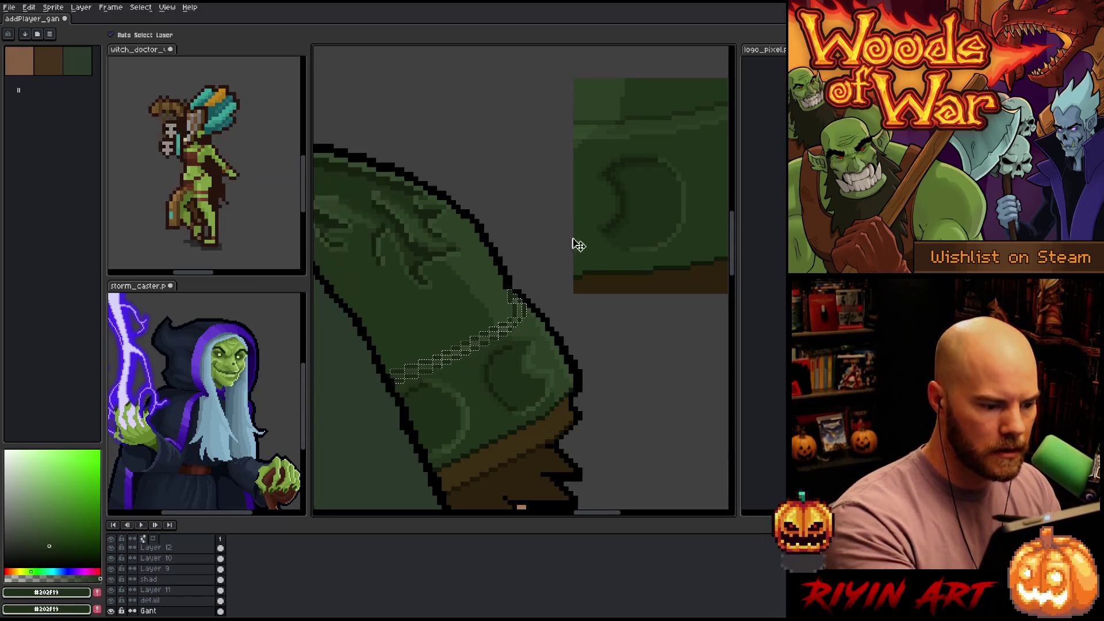
key(ctrl+d)
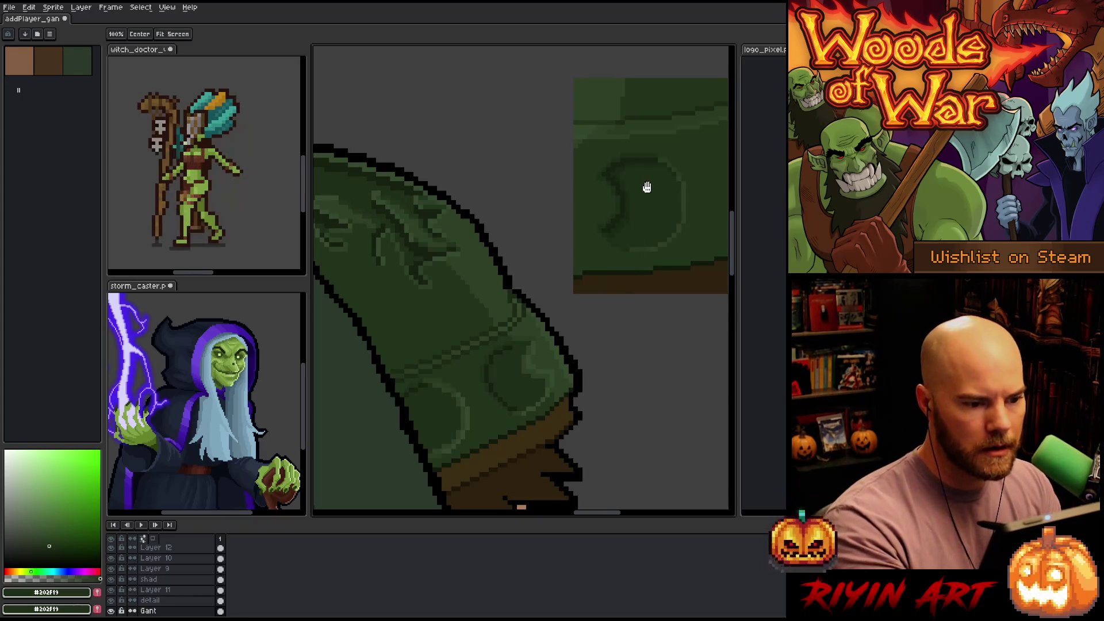
Zoom in and sample mid and lighter greens, then the hood's darker green #2d4025
scroll(632, 187, up, 3)
key(i)
click(602, 165)
key(b)
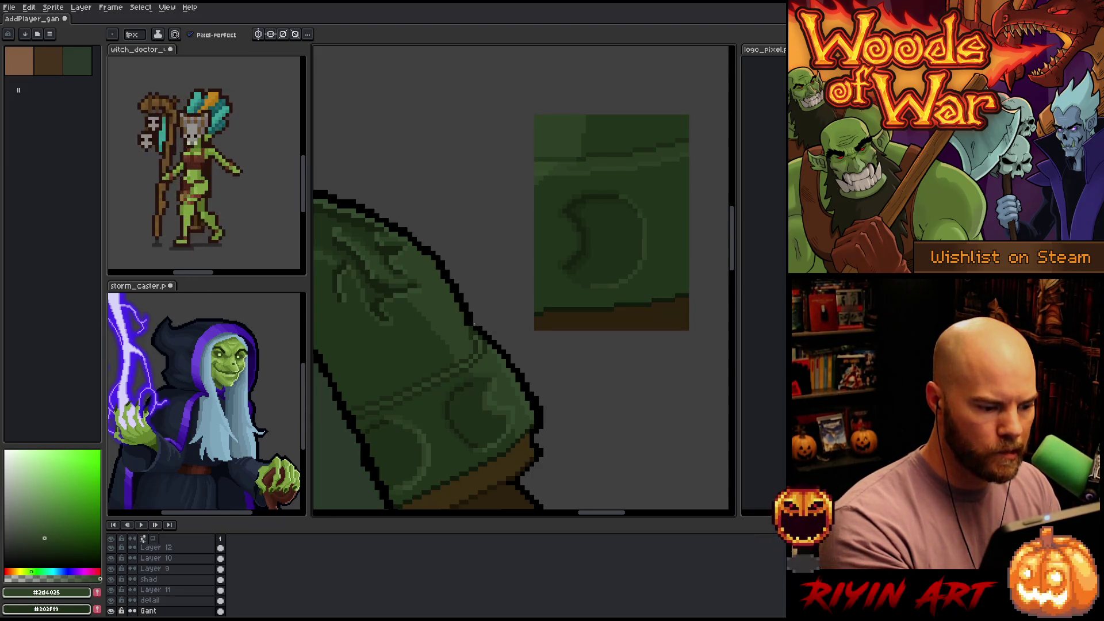
key(alt)
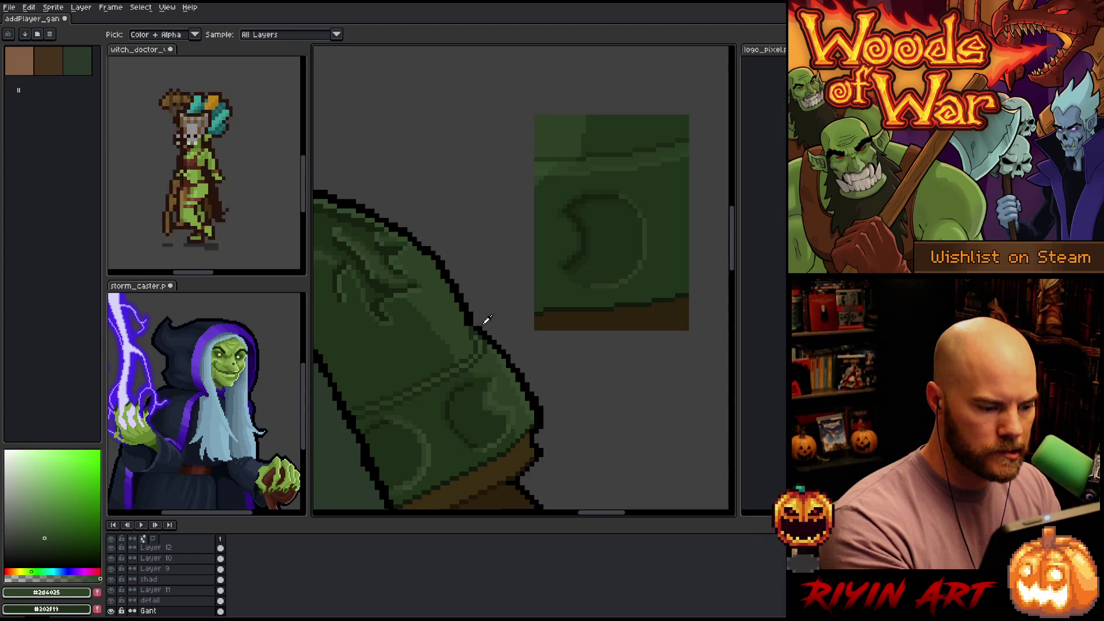
click(508, 352)
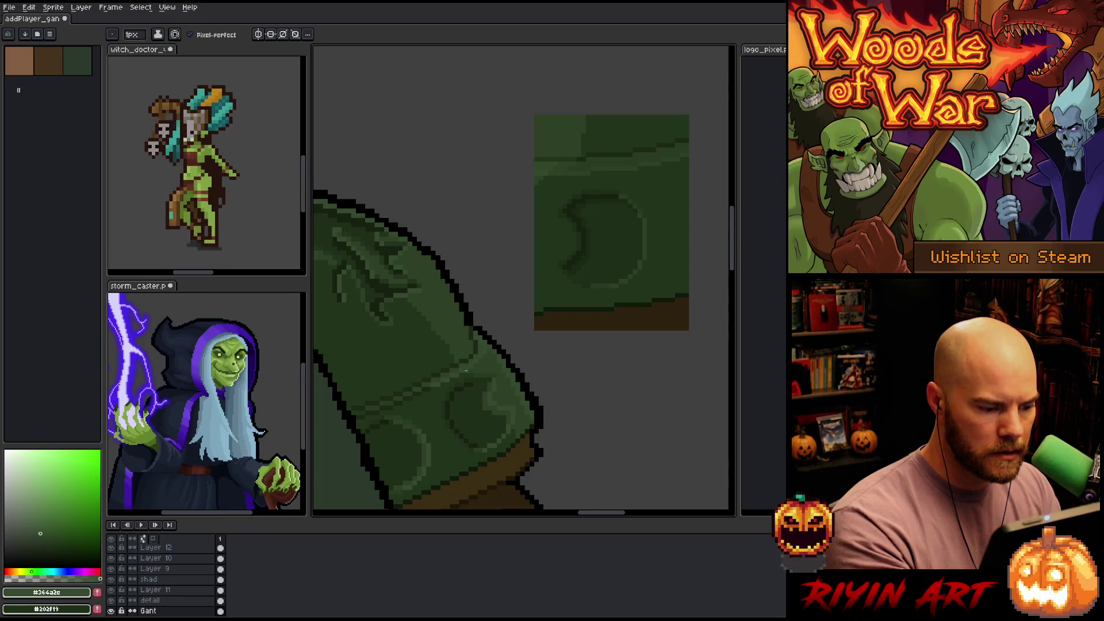
alt+click(455, 377)
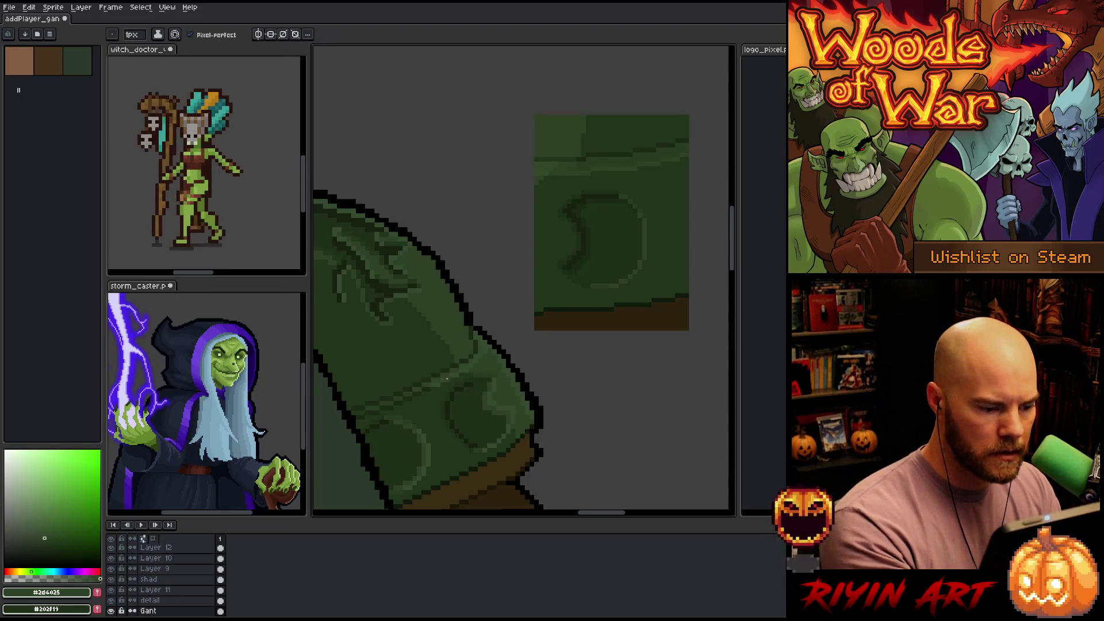
Compare #364a2e, #1b3815 and #23341c from hood and reference patch, settling on #2d4025
key(alt)
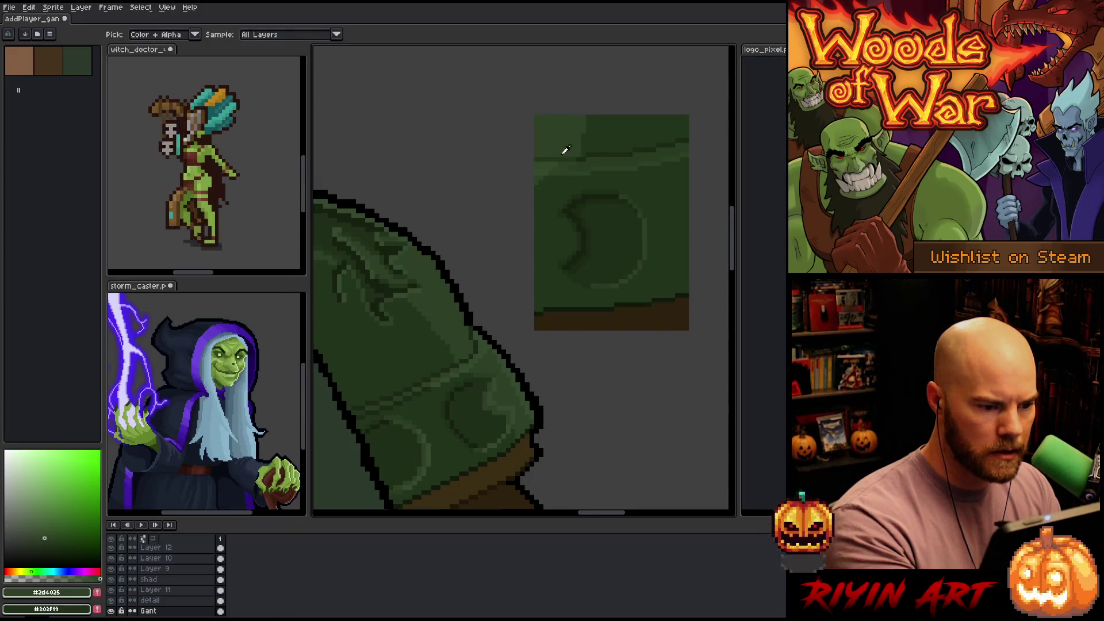
alt+click(544, 168)
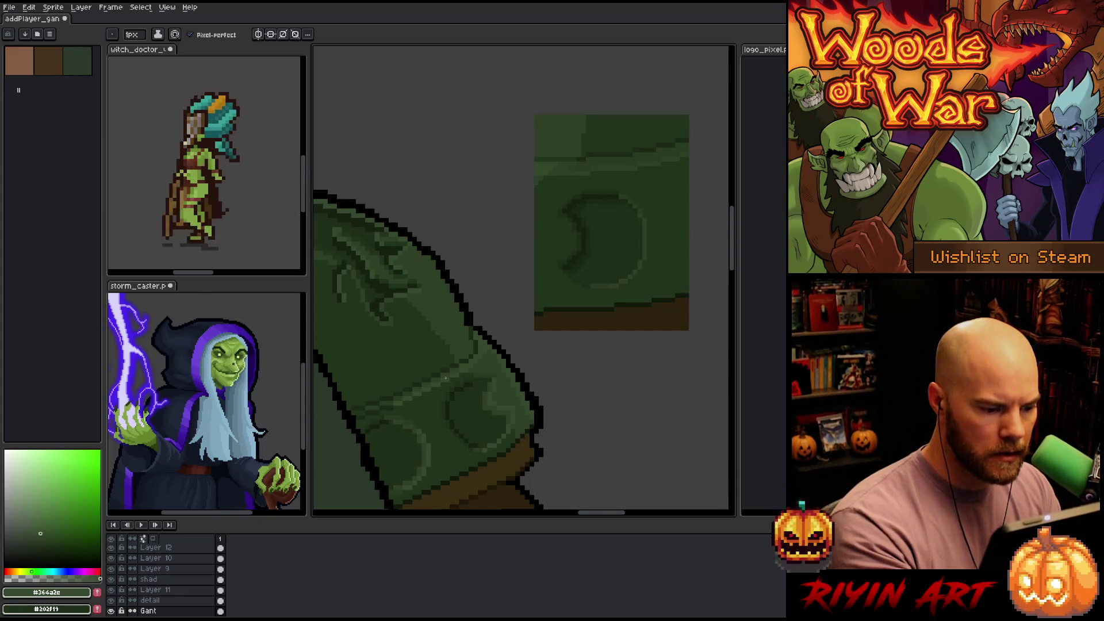
alt+click(574, 241)
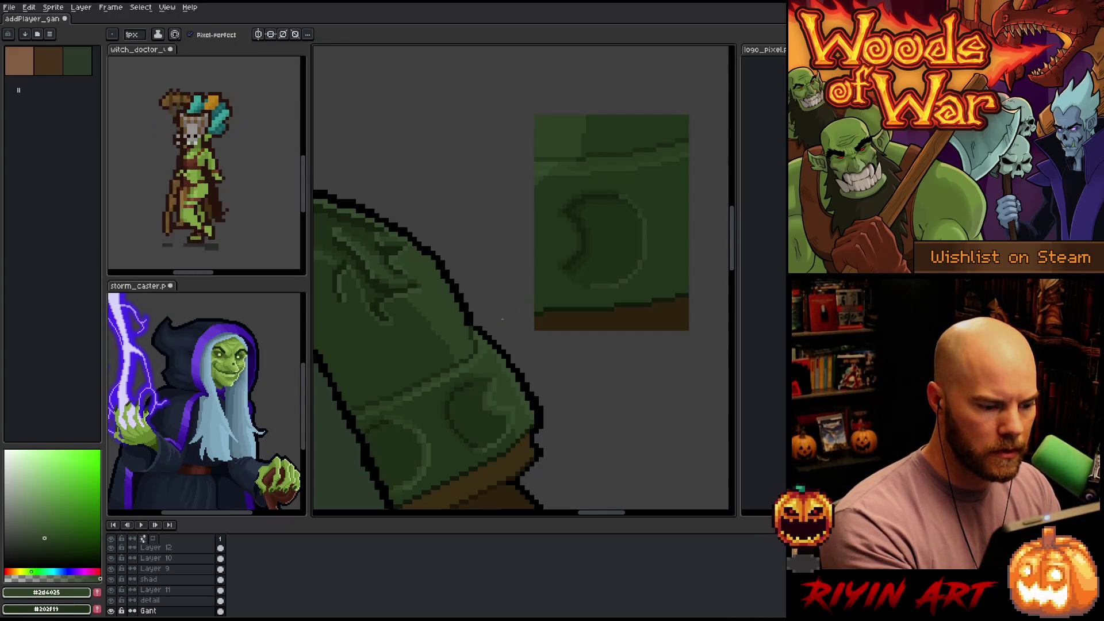
alt+click(626, 149)
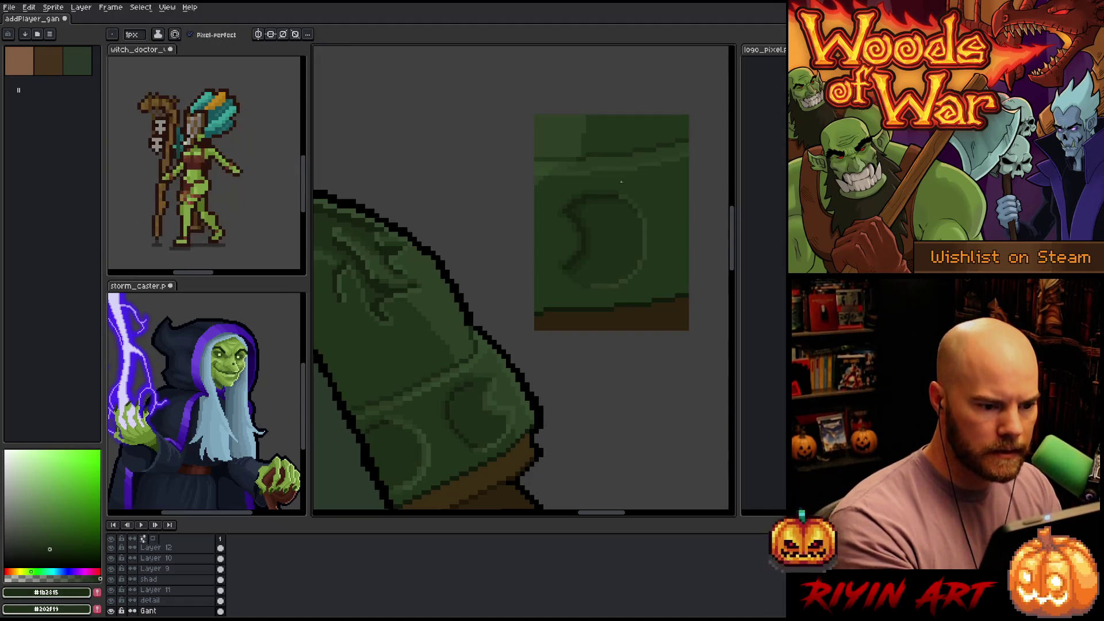
alt+click(572, 153)
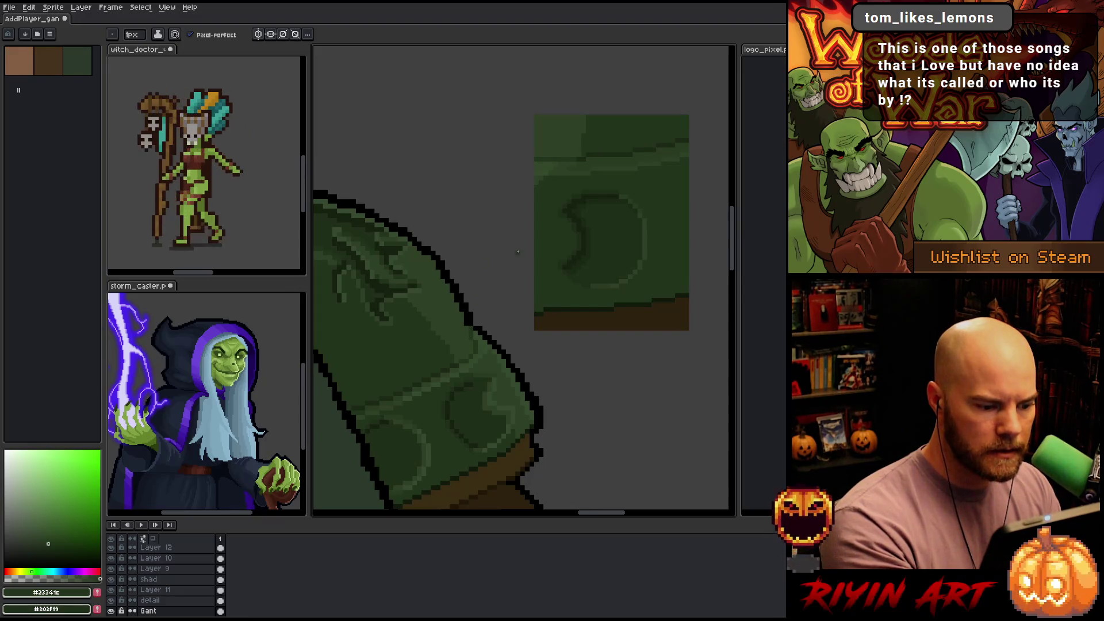
alt+click(513, 393)
alt+click(517, 392)
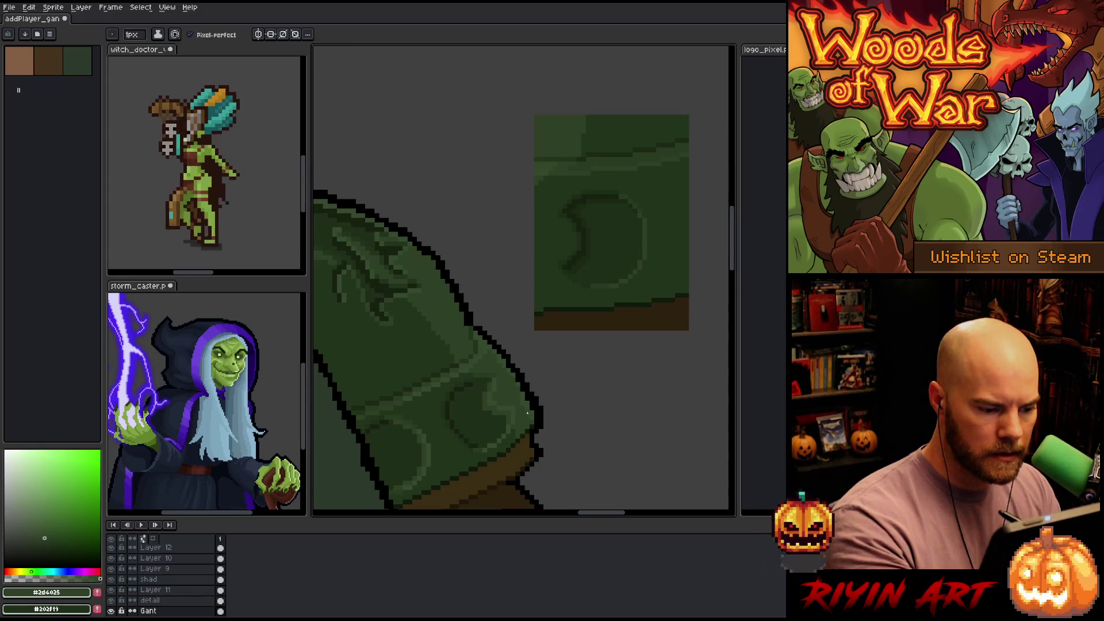
key(g)
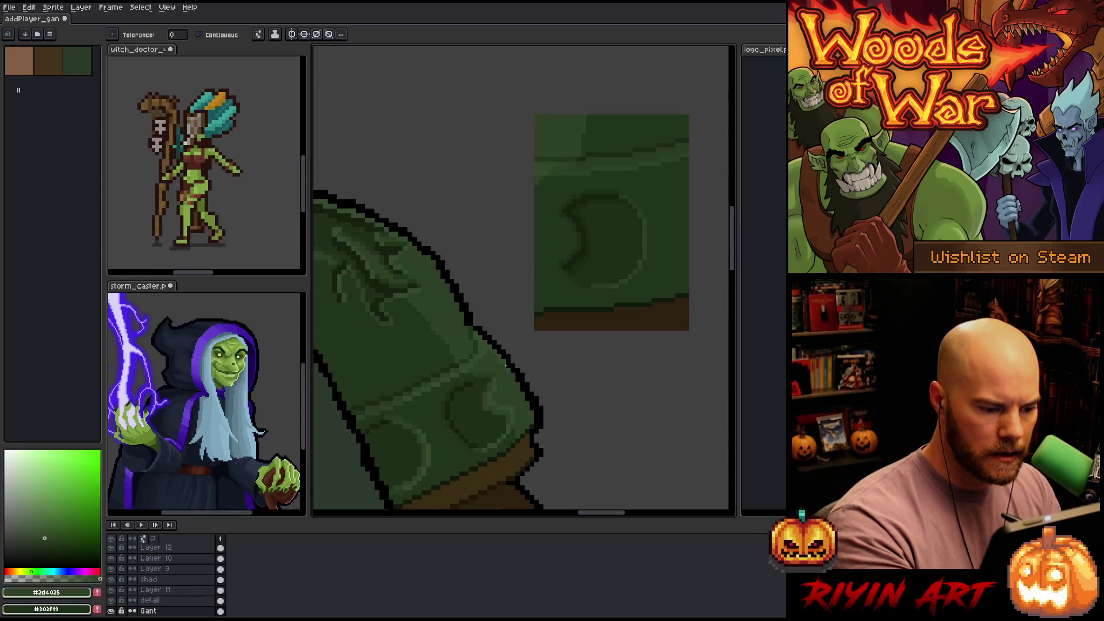
Sample hood greens #23341c and #293b21, ending on dark green #23341c
key(b)
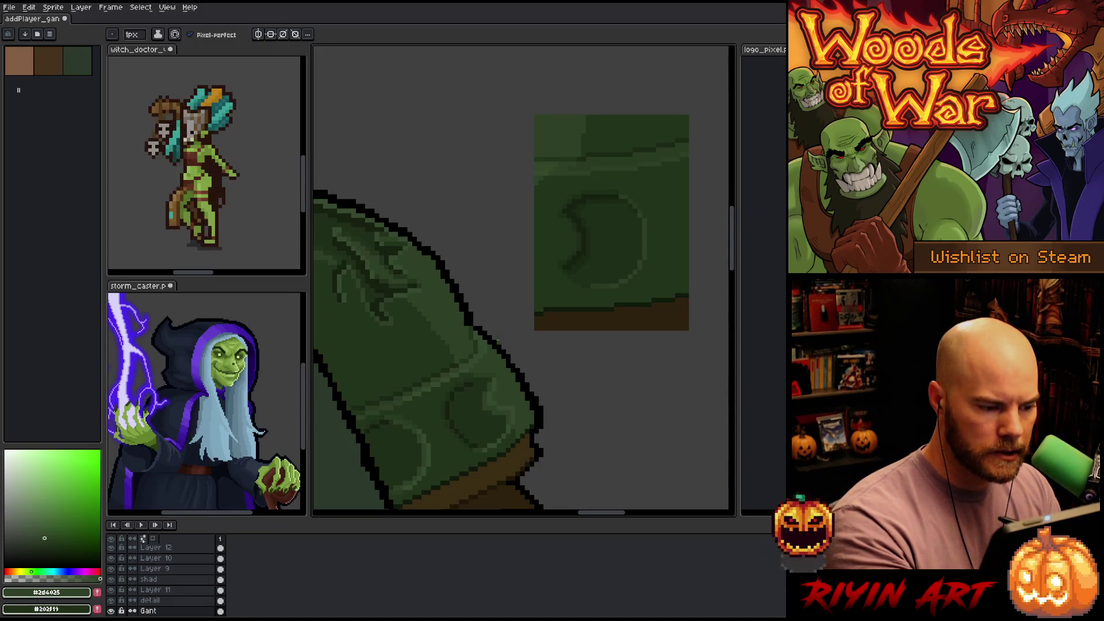
alt+click(372, 408)
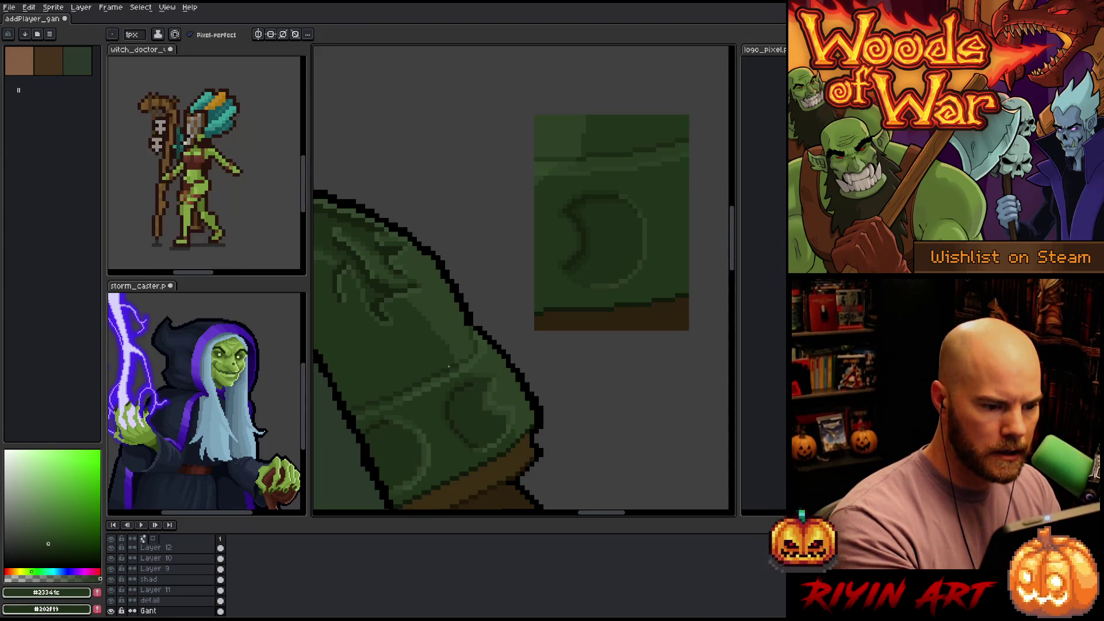
alt+click(628, 156)
key(g)
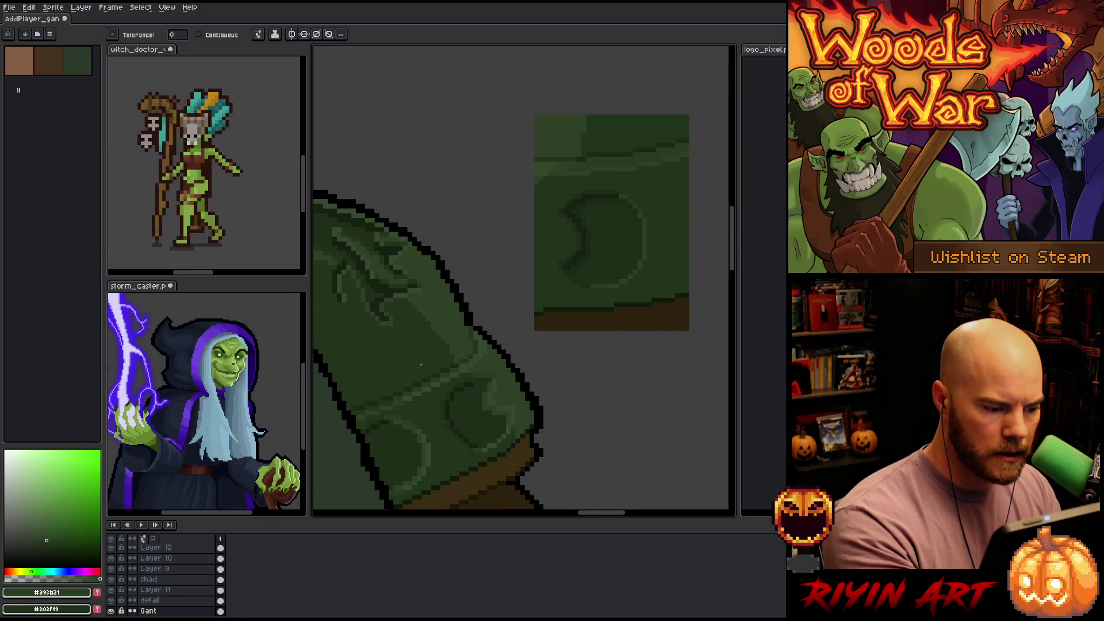
key(b)
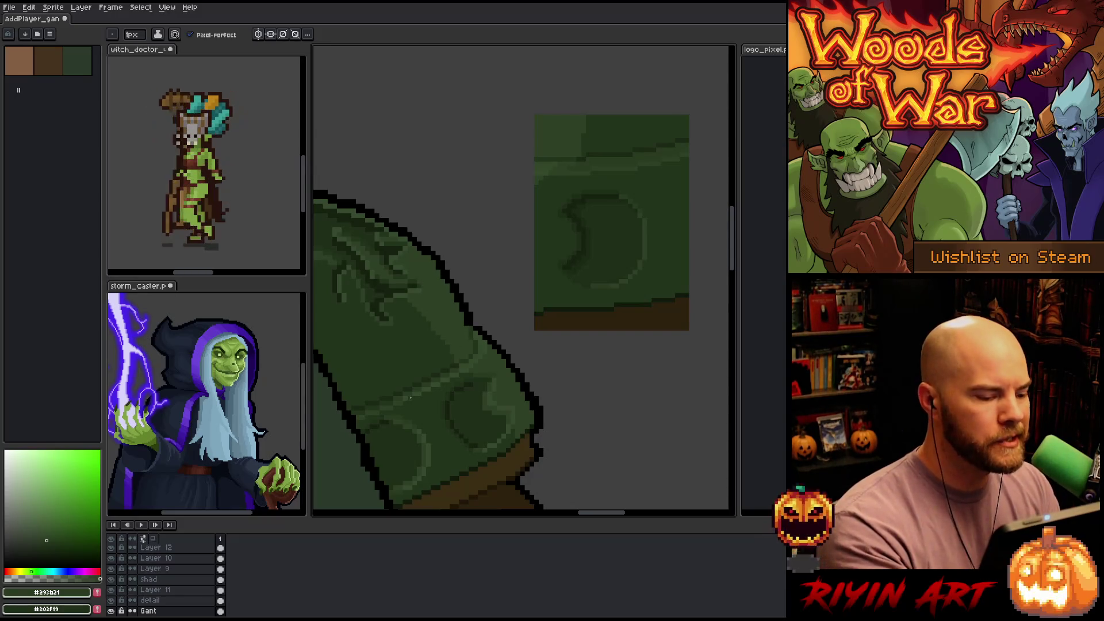
alt+click(400, 397)
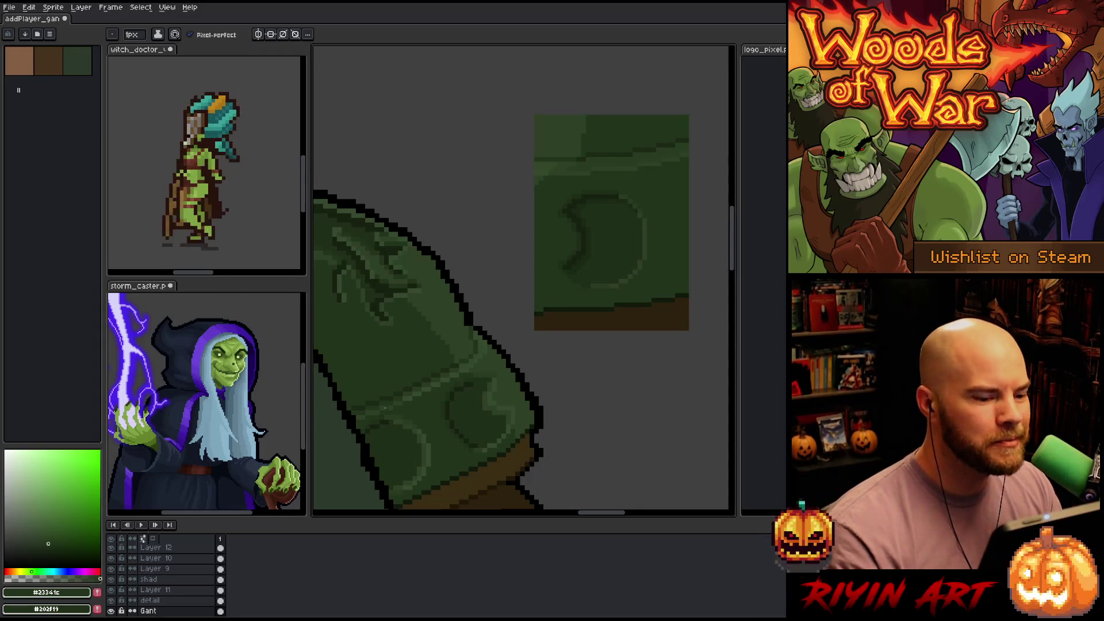
scroll(453, 348, down, 2)
Marquee-select the green reference swatch beside the hood, delete it, and deselect
key(m)
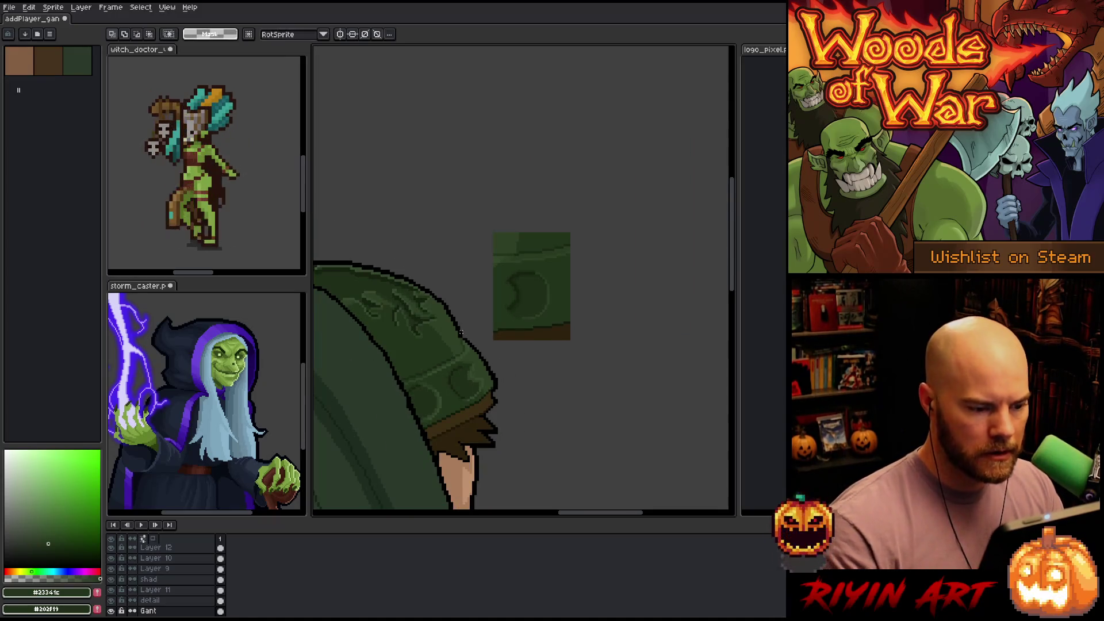
mouse_move(600, 210)
mouse_down()
mouse_move(555, 283)
mouse_move(489, 344)
mouse_up()
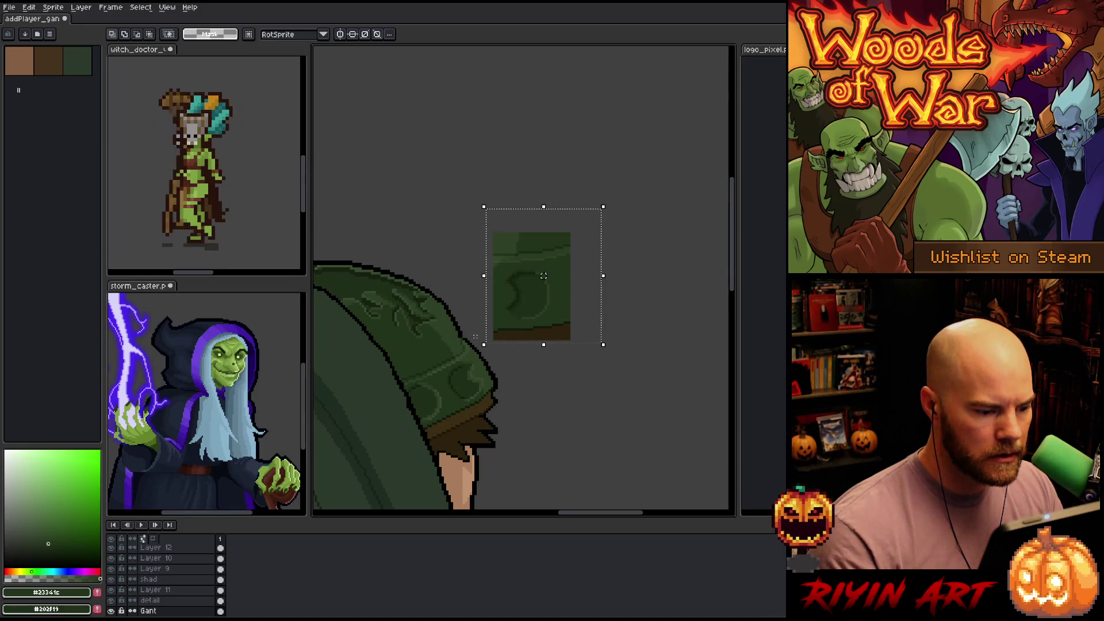
click(532, 328)
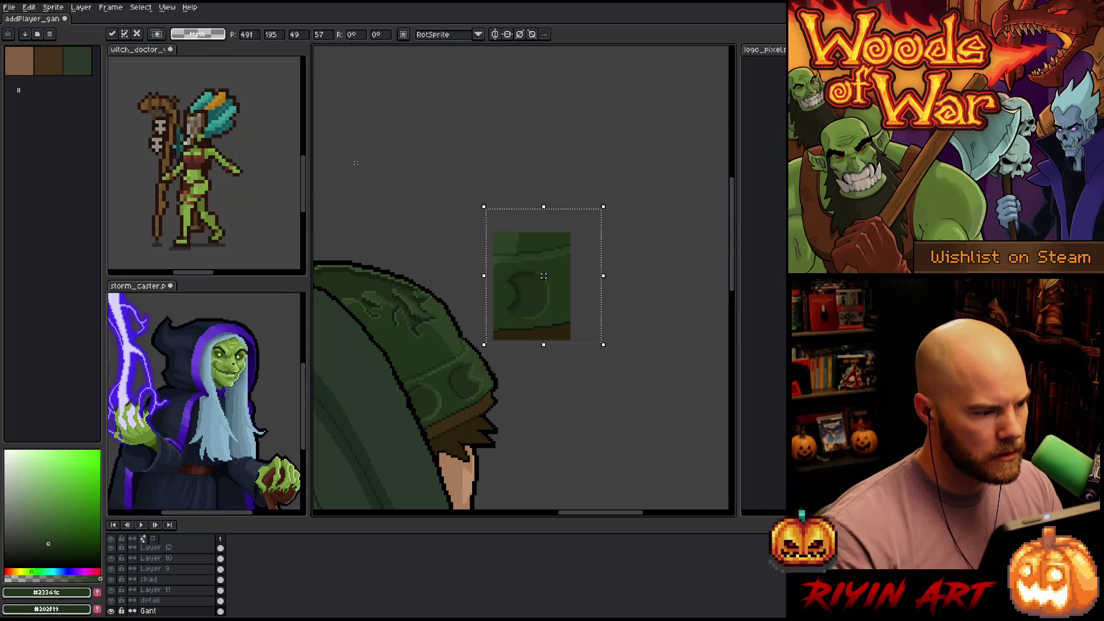
key(Return)
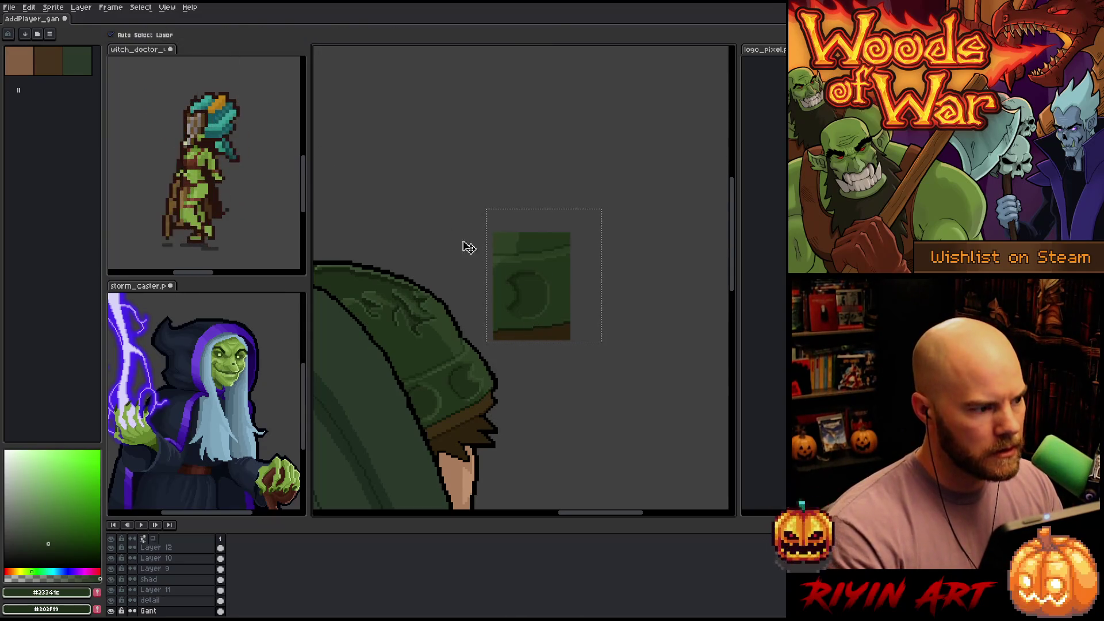
key(Delete)
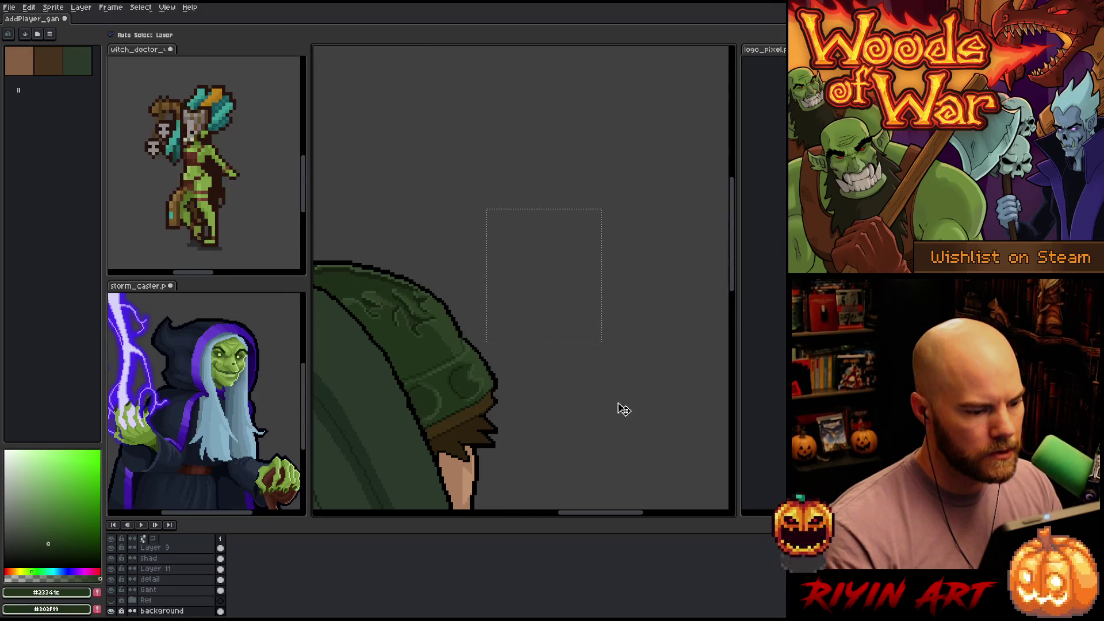
key(ctrl+d)
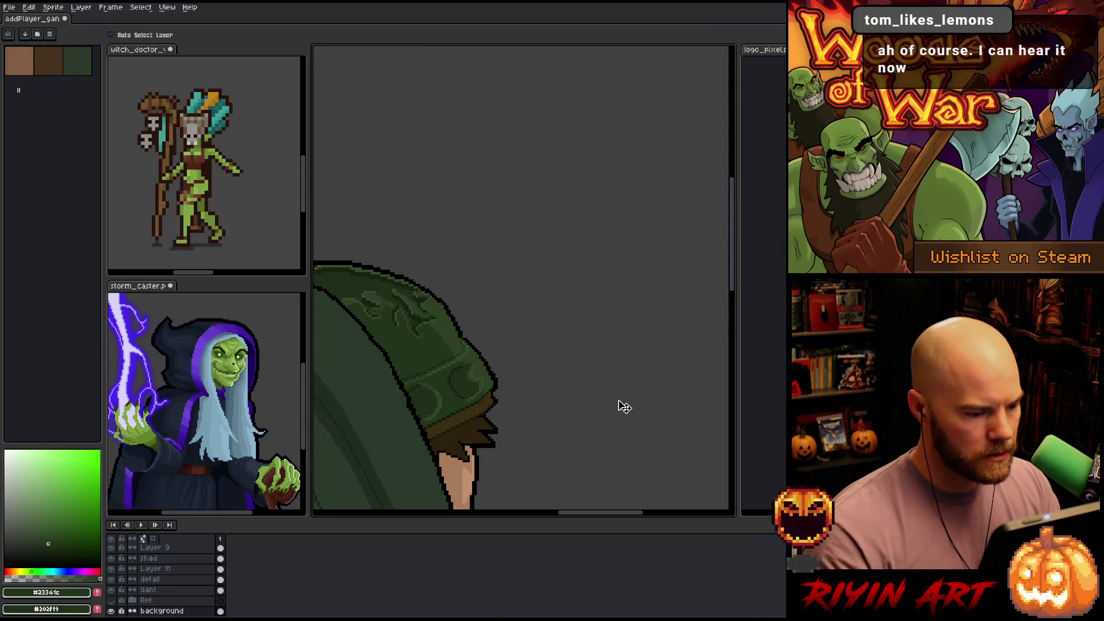
Activate the Gant layer at the hood outline, save the file, and pick hood green #364a2e
scroll(506, 340, up, 1)
scroll(513, 253, up, 2)
key(i)
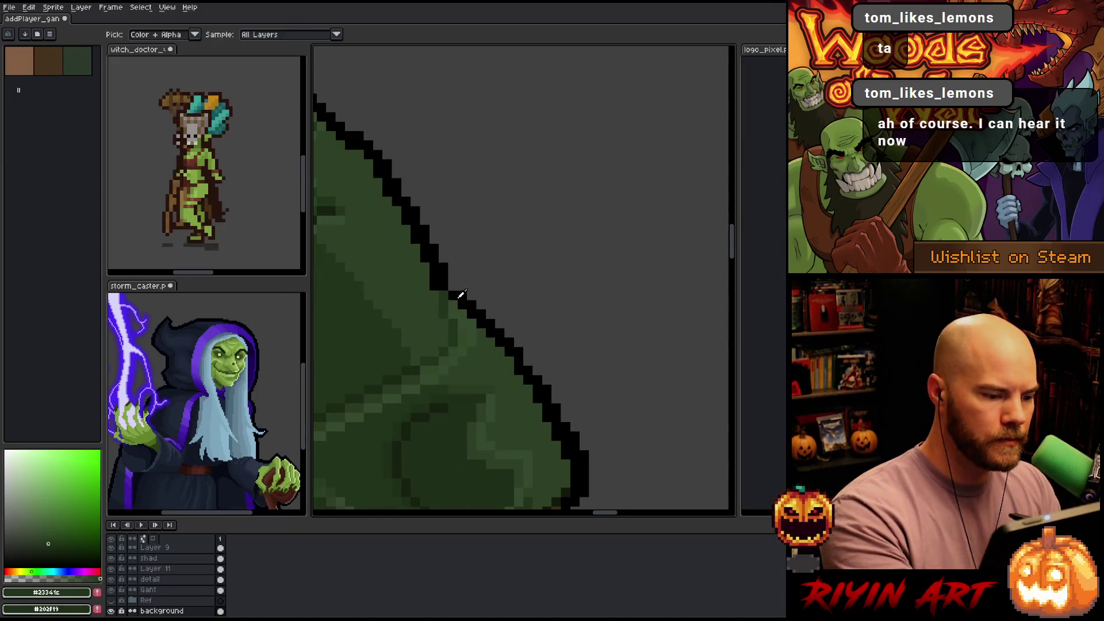
click(459, 298)
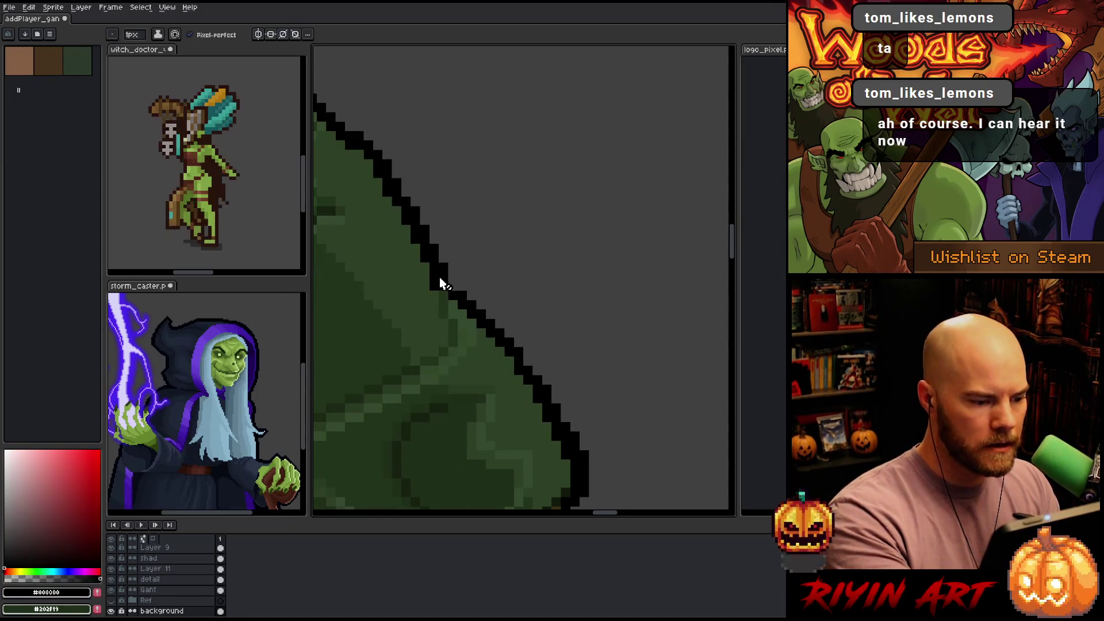
ctrl+click(440, 279)
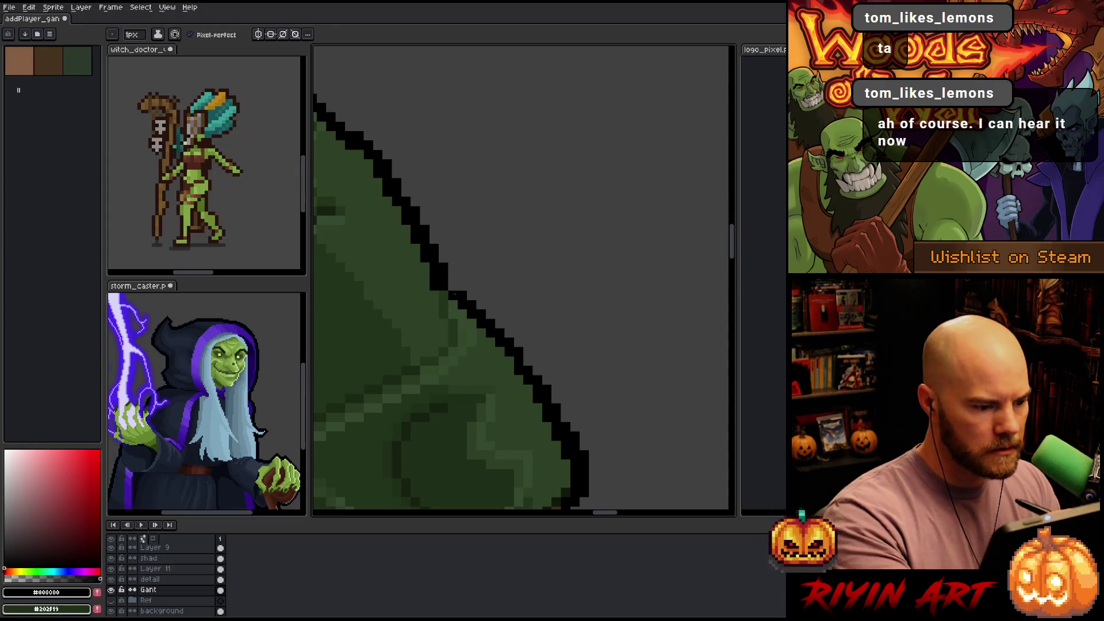
alt+click(430, 288)
key(ctrl+s)
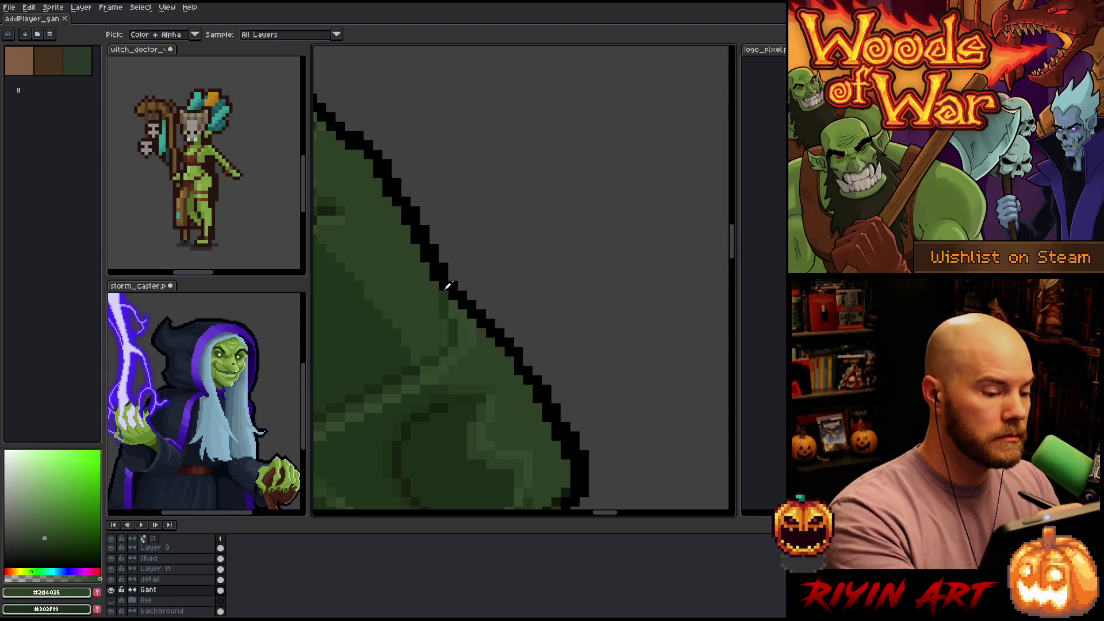
alt+click(441, 295)
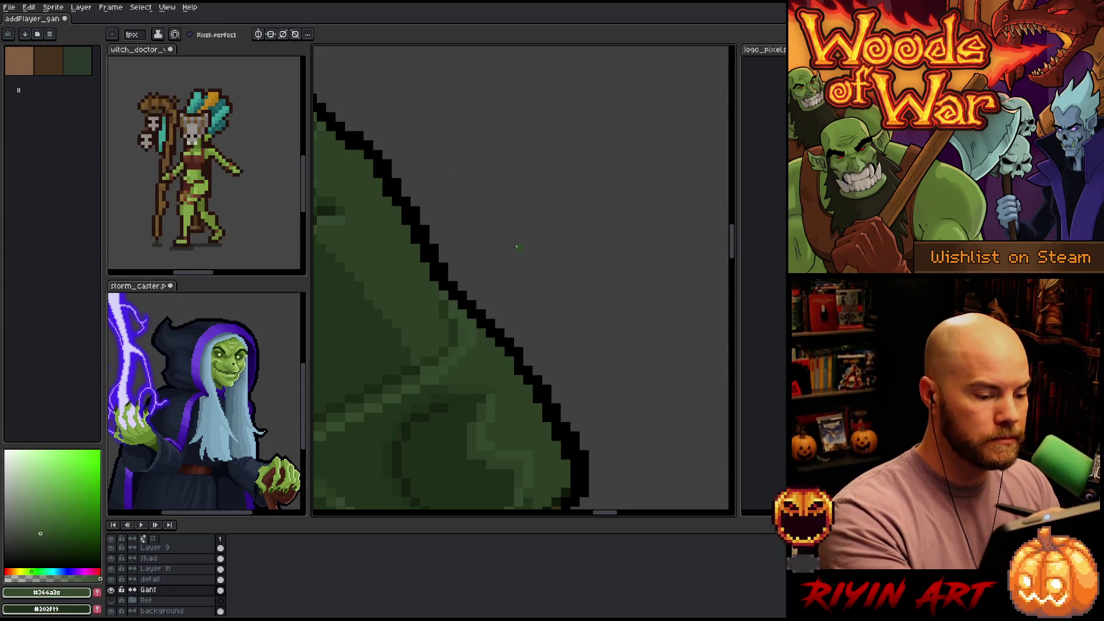
scroll(516, 247, down, 5)
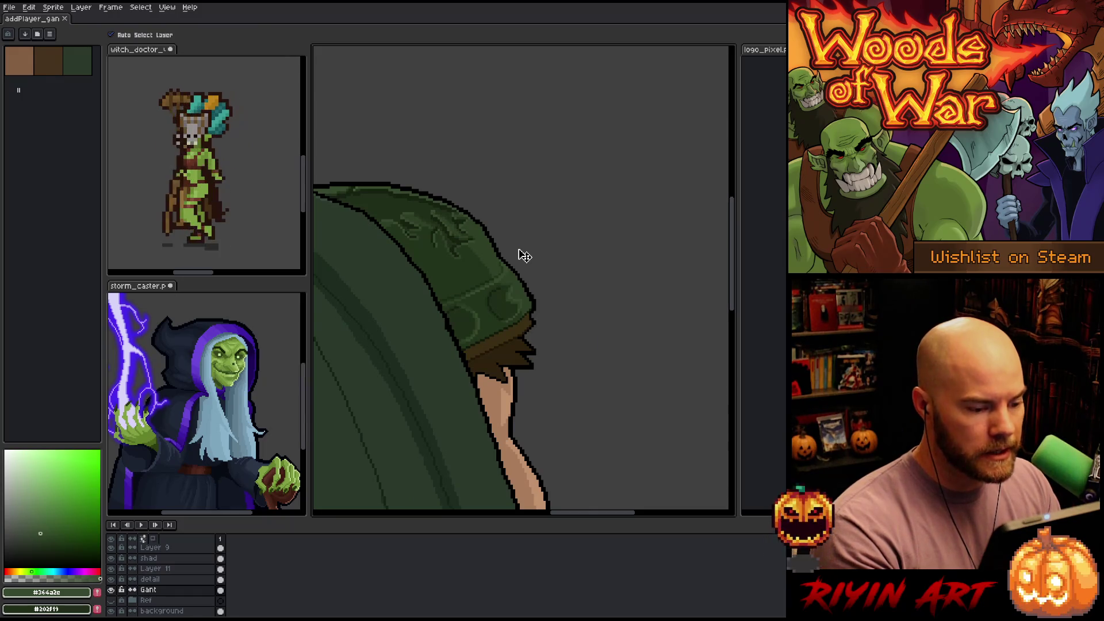
Bring the hood's lower band into view and sample dark green #2e320d
scroll(461, 327, down, 3)
scroll(462, 326, up, 2)
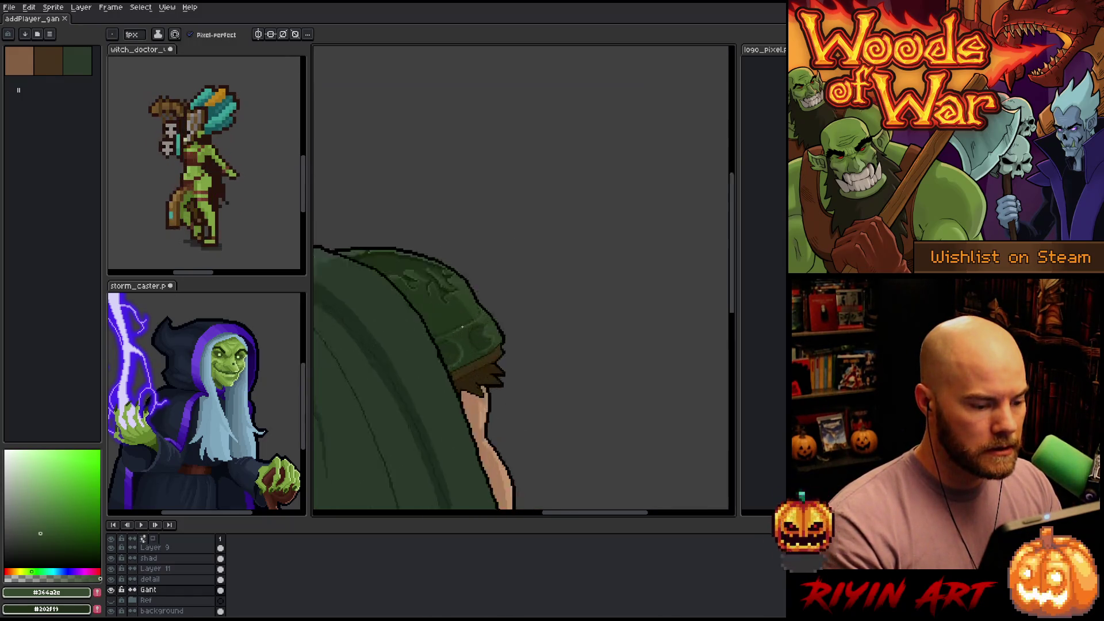
scroll(462, 326, up, 2)
drag(463, 328, 488, 291)
key(alt)
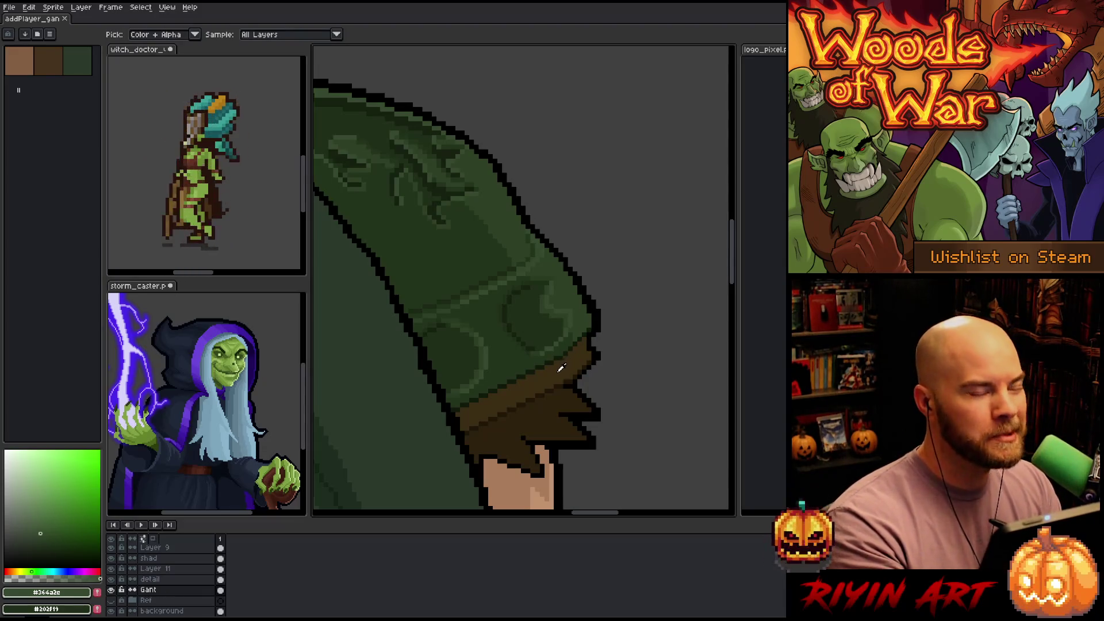
click(563, 368)
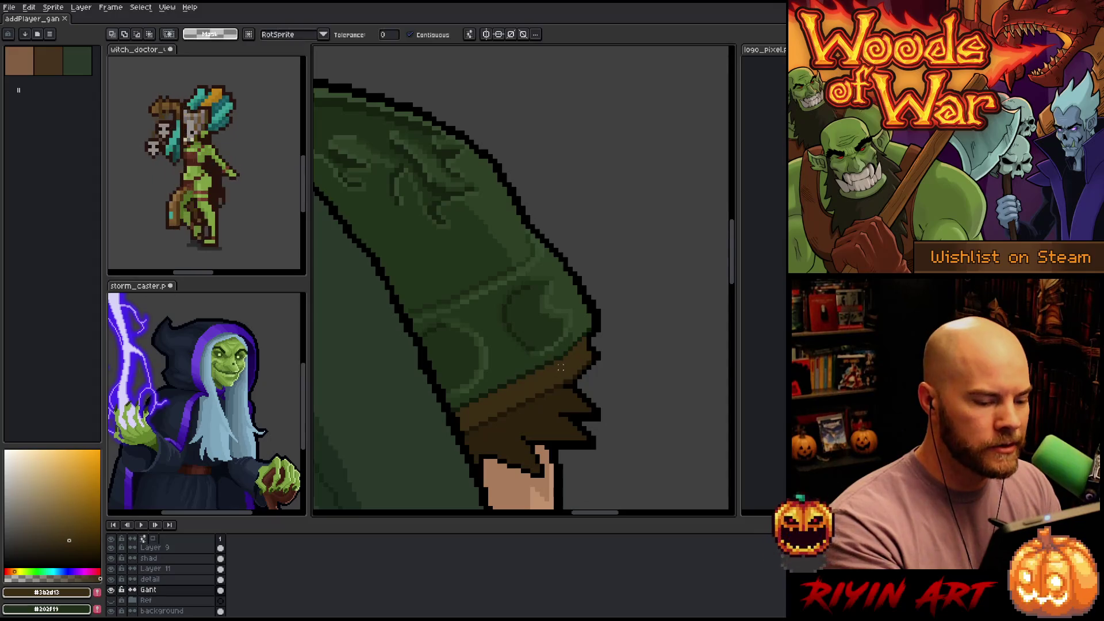
key(ctrl)
key(space)
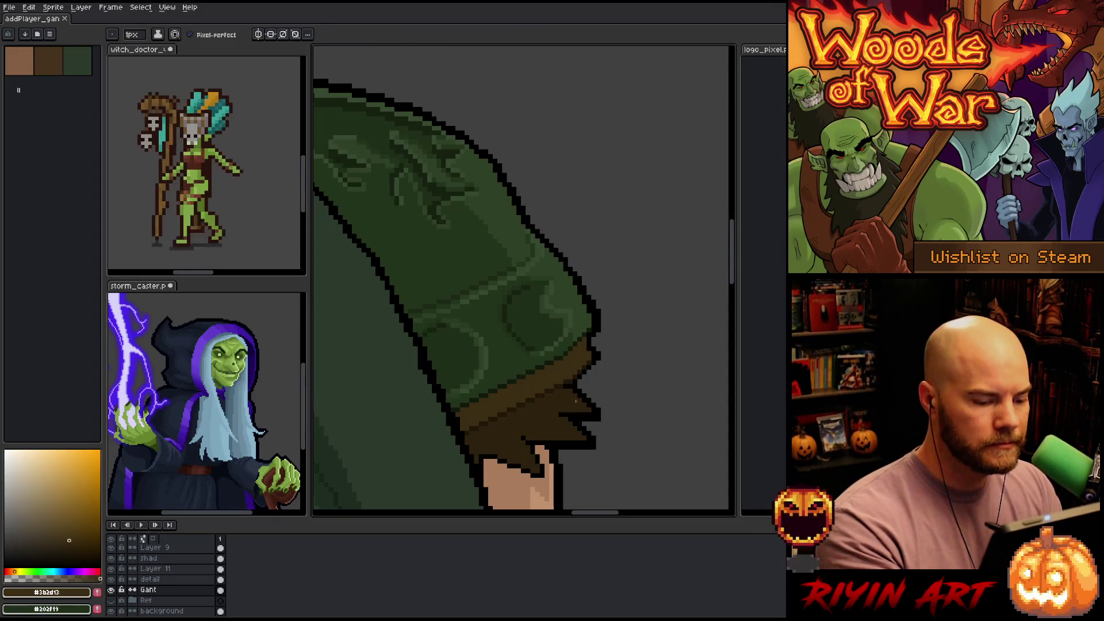
scroll(518, 391, down, 3)
scroll(511, 399, up, 1)
scroll(511, 399, up, 5)
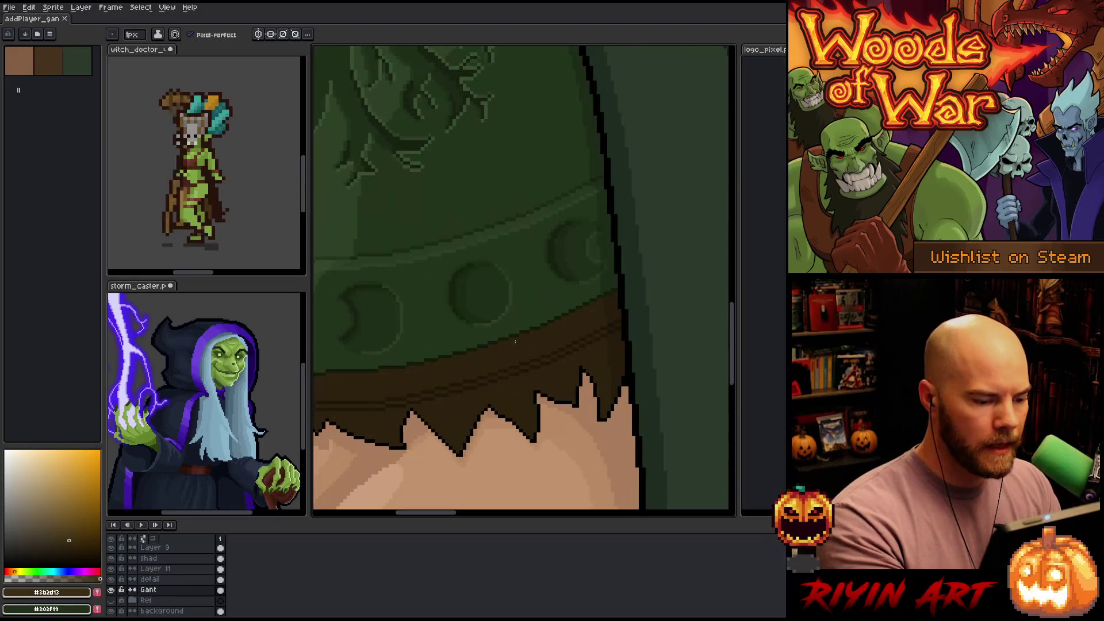
click(505, 349)
Dot dark green pixels along the shoulder guard's edge with the 1px Pencil
scroll(505, 350, down, 6)
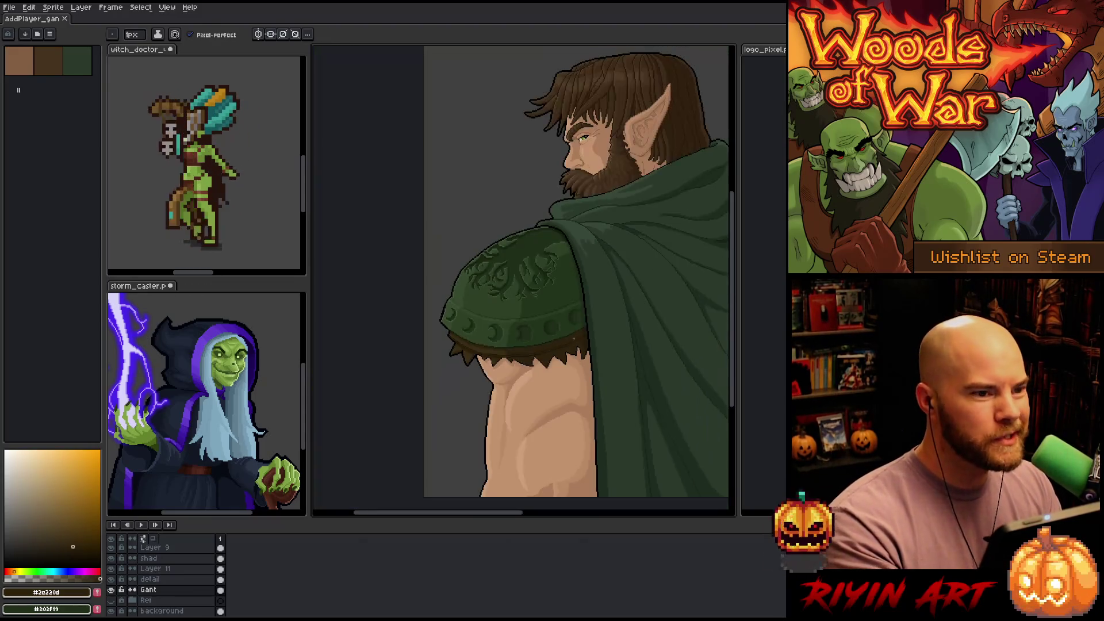
scroll(622, 321, up, 2)
scroll(545, 343, up, 3)
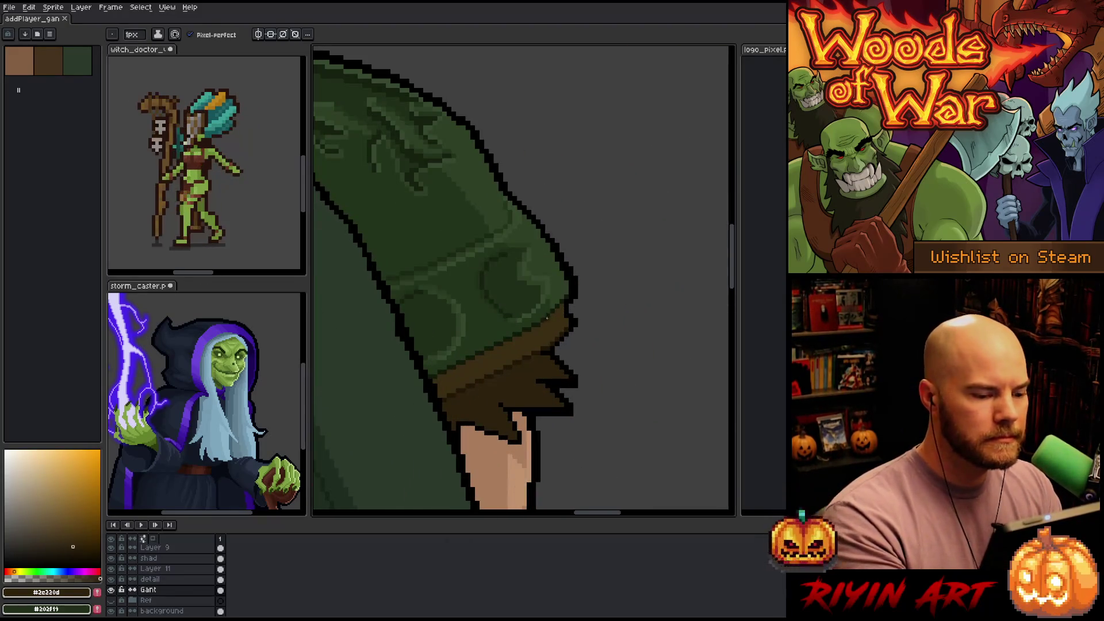
click(553, 321)
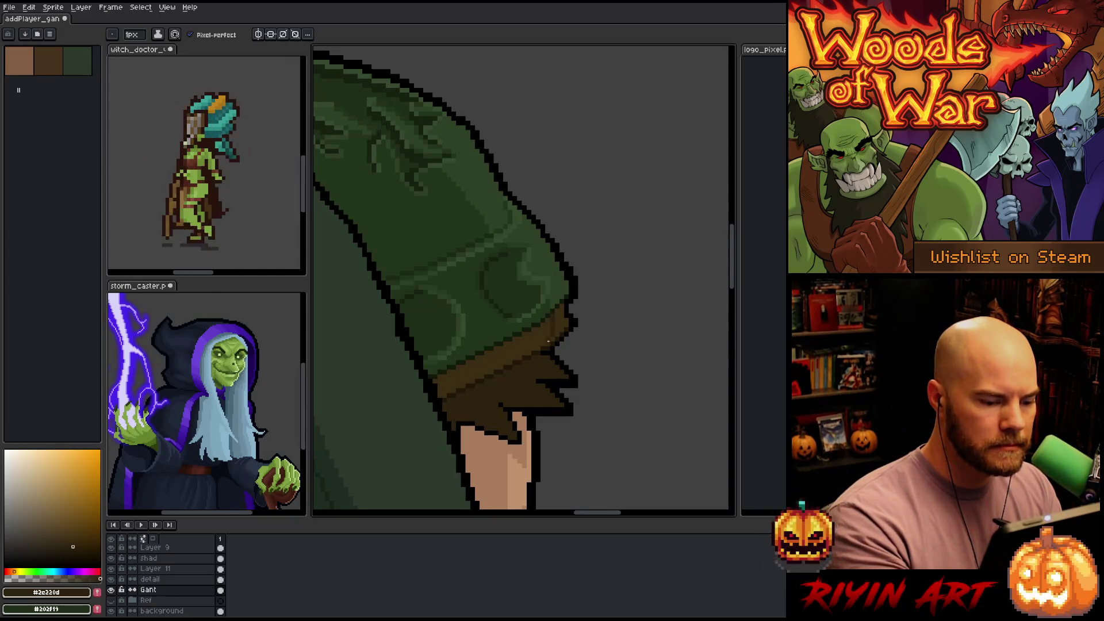
key(g)
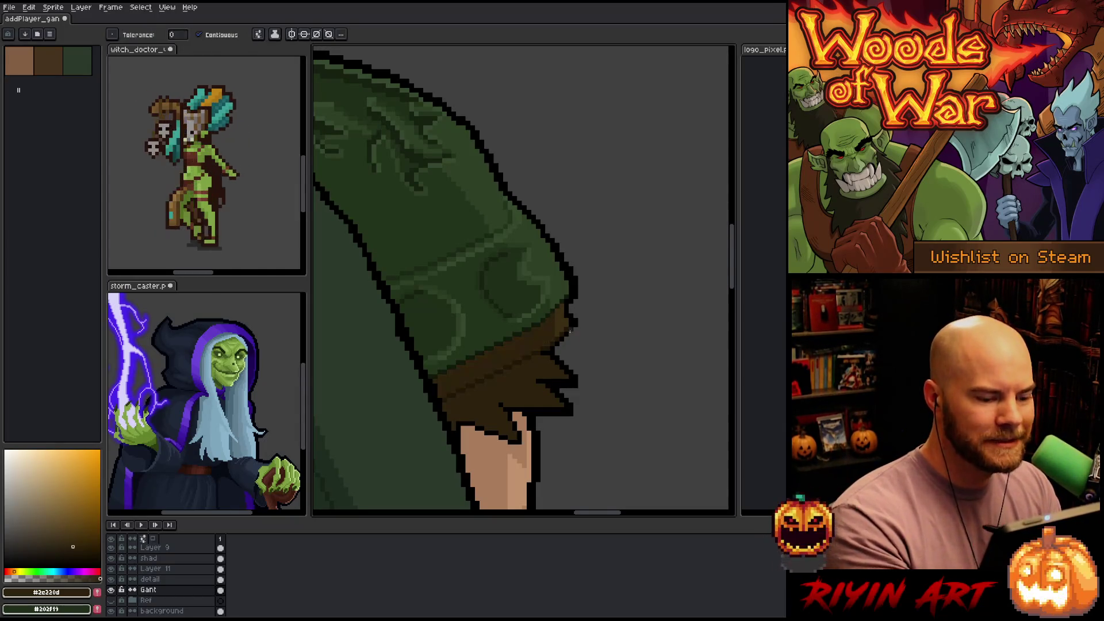
key(b)
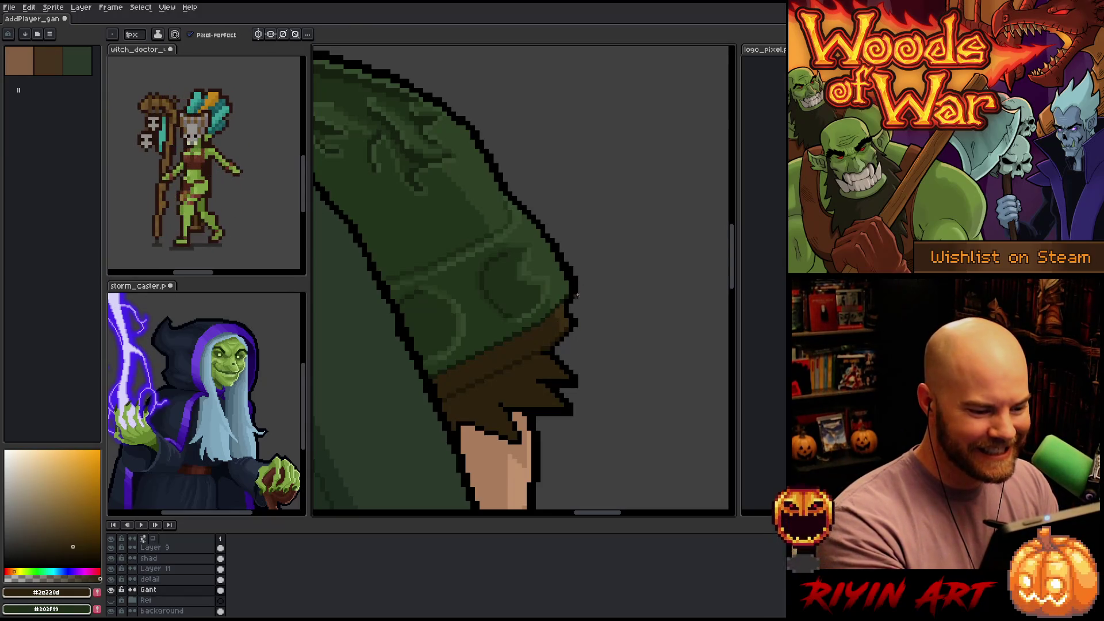
scroll(695, 276, down, 3)
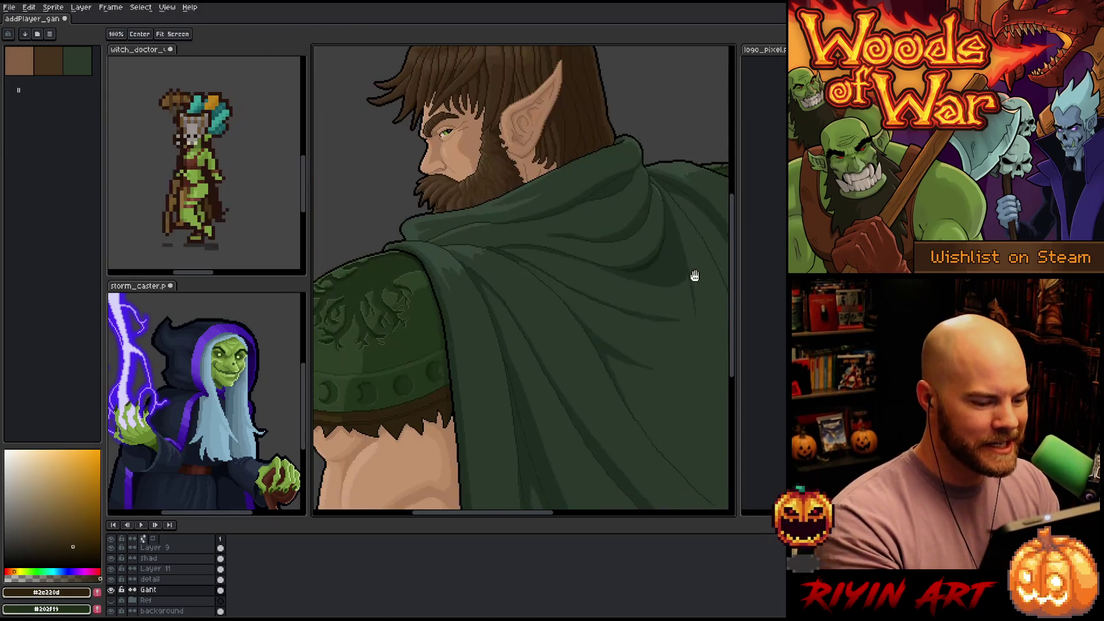
Zoom into the fur band with the Pencil active and dark brown #251c0b current
scroll(470, 392, up, 3)
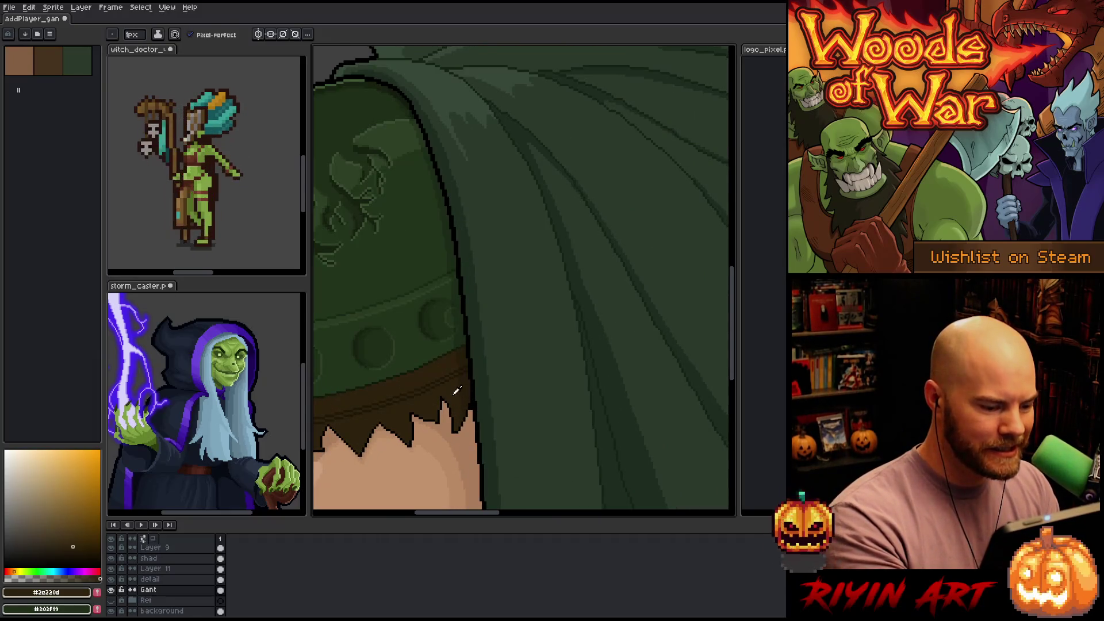
key(g)
key(b)
scroll(455, 390, up, 3)
key(g)
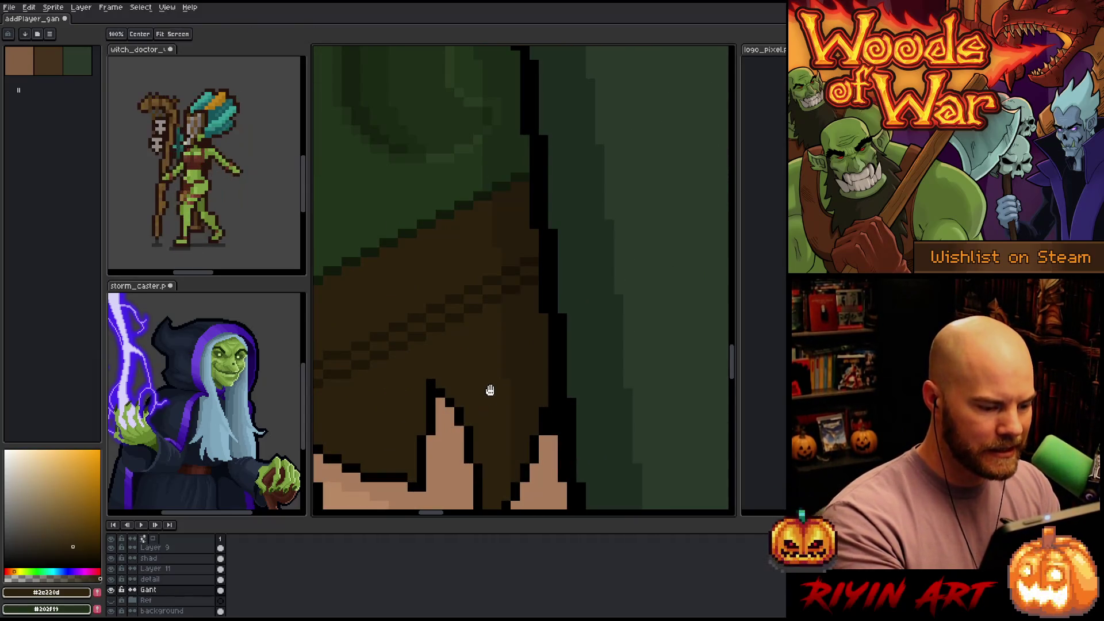
key(b)
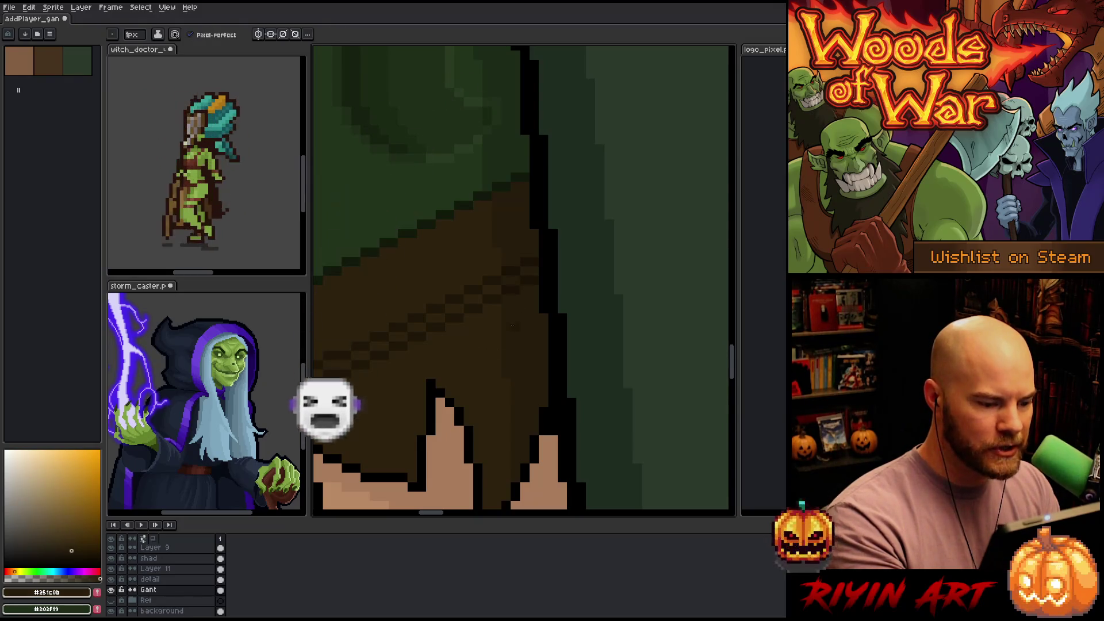
scroll(488, 337, down, 3)
scroll(489, 337, down, 2)
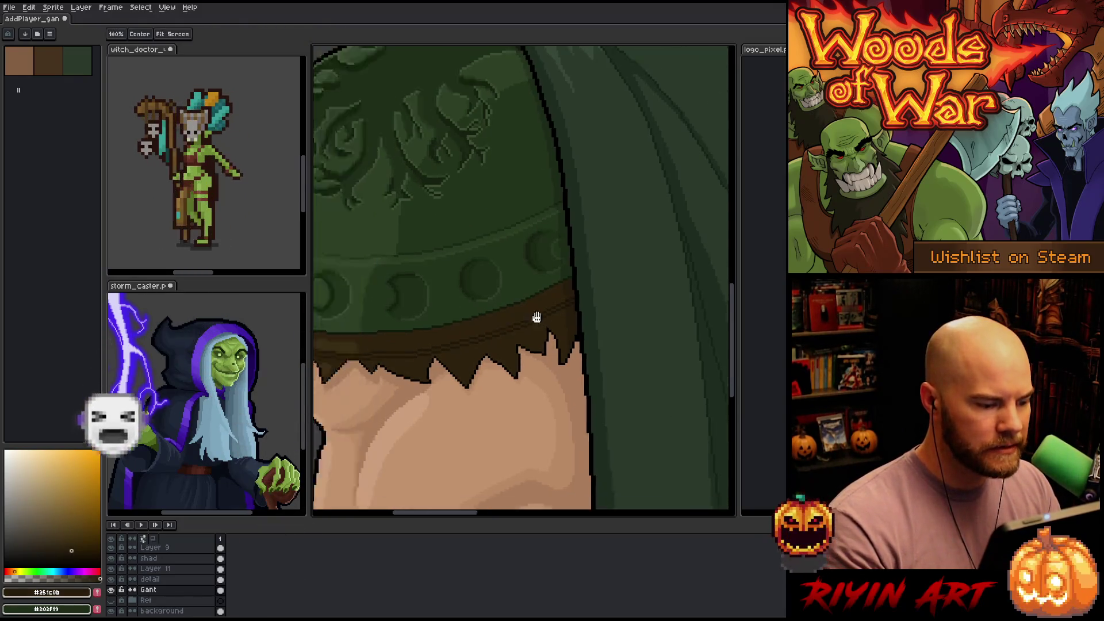
scroll(521, 336, up, 2)
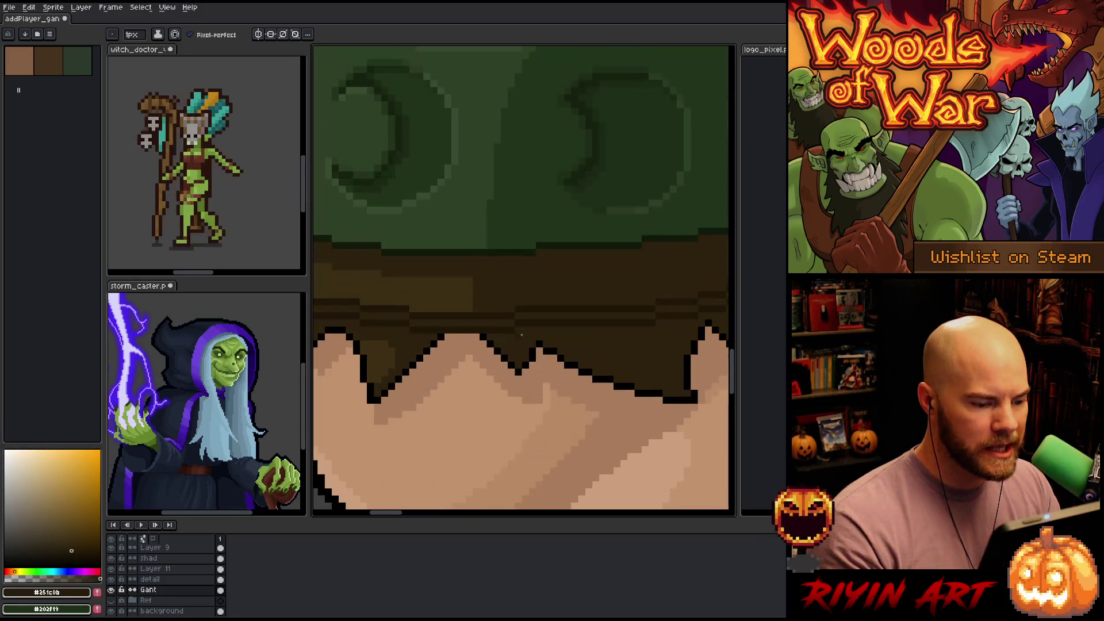
scroll(521, 329, up, 1)
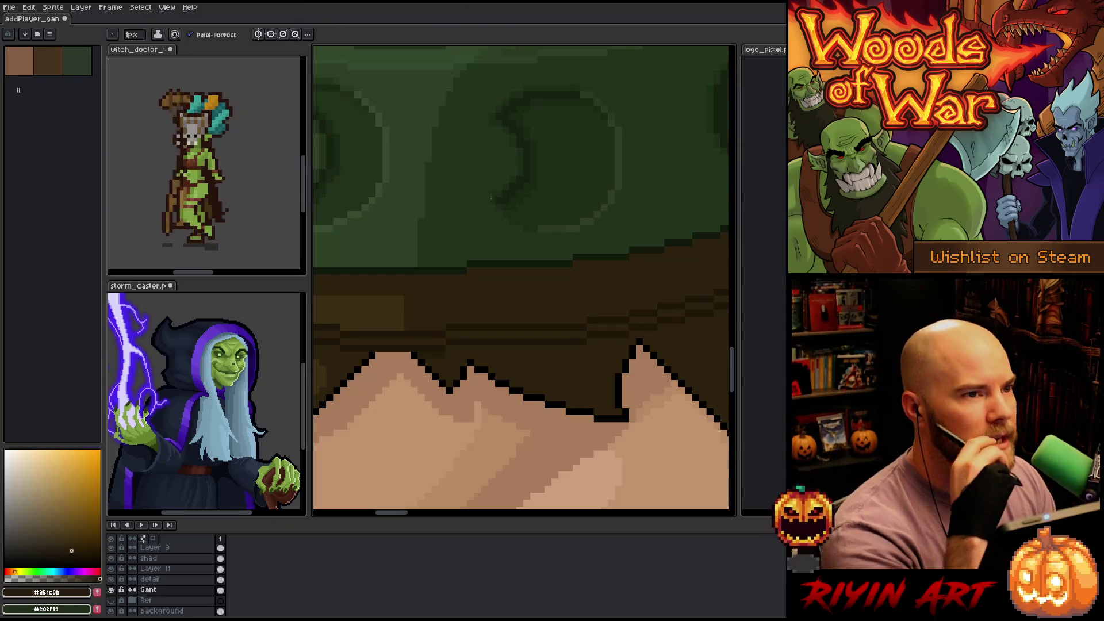
Zoom out while touching up the dark brown fur band and jagged fringe
scroll(430, 282, down, 5)
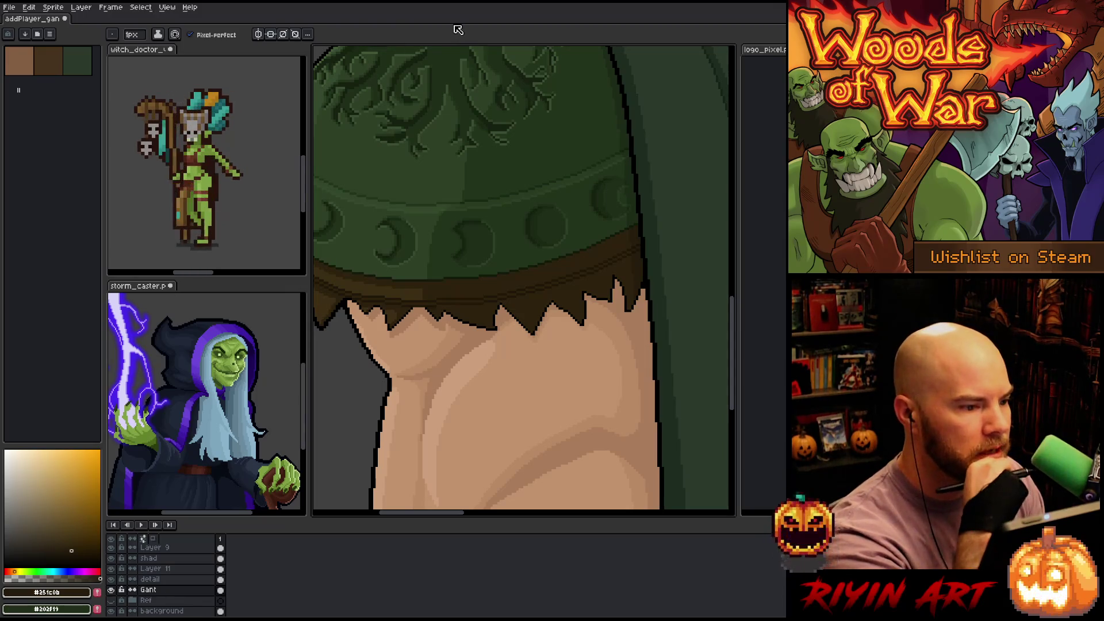
scroll(453, 123, down, 1)
scroll(452, 122, up, 2)
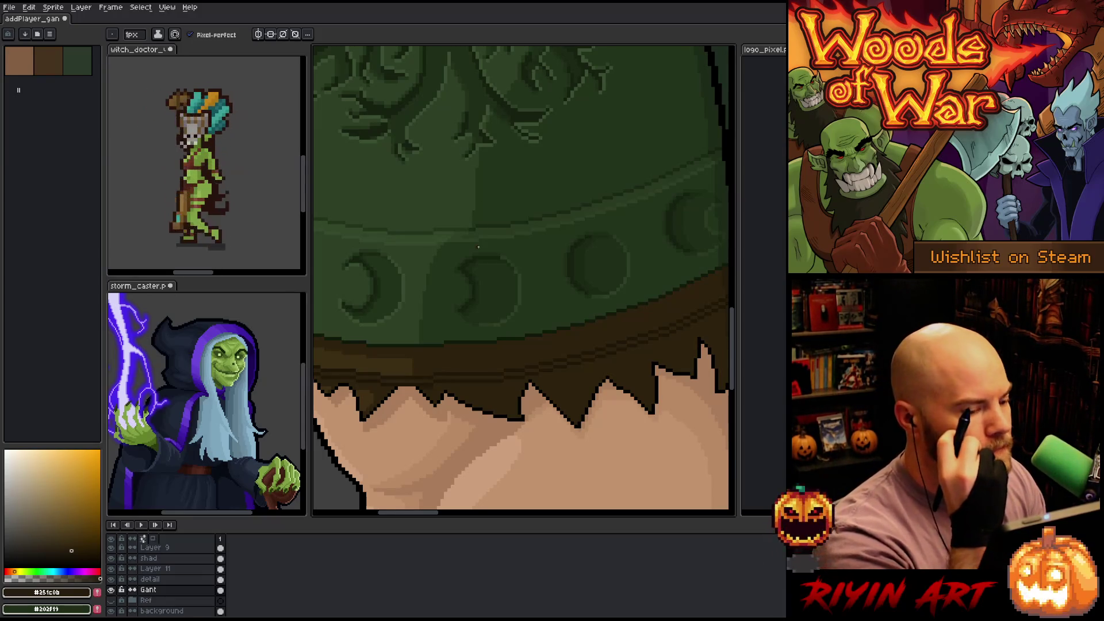
scroll(478, 247, down, 1)
scroll(469, 246, up, 1)
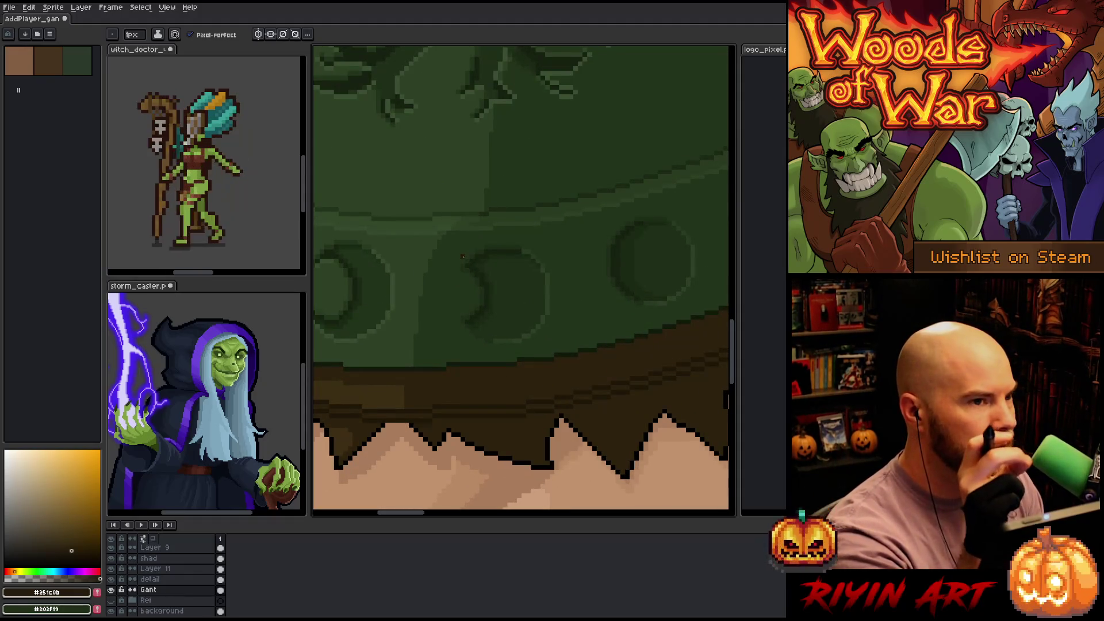
scroll(463, 257, down, 2)
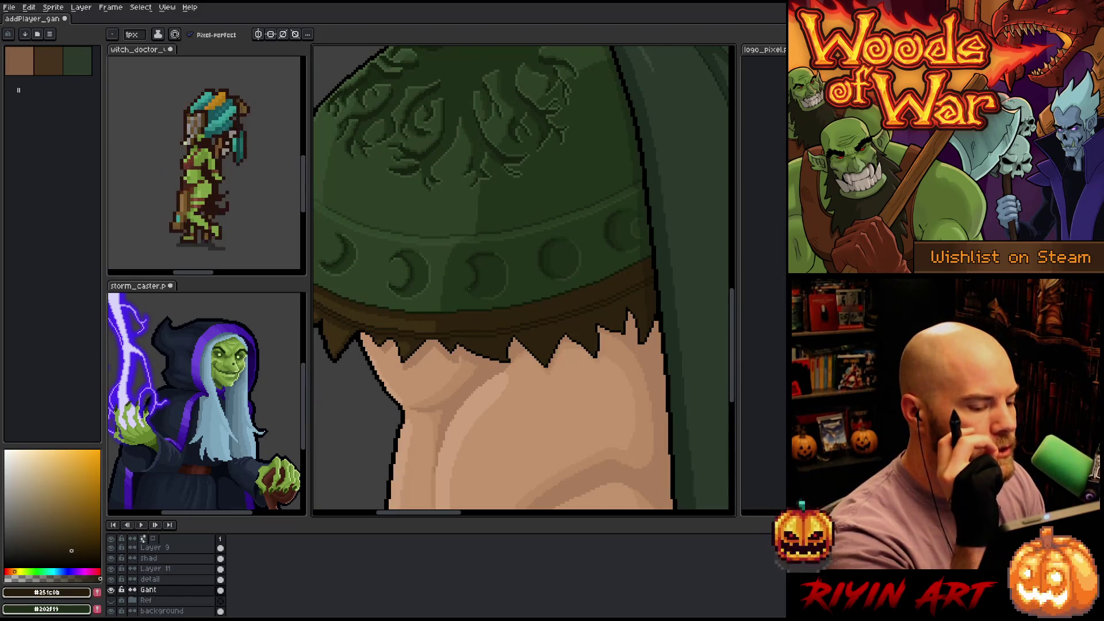
scroll(468, 289, up, 1)
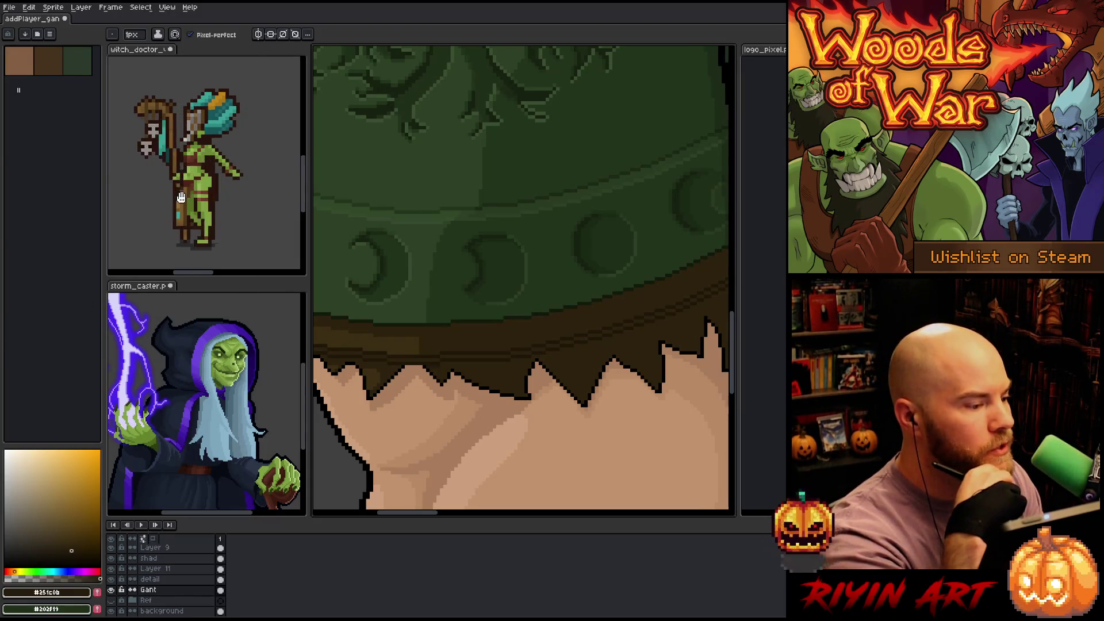
scroll(186, 199, up, 1)
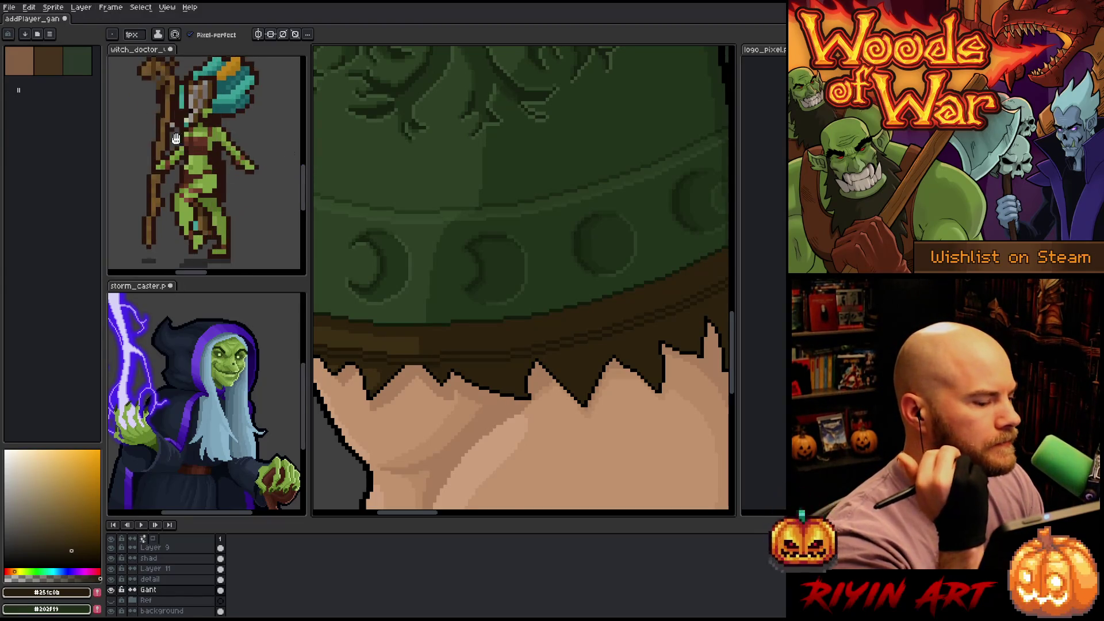
Bring the whole hood into view and sample its dark green
scroll(379, 251, down, 2)
scroll(396, 243, up, 1)
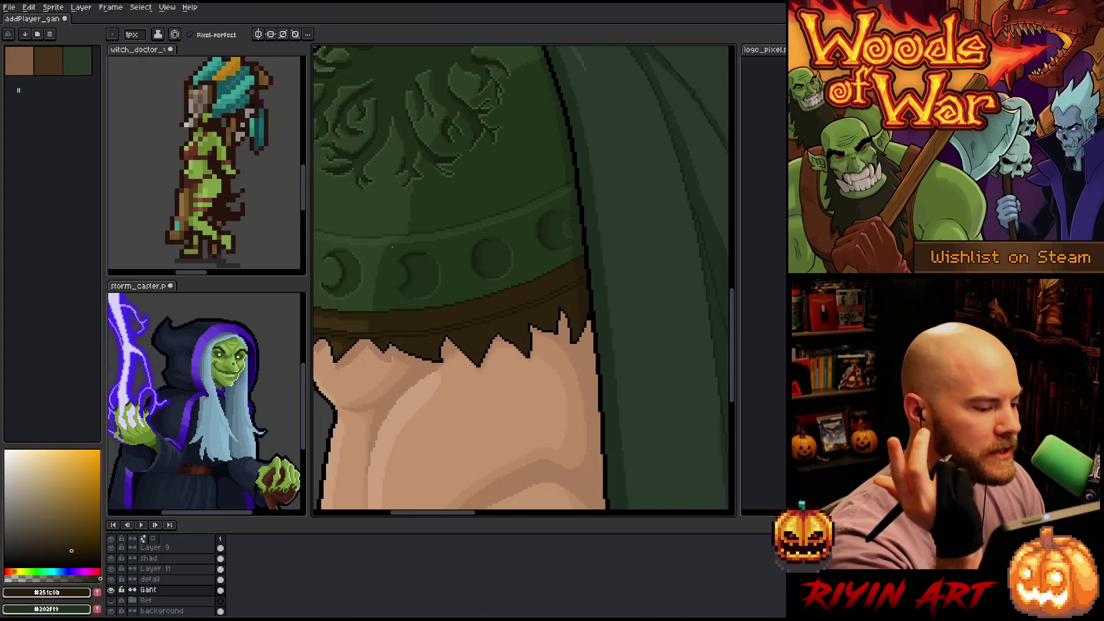
scroll(392, 248, down, 1)
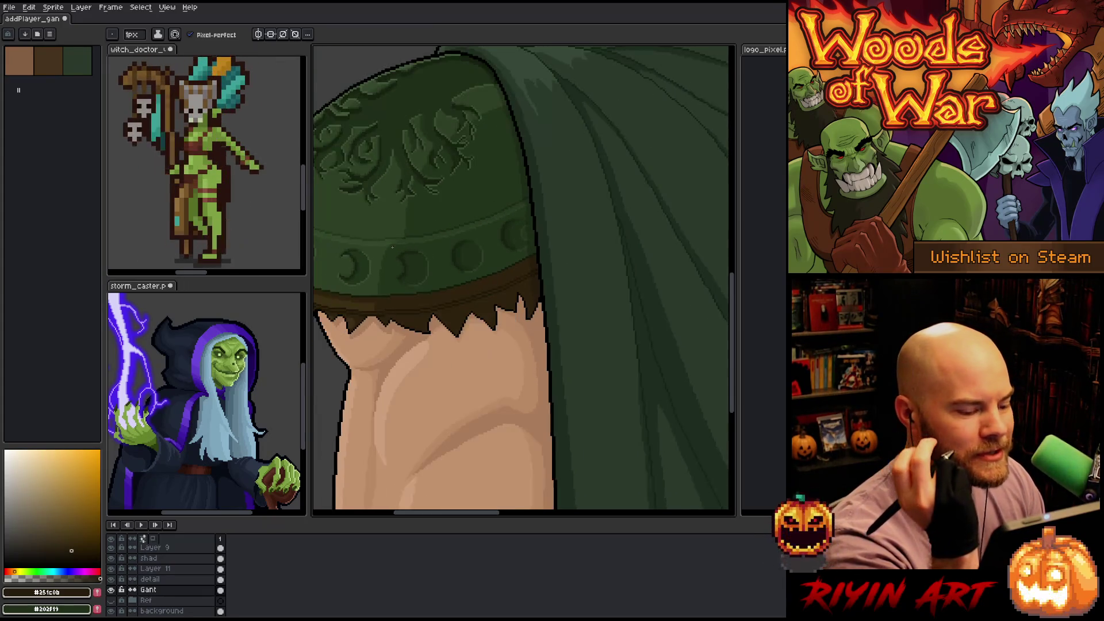
scroll(392, 248, up, 1)
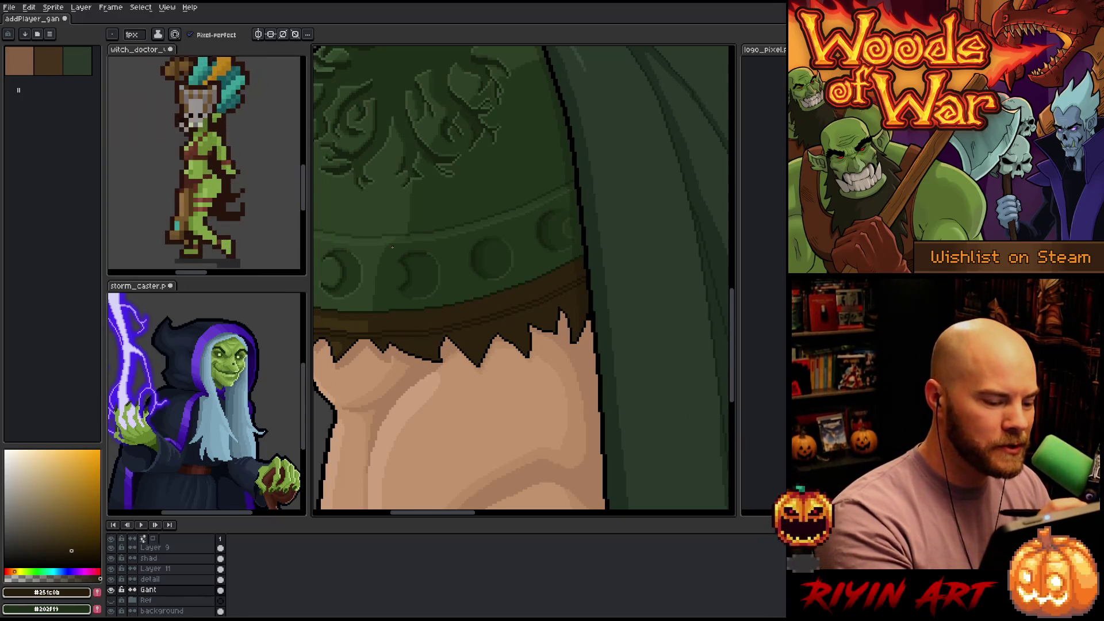
drag(423, 375, 554, 403)
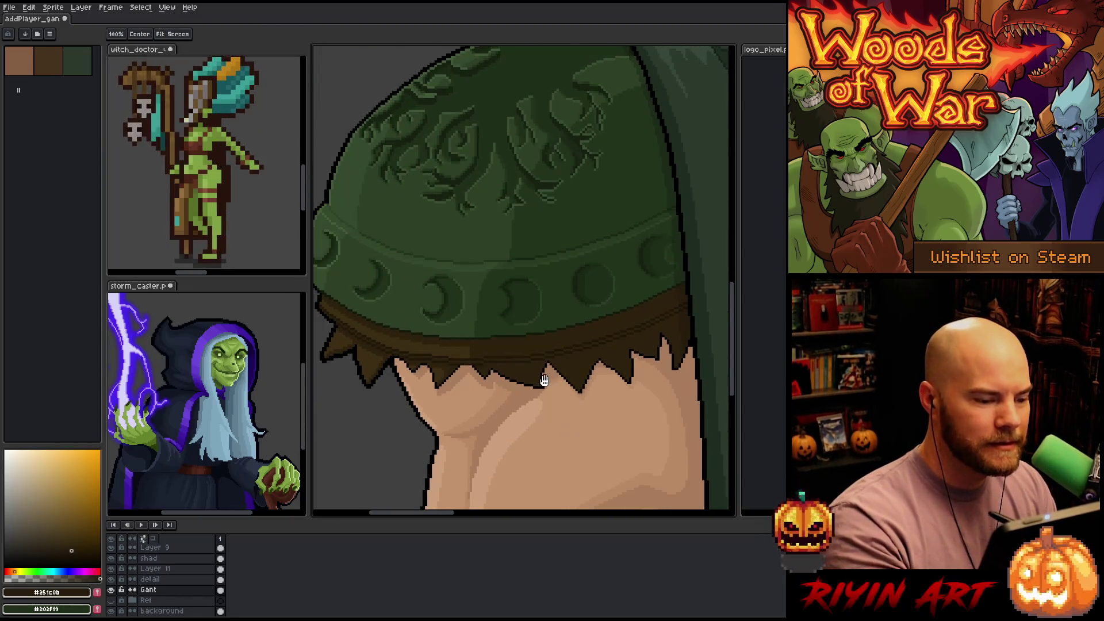
scroll(553, 404, up, 2)
scroll(446, 402, down, 3)
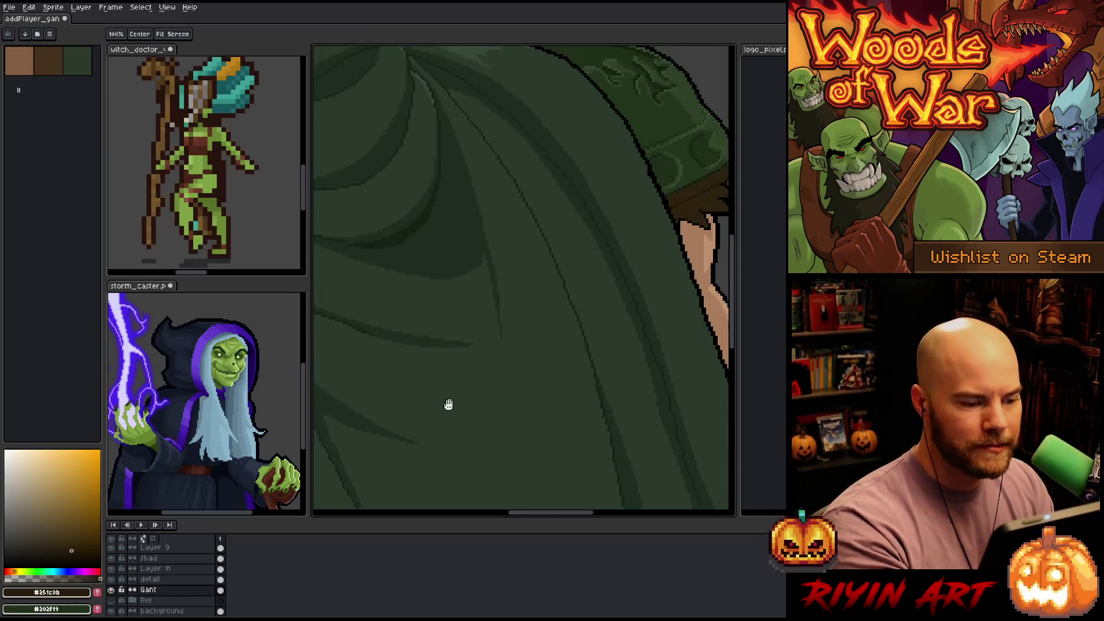
scroll(500, 333, up, 1)
scroll(542, 337, up, 1)
scroll(541, 337, down, 1)
scroll(542, 338, down, 3)
scroll(690, 335, up, 1)
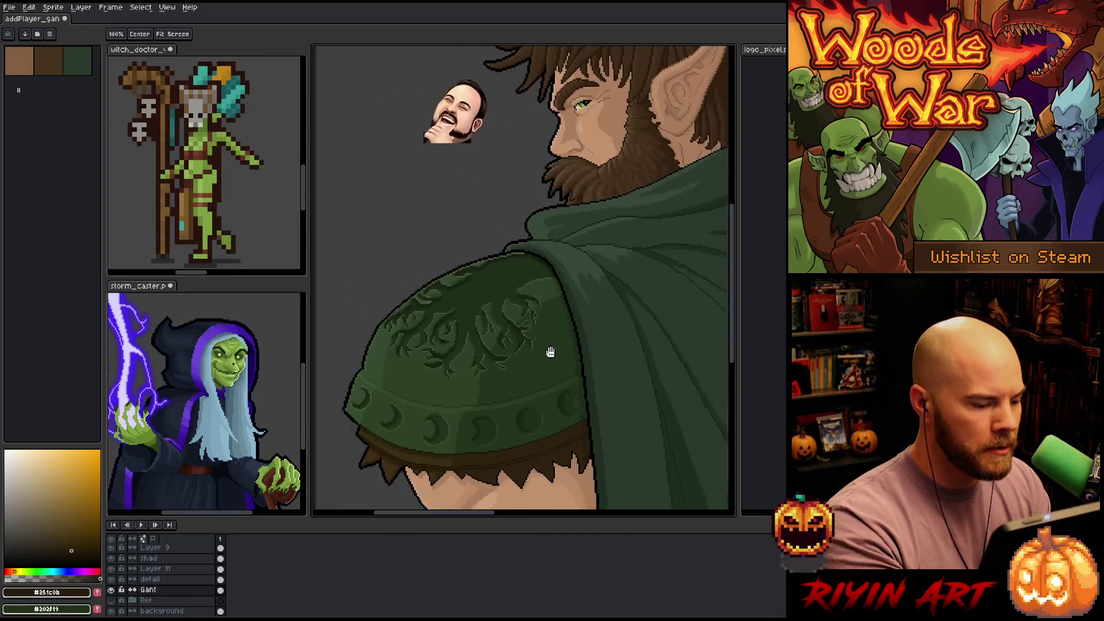
scroll(509, 407, up, 3)
alt+click(498, 365)
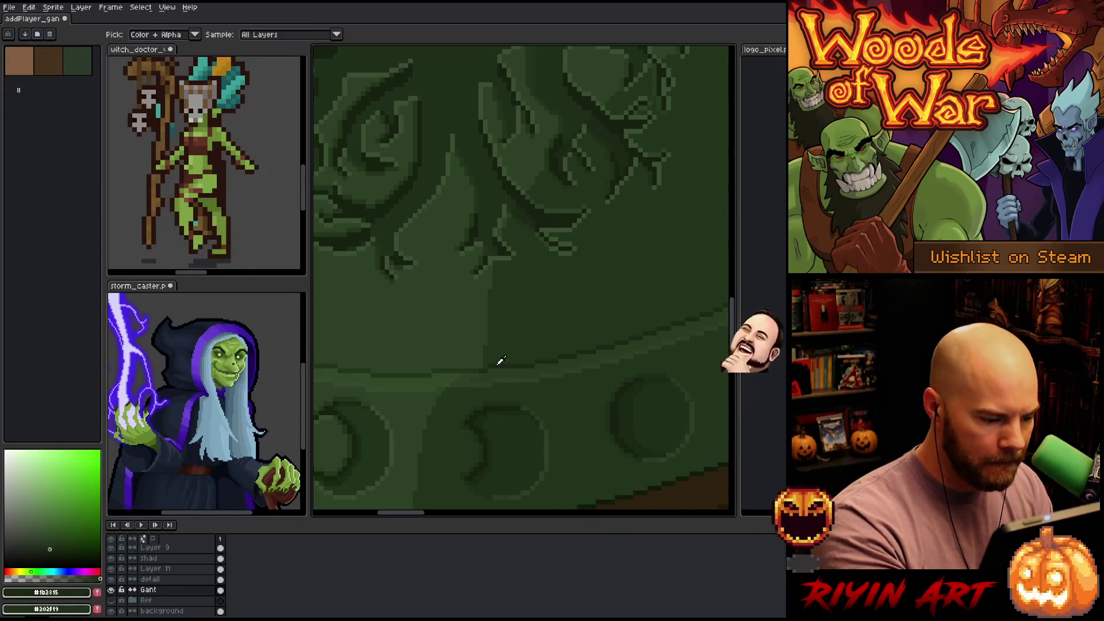
alt+click(470, 366)
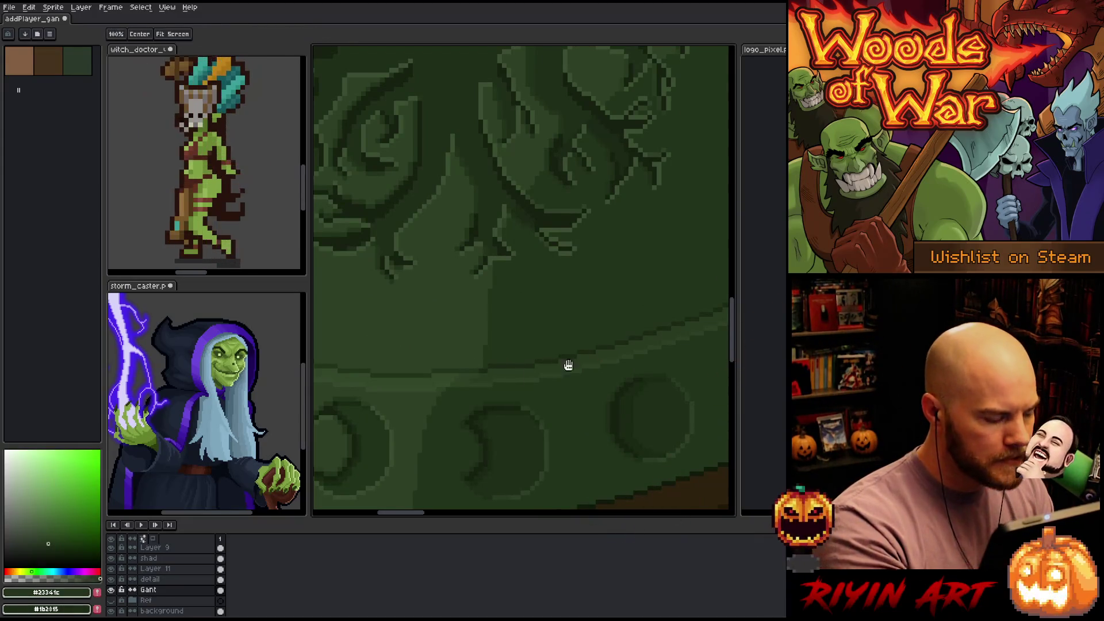
Repaint hood shading with the Pencil using slightly lighter and mid greens sampled from the hood
scroll(568, 363, up, 2)
scroll(567, 363, down, 5)
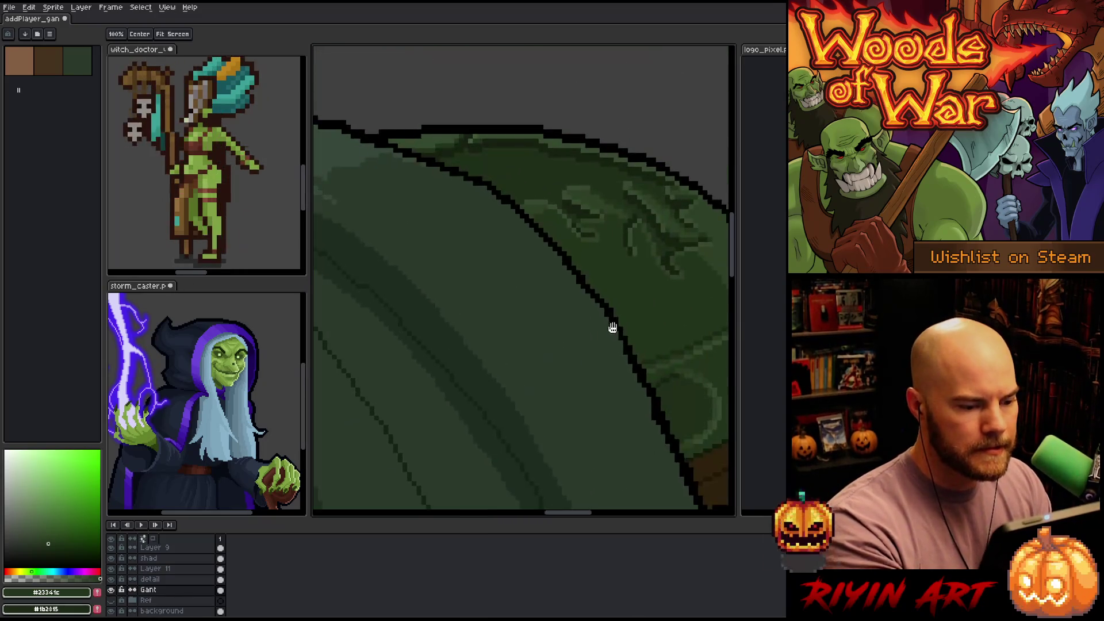
scroll(612, 328, up, 2)
scroll(571, 369, up, 1)
key(b)
scroll(566, 357, up, 2)
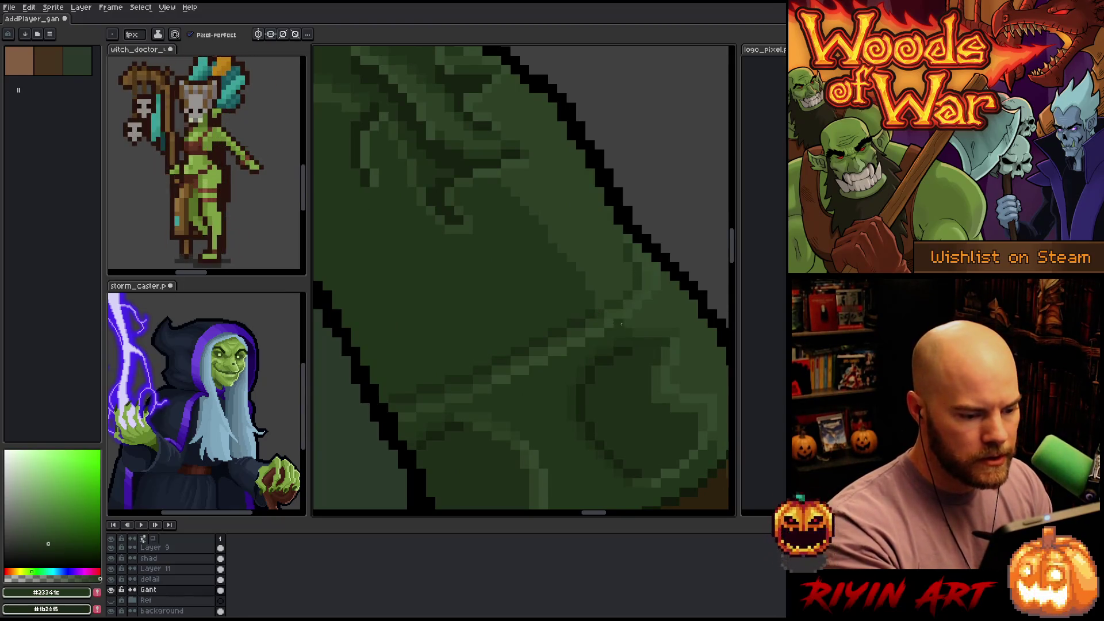
alt+click(601, 316)
alt+click(612, 291)
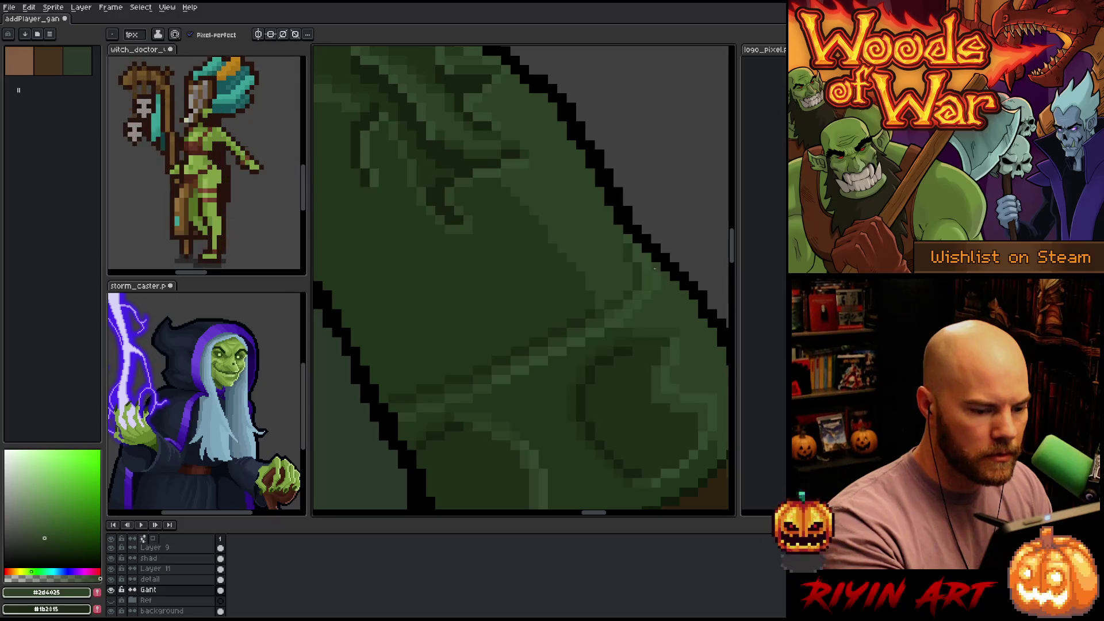
key(alt)
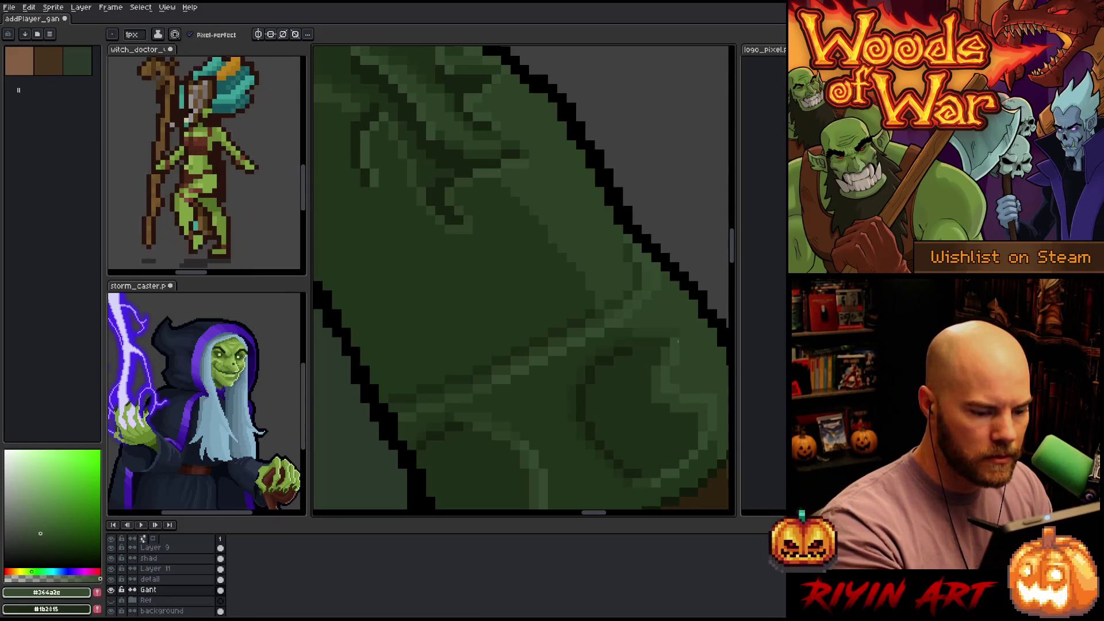
alt+click(675, 338)
alt+click(650, 276)
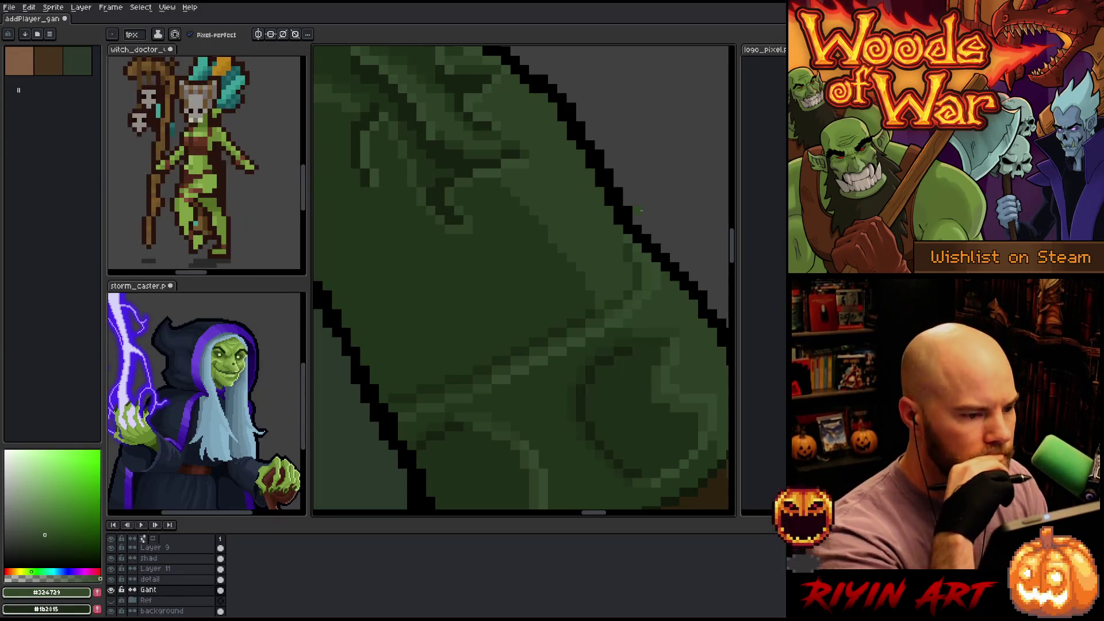
scroll(585, 184, down, 1)
scroll(584, 185, down, 2)
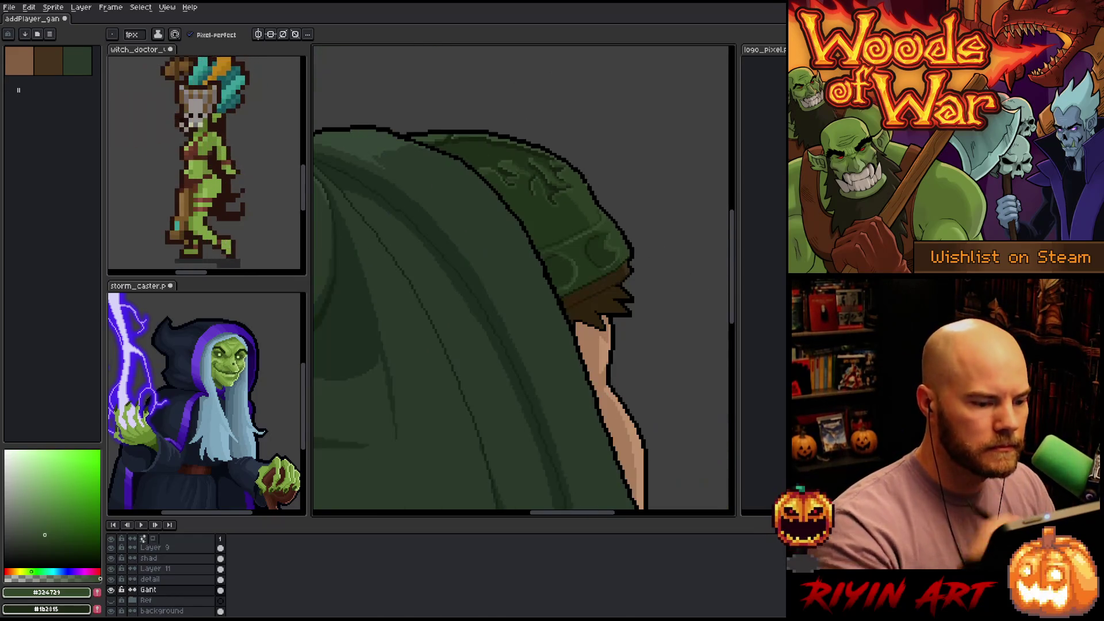
Save, sample mid and lighter greens from the hood trim to refine it, then save again
key(ctrl+s)
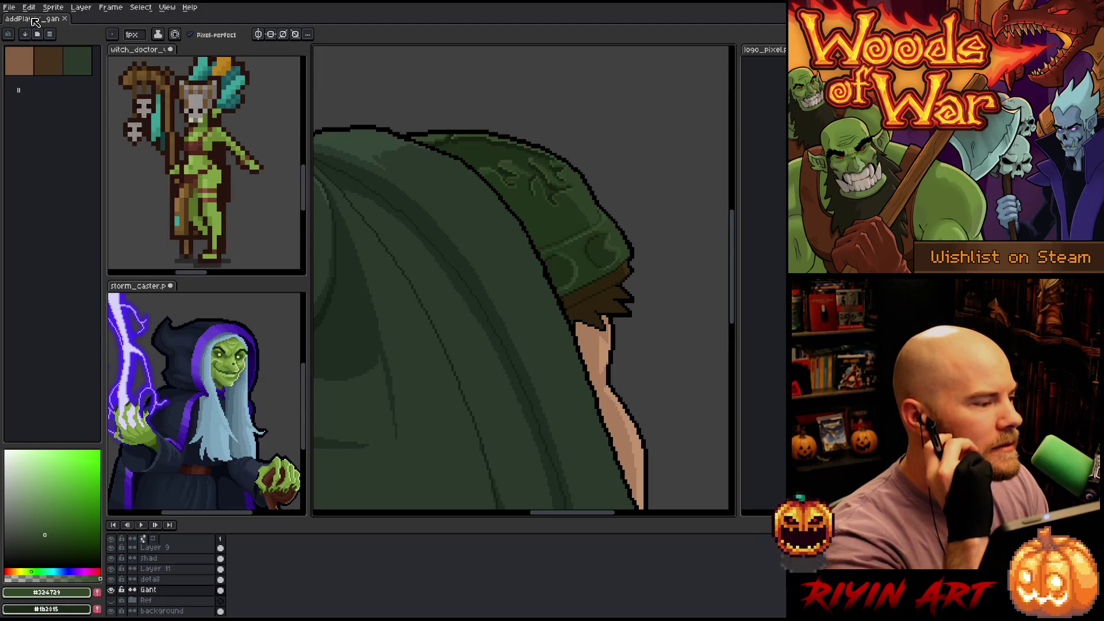
scroll(526, 252, down, 2)
scroll(526, 251, up, 3)
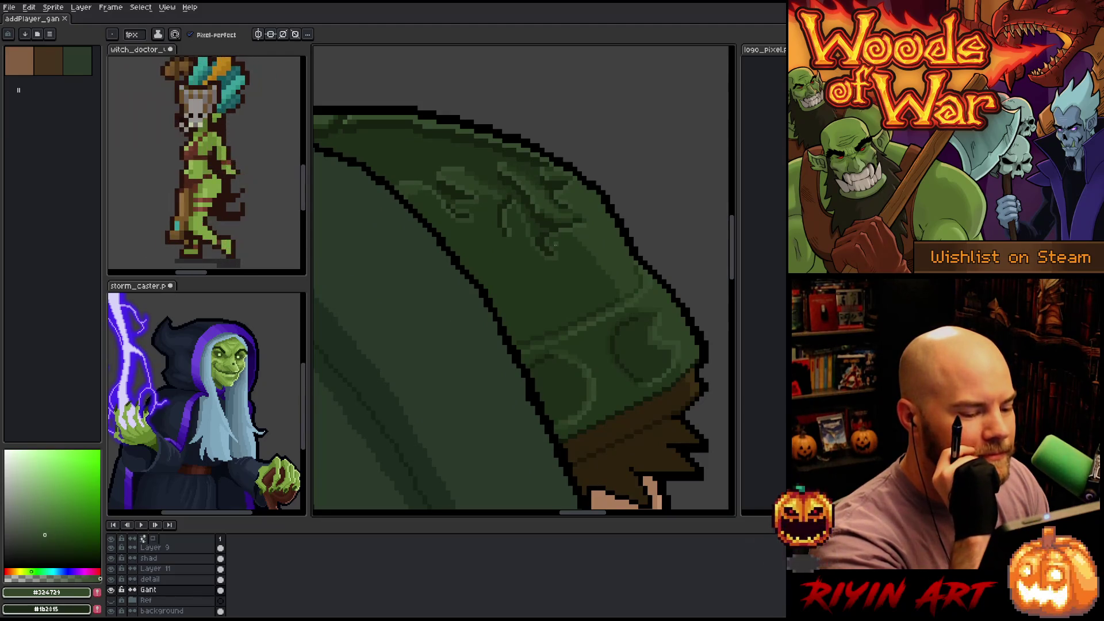
scroll(555, 243, up, 1)
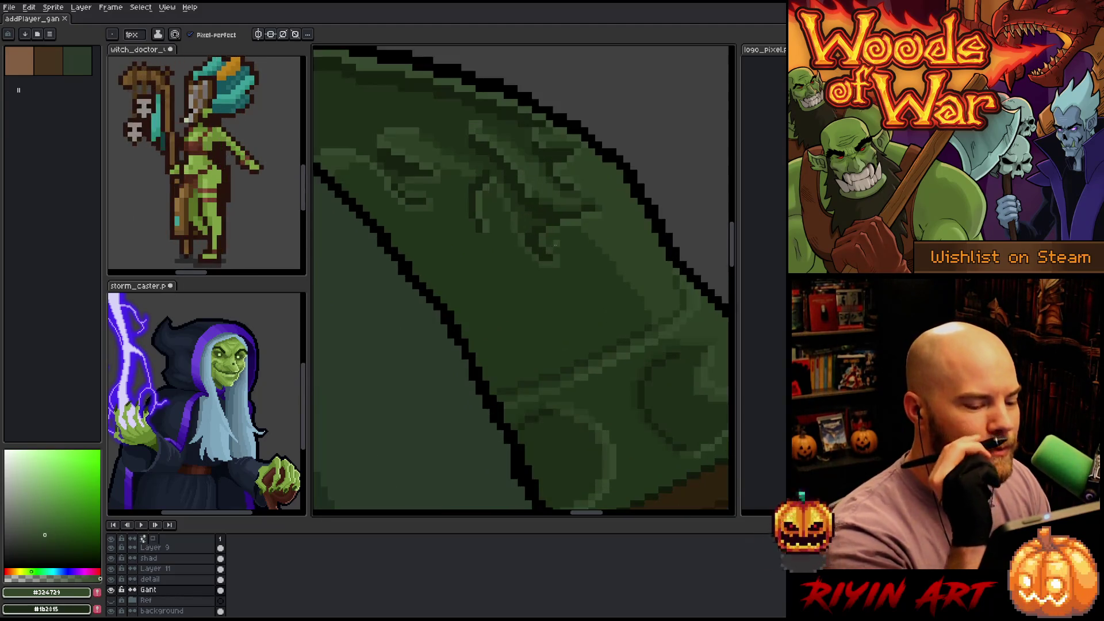
alt+click(577, 379)
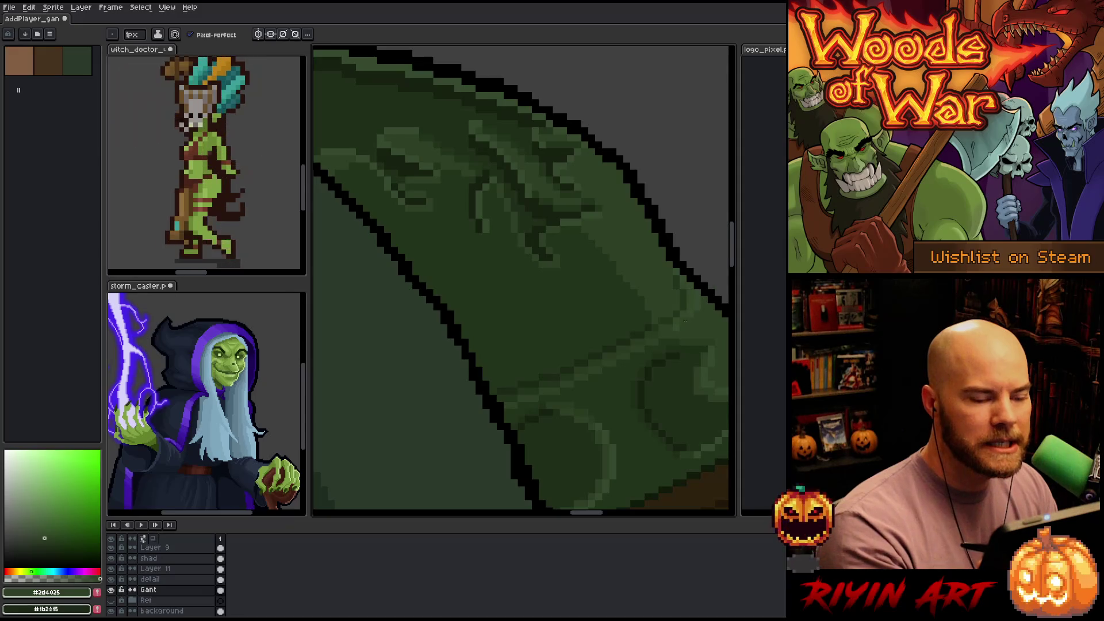
alt+click(668, 335)
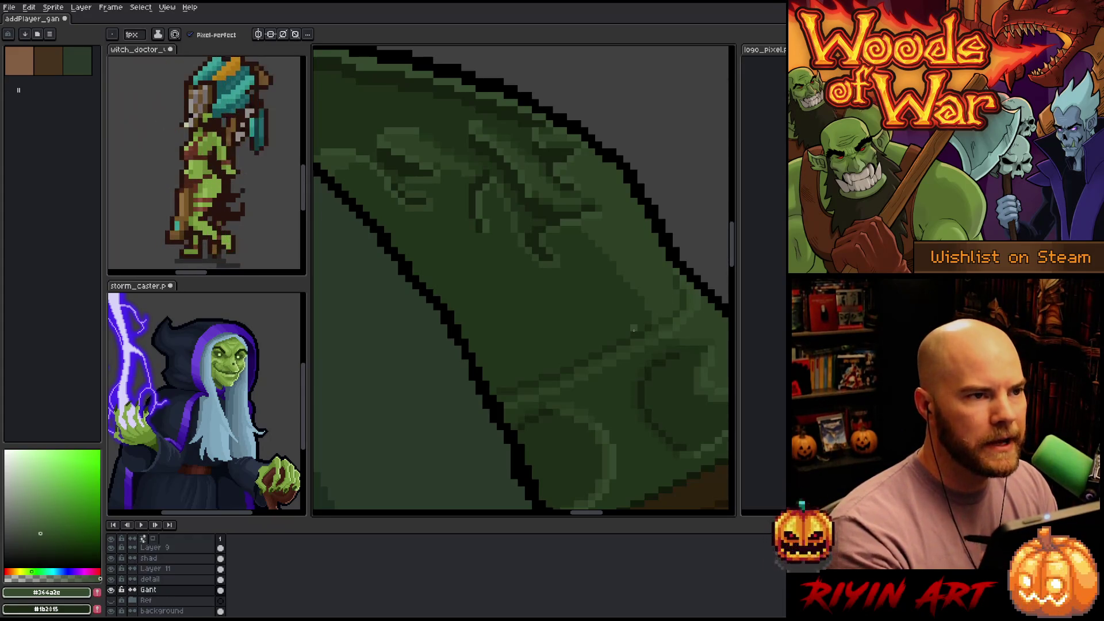
key(ctrl+s)
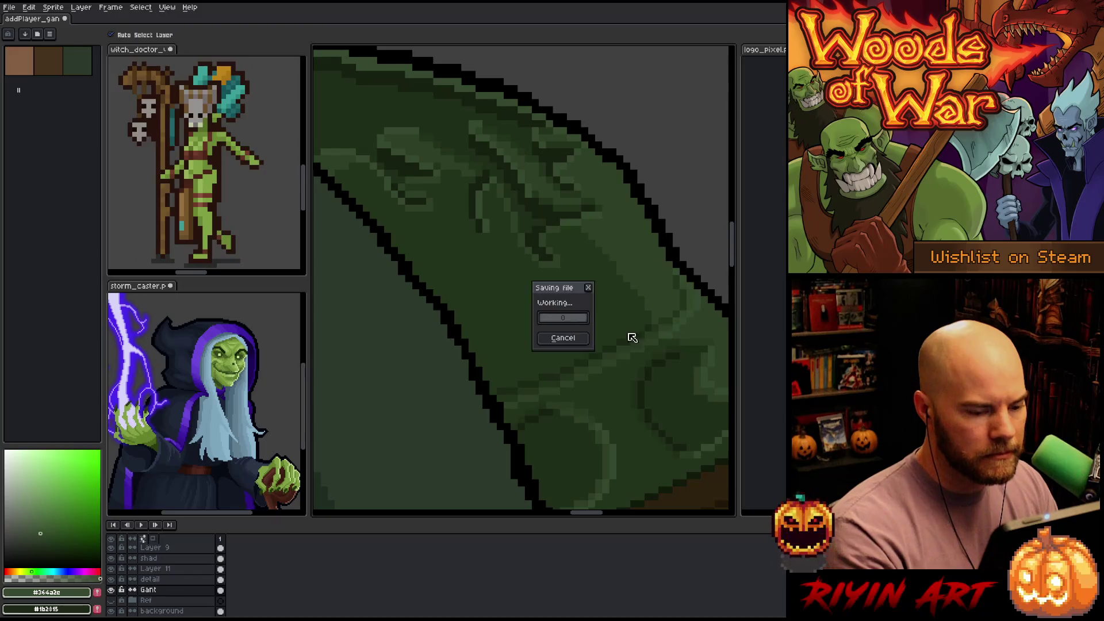
Sample the darkest hood green (#23341c) and pencil darker curved fold shading onto the hood
scroll(599, 327, down, 1)
scroll(603, 319, up, 1)
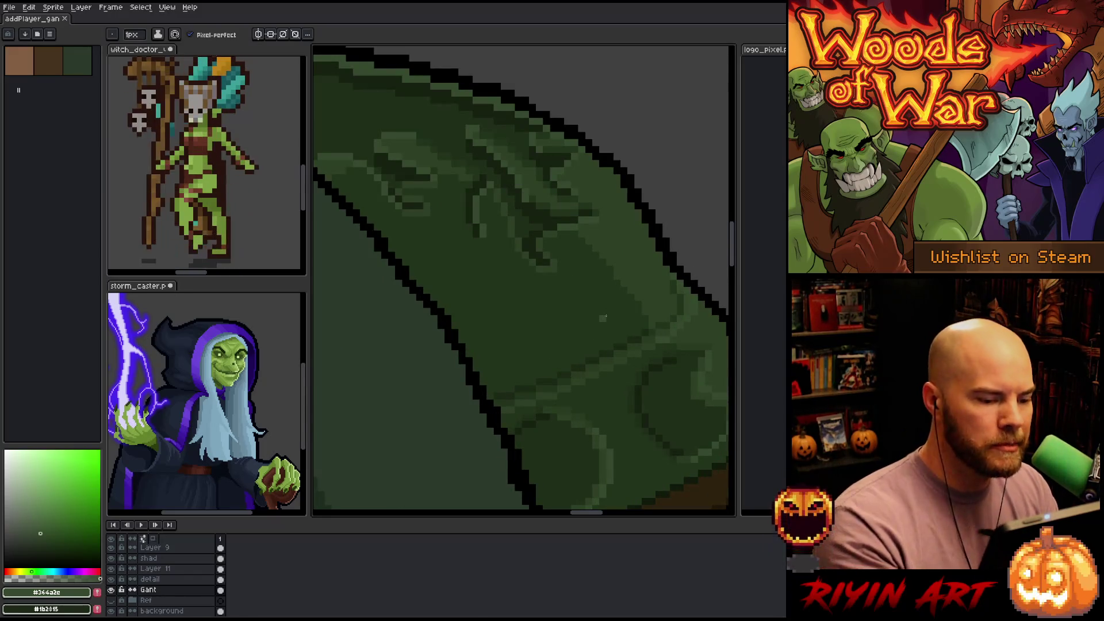
scroll(602, 276, right, 2)
alt+click(601, 276)
click(590, 279)
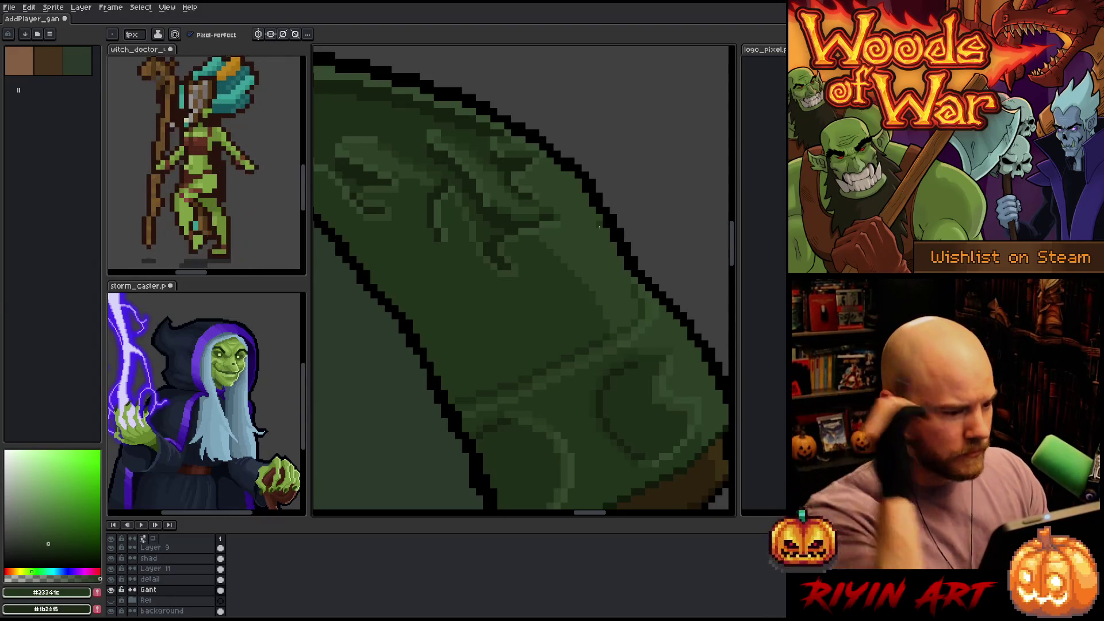
scroll(599, 226, down, 3)
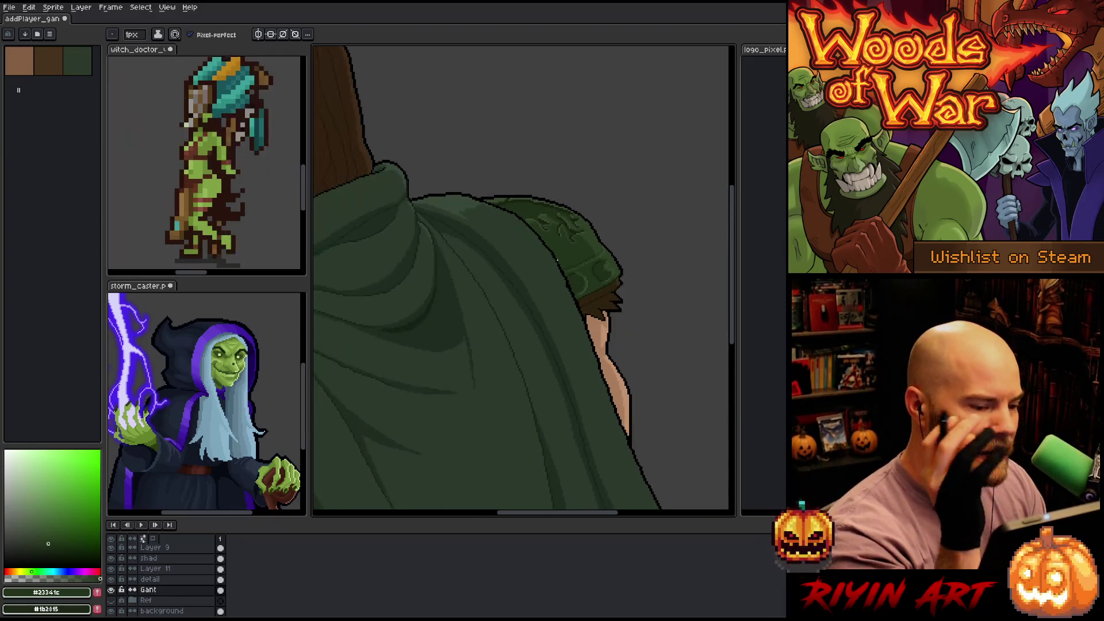
scroll(577, 250, up, 1)
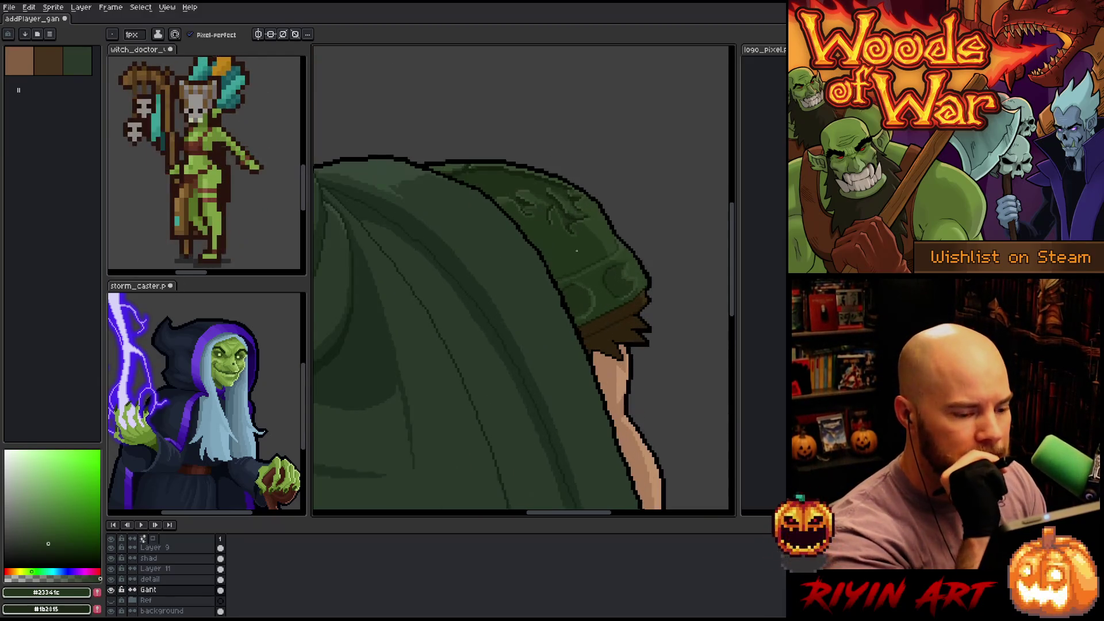
scroll(577, 250, up, 1)
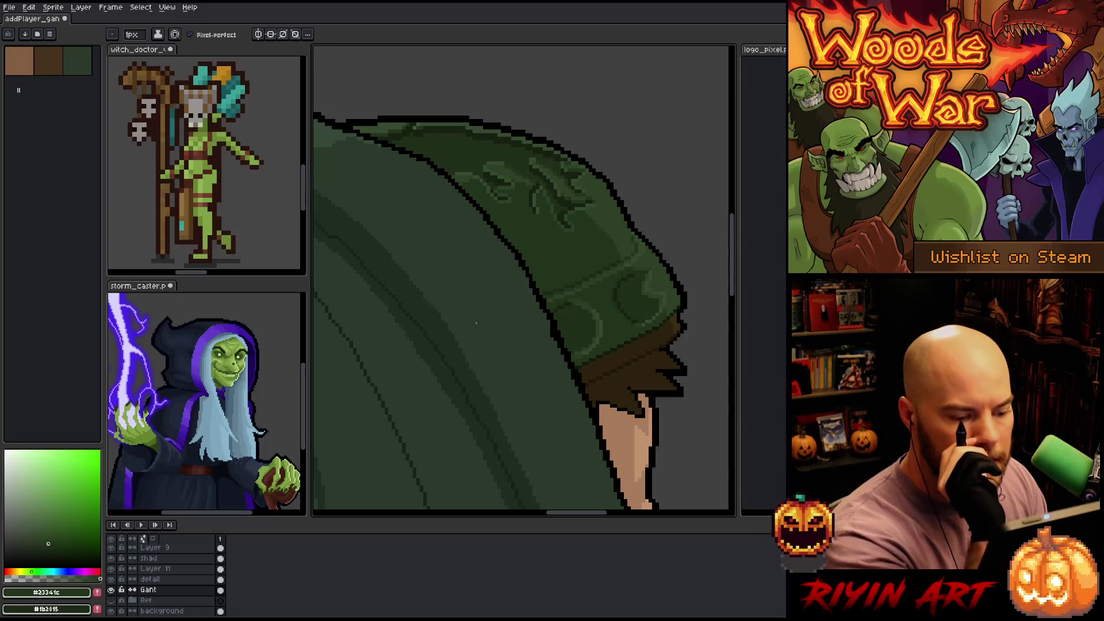
Pick the hood band's dark brown #251c0b as the drawing colour, then zoom out to the whole figure
scroll(476, 323, down, 2)
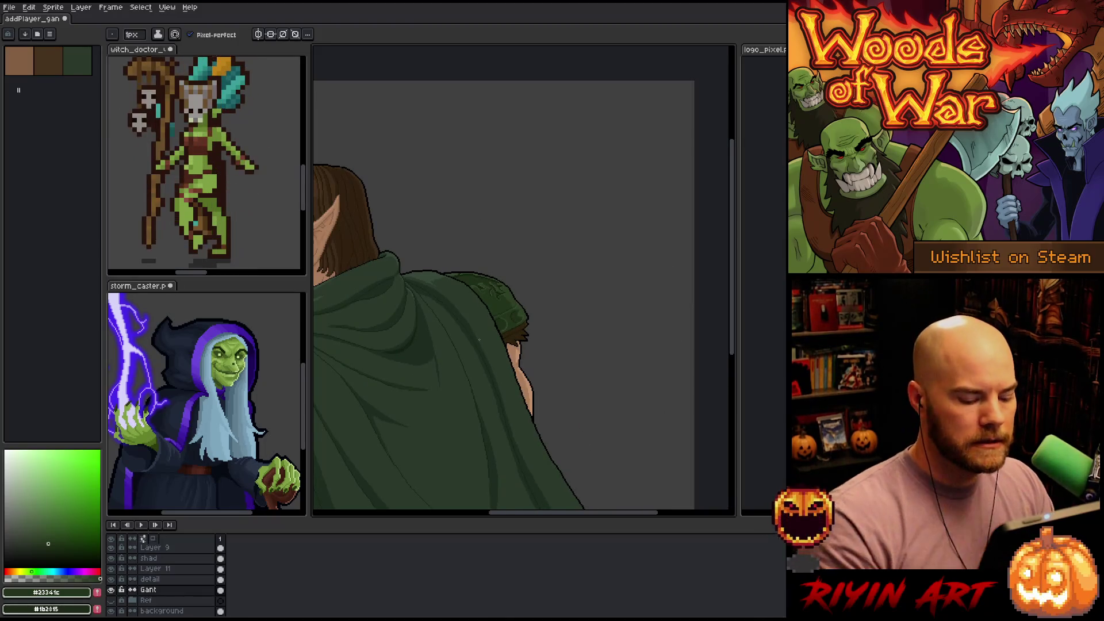
scroll(458, 375, down, 1)
scroll(506, 357, up, 4)
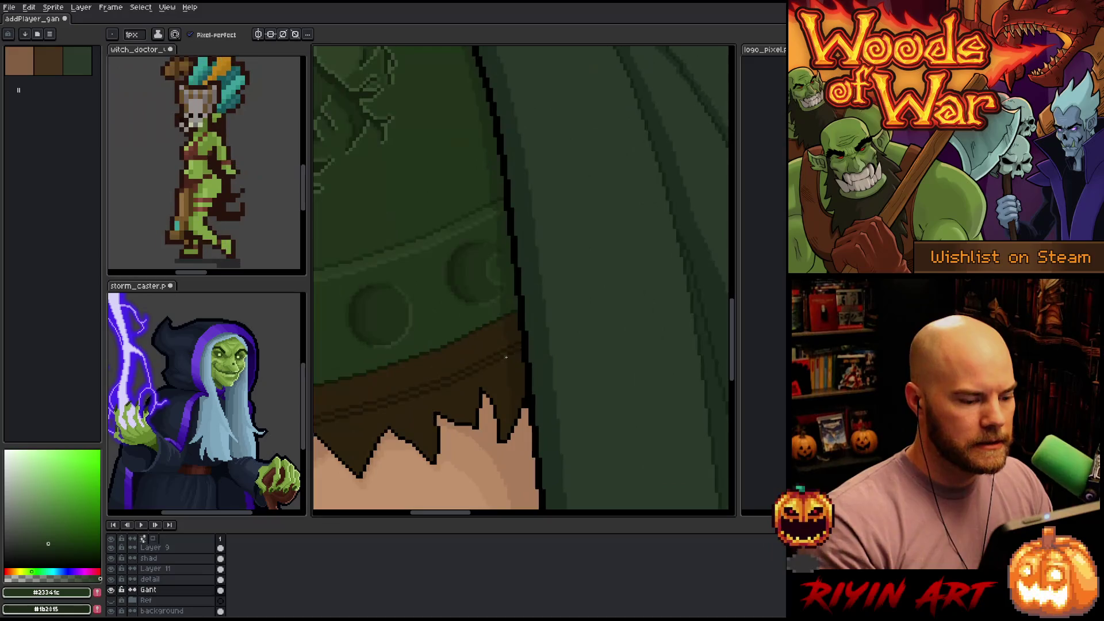
alt+click(513, 322)
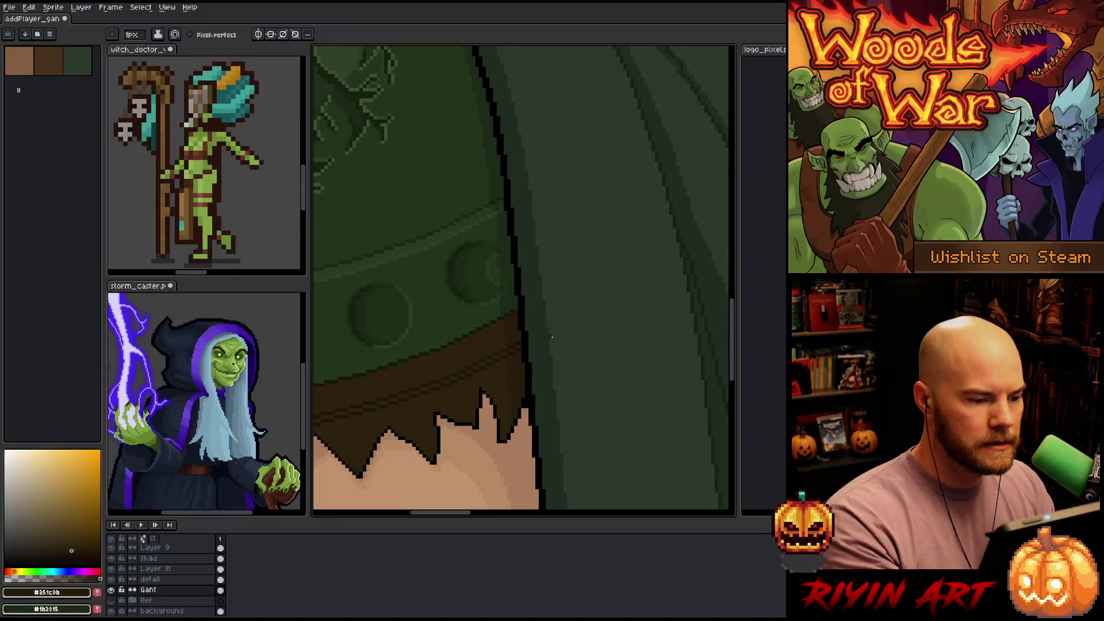
scroll(575, 376, down, 2)
scroll(576, 377, down, 2)
drag(578, 402, 390, 433)
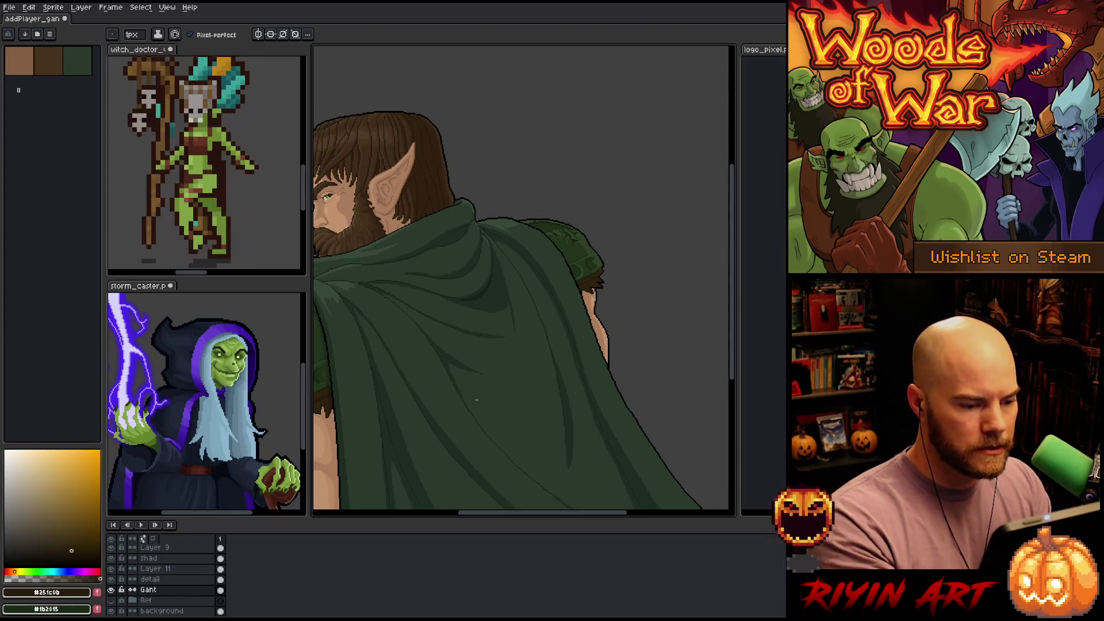
scroll(539, 353, down, 1)
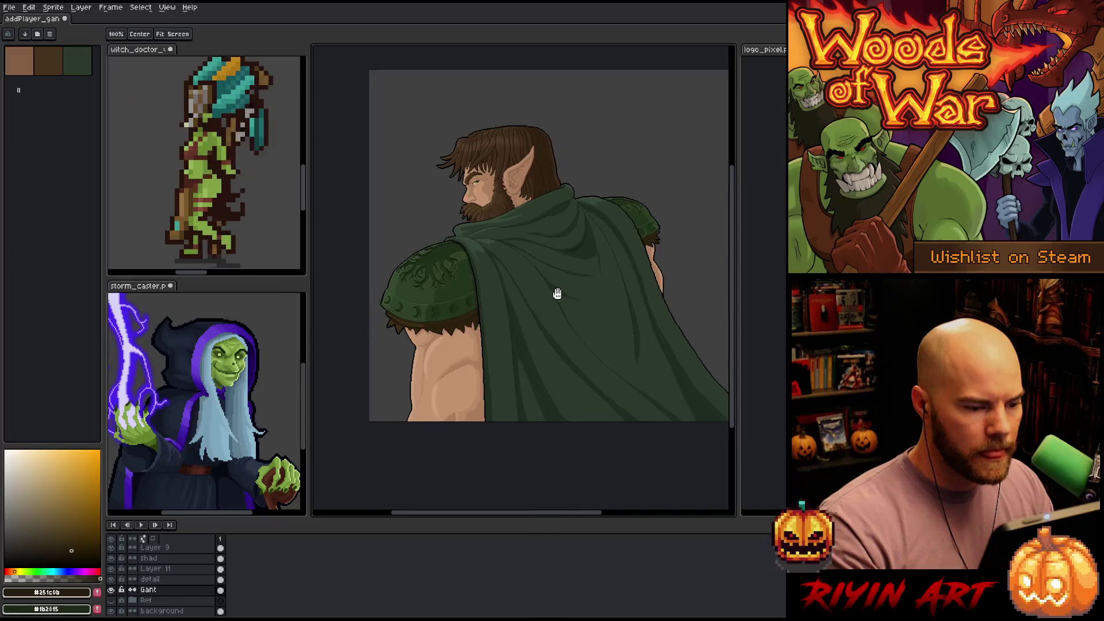
Return to the Pencil tool and save the portrait with Ctrl+S
key(v)
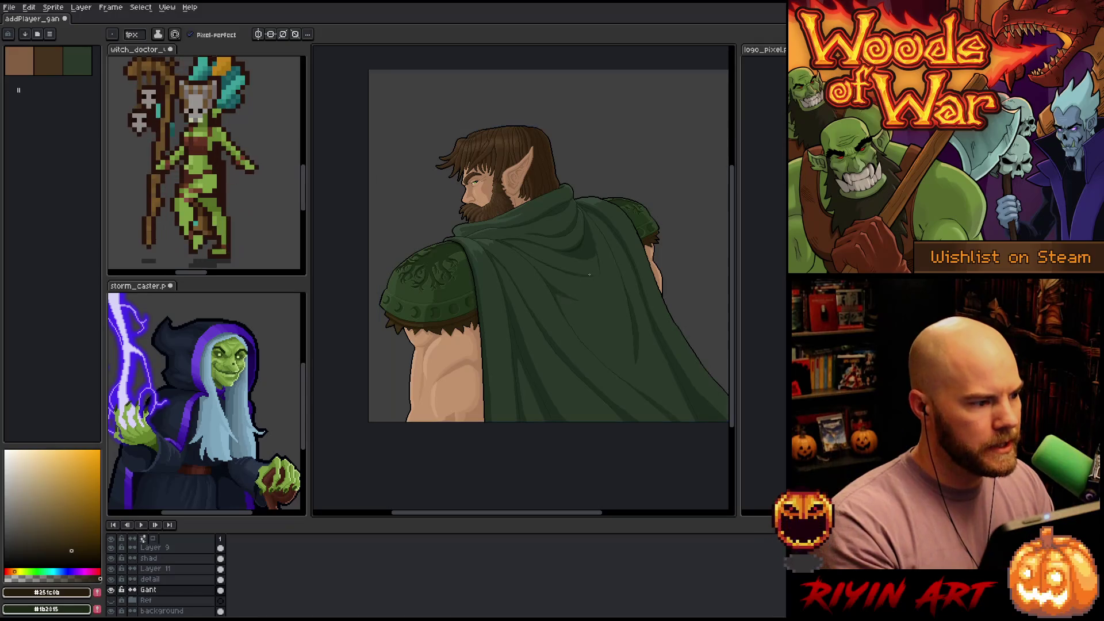
key(b)
scroll(574, 308, up, 2)
key(ctrl+s)
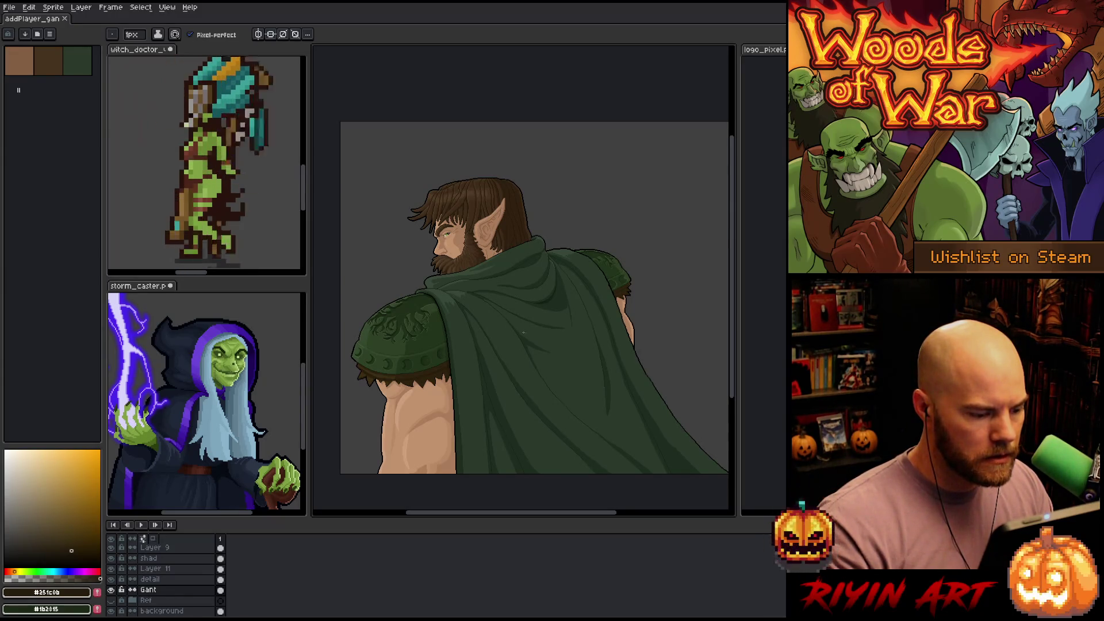
Zoom out and scroll around to review the whole bearded elf in his green cloak
scroll(506, 357, left, 1)
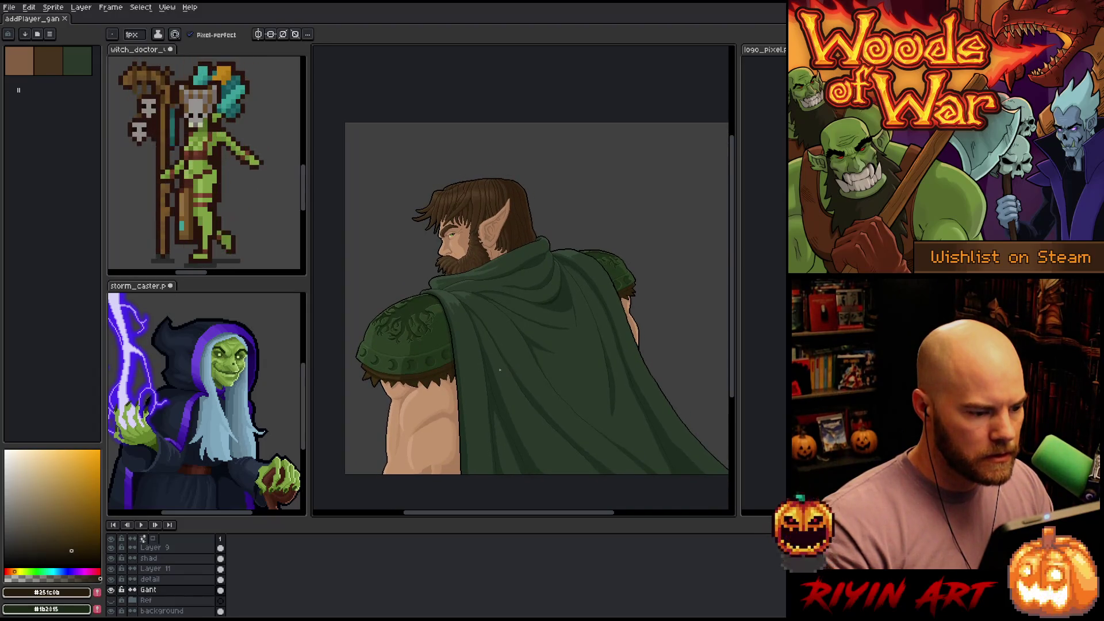
scroll(504, 354, right, 2)
scroll(523, 344, up, 1)
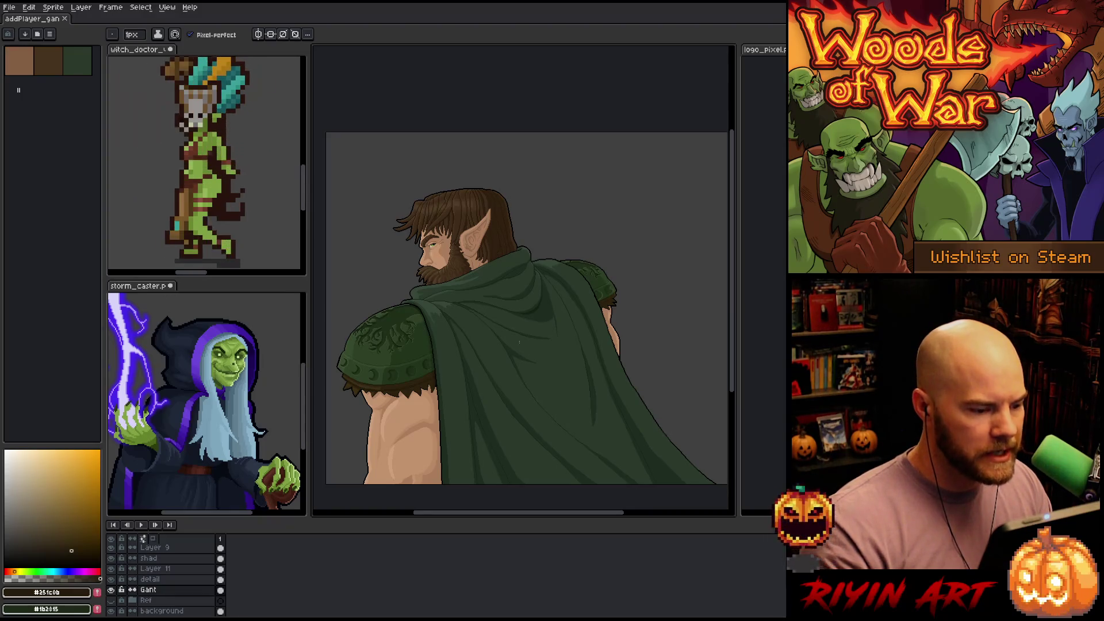
scroll(486, 304, up, 3)
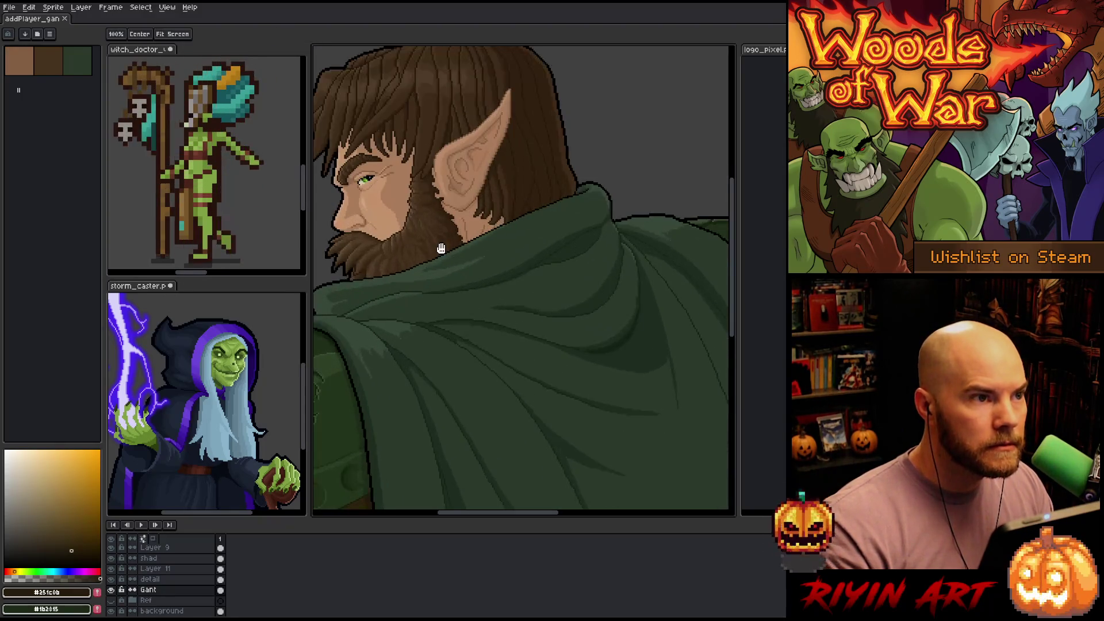
scroll(468, 250, up, 3)
scroll(469, 250, up, 1)
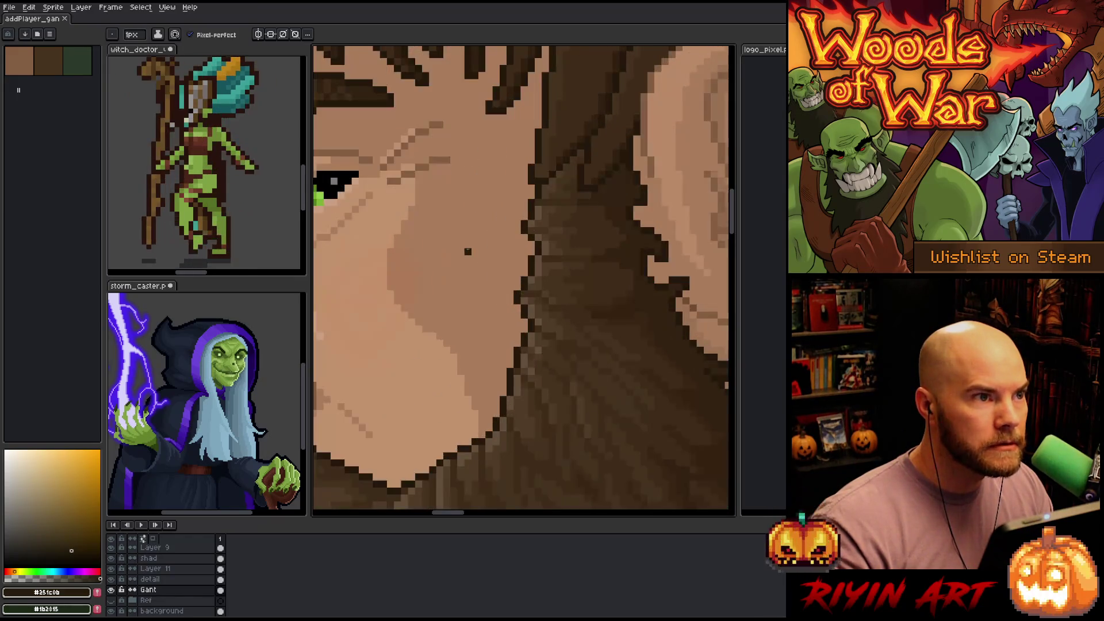
scroll(468, 250, down, 5)
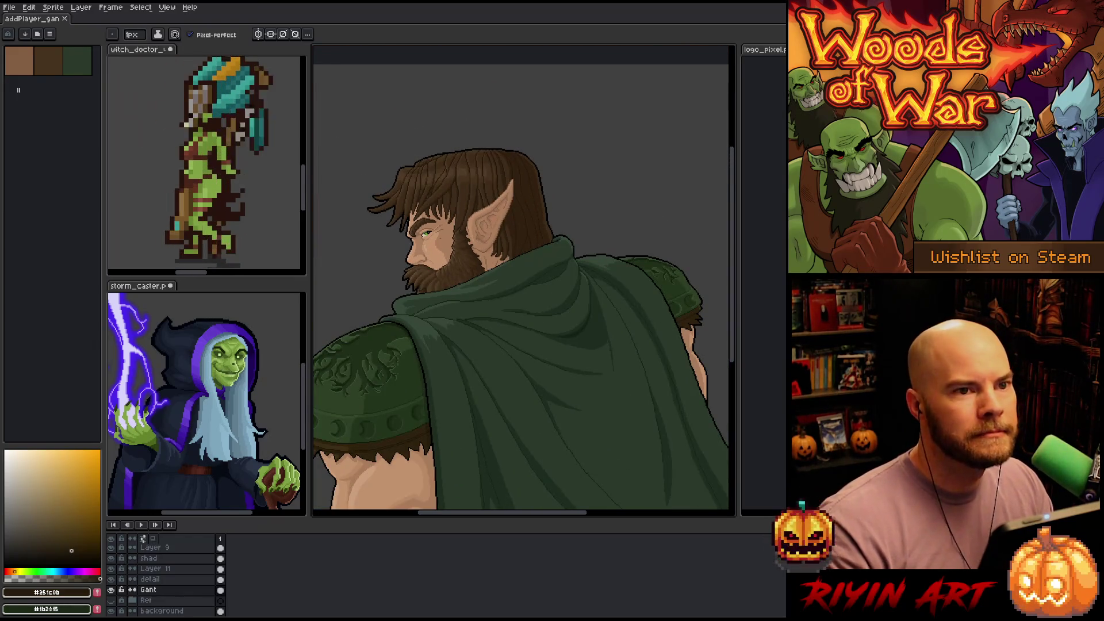
scroll(440, 239, down, 1)
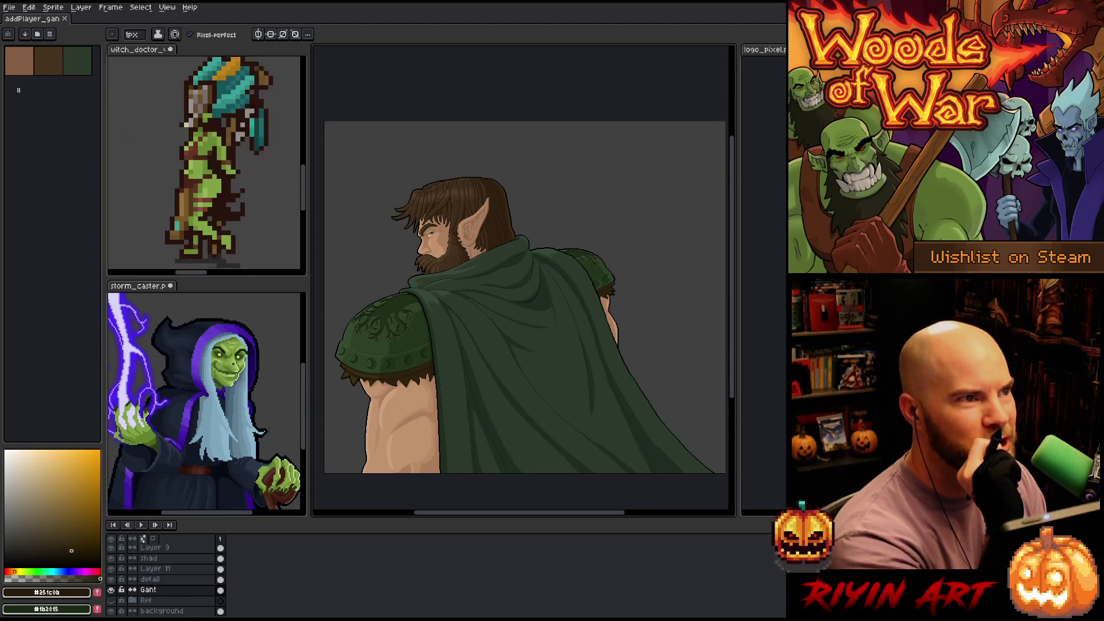
scroll(189, 185, down, 1)
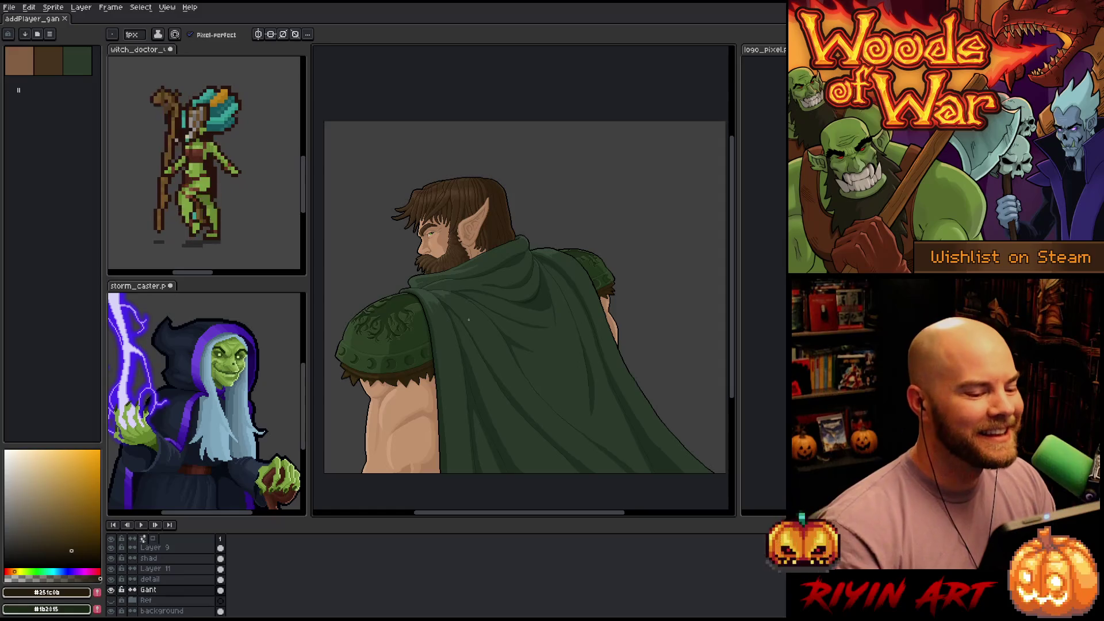
scroll(469, 319, up, 1)
scroll(469, 320, down, 1)
Nudge the artwork up in the view with the Hand tool, then go back to the Pencil
key(h)
mouse_move(496, 359)
mouse_down()
mouse_move(494, 342)
mouse_move(516, 339)
mouse_up()
key(b)
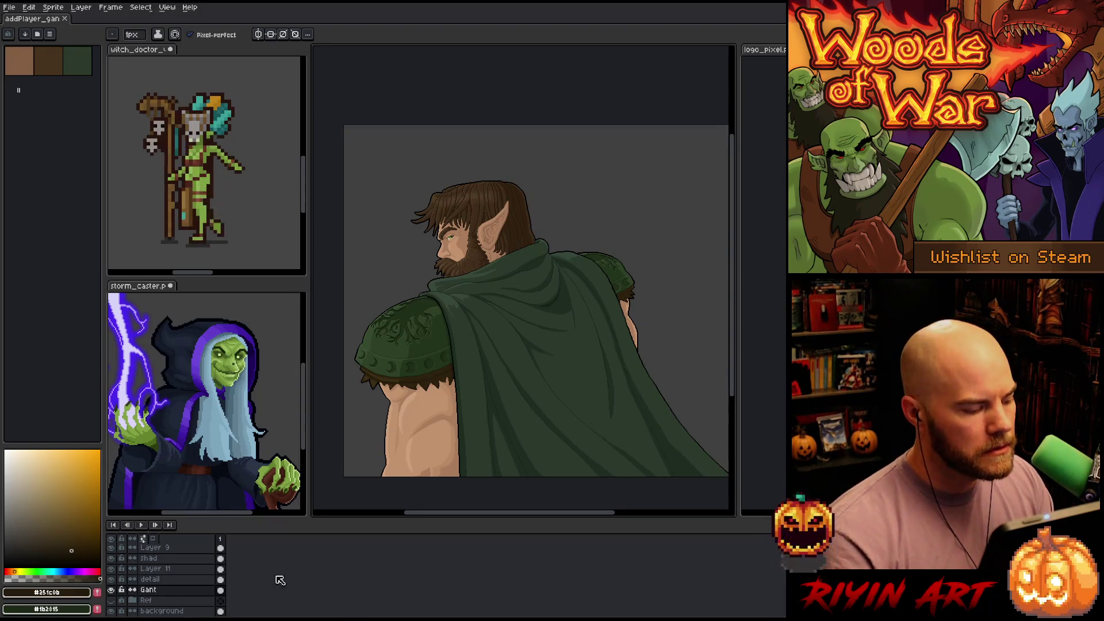
Toggle the background, red and character layers' visibility to check which layers hold the artwork
scroll(184, 590, down, 1)
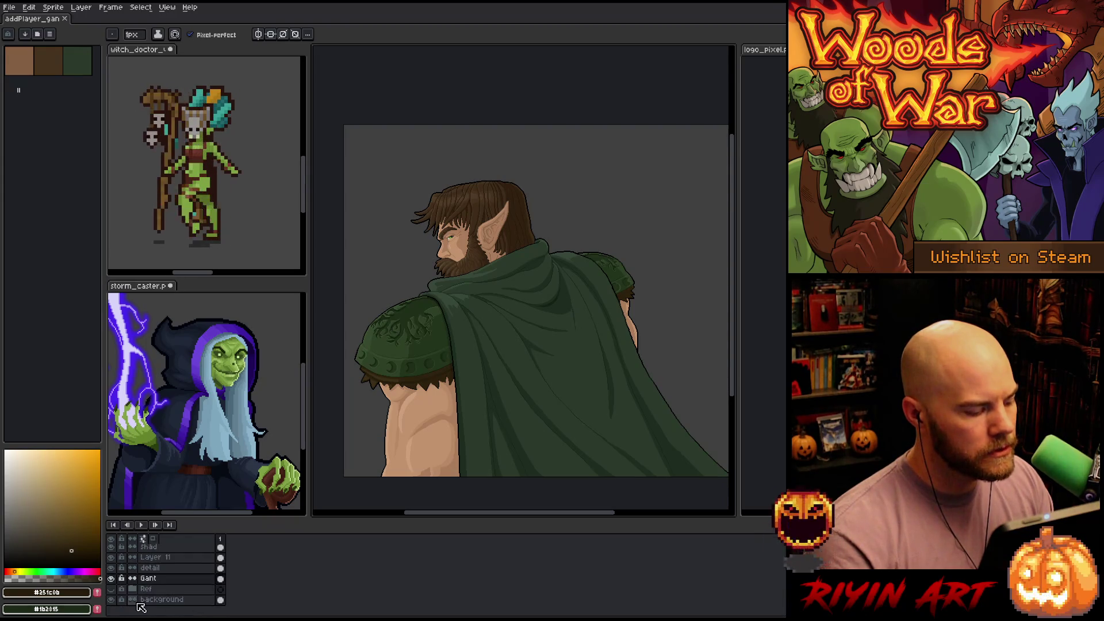
click(111, 600)
key(ctrl)
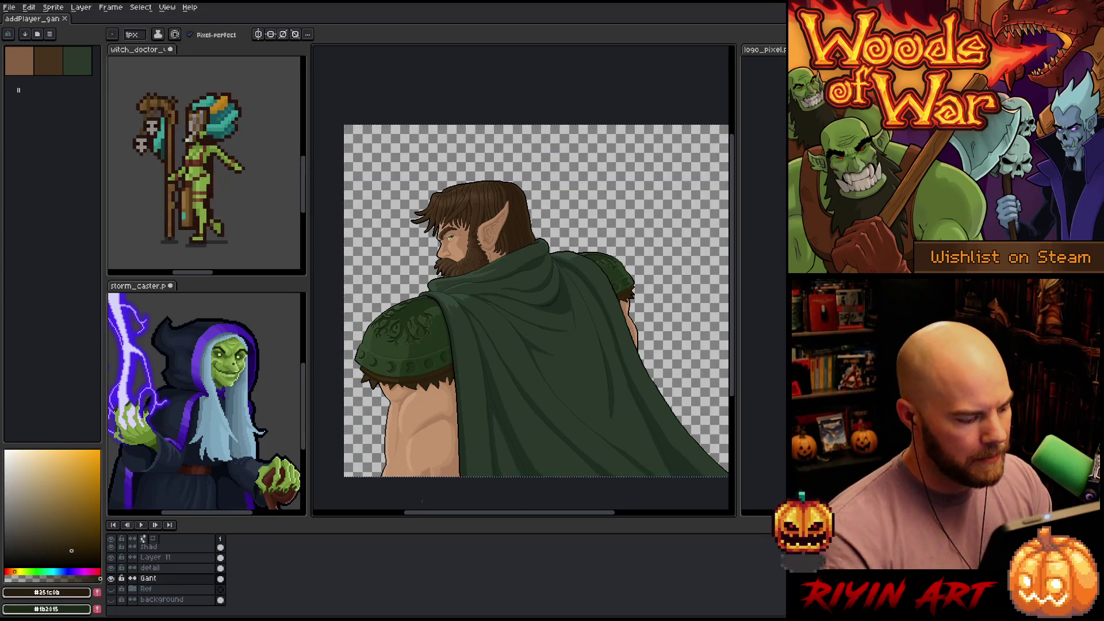
click(111, 600)
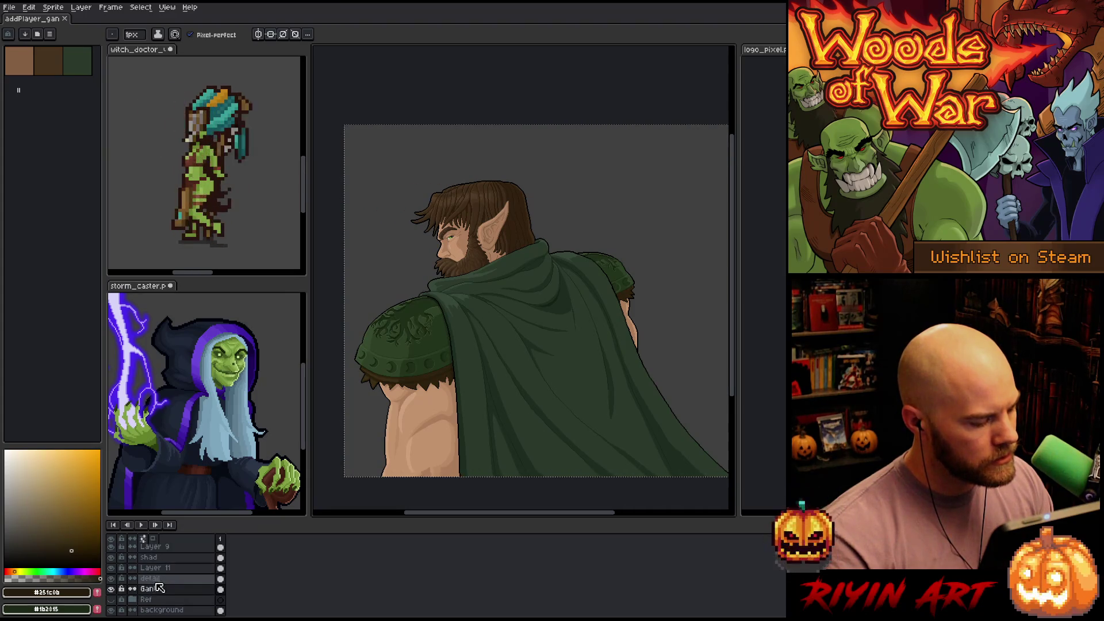
mouse_move(154, 578)
mouse_down()
mouse_move(180, 547)
mouse_move(173, 560)
mouse_up()
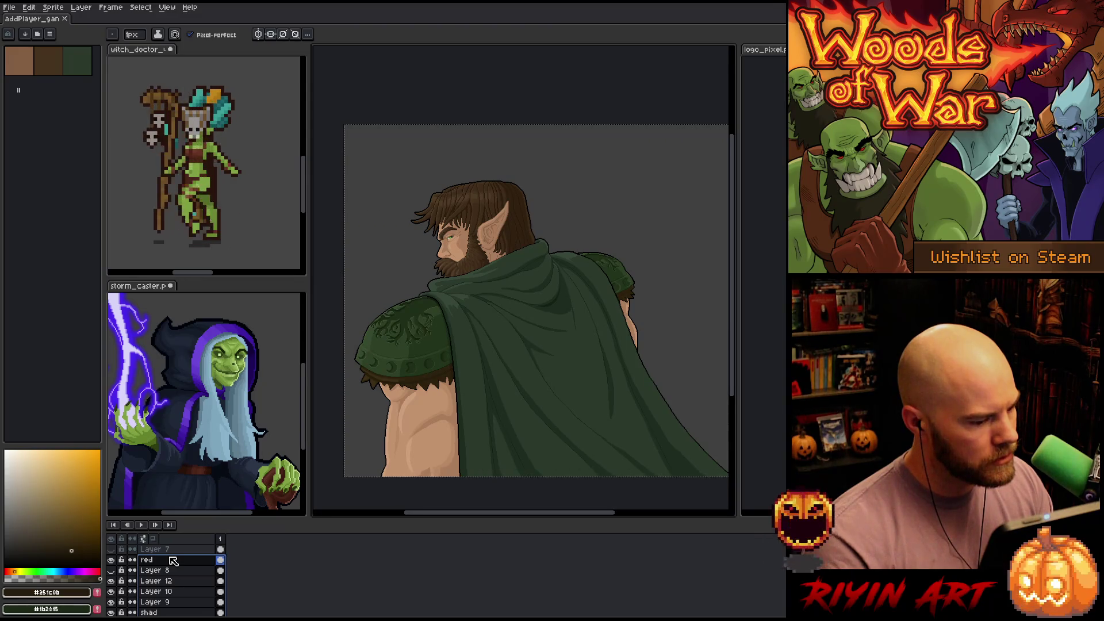
click(111, 560)
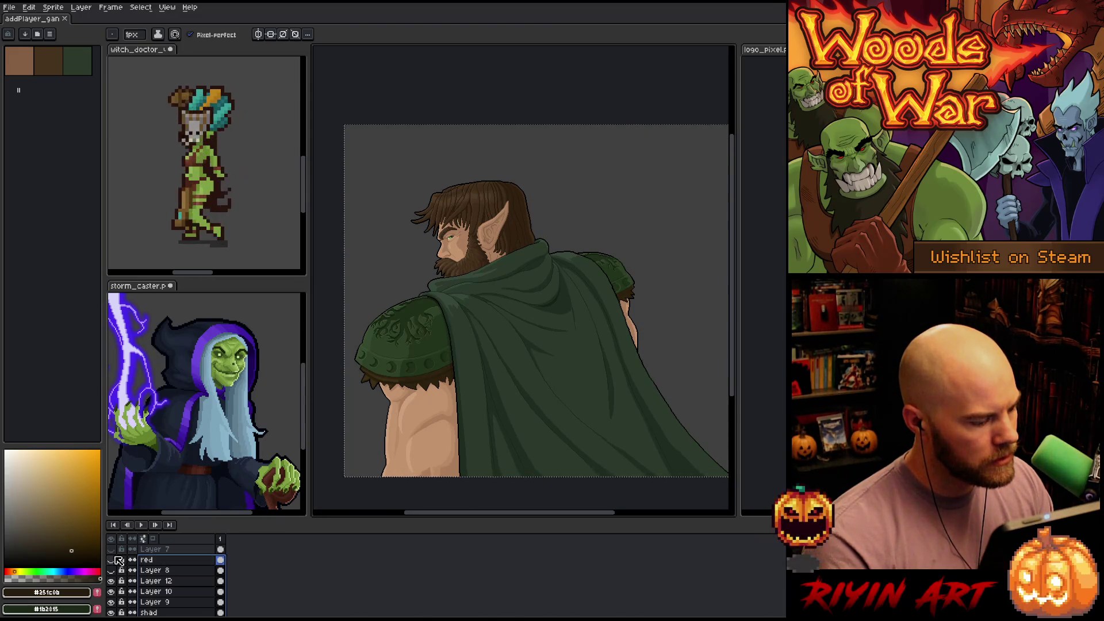
alt+click(113, 561)
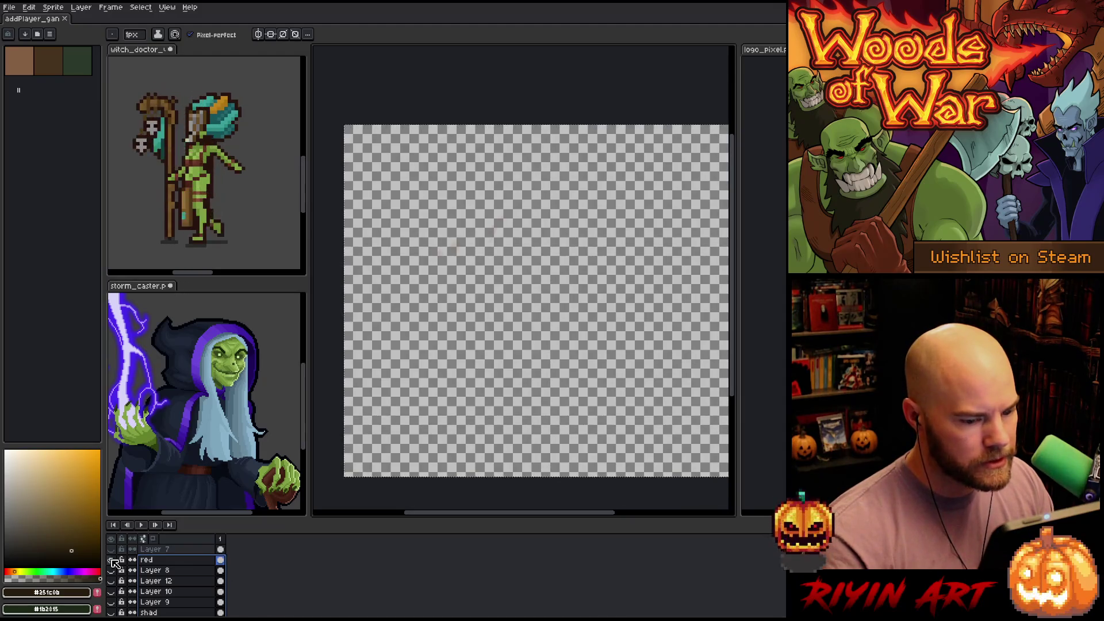
alt+click(113, 561)
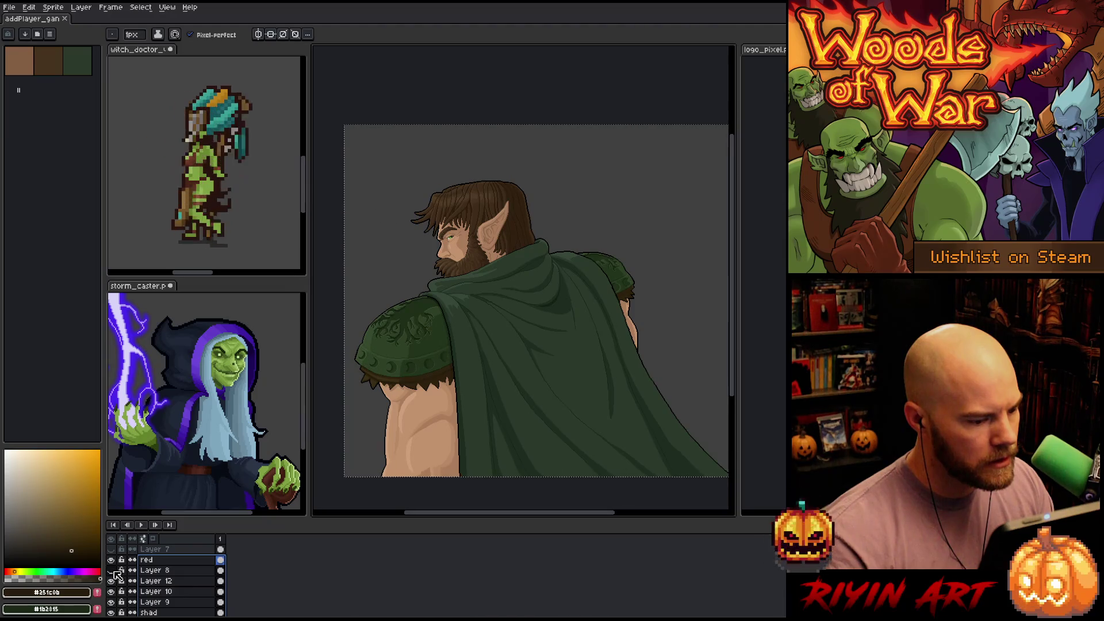
Delete Layer 8 from the layer stack
click(156, 571)
right_click(159, 576)
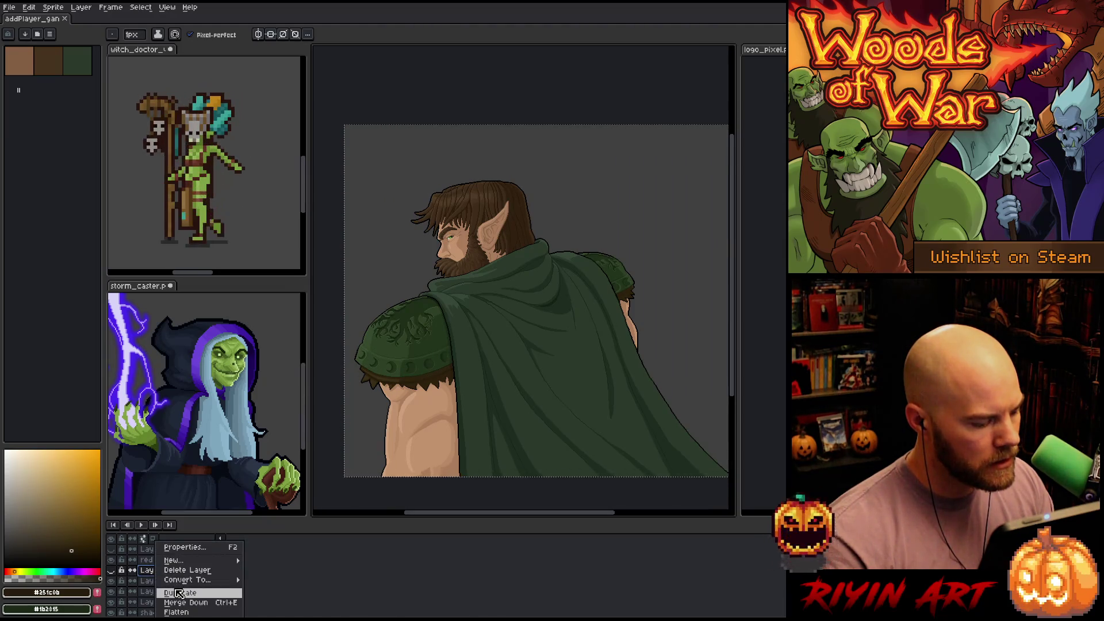
click(179, 570)
Select Layer 7 and briefly show its orange lines to inspect it
click(161, 550)
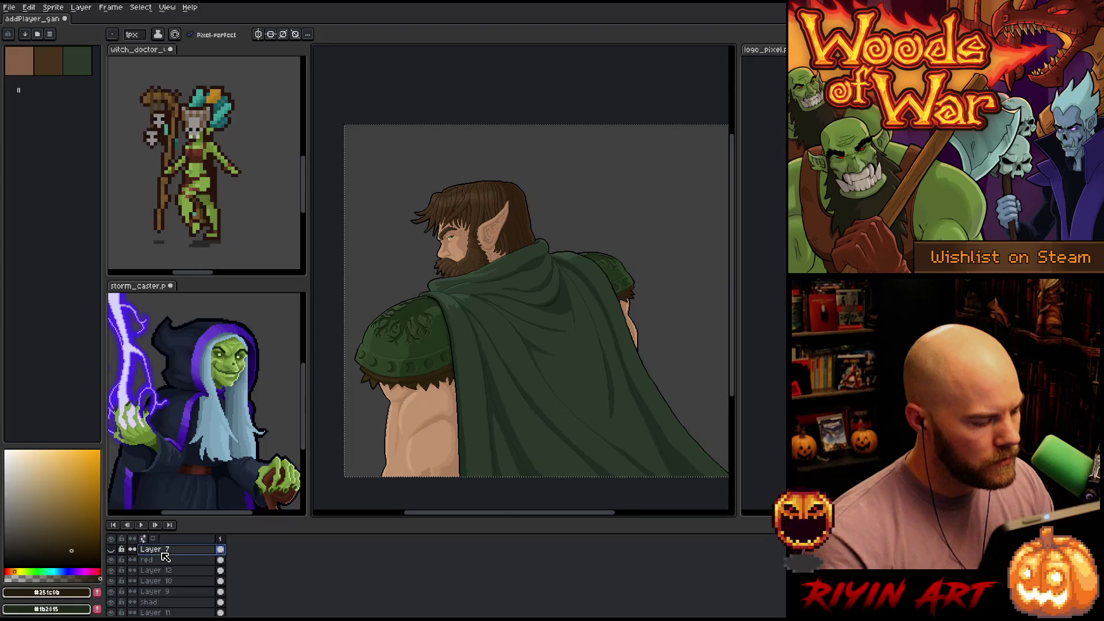
click(112, 549)
click(111, 550)
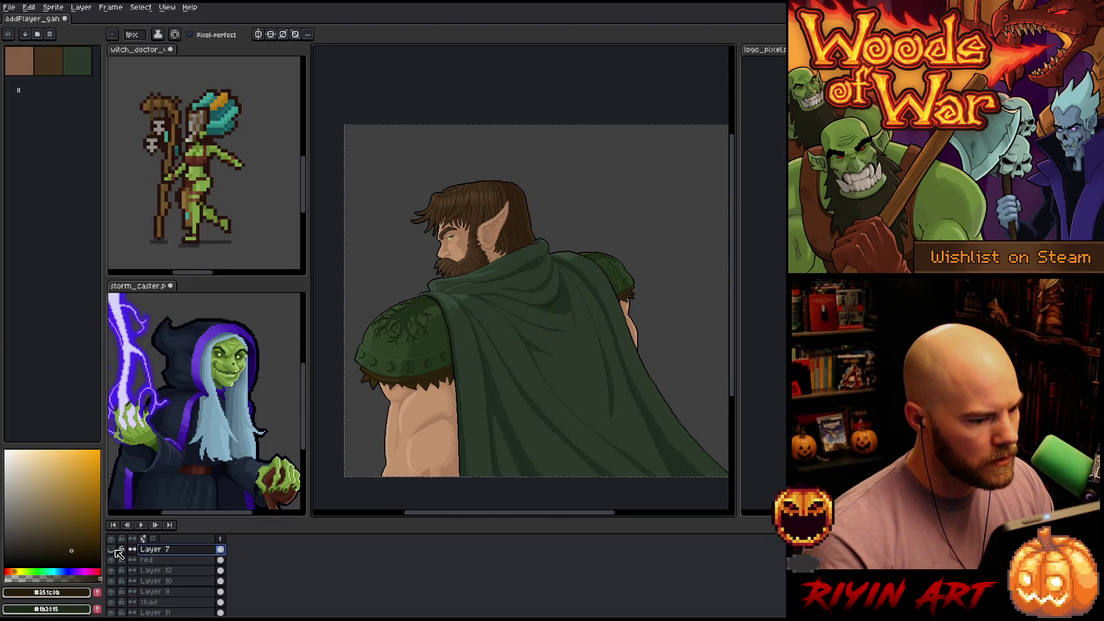
Delete Layer 7
right_click(165, 549)
click(196, 570)
scroll(167, 575, down, 3)
scroll(167, 570, up, 2)
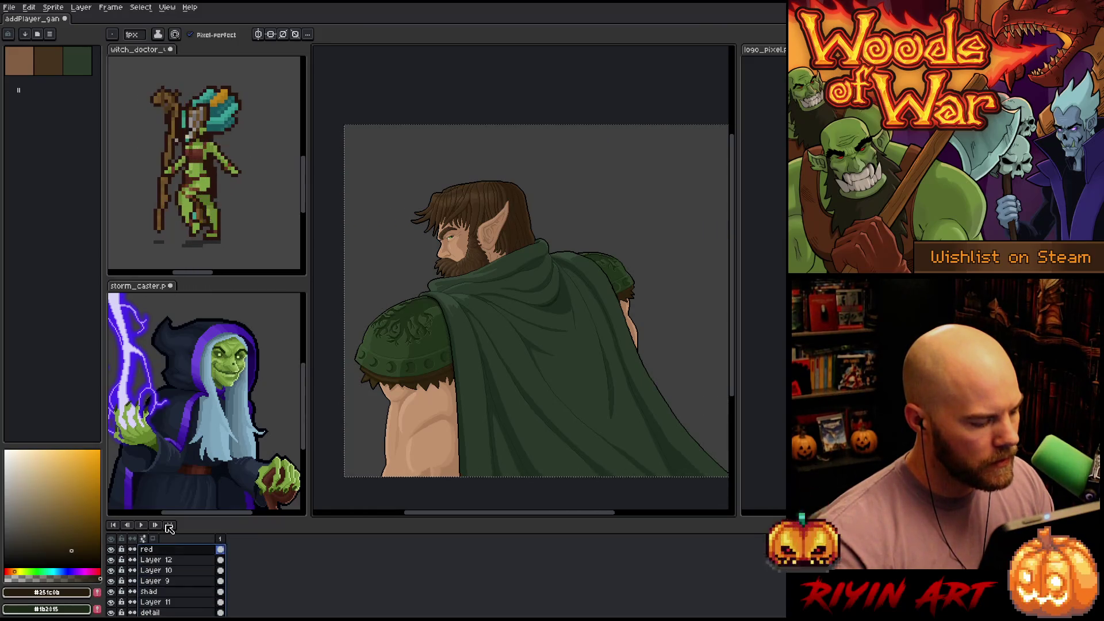
Put the character layers into a new group named 'Gant'
right_click(167, 557)
mouse_move(230, 560)
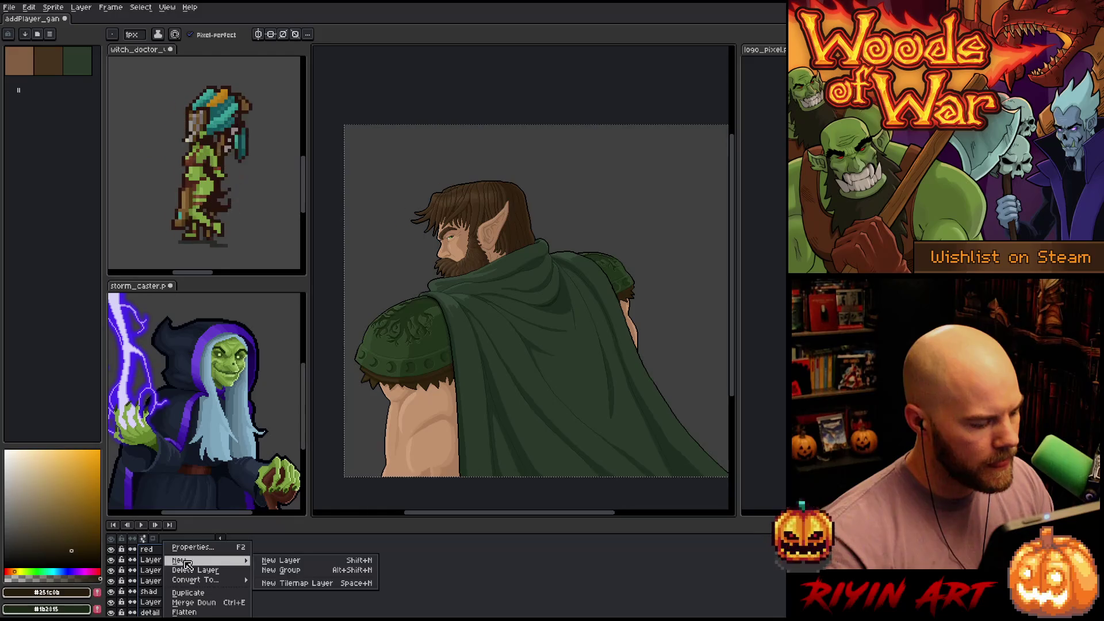
click(287, 570)
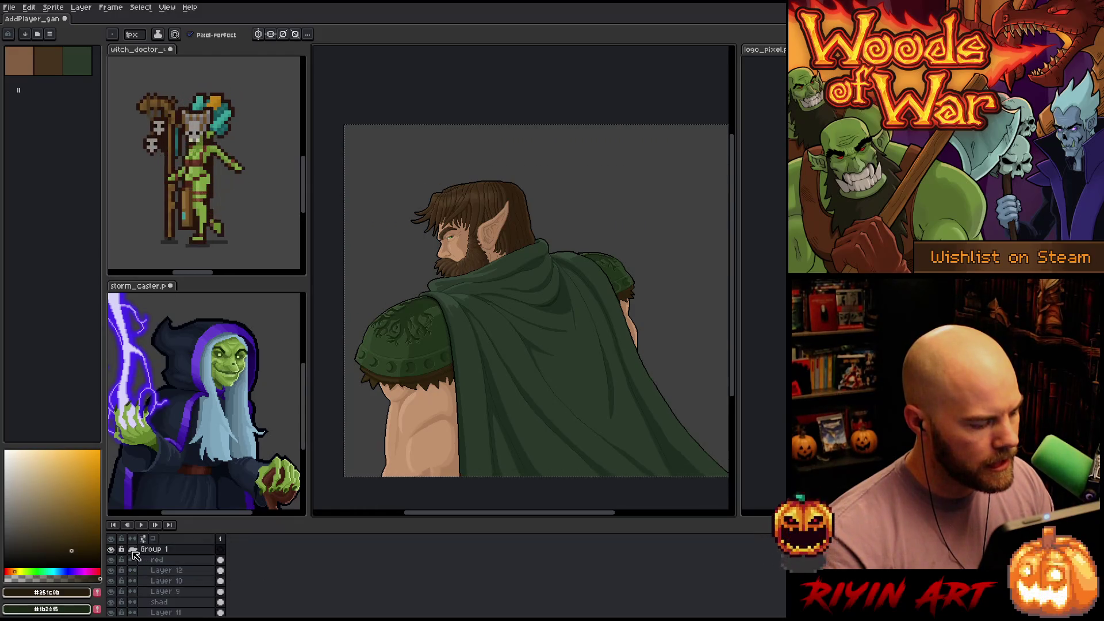
double_click(167, 551)
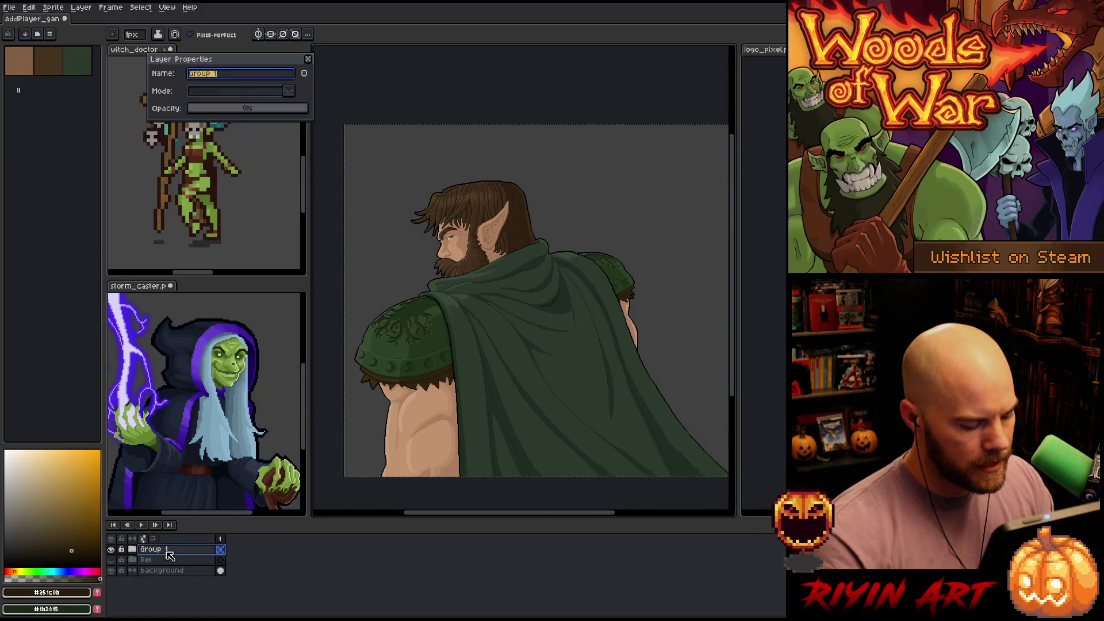
text(Gant)
key(Return)
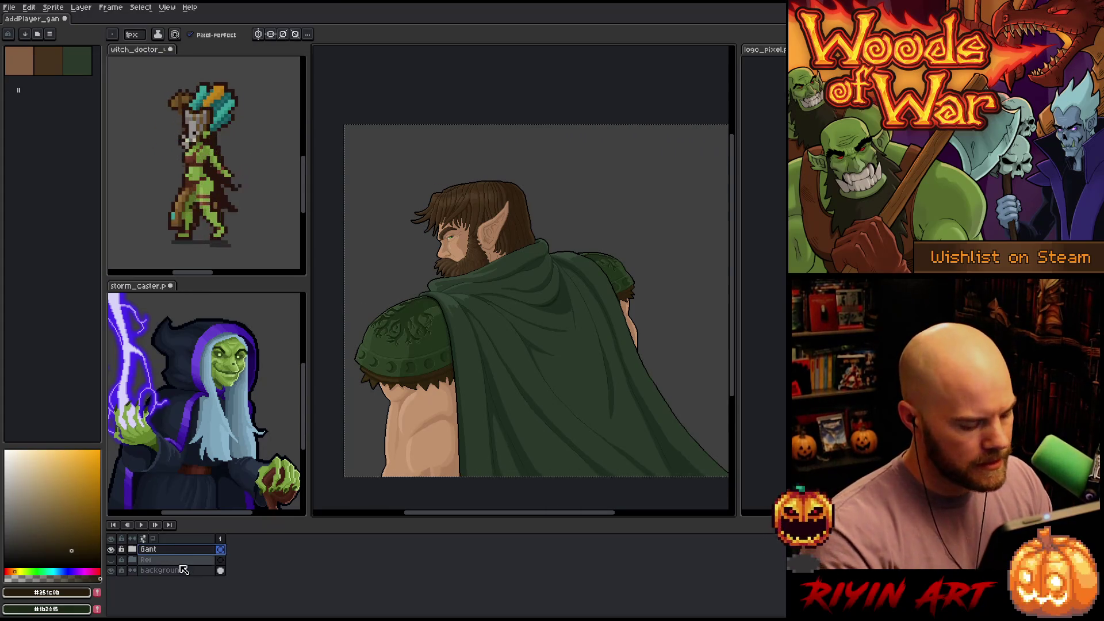
Paste a merged copy of the character into a new top layer named 'Gant Flat'
key(shift+n)
key(ctrl+x)
key(ctrl+v)
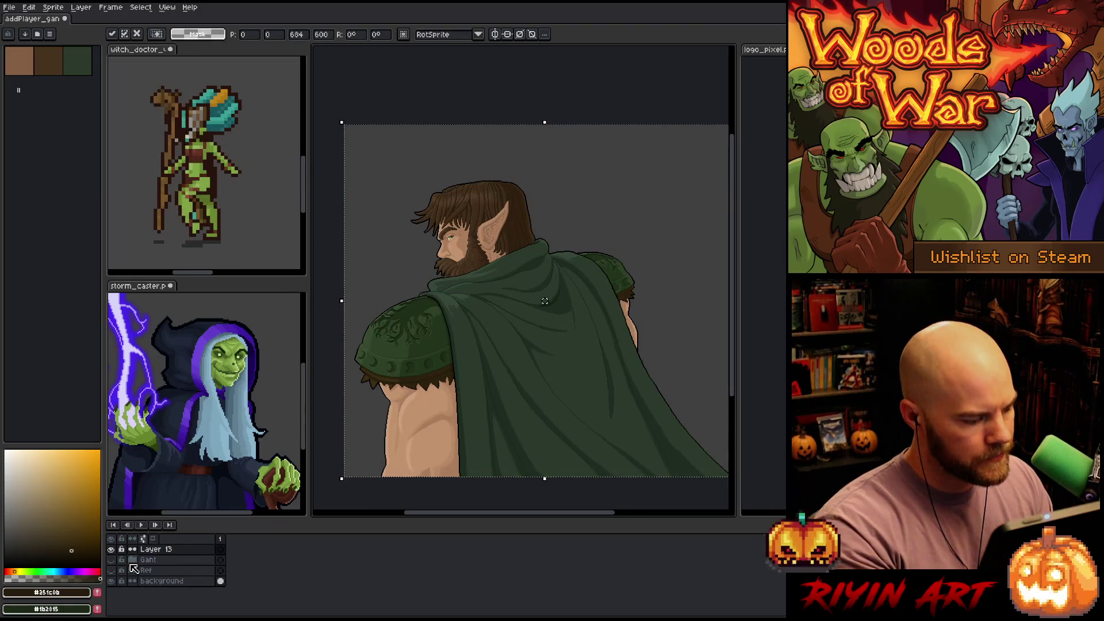
click(161, 552)
double_click(162, 551)
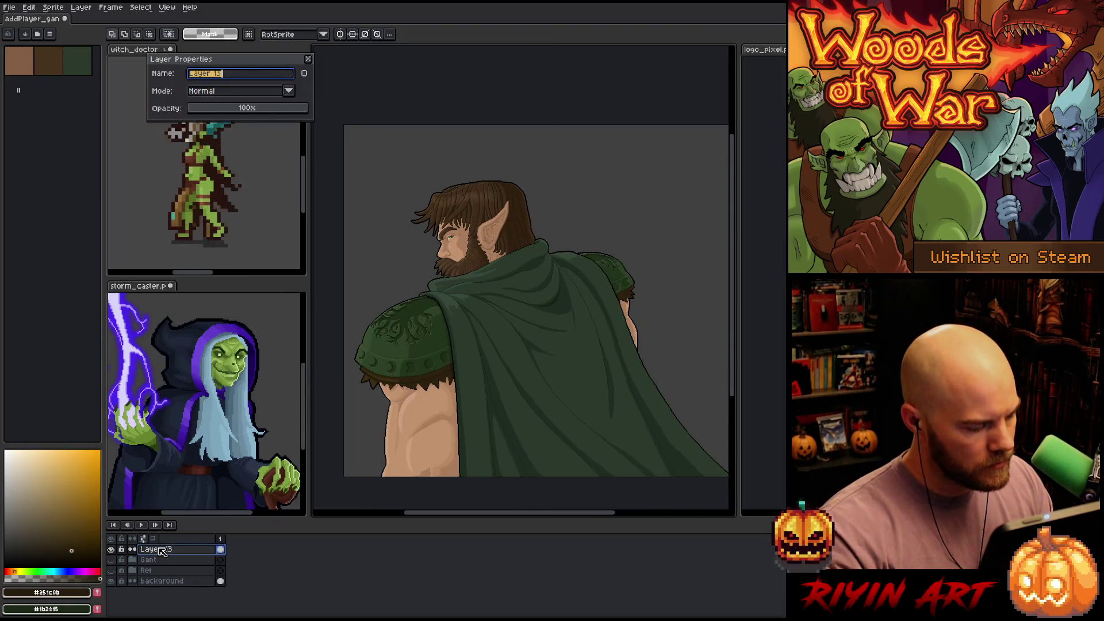
text(Gant)
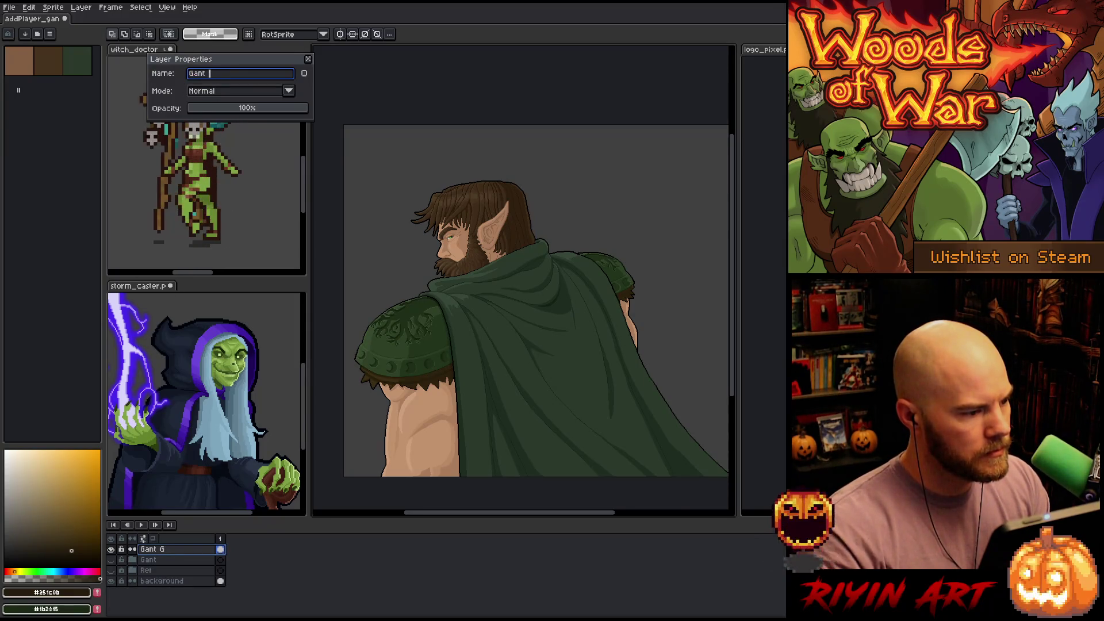
text( Flat)
key(Return)
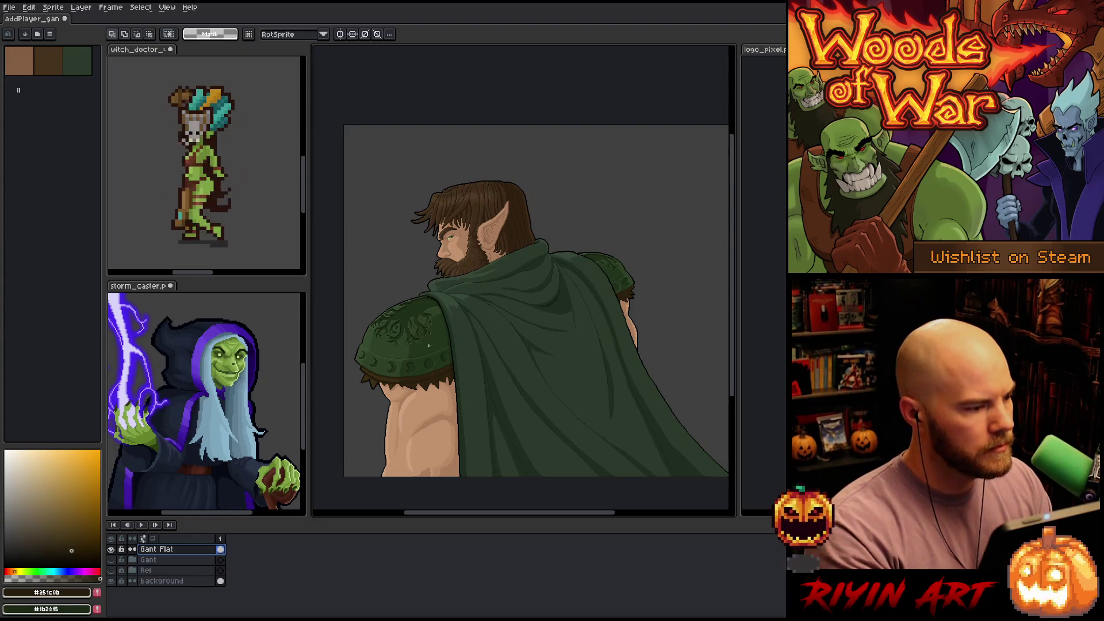
click(10, 9)
Save As addPlayer_gant_v4.aseprite, changing the version from v3 to v4
click(26, 61)
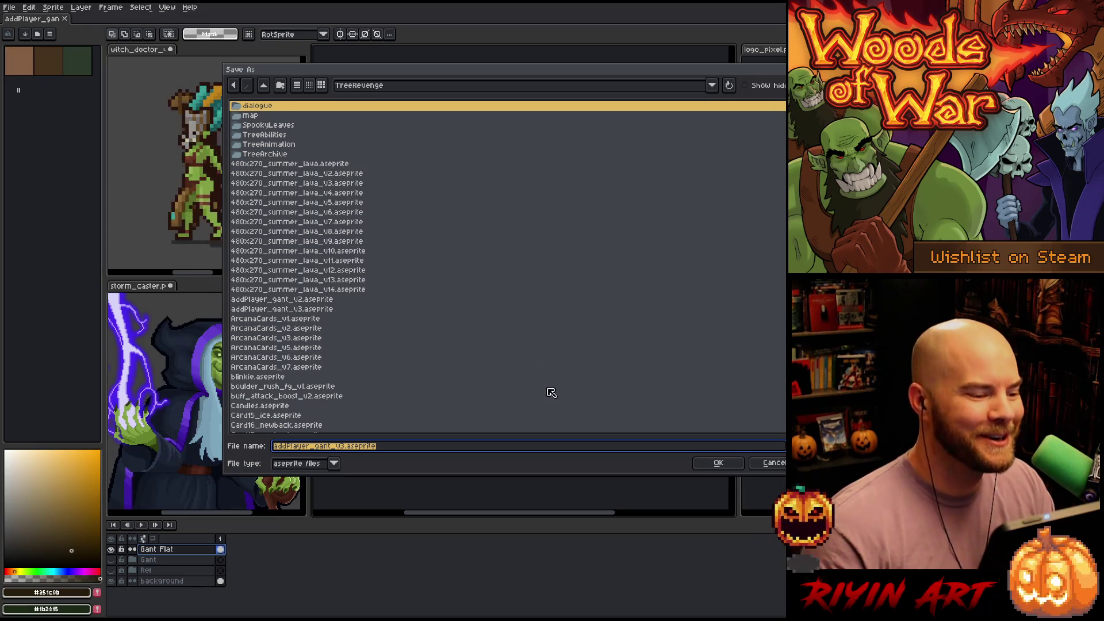
click(347, 447)
key(BackSpace)
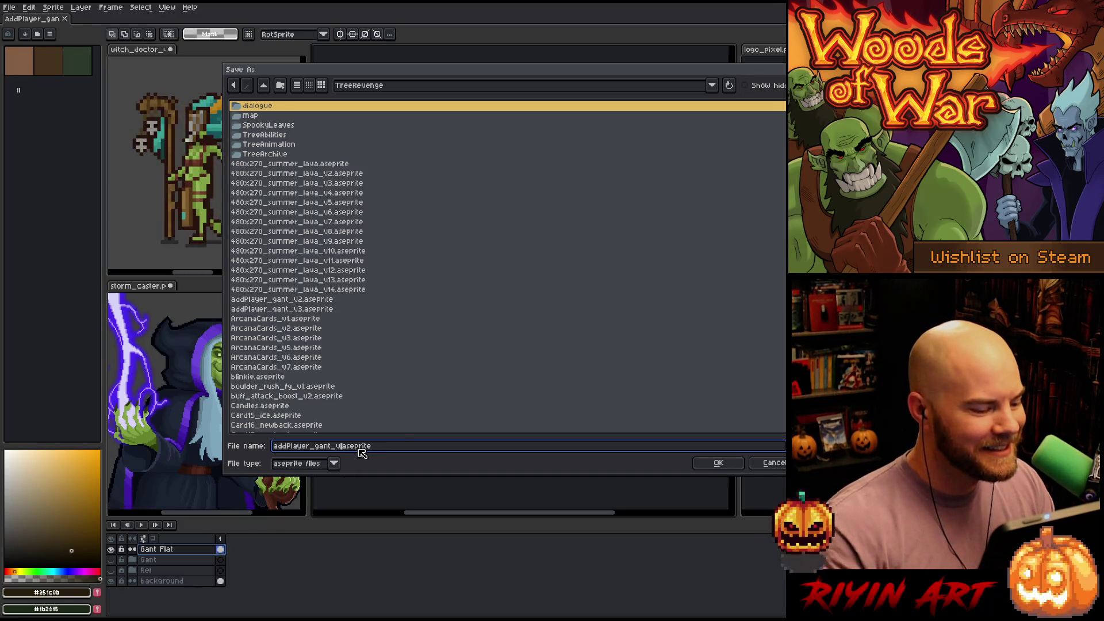
text(4)
click(720, 463)
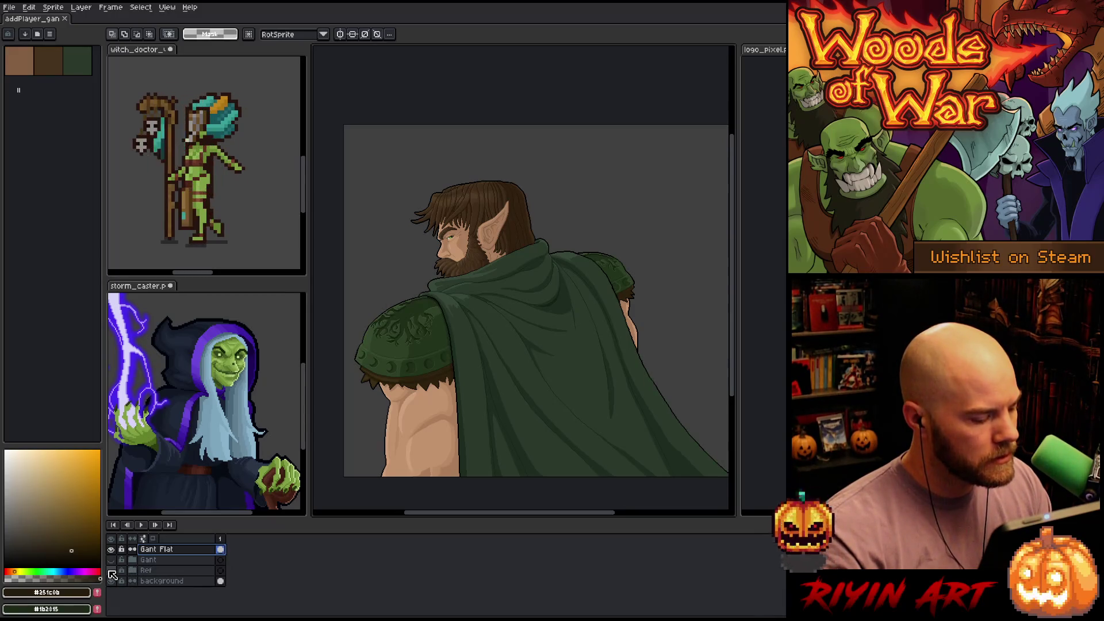
Show and expand the Ref reference group, then make its Layer 1 visible and active
click(111, 570)
click(133, 570)
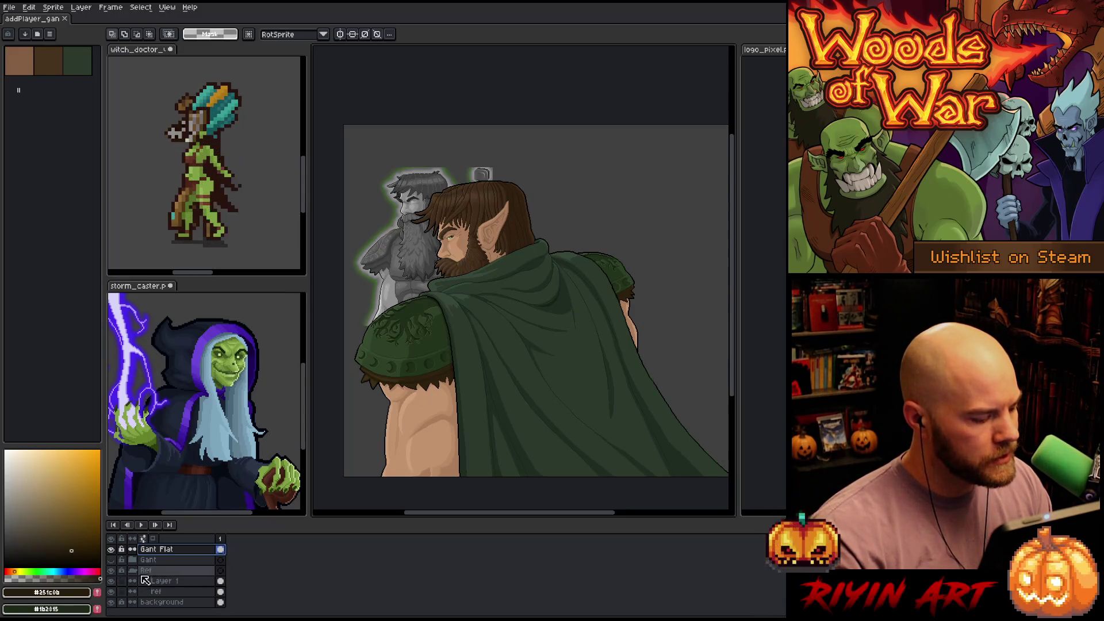
click(112, 581)
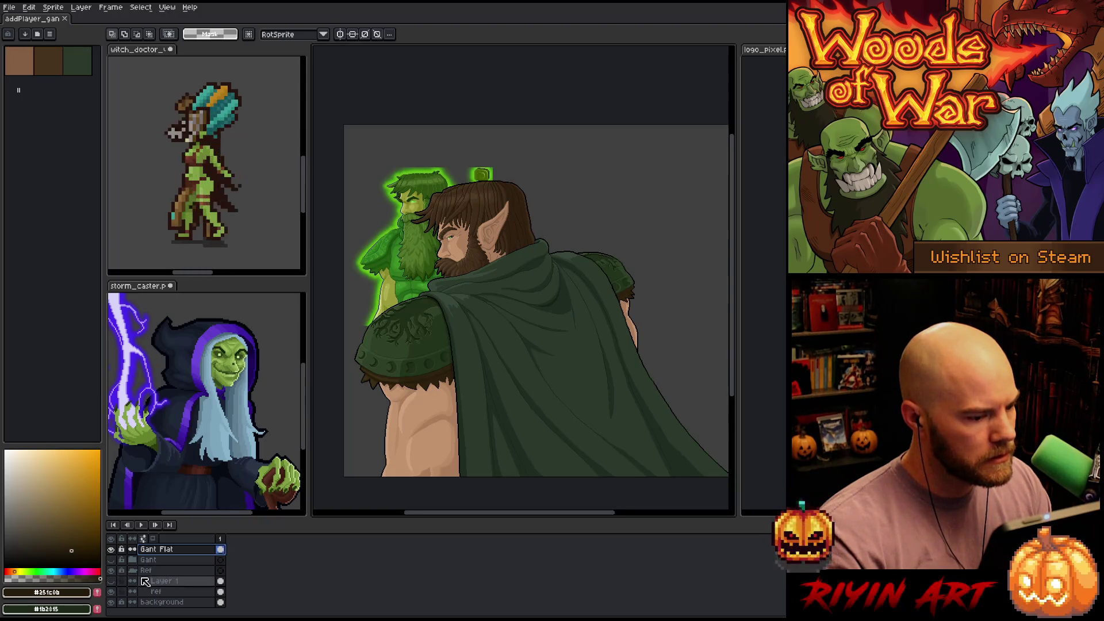
click(160, 584)
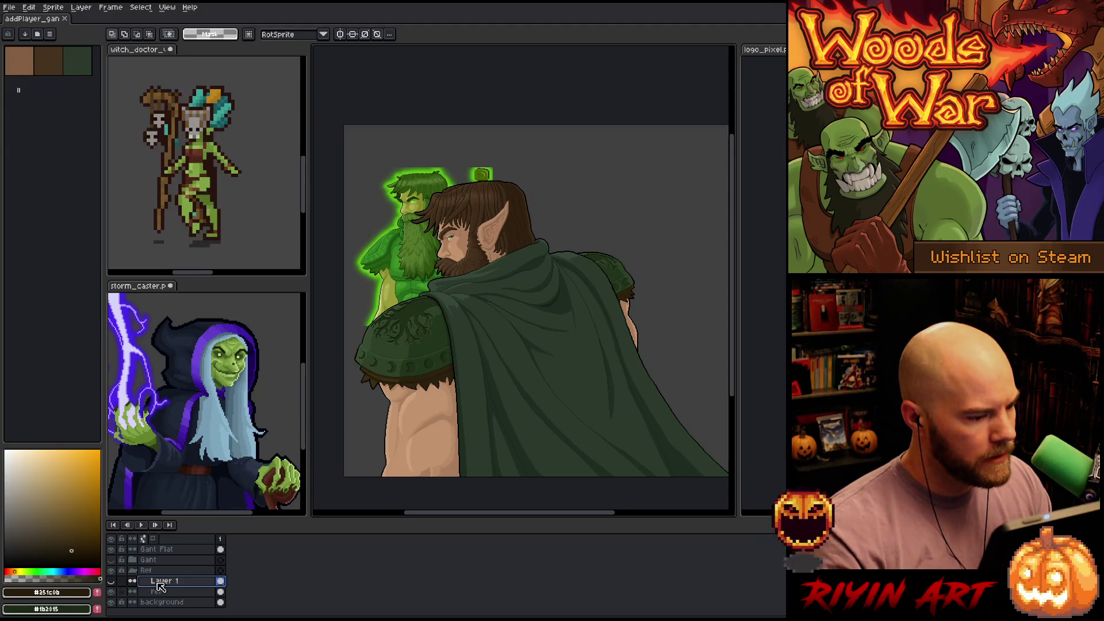
Sample the reference figure's glowing eye green, then add a new layer above Gant Flat
scroll(406, 180, up, 5)
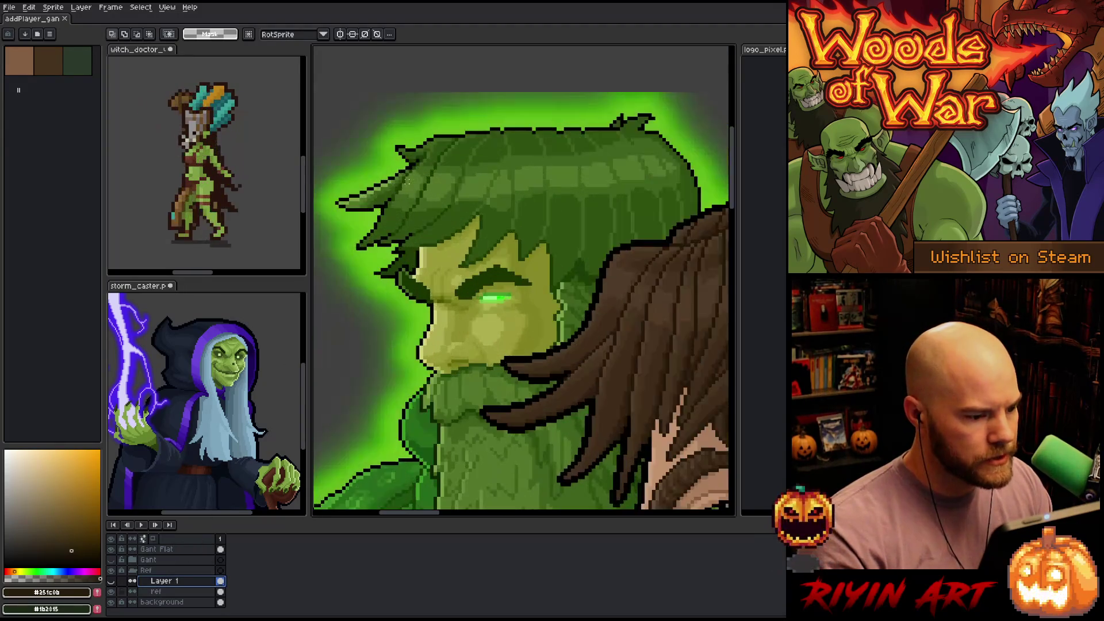
scroll(465, 261, up, 2)
alt+click(526, 337)
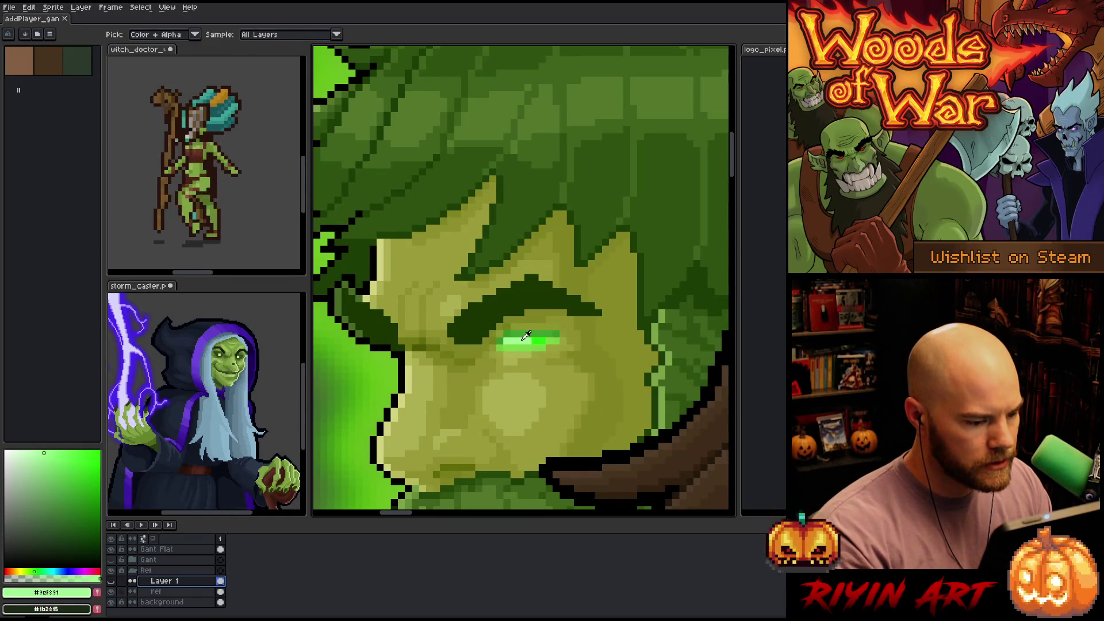
scroll(526, 336, down, 5)
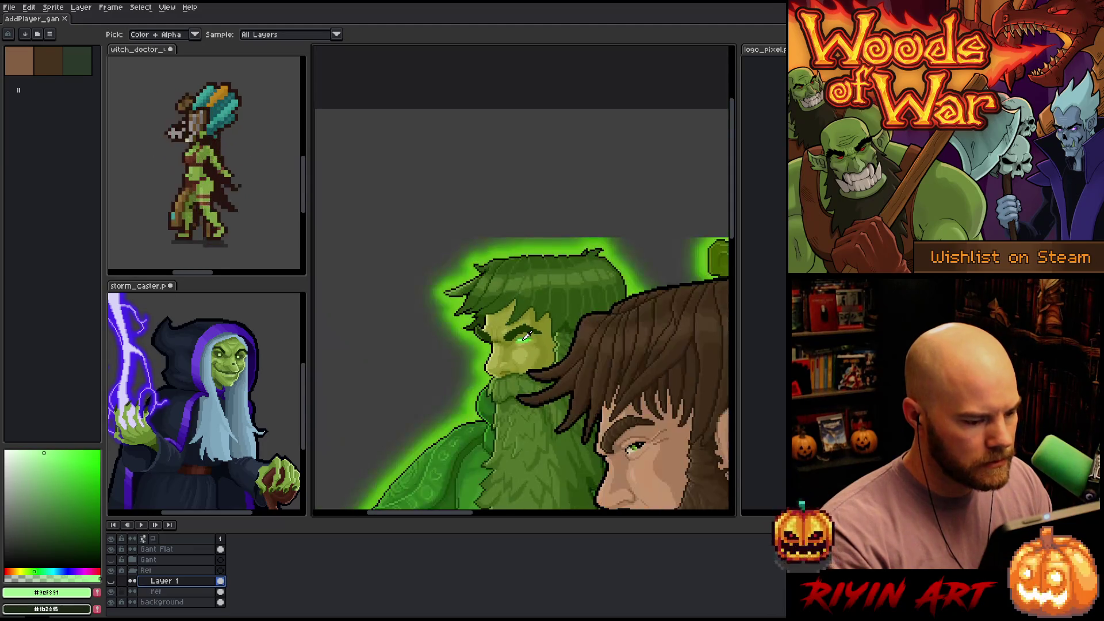
scroll(457, 352, up, 1)
click(165, 551)
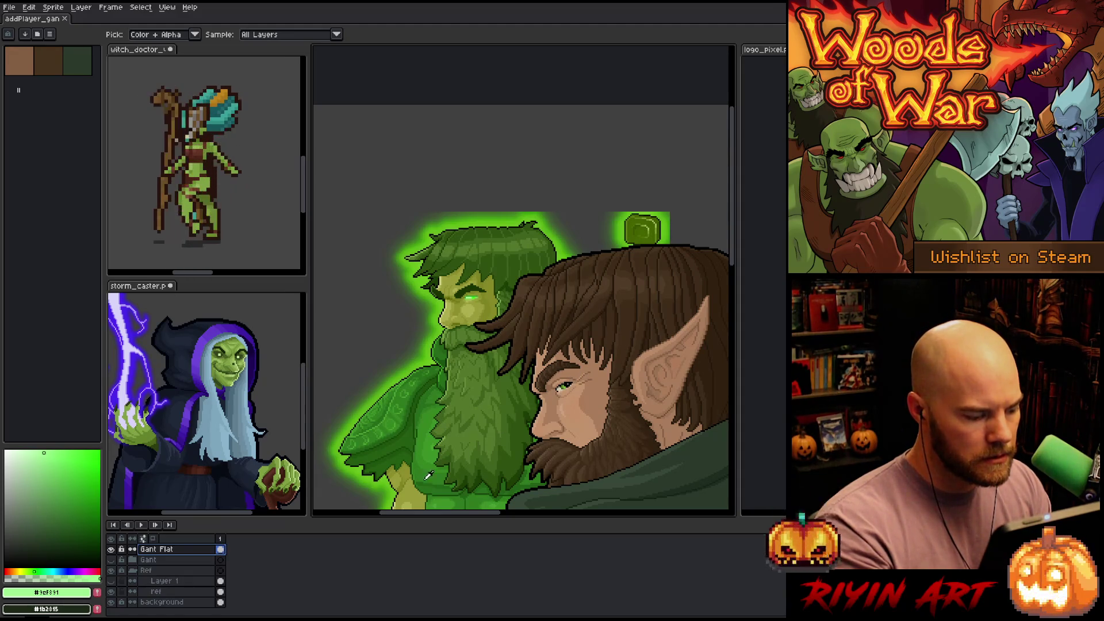
key(shift+n)
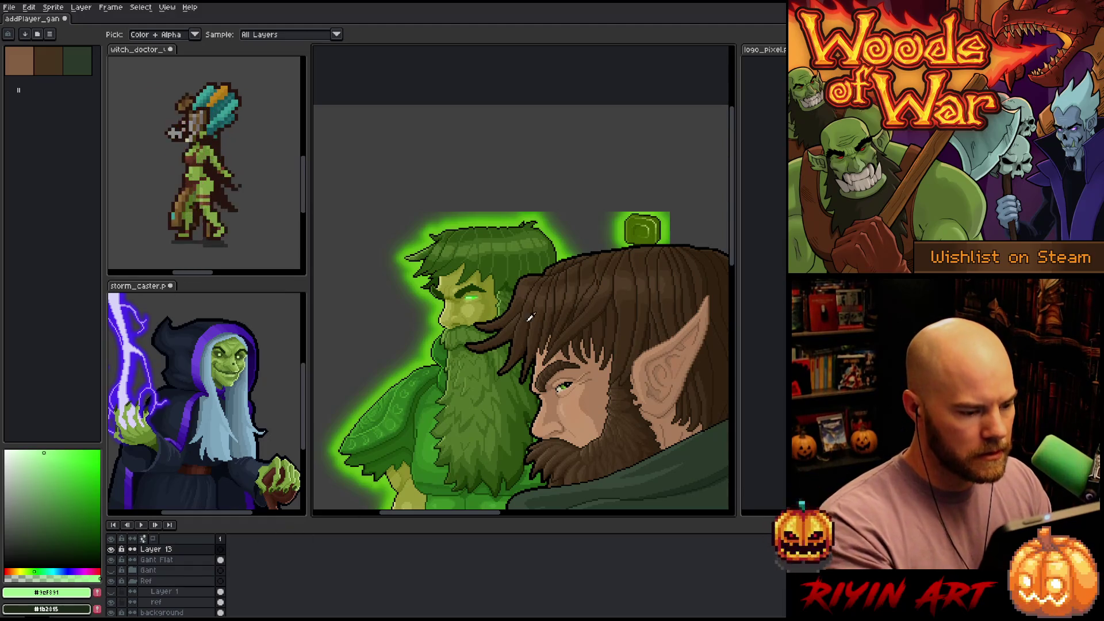
Bring the elf's eye into view and sample bright, darker and lighter greens from the reference and artwork
scroll(530, 318, up, 3)
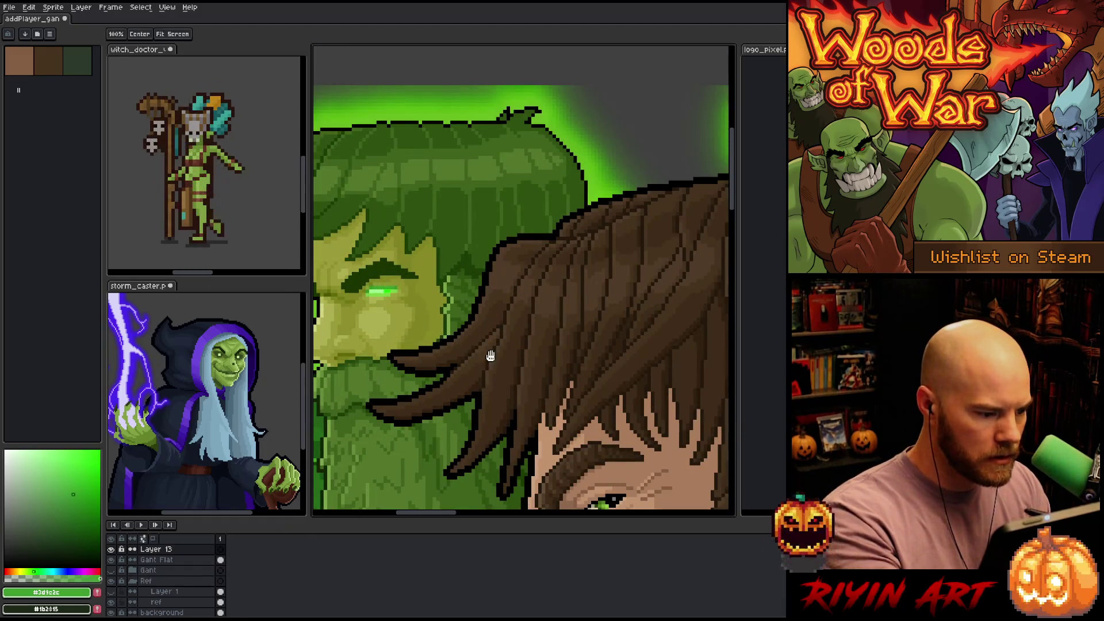
drag(490, 356, 473, 186)
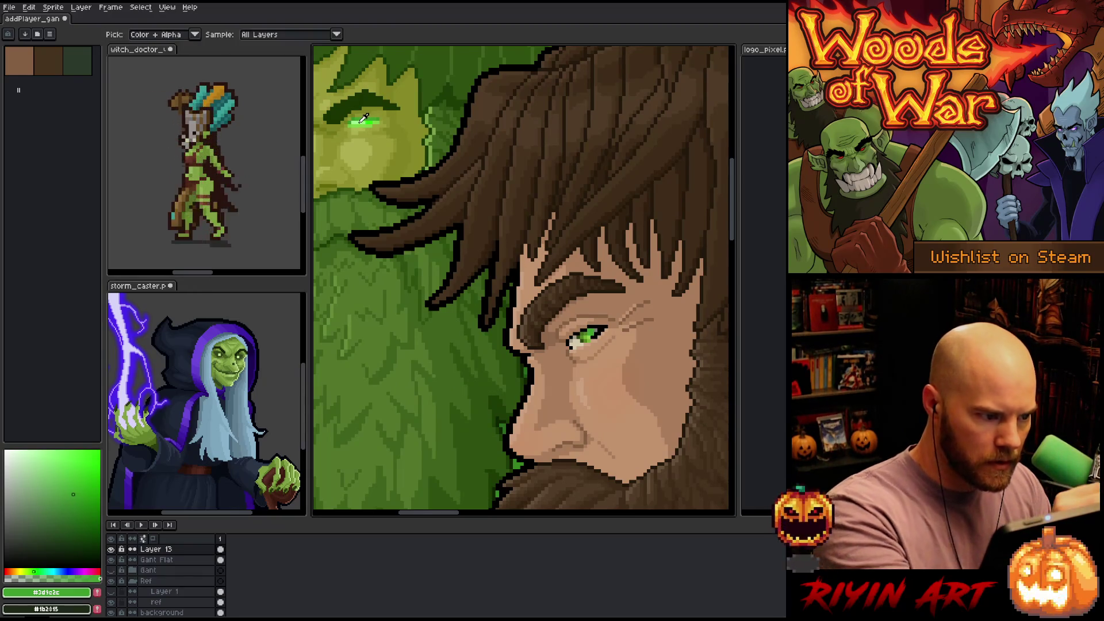
alt+click(585, 335)
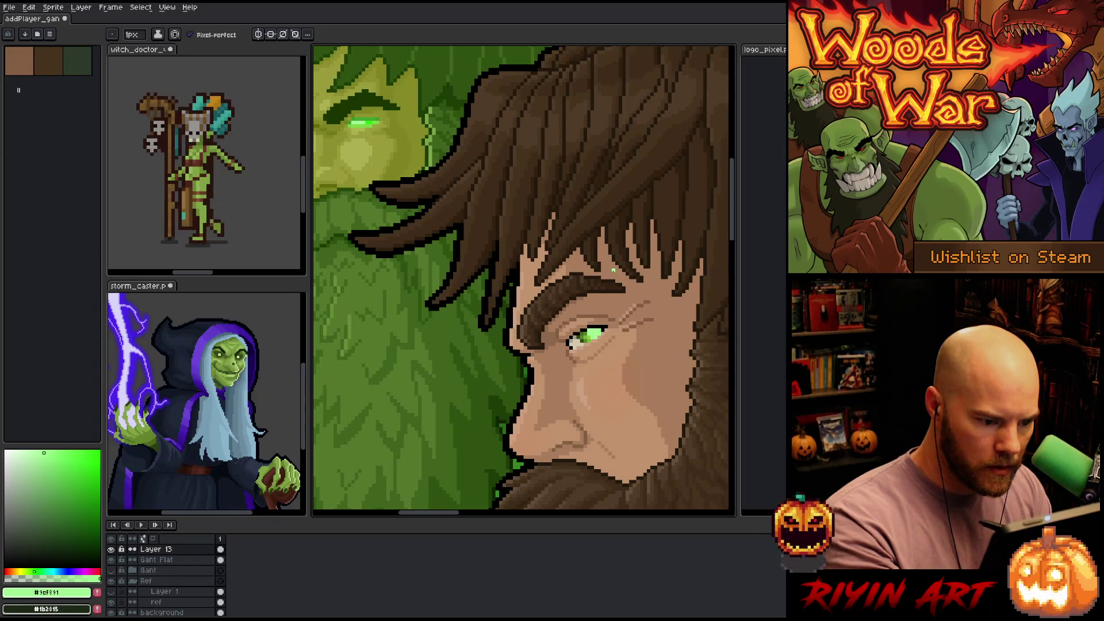
alt+click(372, 120)
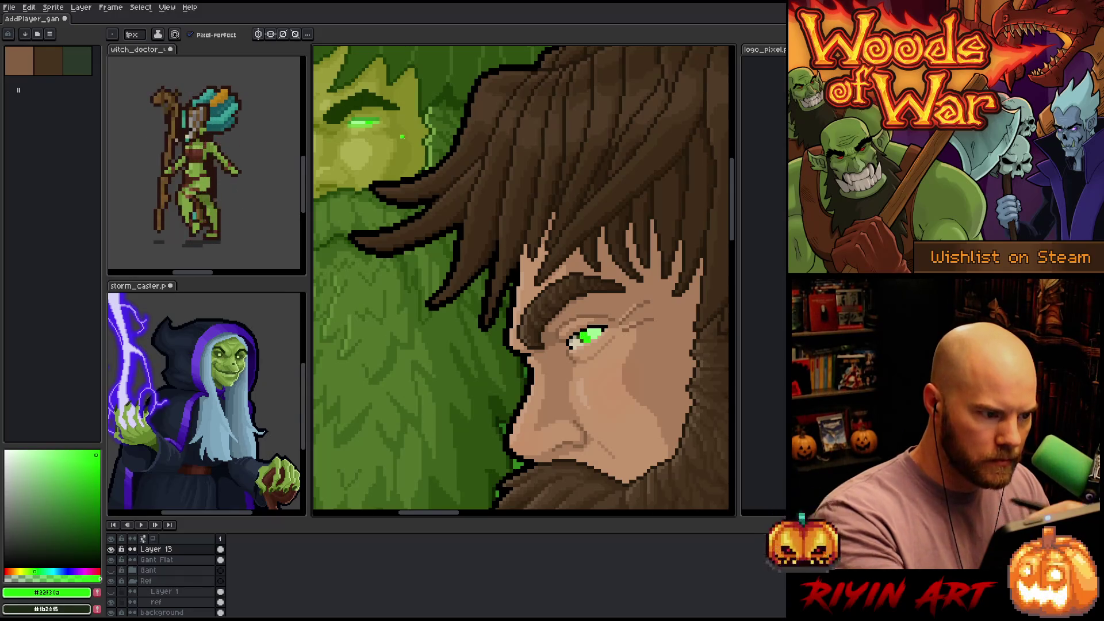
alt+click(379, 115)
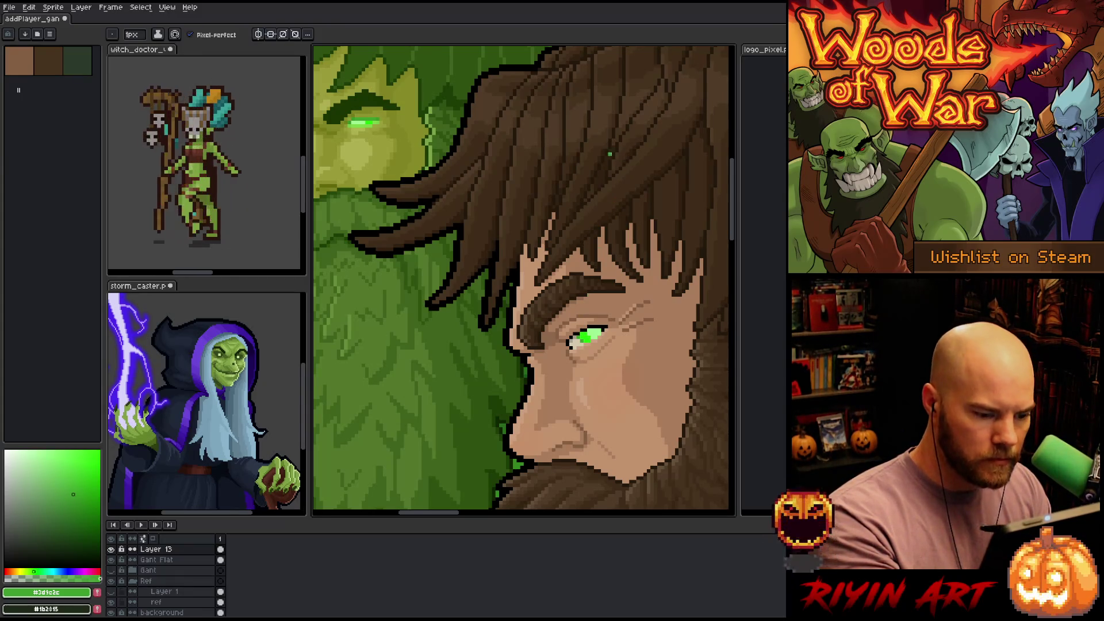
alt+click(380, 118)
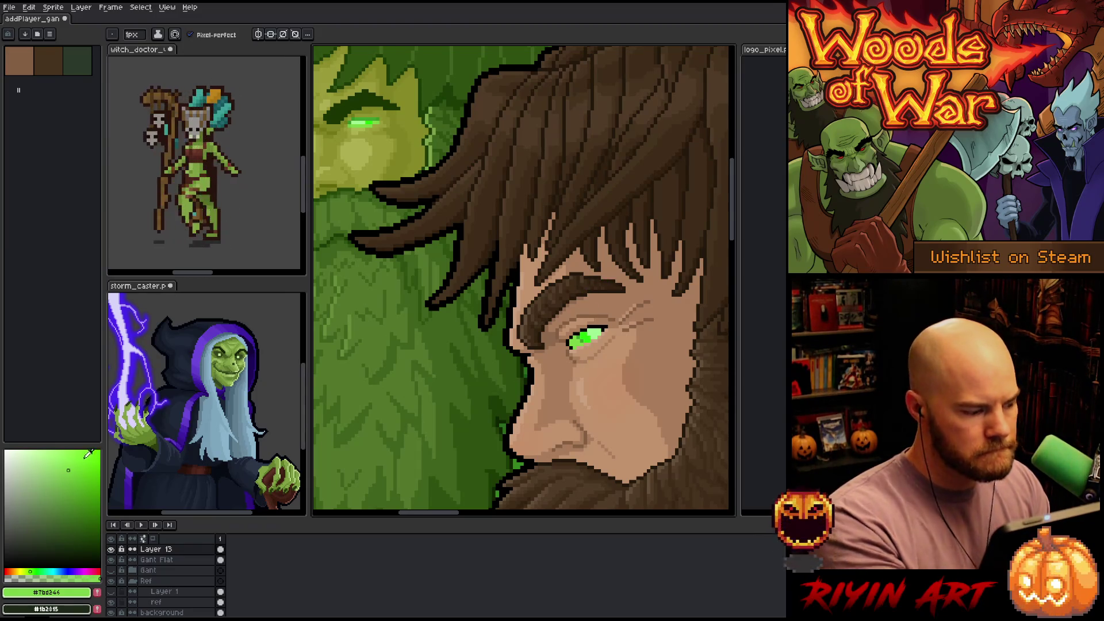
Try softer, brighter and muted greens, filling the eye with the Paint Bucket on Layer 13
click(44, 470)
key(g)
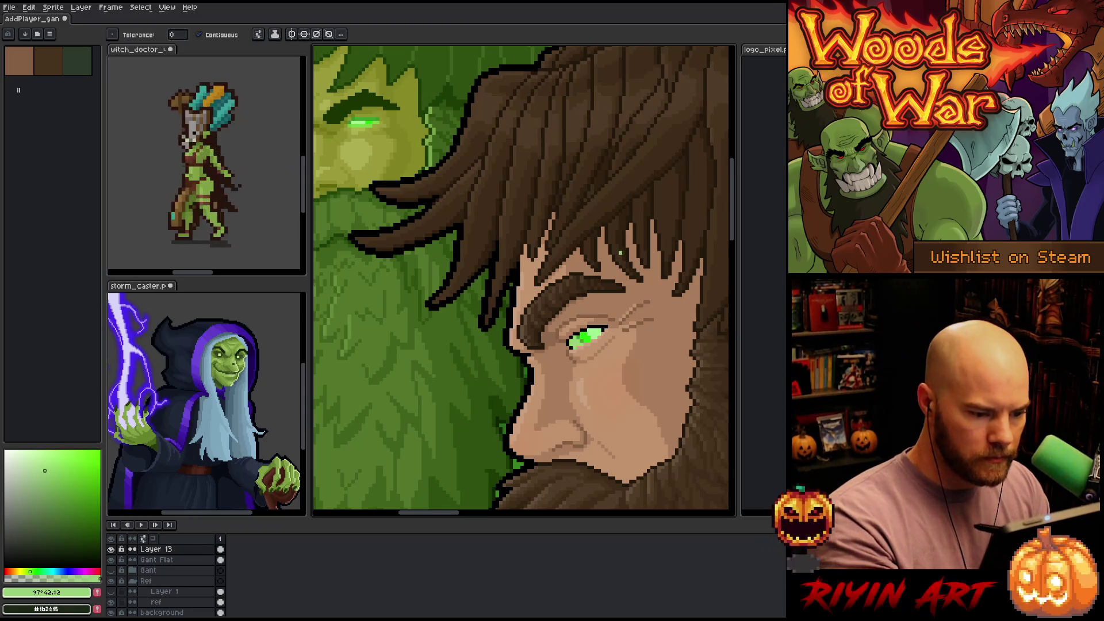
key(b)
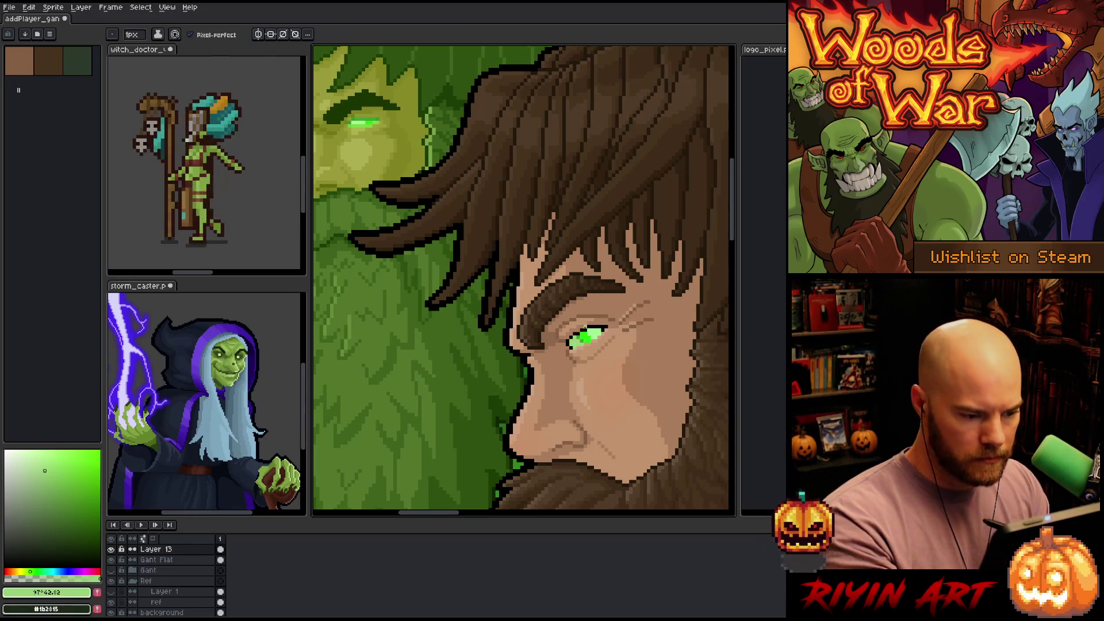
click(75, 455)
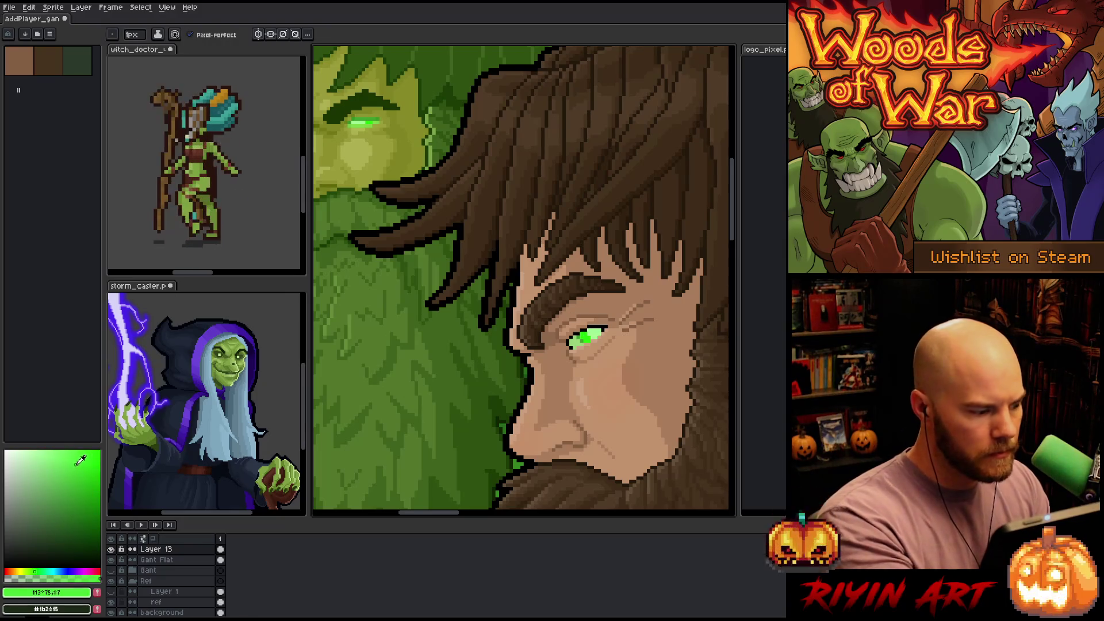
click(68, 459)
key(g)
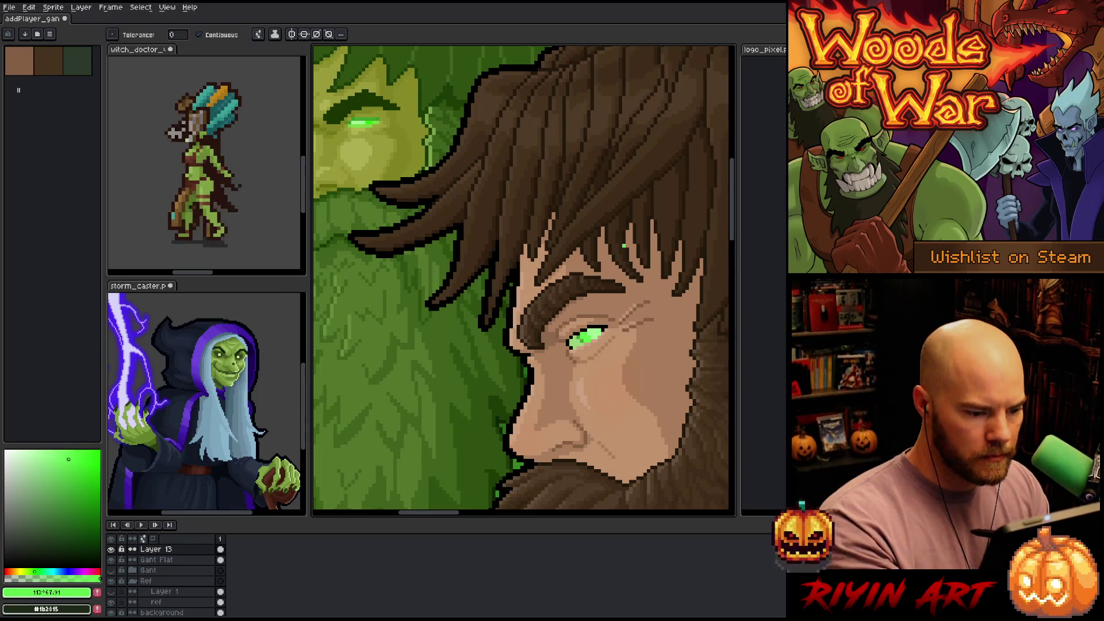
key(b)
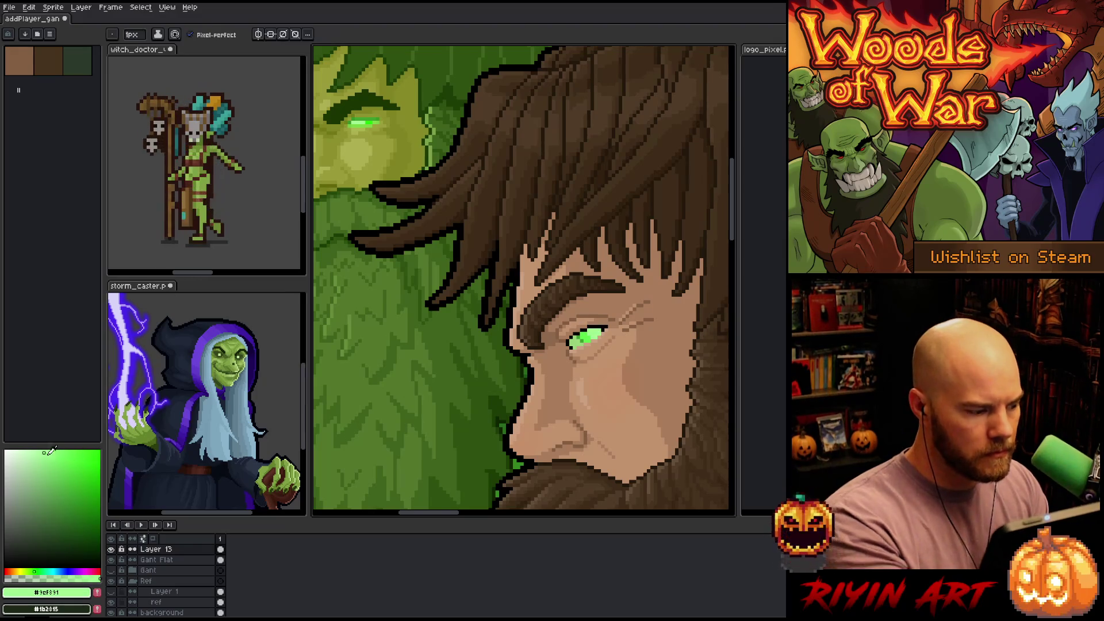
click(47, 450)
click(46, 451)
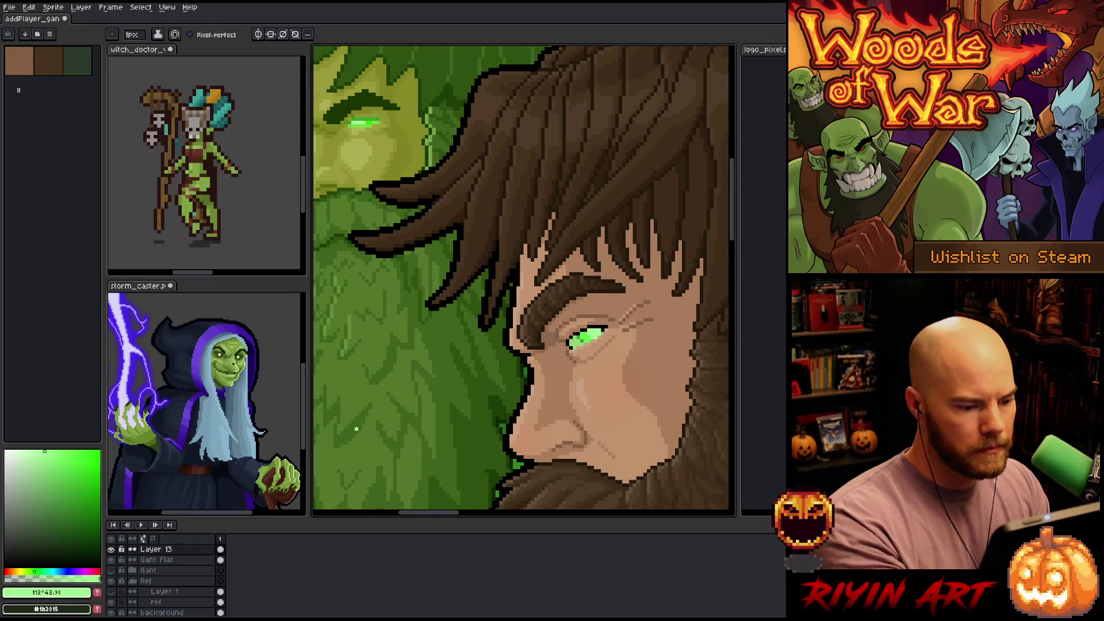
key(g)
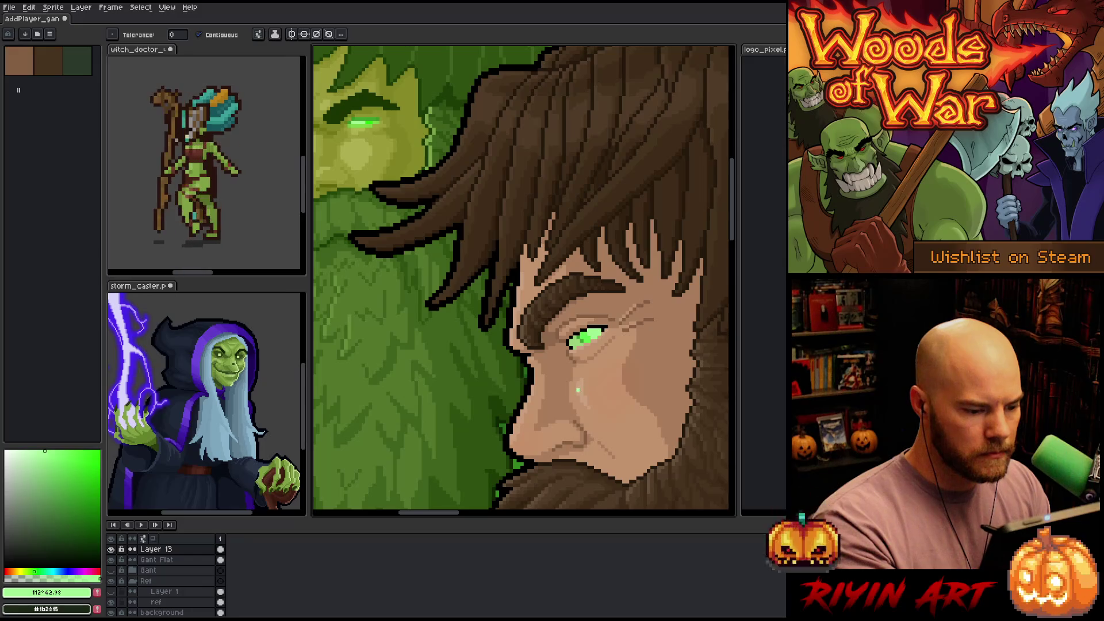
scroll(564, 373, down, 3)
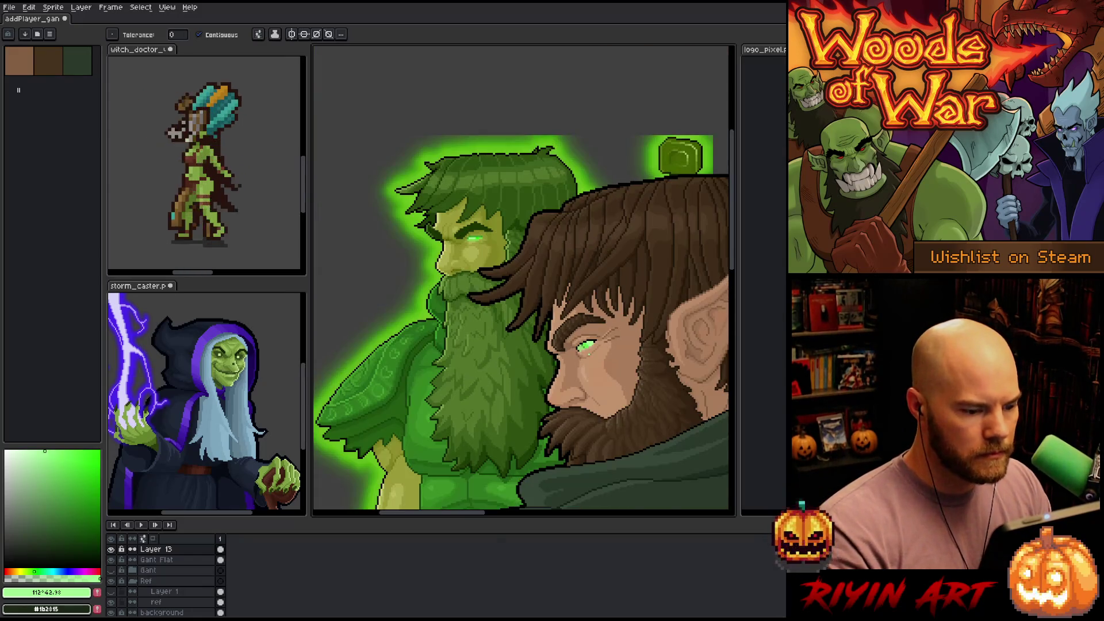
Sample the bright glow green and hide the green Ref reference figure
alt+click(460, 148)
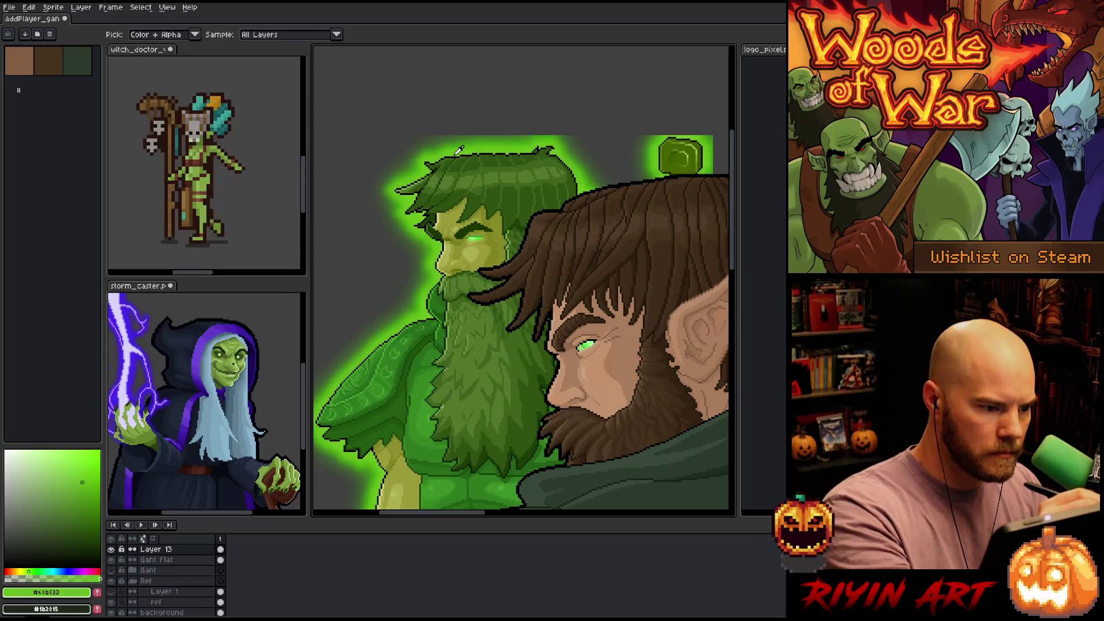
scroll(523, 281, down, 2)
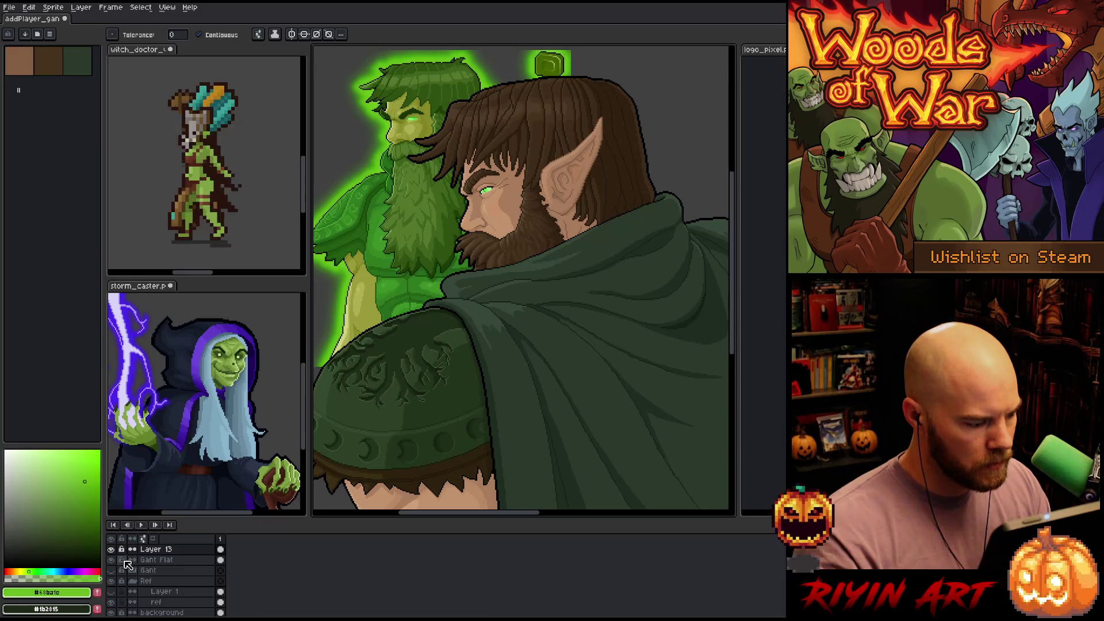
click(111, 581)
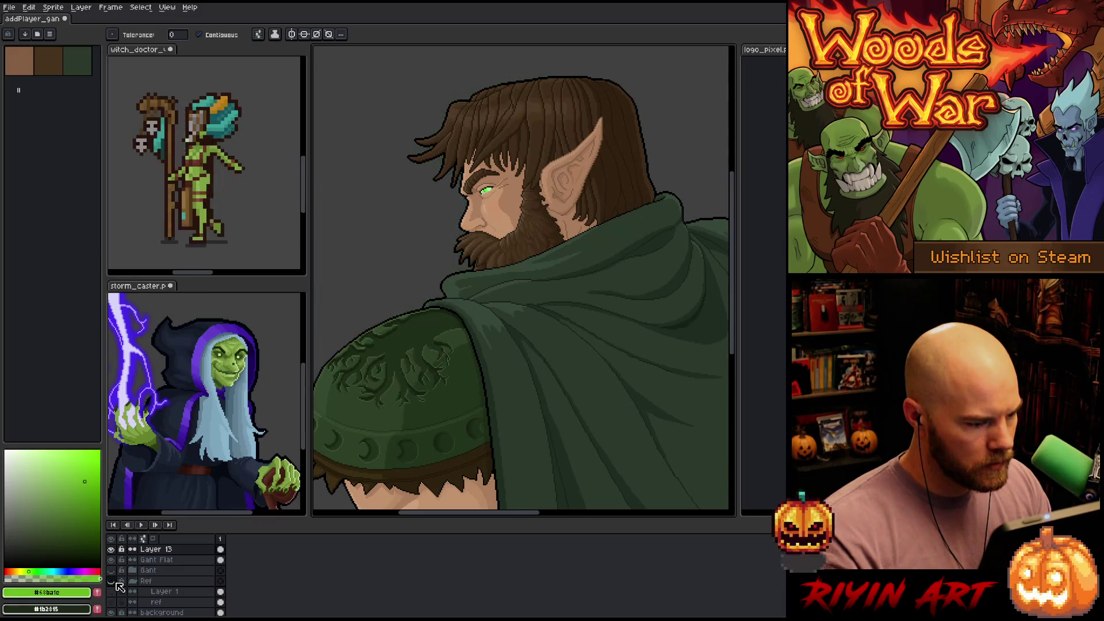
scroll(615, 234, up, 4)
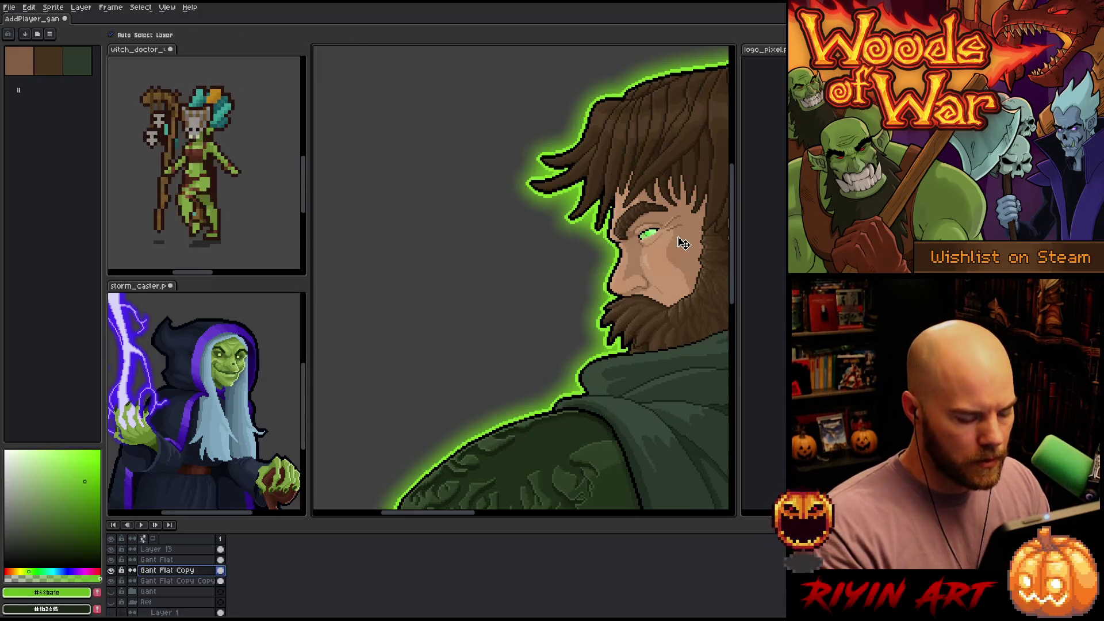
key(shift+r)
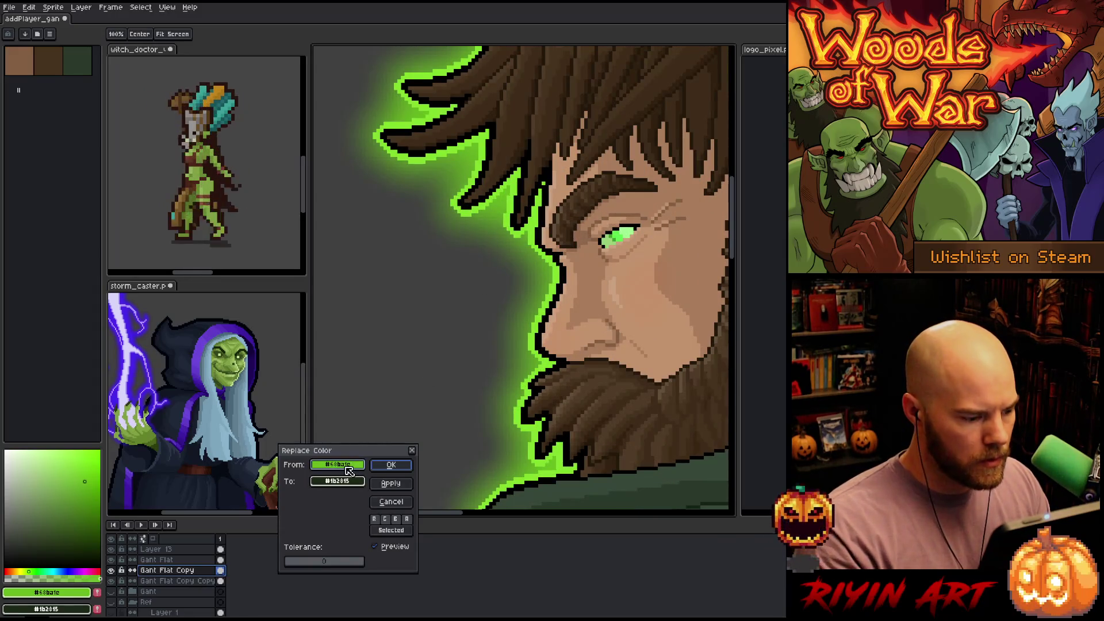
In Replace Color, set the outline green as From and the eye green as To
click(536, 243)
click(351, 482)
click(620, 231)
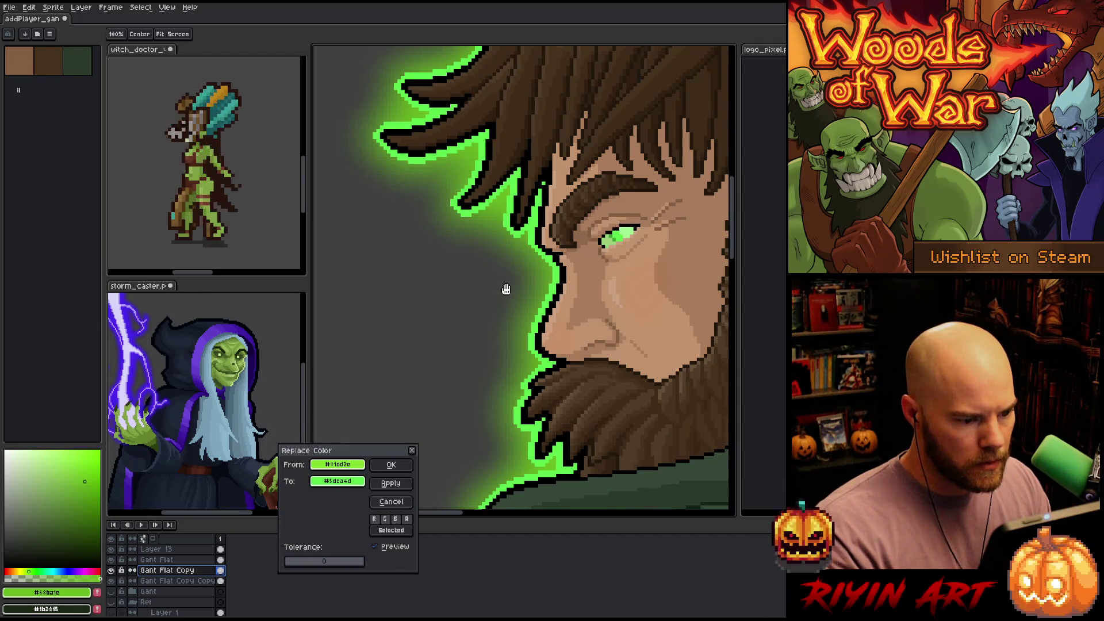
scroll(505, 289, down, 2)
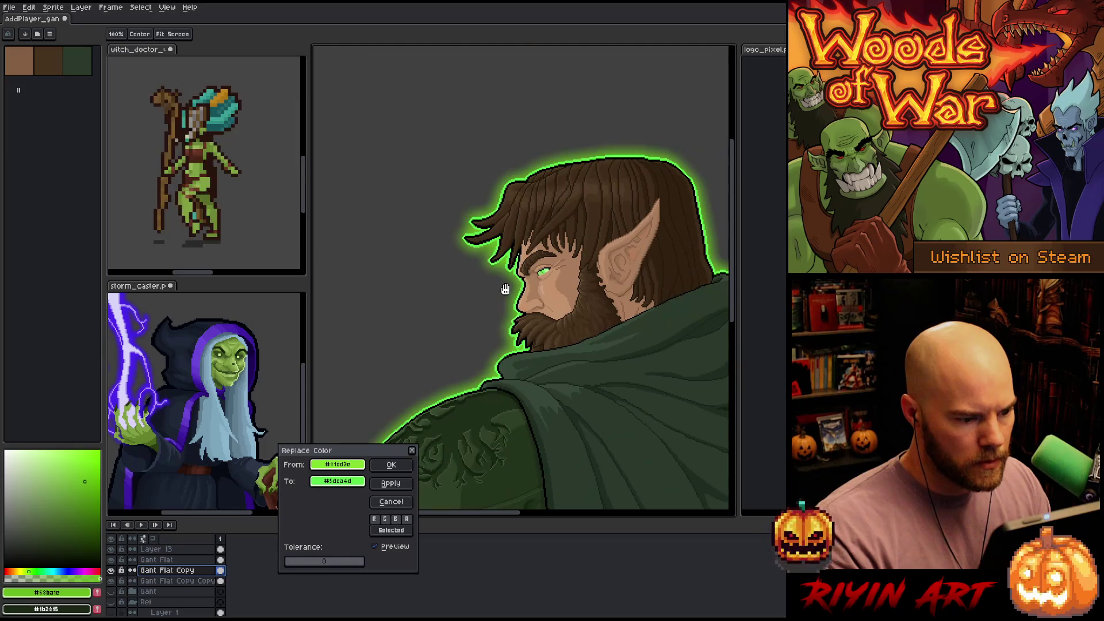
Soften the replacement to 7be070 in HSV (S 50, V 88) and apply it
click(345, 481)
click(345, 481)
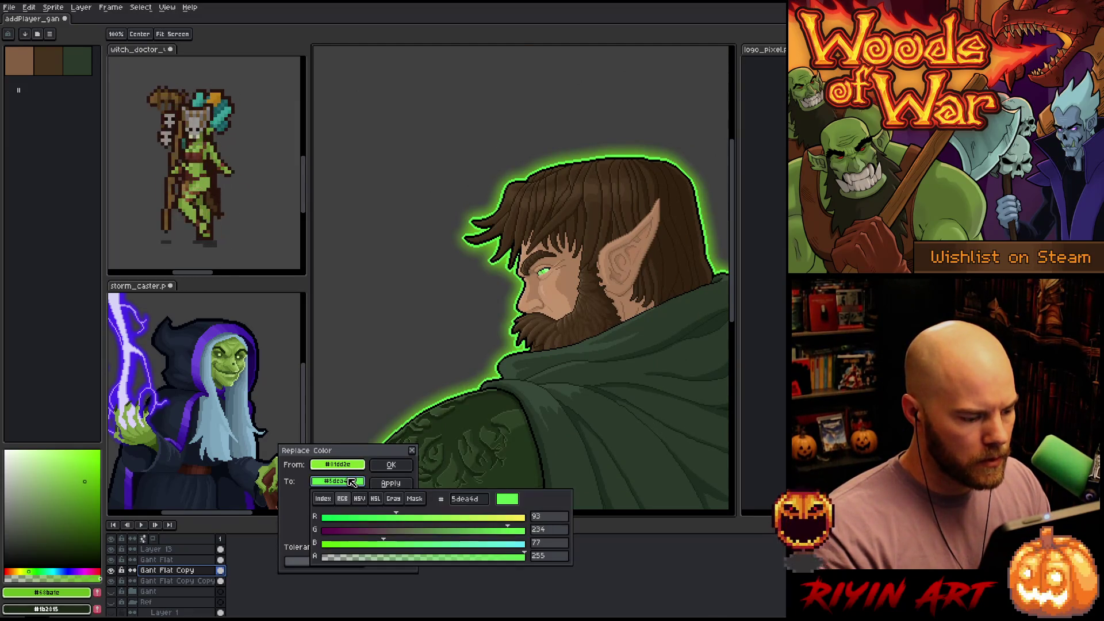
click(376, 498)
click(360, 499)
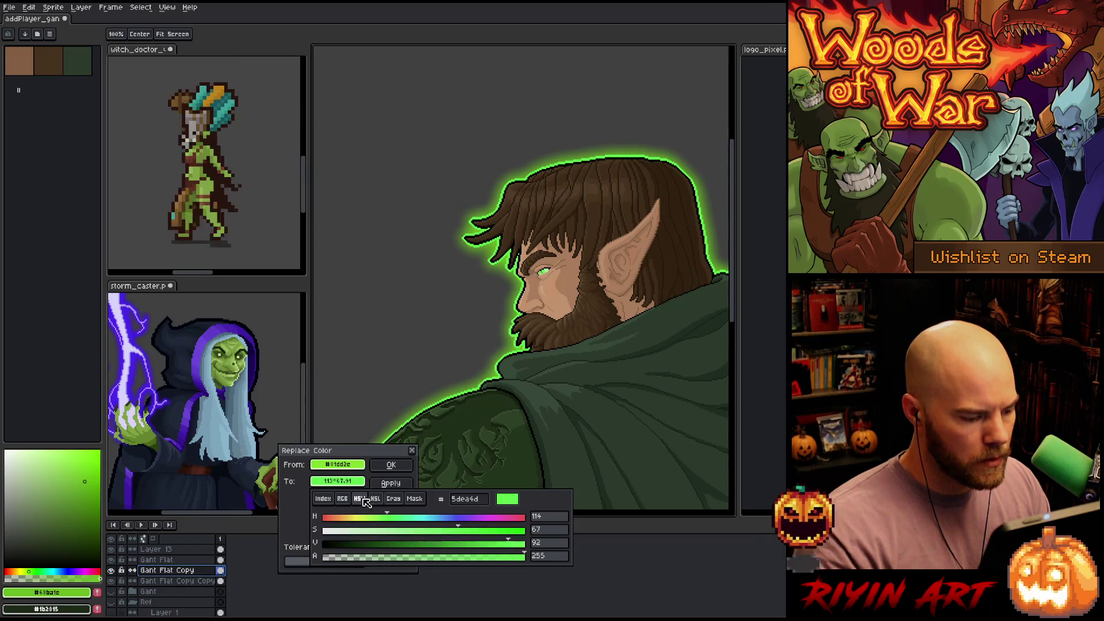
drag(437, 530, 429, 532)
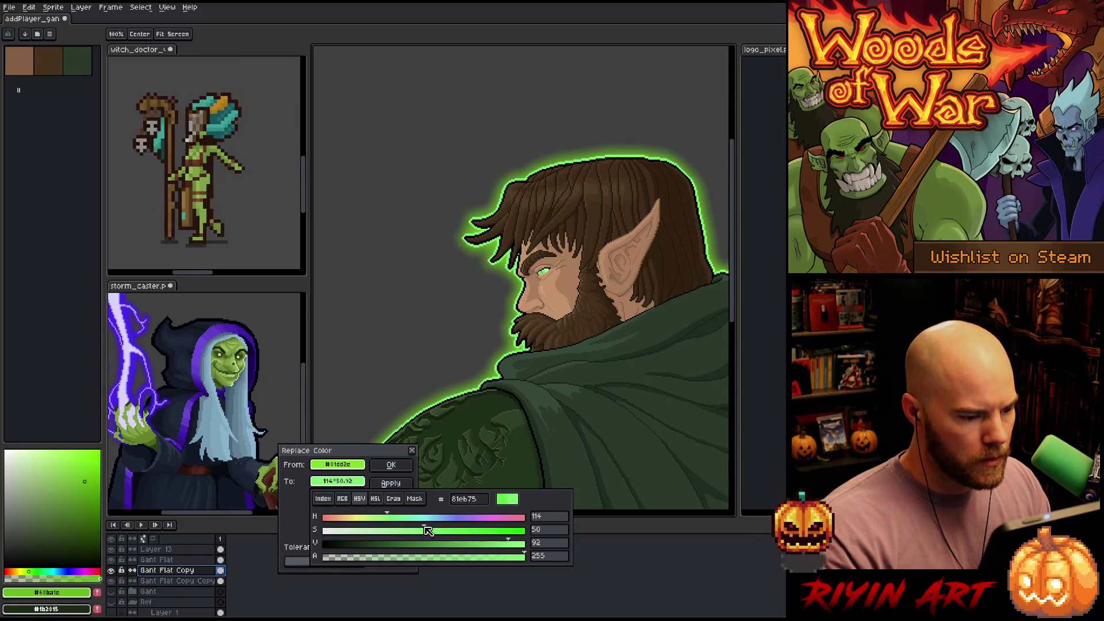
drag(508, 544, 503, 545)
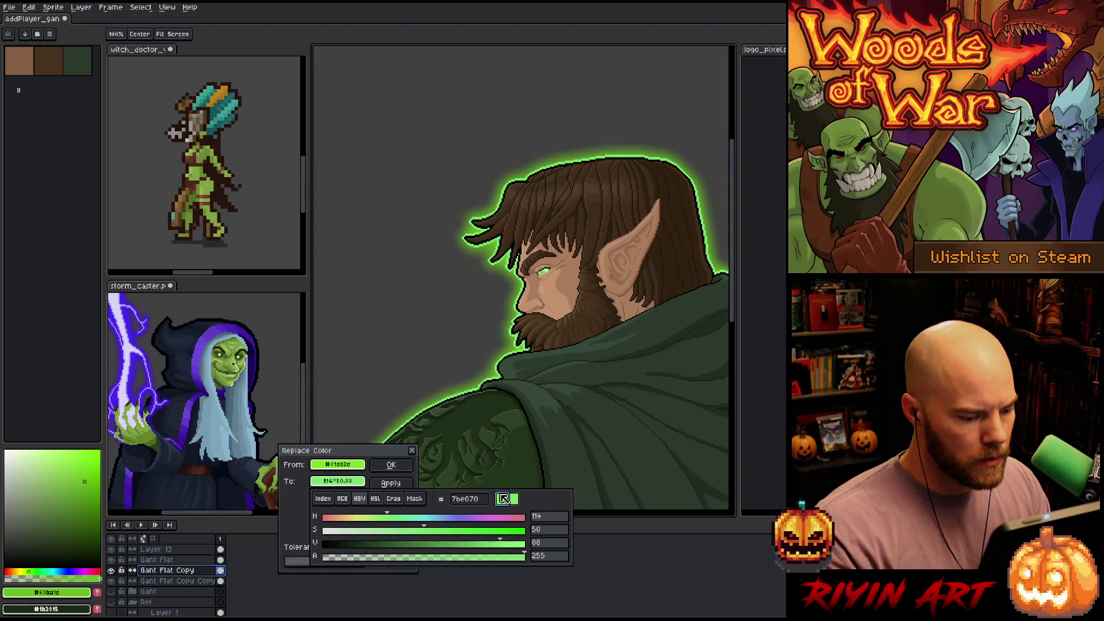
click(405, 469)
click(404, 469)
scroll(471, 397, down, 3)
scroll(495, 384, up, 2)
drag(494, 384, 498, 238)
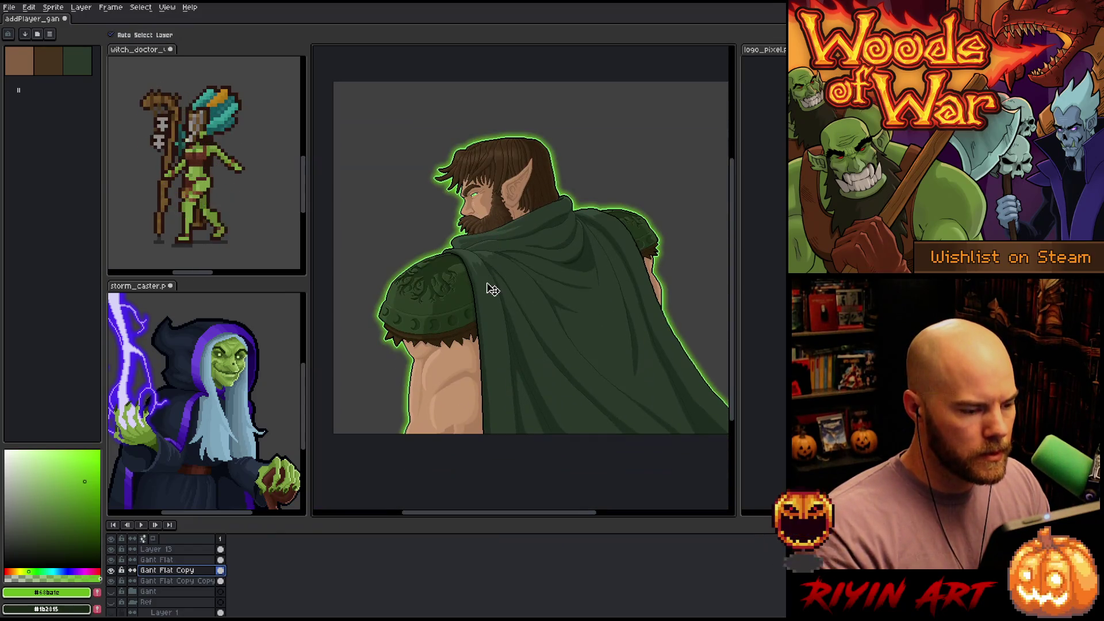
Duplicate Gant Flat and set the copy to Color Dodge at about 9% opacity
click(174, 561)
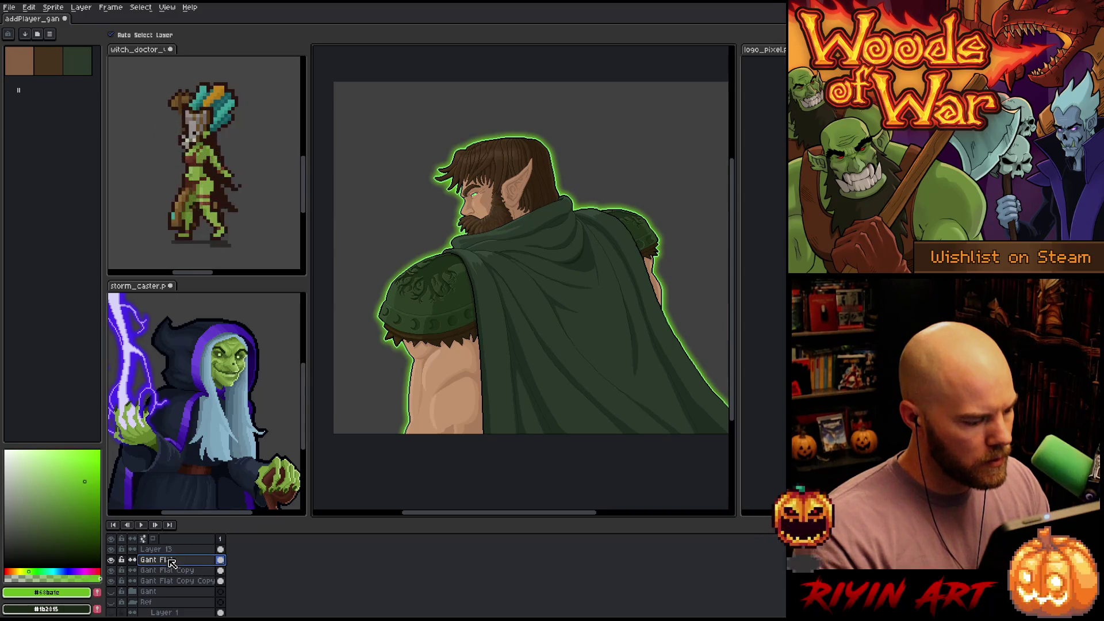
right_click(168, 560)
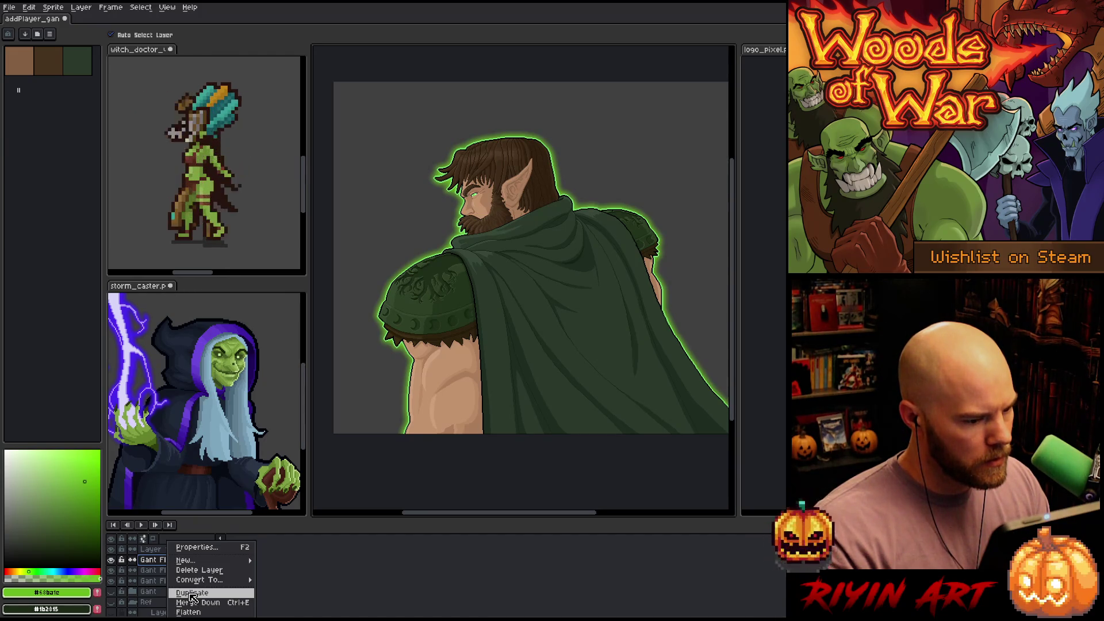
click(192, 594)
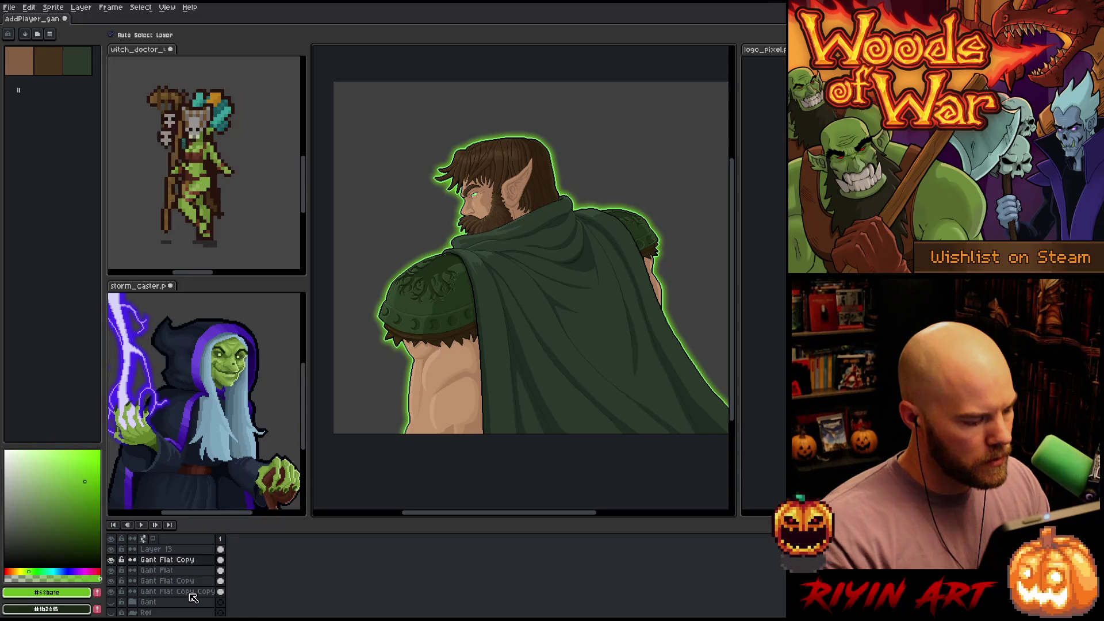
double_click(173, 559)
click(242, 91)
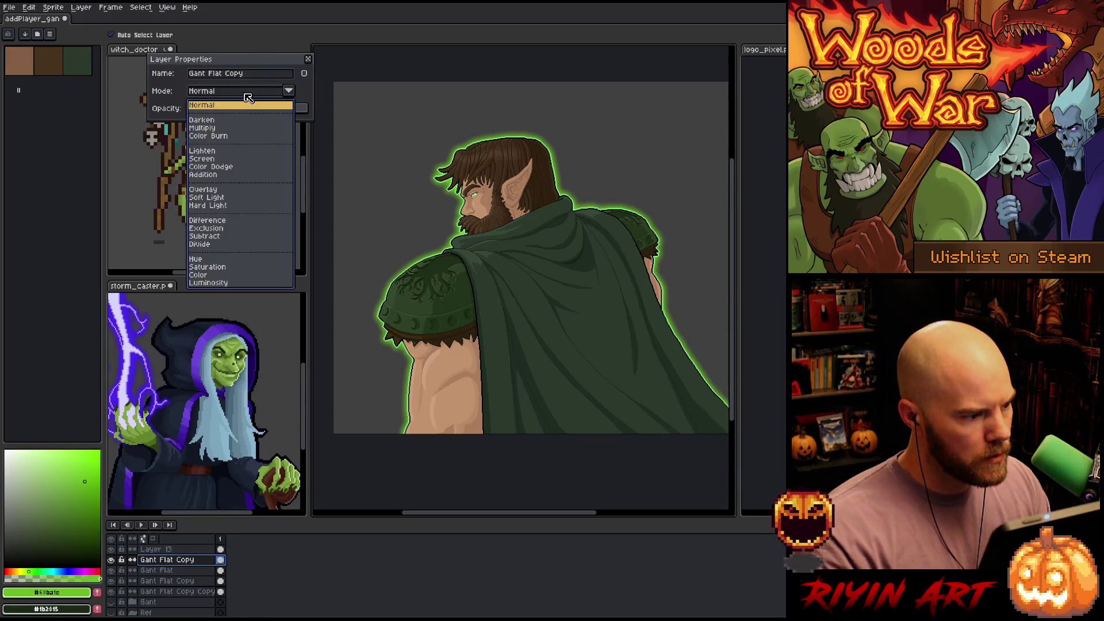
click(211, 137)
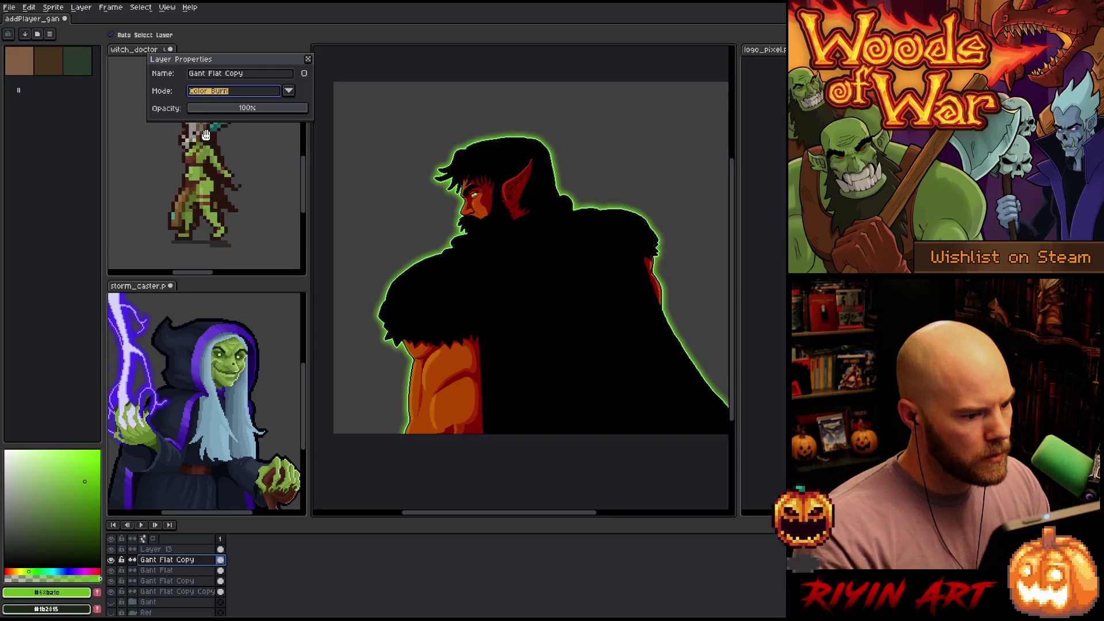
click(219, 91)
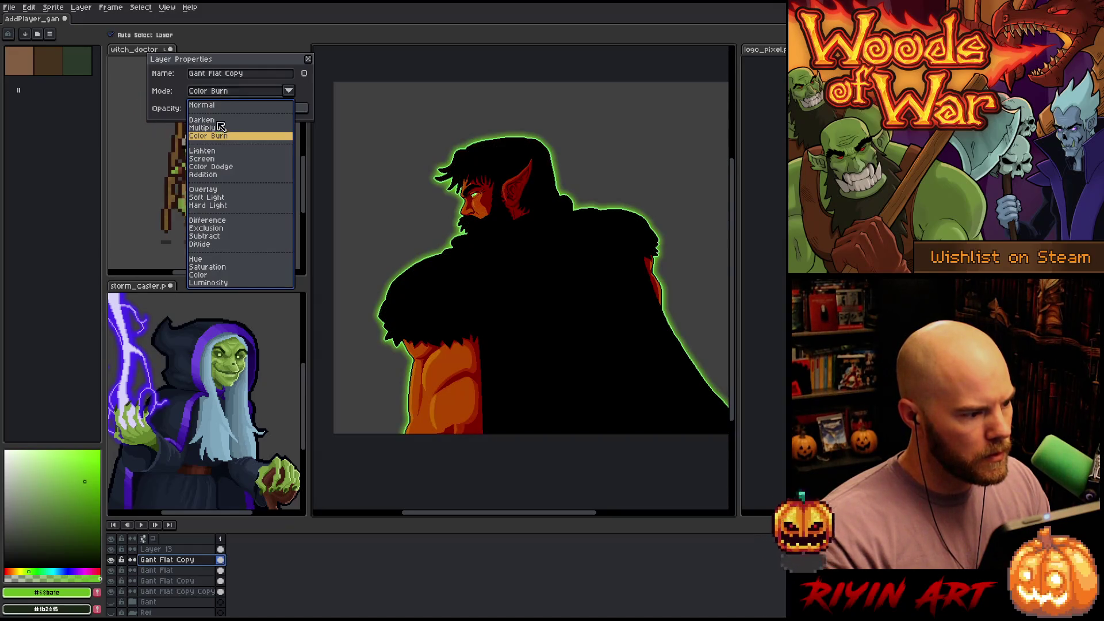
click(217, 167)
drag(215, 109, 203, 111)
Duplicate the copy again, set it to Addition at 5% opacity, and add a new layer above
right_click(167, 562)
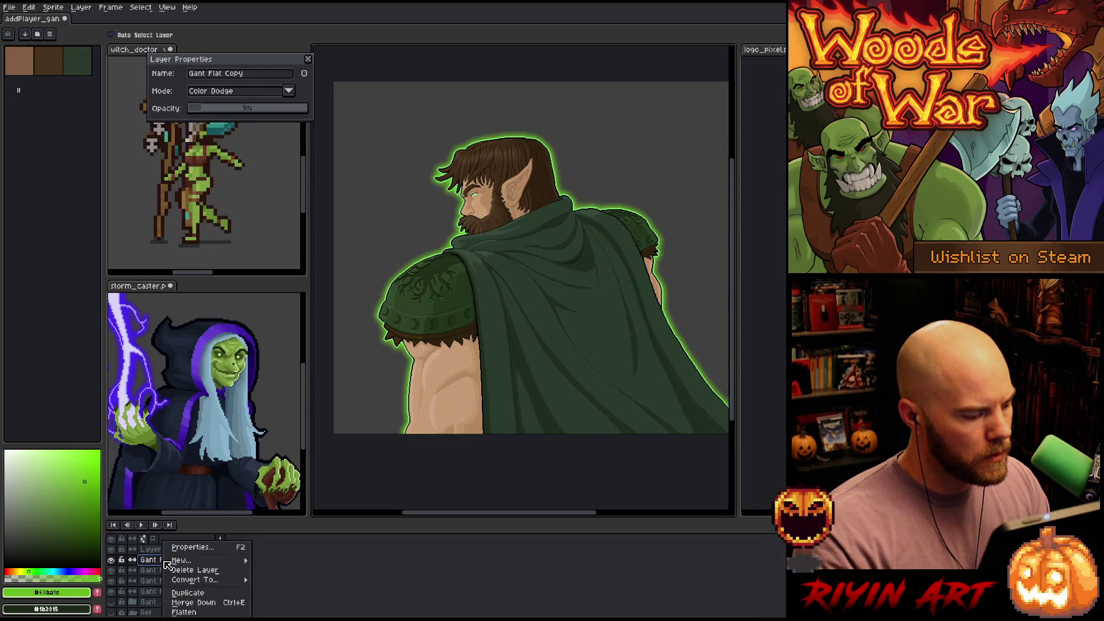
click(187, 593)
click(233, 91)
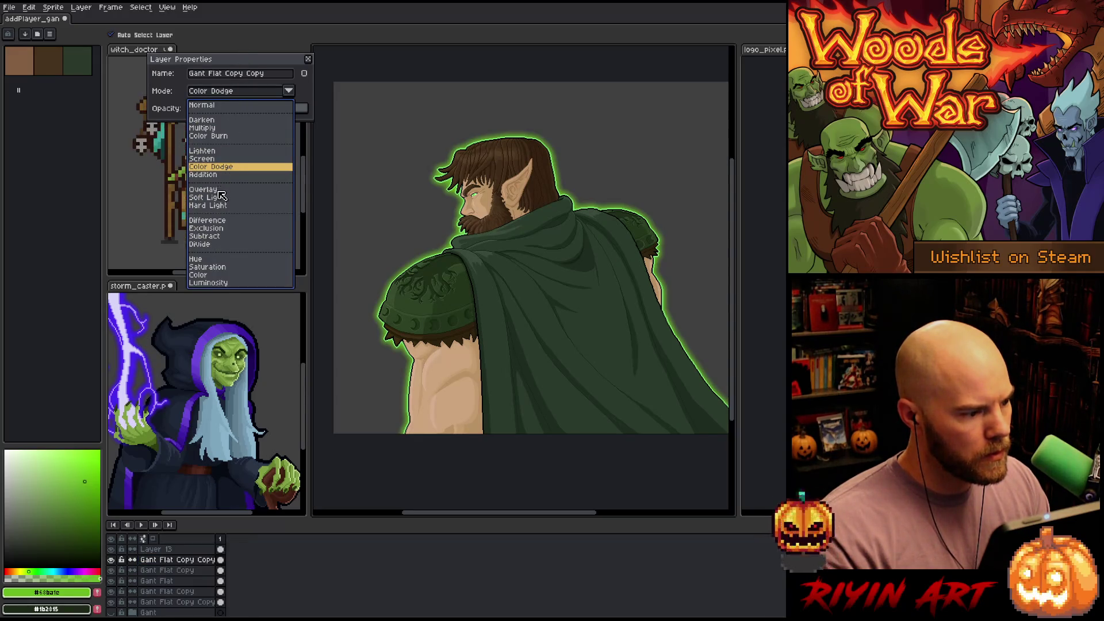
click(218, 191)
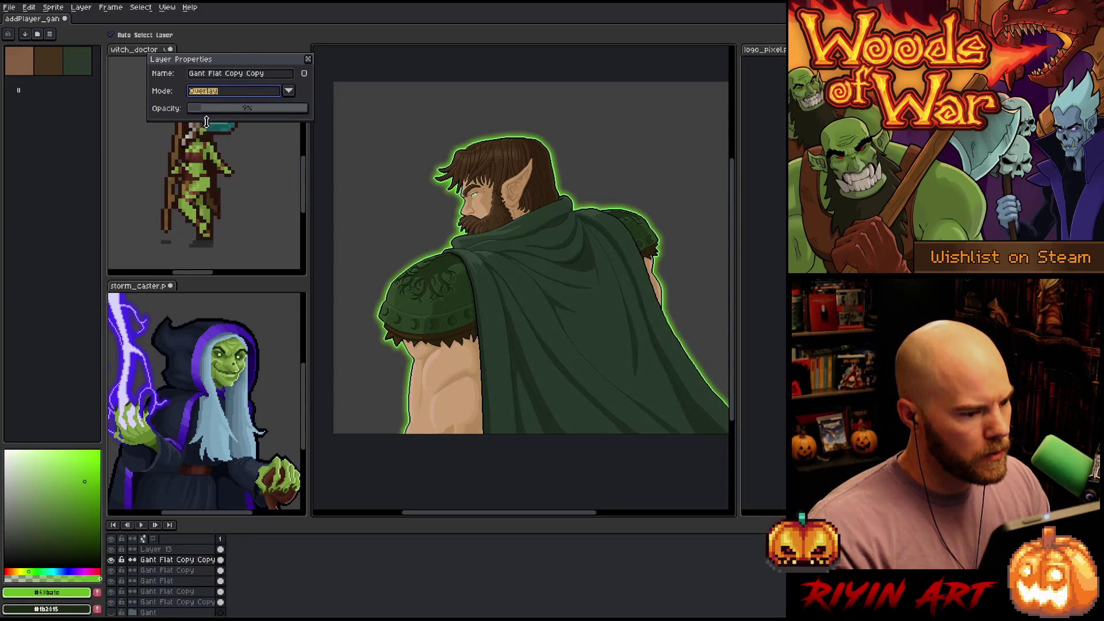
click(211, 92)
click(215, 180)
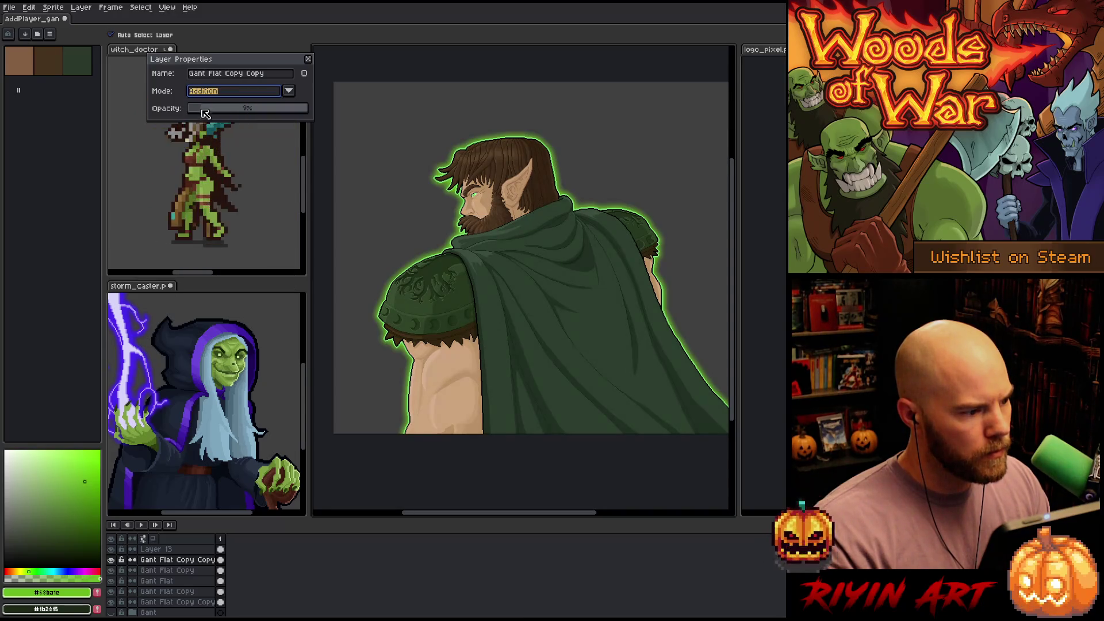
click(198, 110)
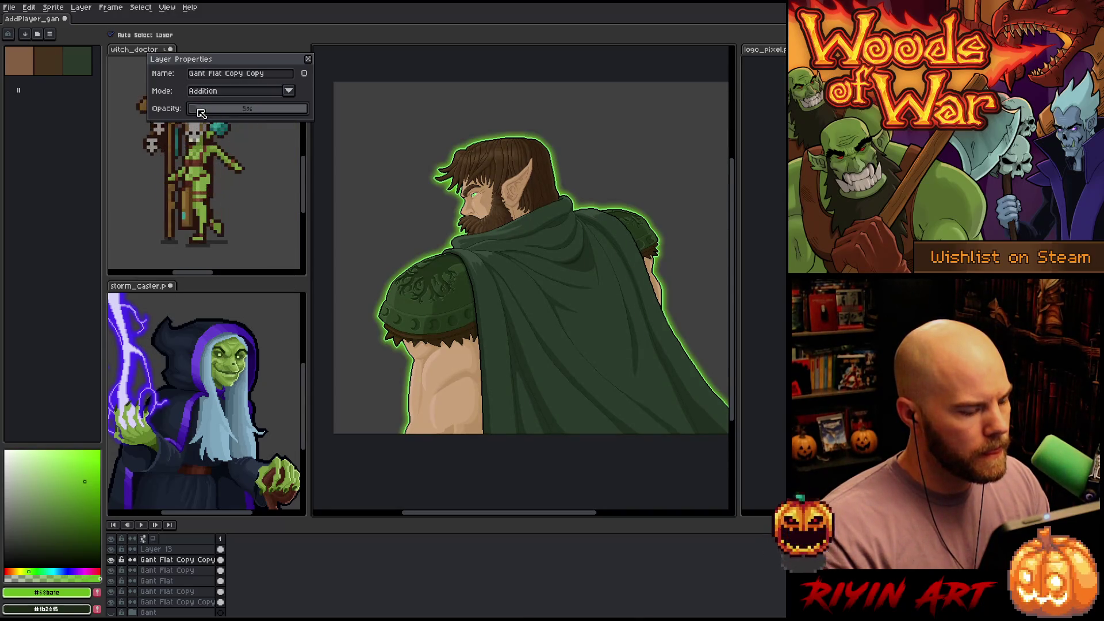
click(222, 561)
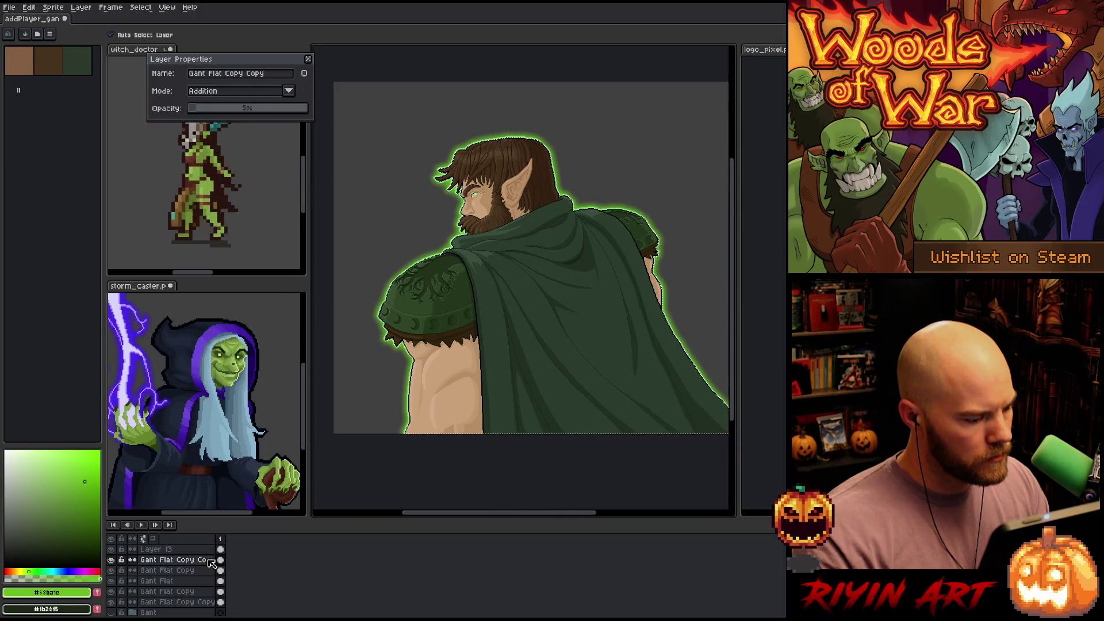
key(shift+n)
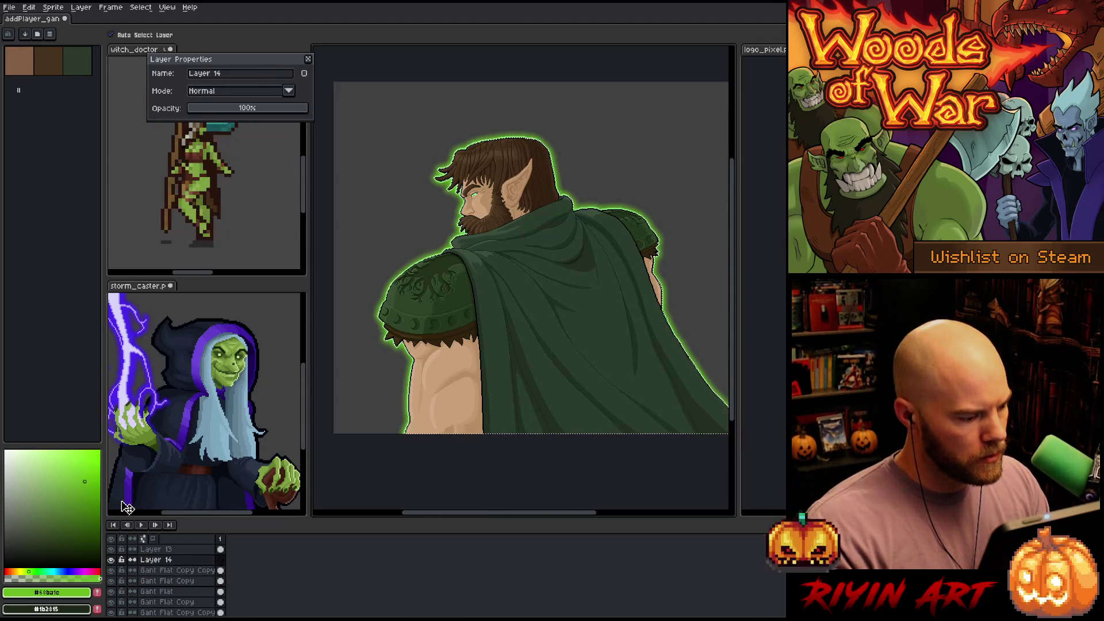
Fill the figure with green on Layer 14 and blend it as Overlay at about 16% opacity
key(f)
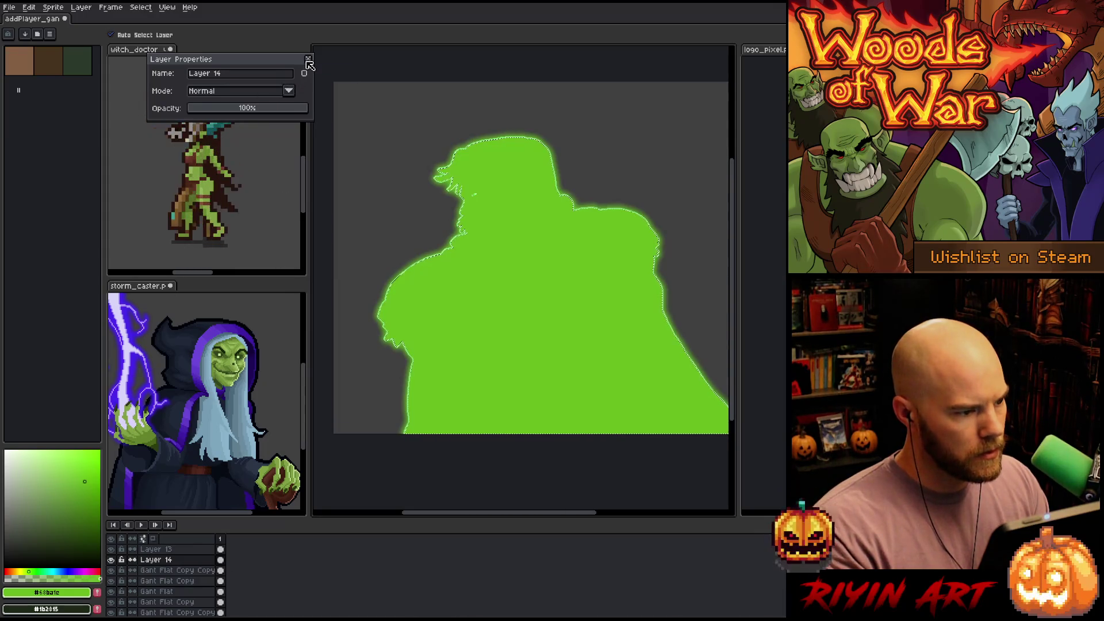
click(230, 111)
click(236, 91)
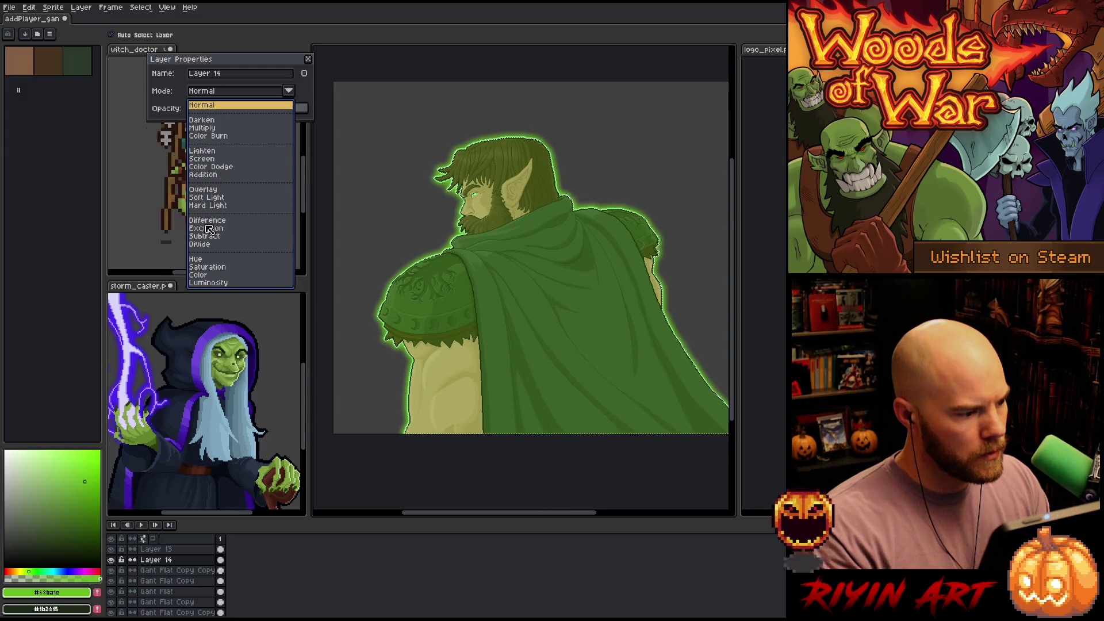
click(210, 191)
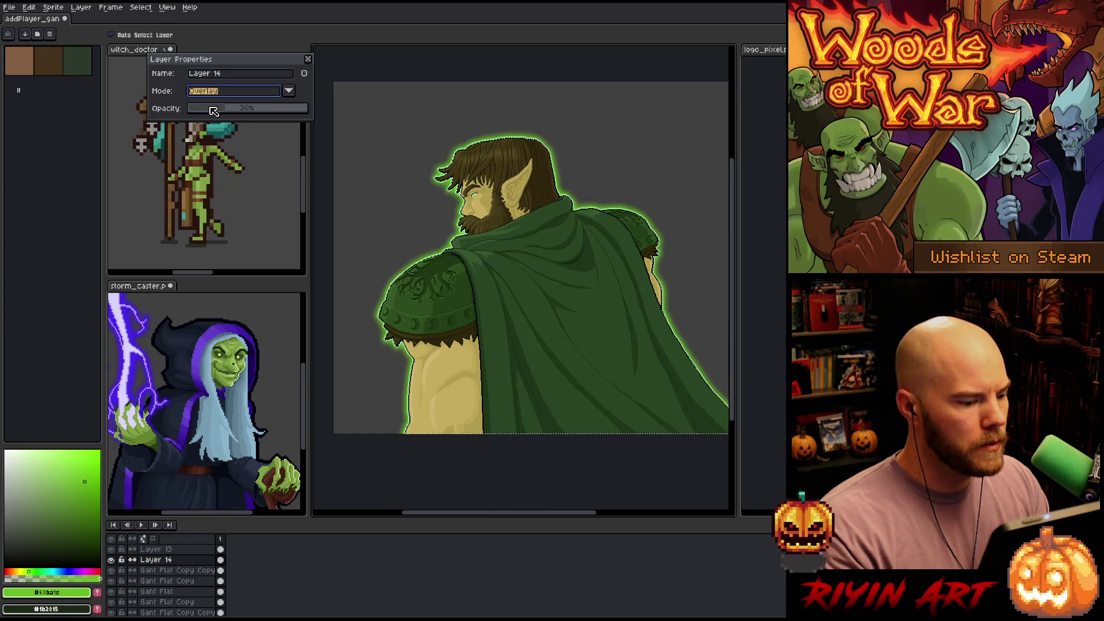
click(212, 109)
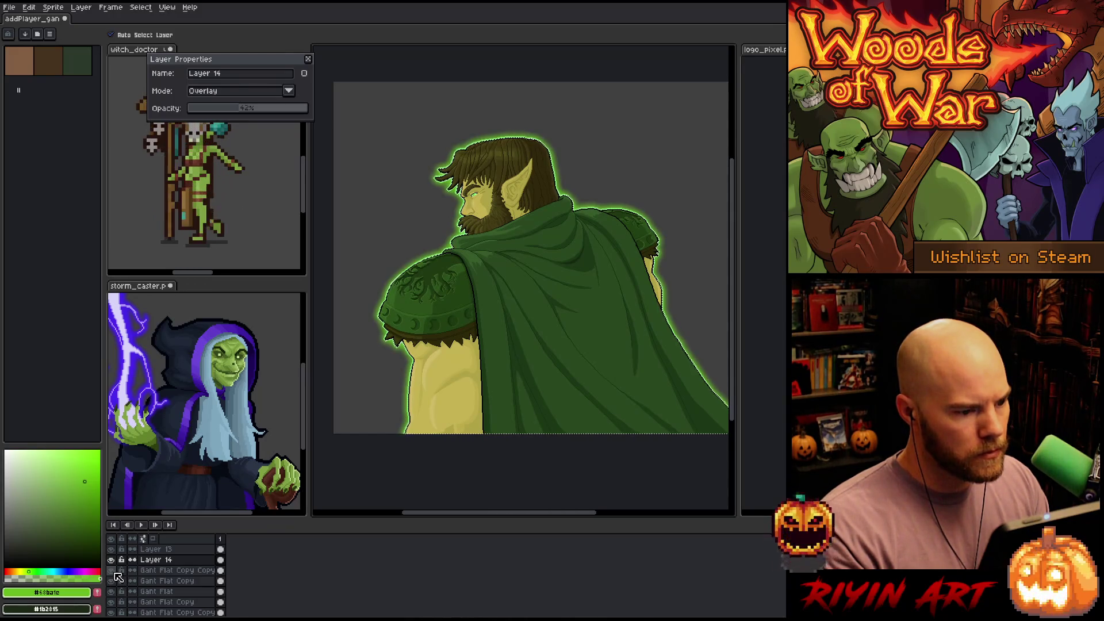
Close layer properties, switch to Layer 13 and pick the eye green as the drawing colour
scroll(469, 201, up, 3)
scroll(477, 212, up, 1)
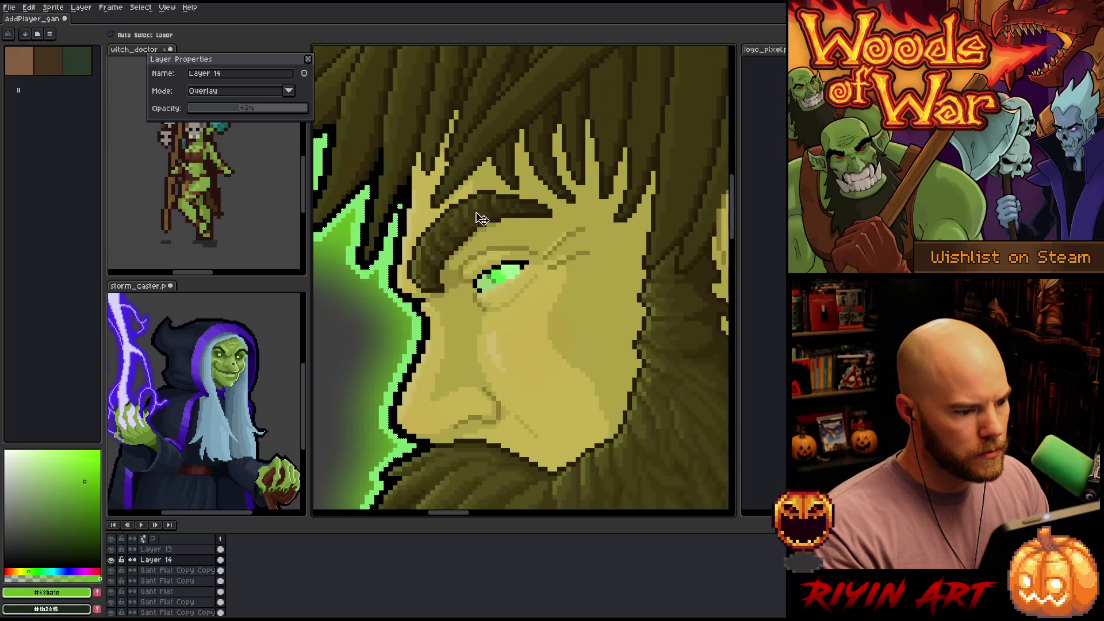
scroll(492, 276, down, 3)
scroll(496, 294, up, 4)
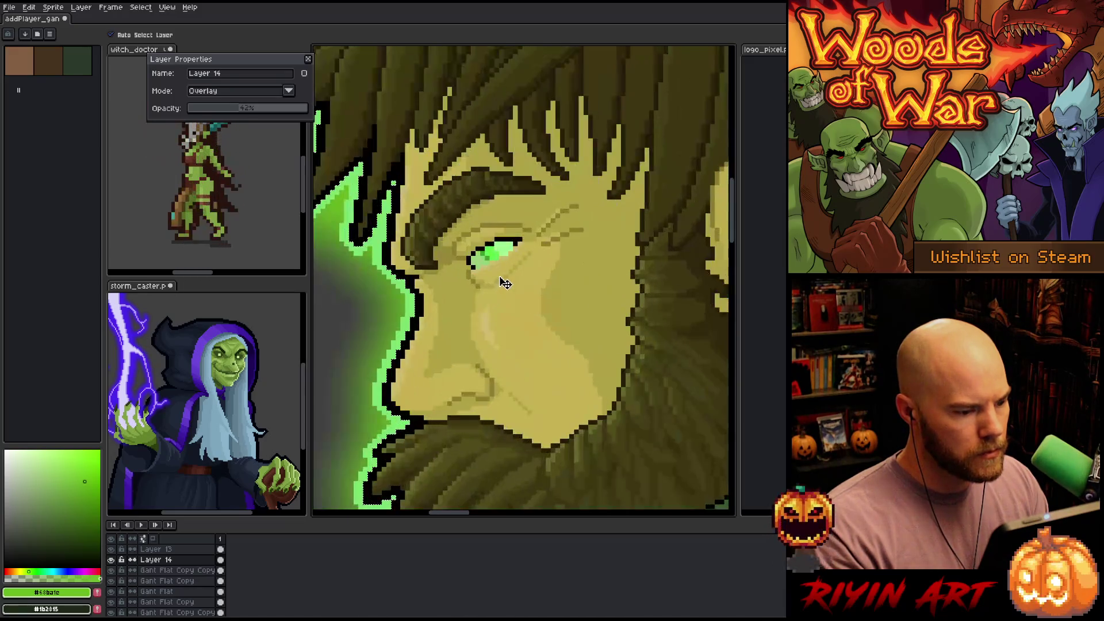
click(308, 58)
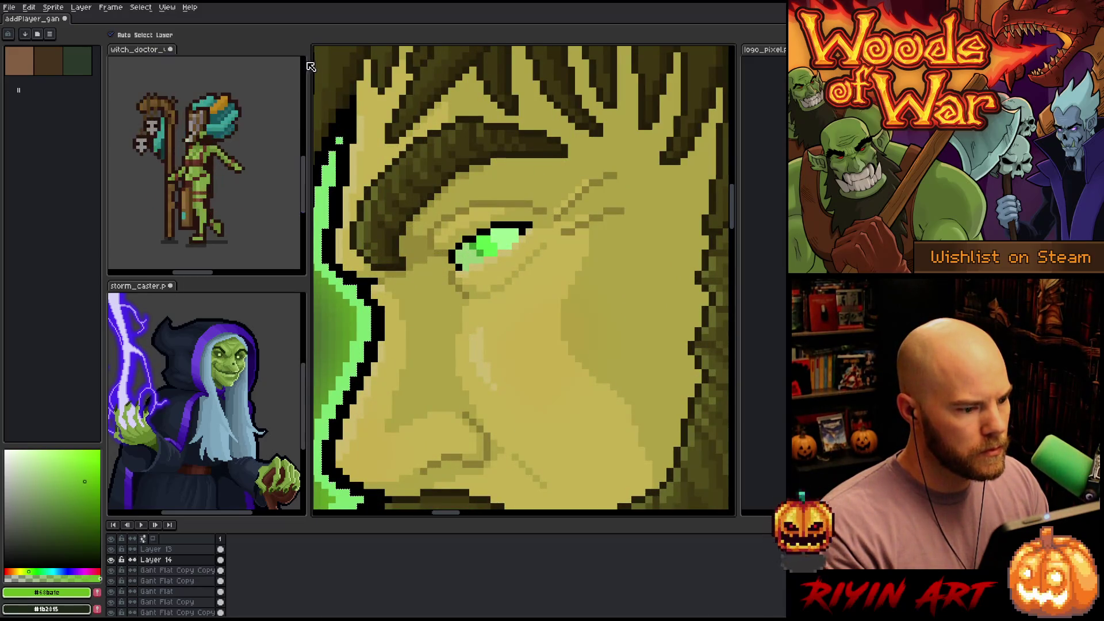
click(170, 551)
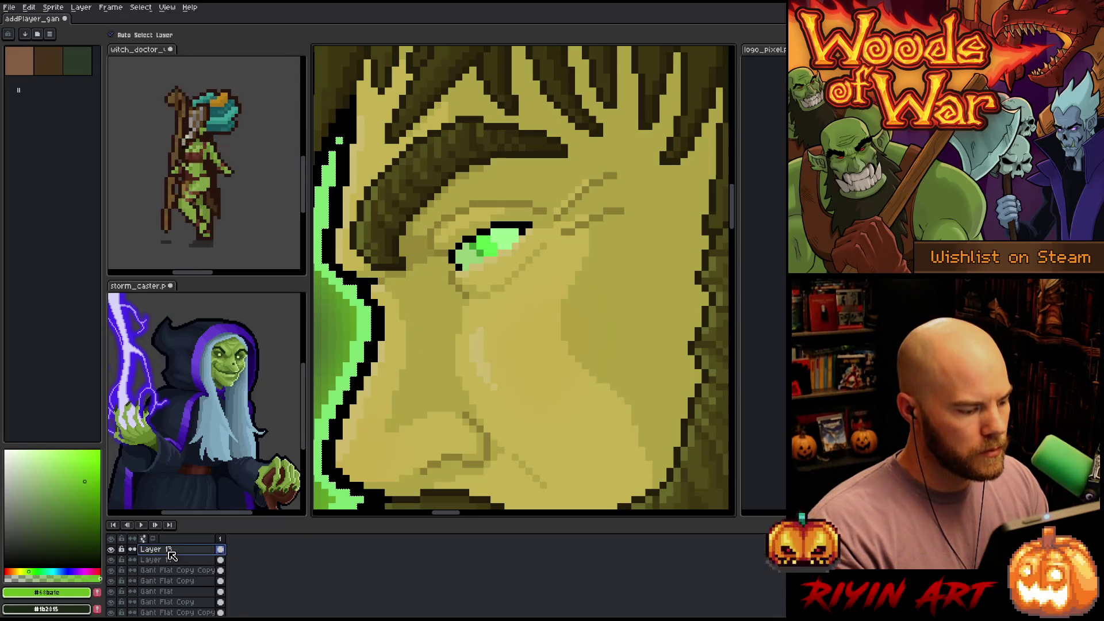
alt+click(481, 241)
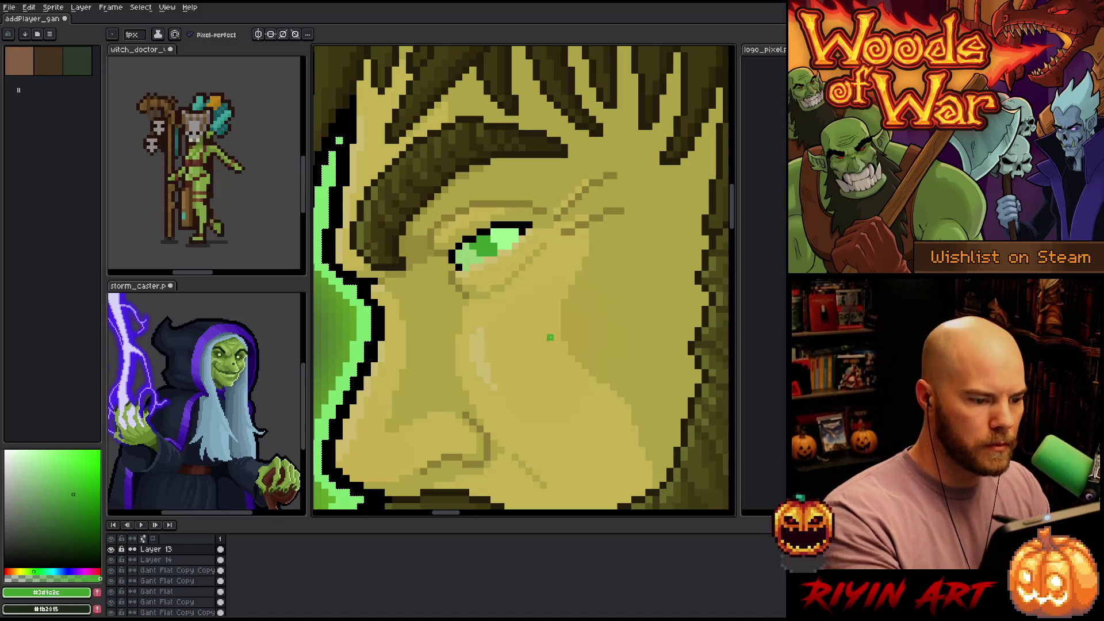
scroll(543, 324, down, 4)
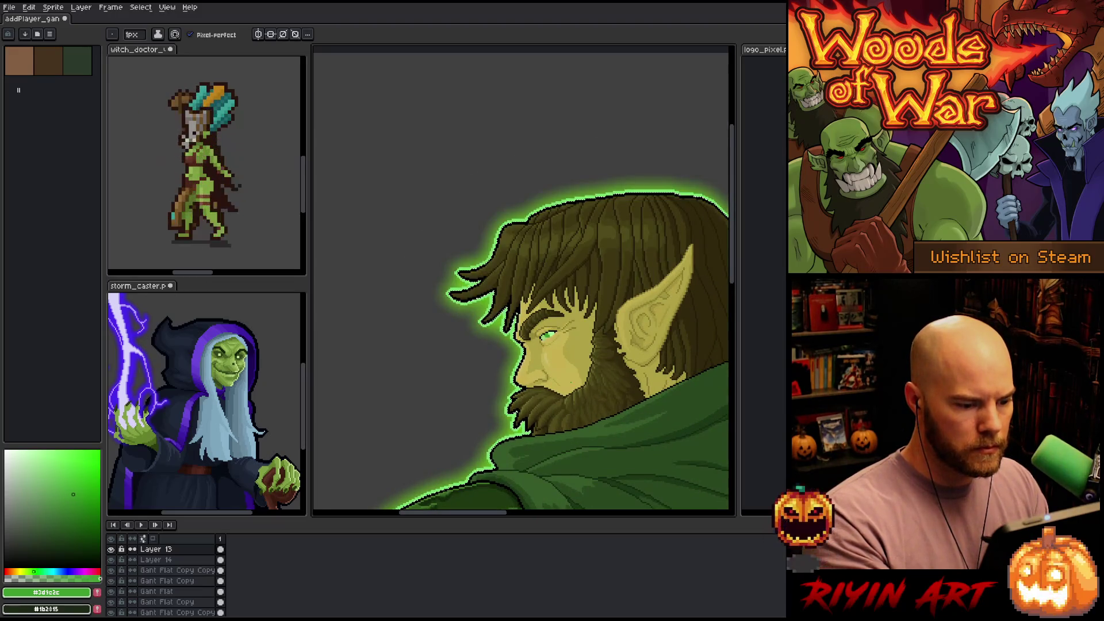
scroll(517, 342, up, 2)
scroll(506, 345, down, 2)
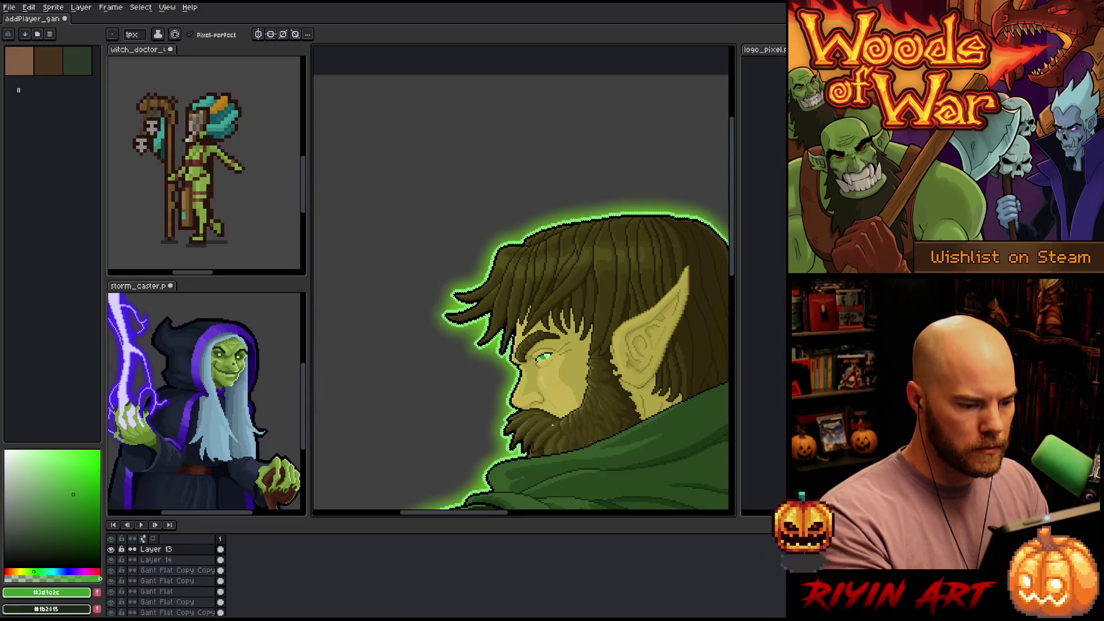
scroll(495, 337, down, 2)
scroll(511, 368, up, 1)
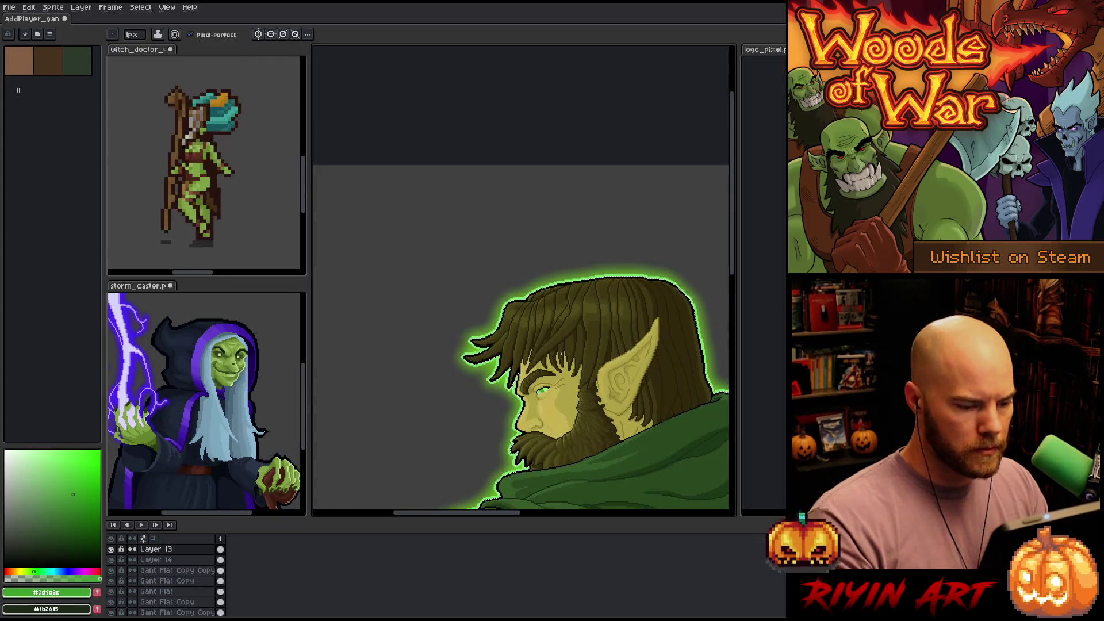
drag(500, 375, 450, 158)
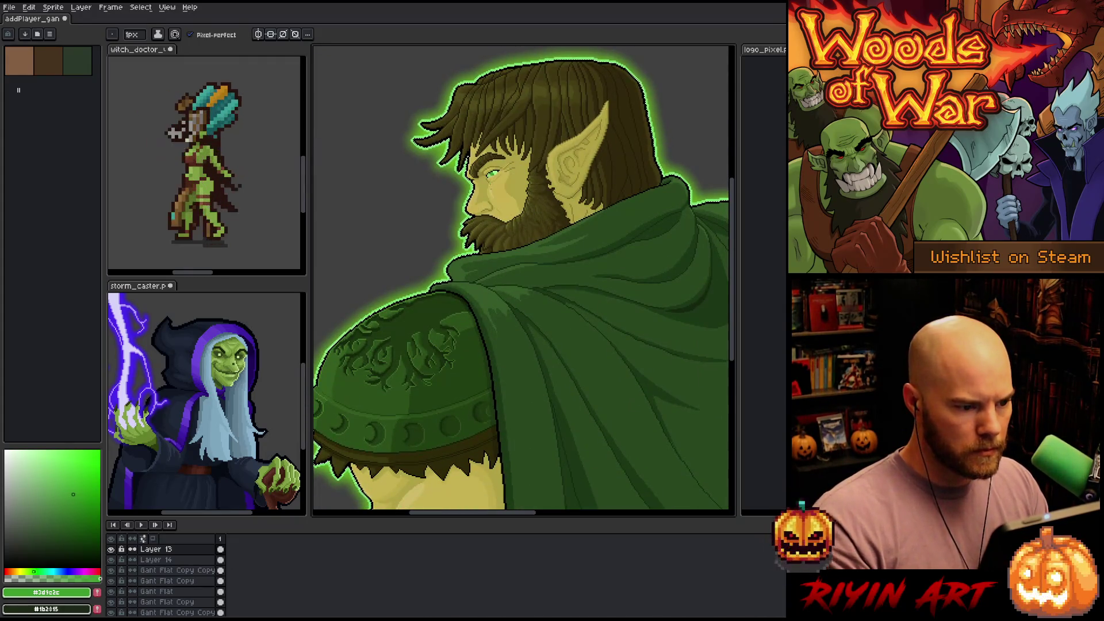
scroll(475, 173, up, 3)
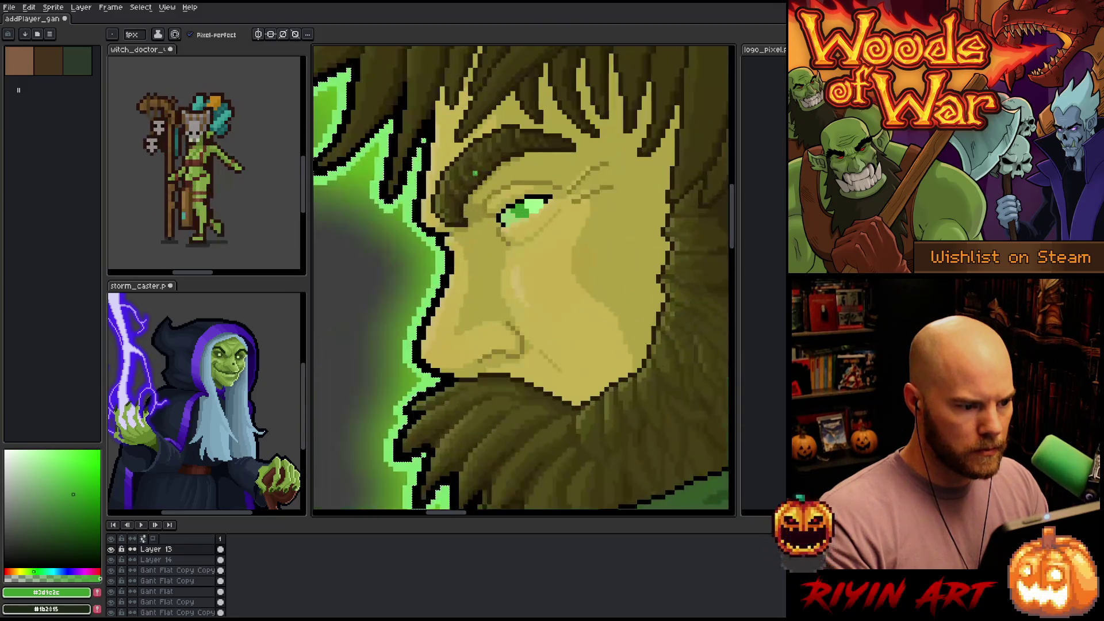
Sample the eye's greens from the canvas and settle on a darker shade of that green
alt+click(535, 203)
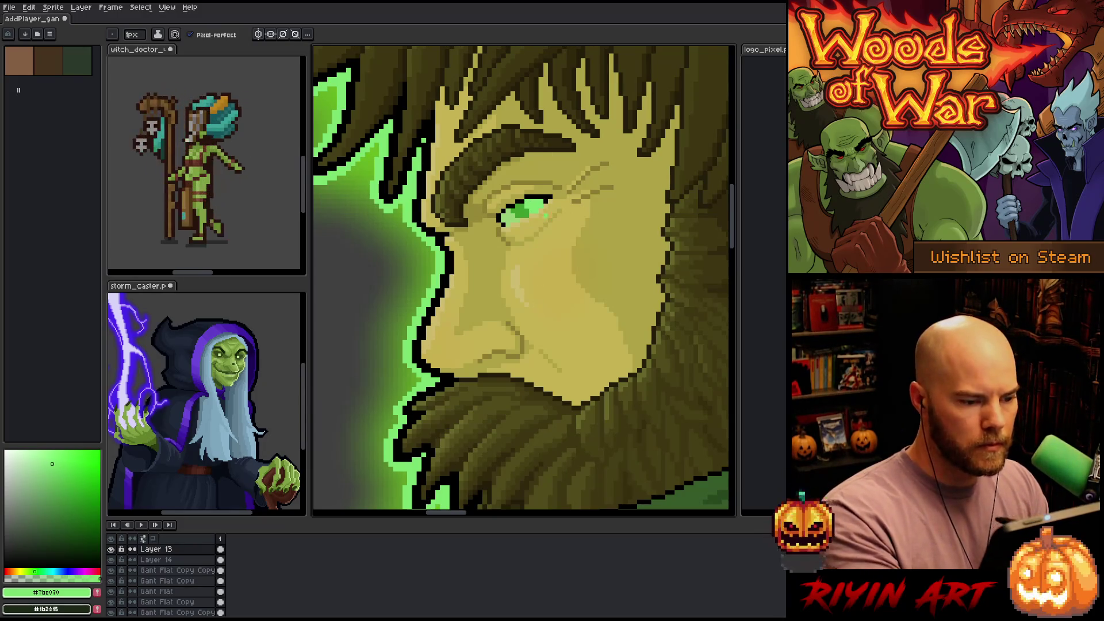
key(alt)
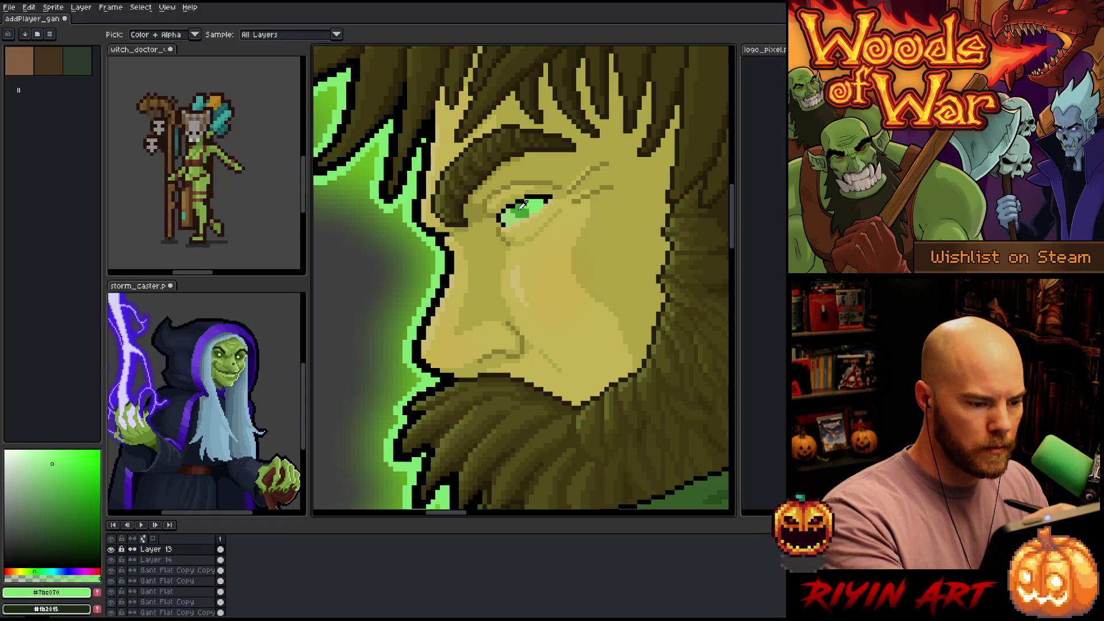
click(523, 208)
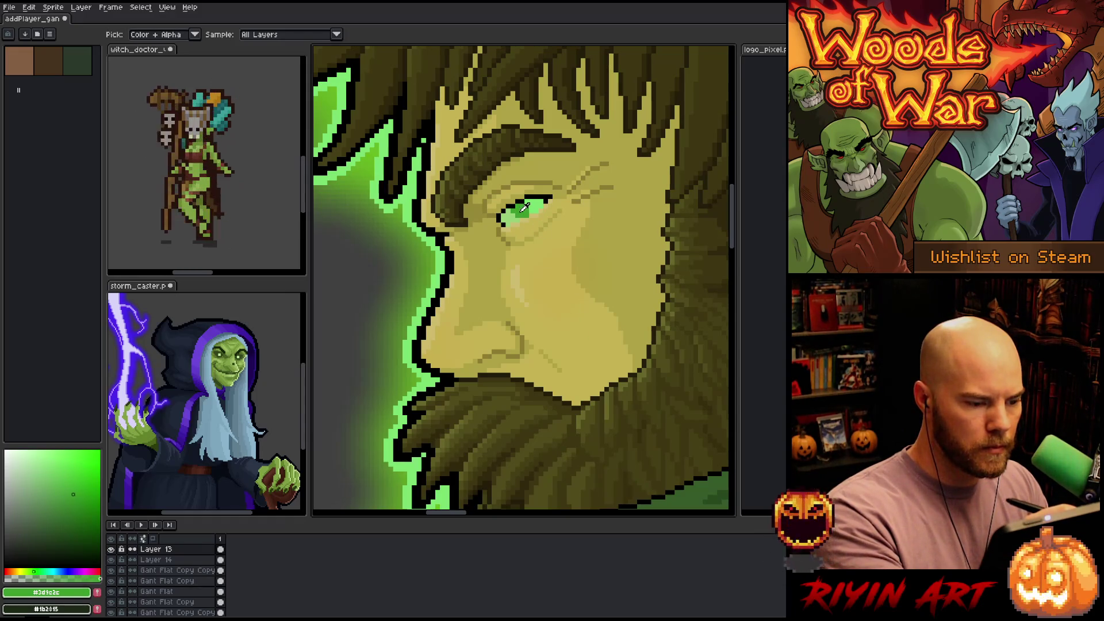
alt+click(508, 207)
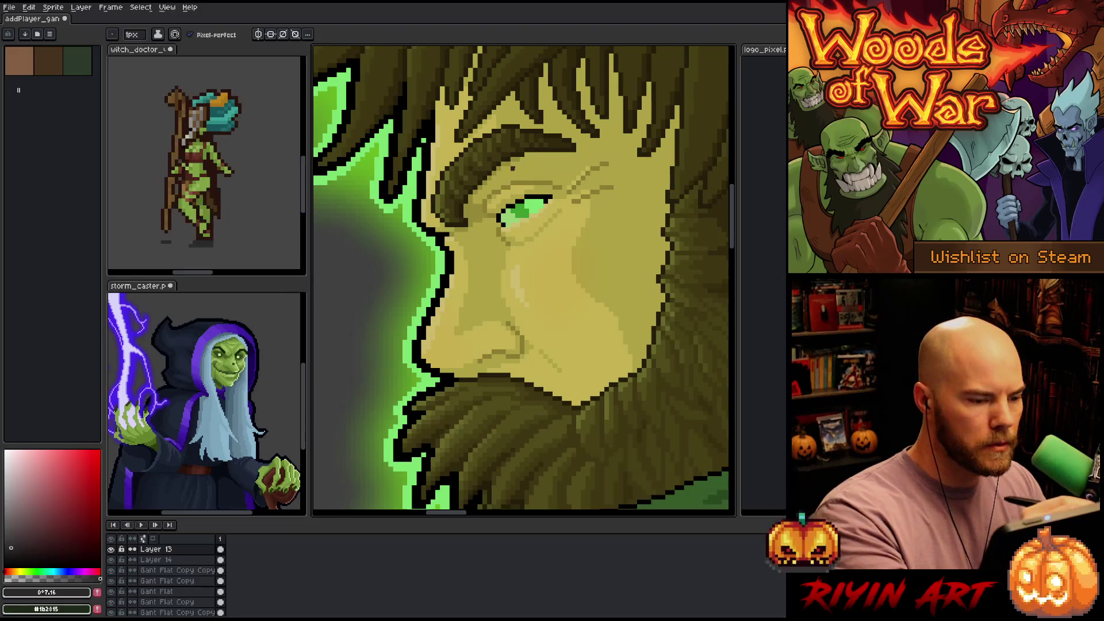
alt+click(525, 209)
drag(83, 537, 85, 532)
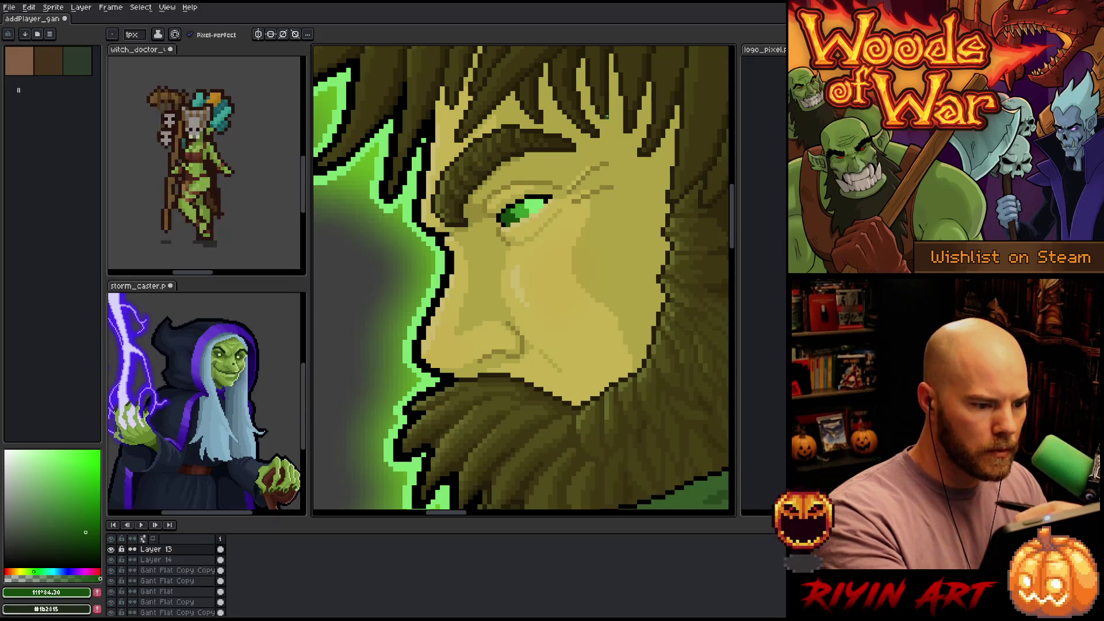
scroll(564, 357, down, 3)
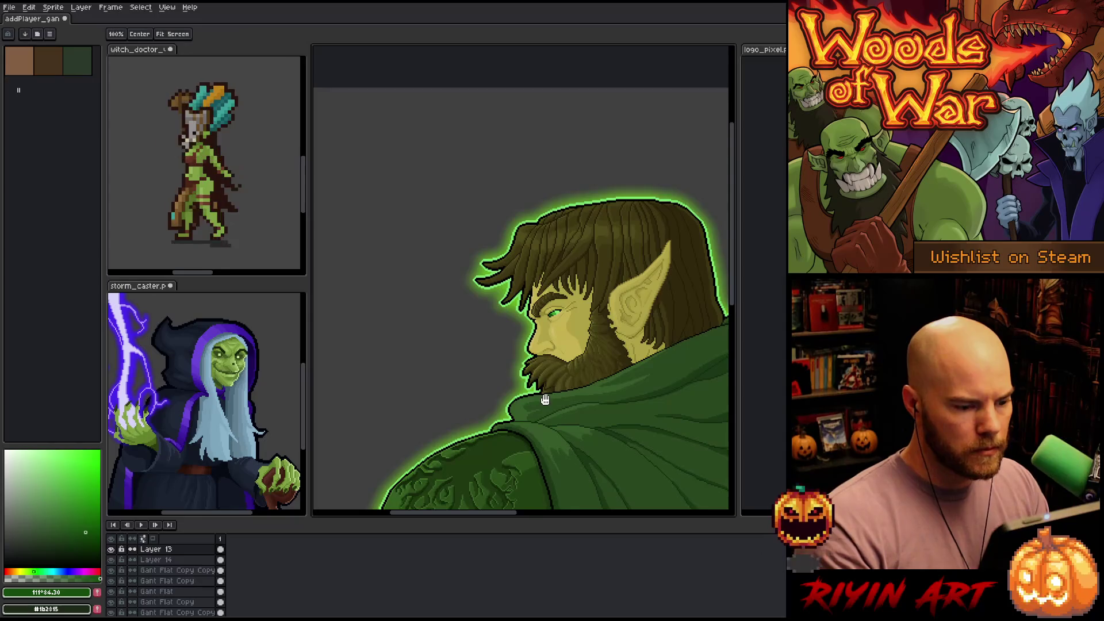
scroll(519, 257, up, 1)
scroll(530, 244, up, 3)
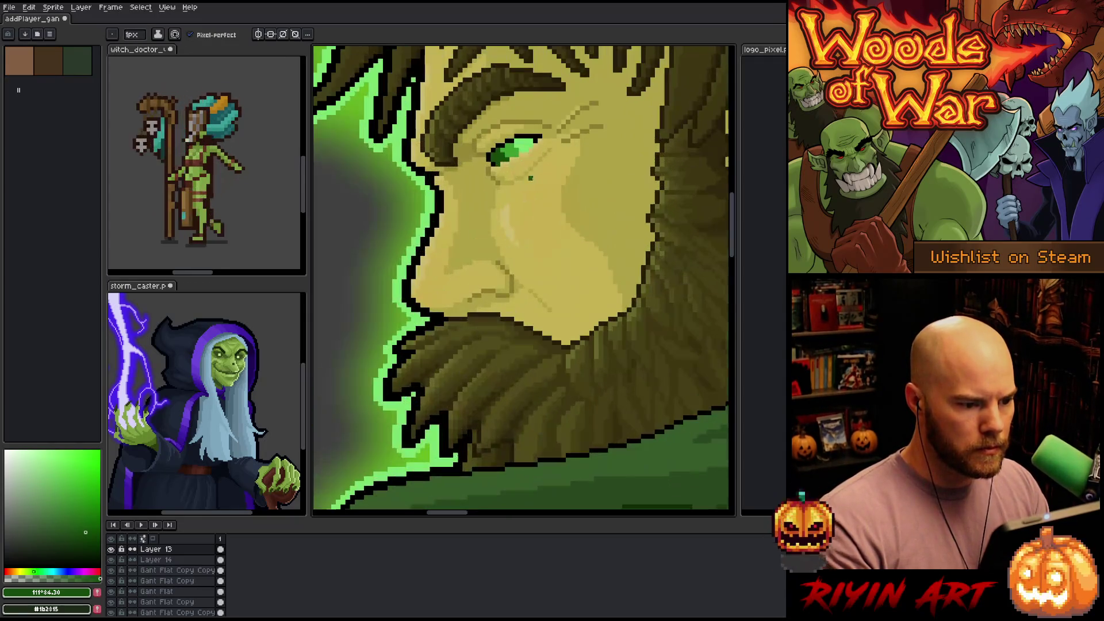
scroll(520, 171, down, 3)
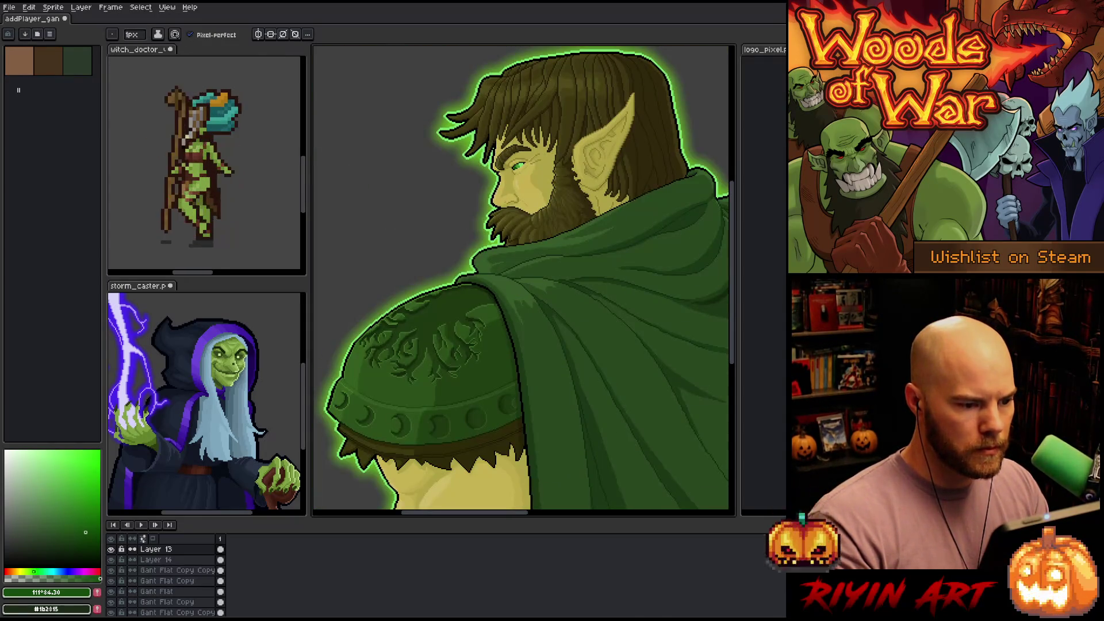
scroll(503, 168, up, 3)
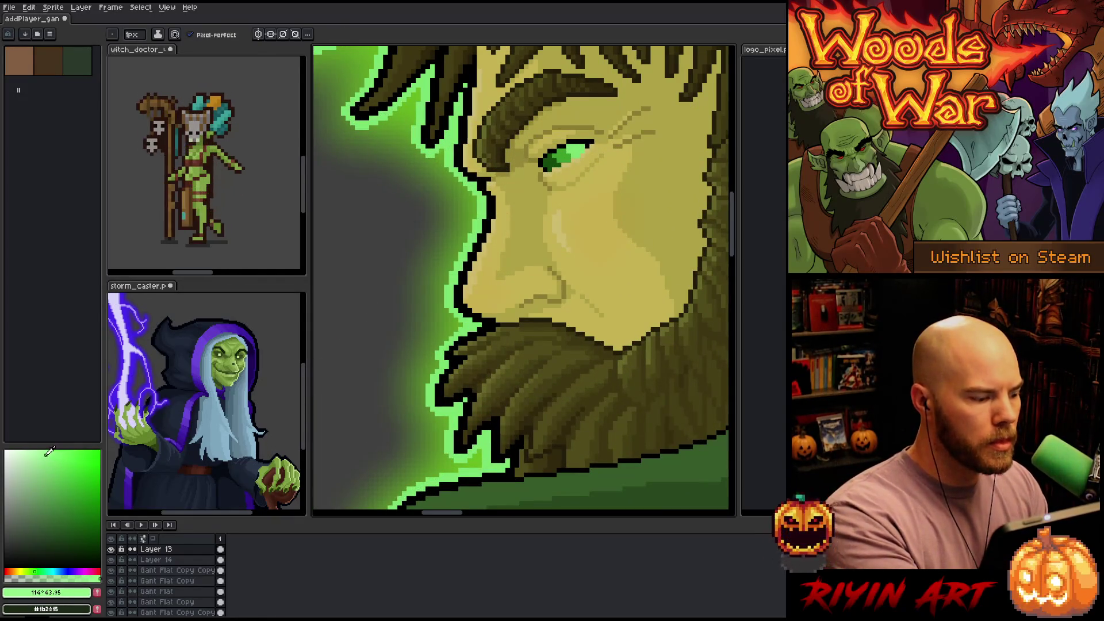
key(g)
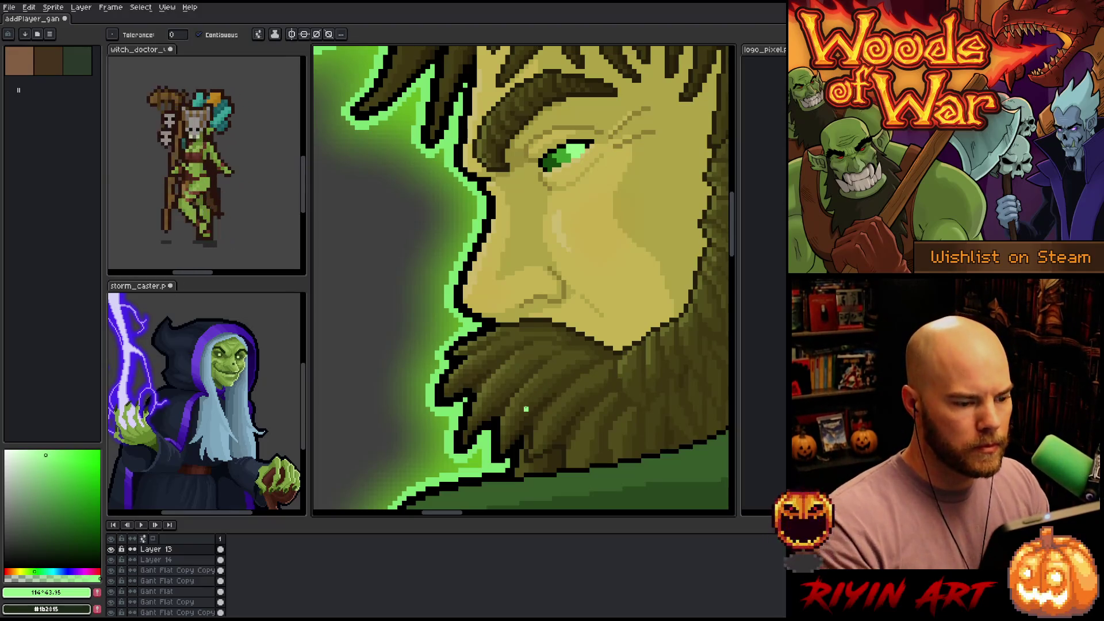
scroll(526, 409, down, 3)
drag(505, 380, 473, 281)
Duplicate Layer 13 and move the copy below the original
scroll(472, 280, down, 1)
scroll(472, 280, up, 1)
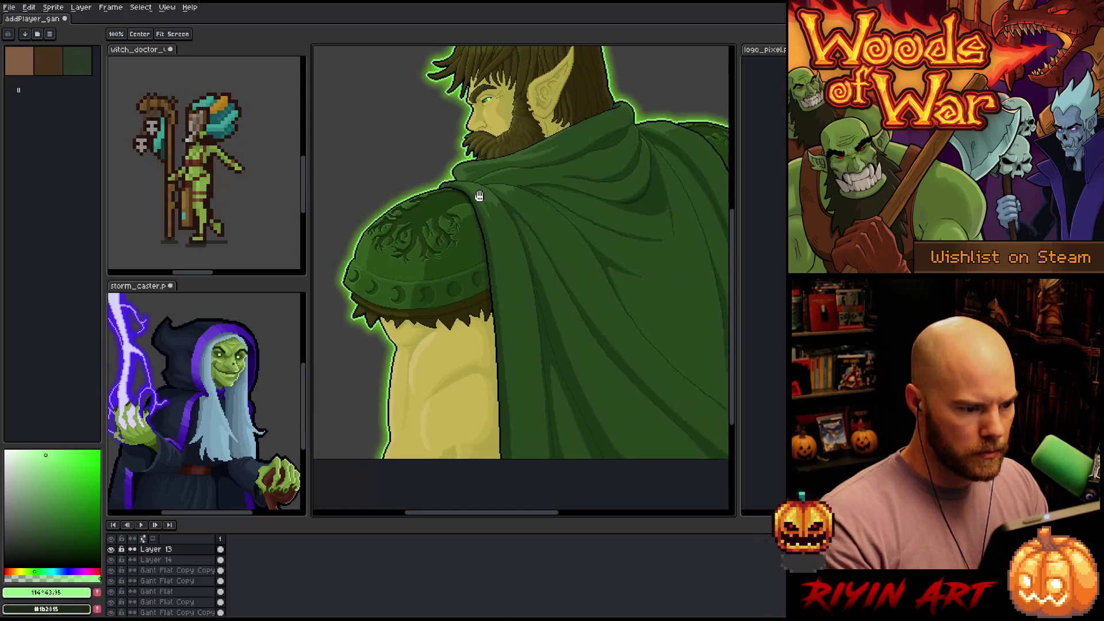
drag(471, 202, 471, 234)
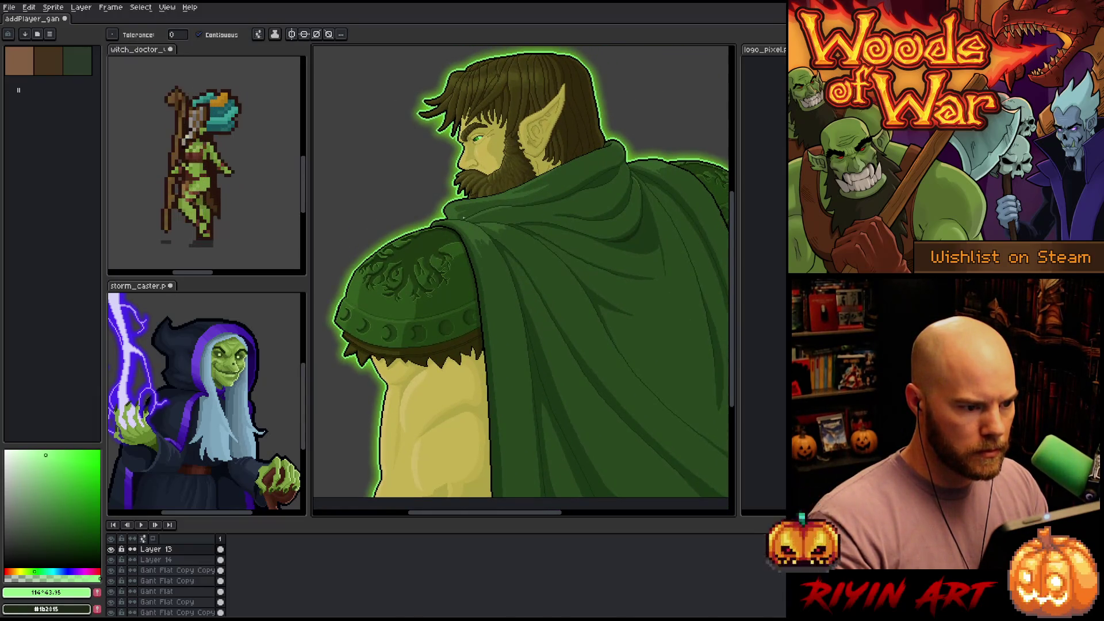
right_click(193, 551)
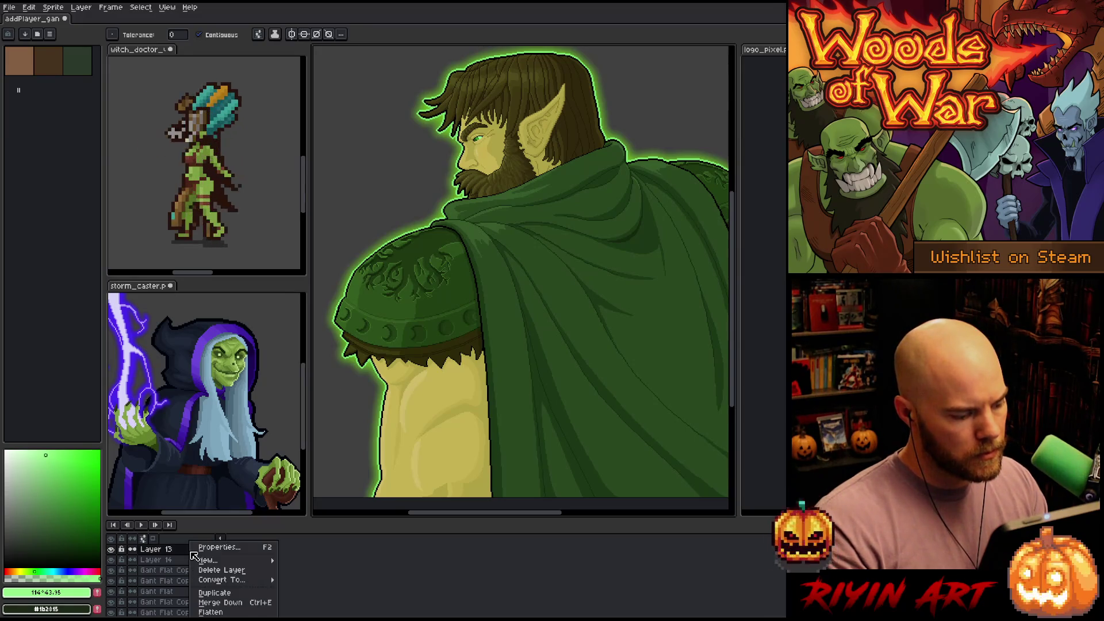
click(215, 592)
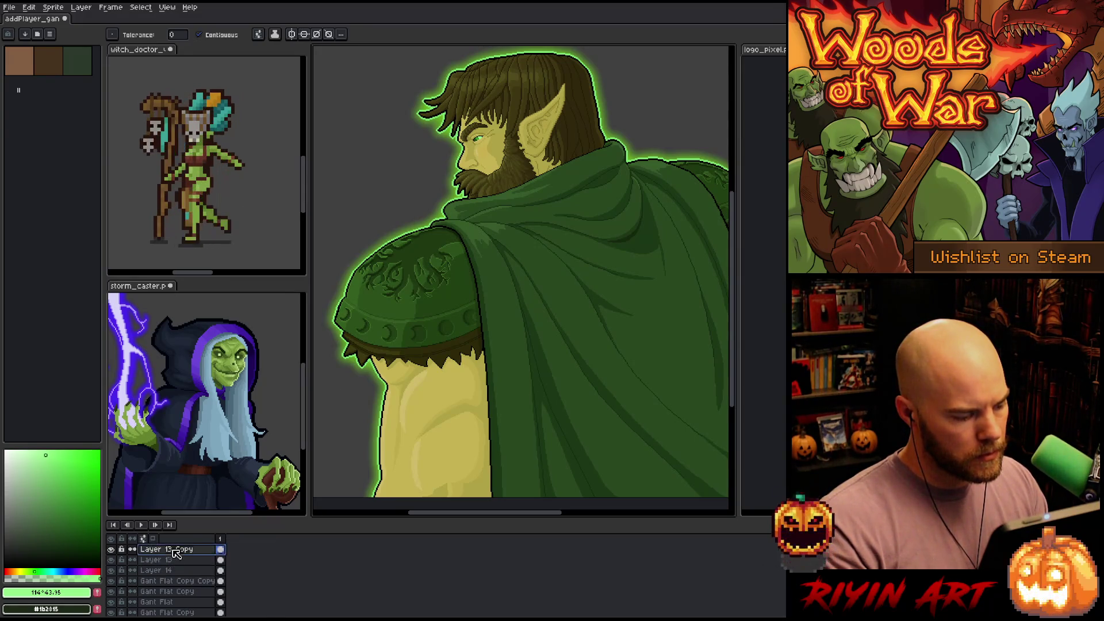
drag(190, 562, 186, 568)
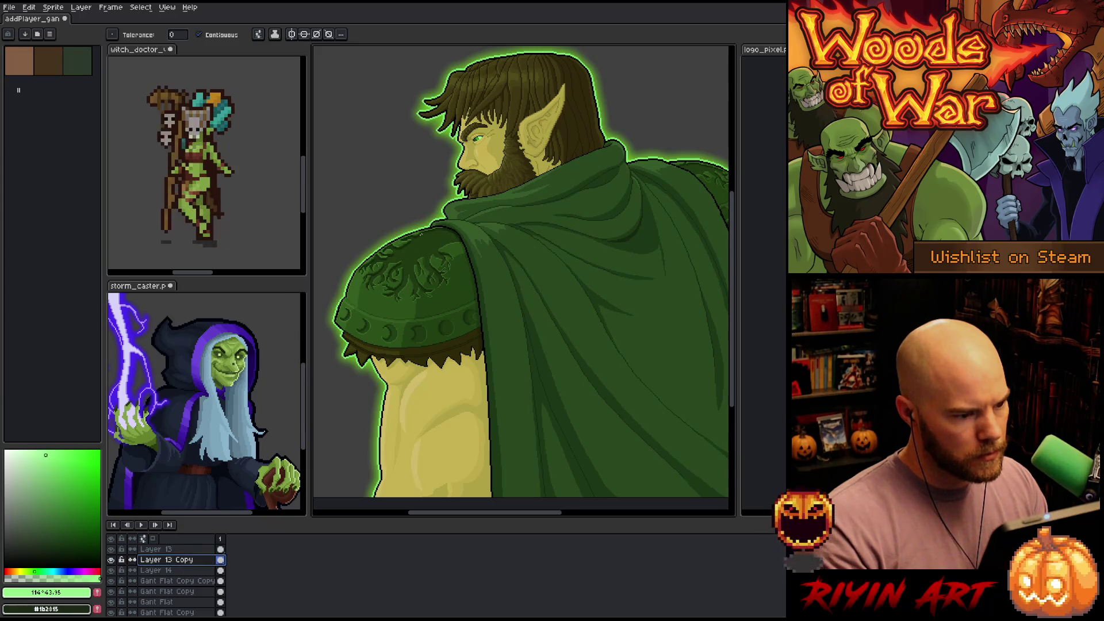
Sample the light outline green #7bc070 and open the Outline effect for Layer 13 Copy
scroll(518, 201, up, 3)
key(i)
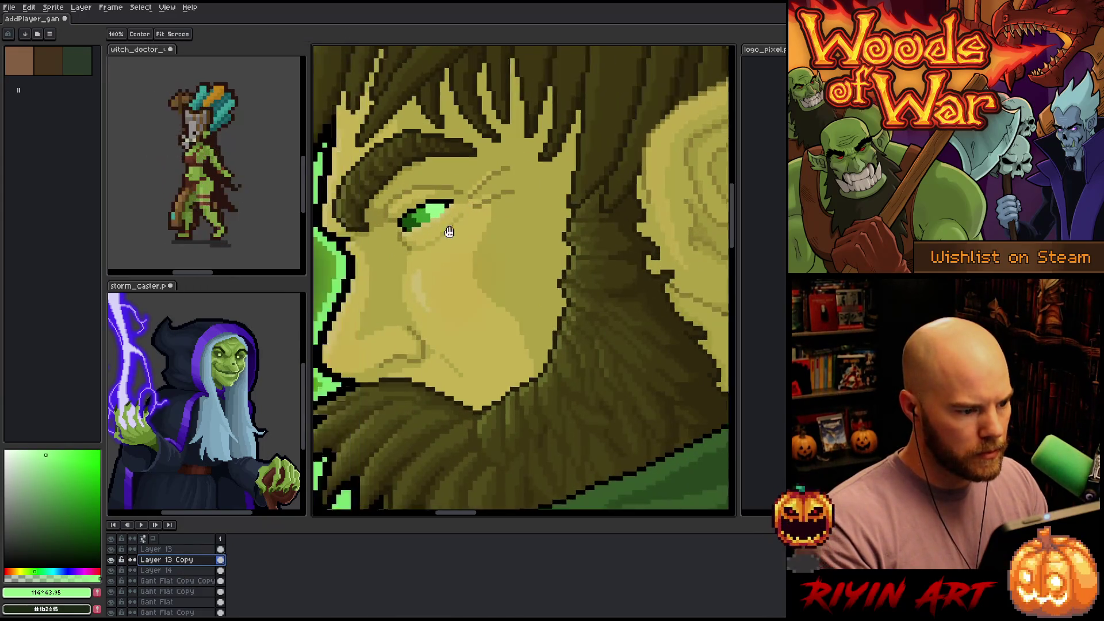
scroll(534, 232, up, 2)
click(498, 245)
scroll(478, 262, down, 2)
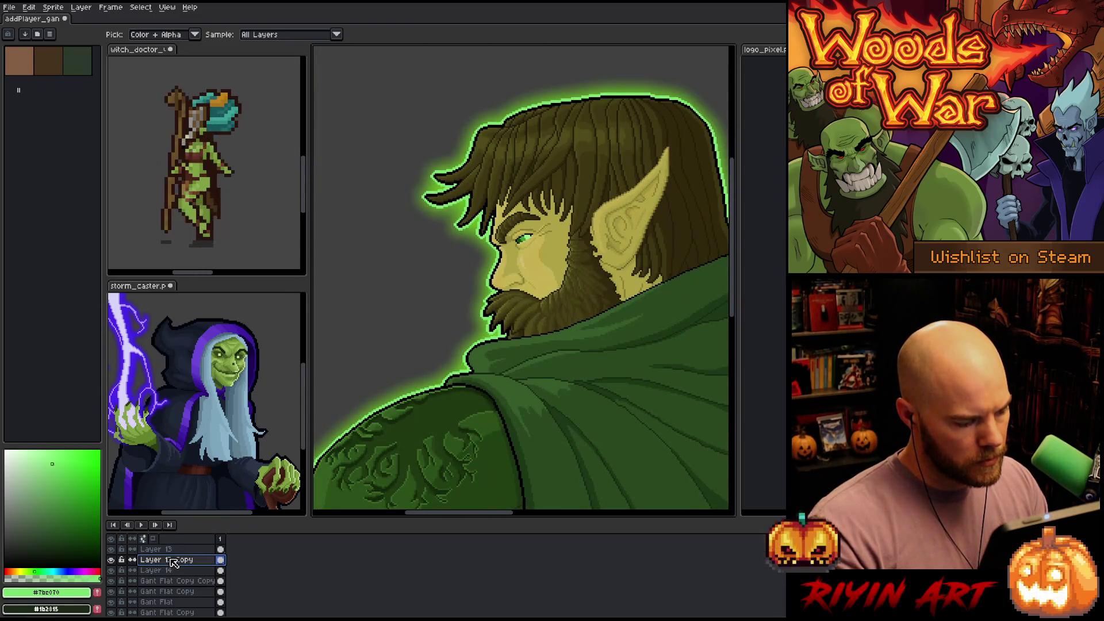
click(220, 549)
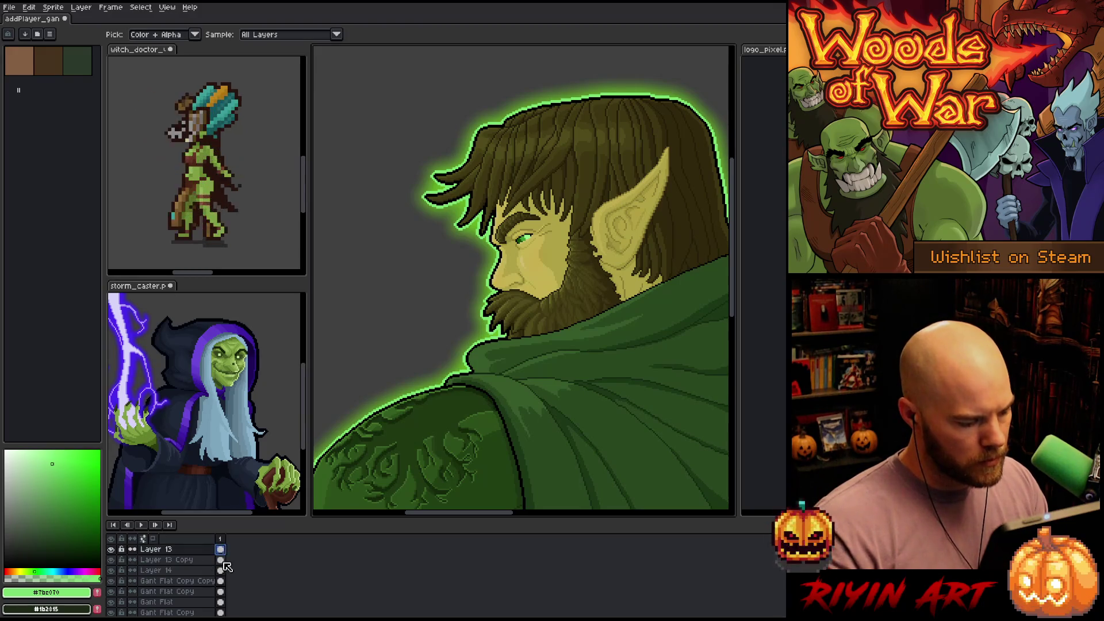
click(221, 561)
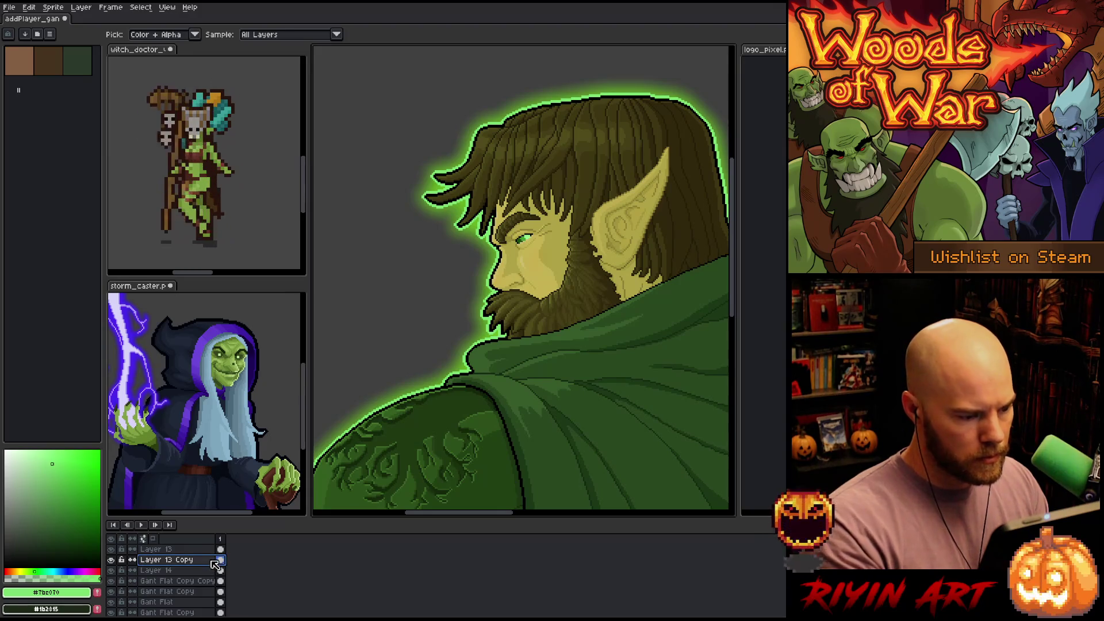
key(shift+o)
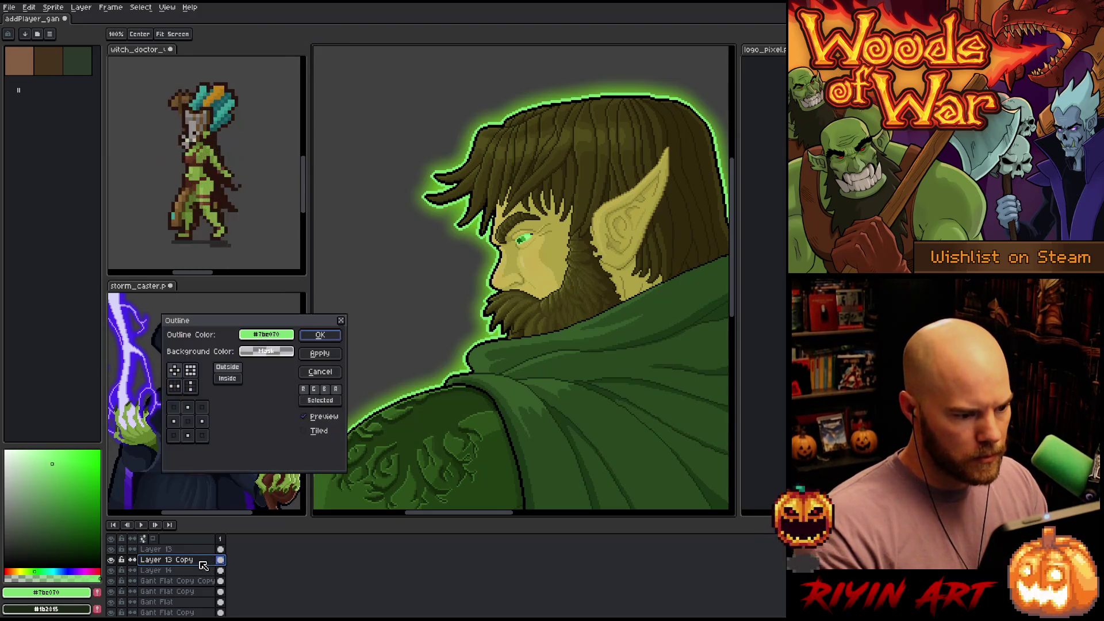
Cancel the outline effect and preview the 3x3 and 5x5 blur presets without applying them
key(Escape)
key(shift+o)
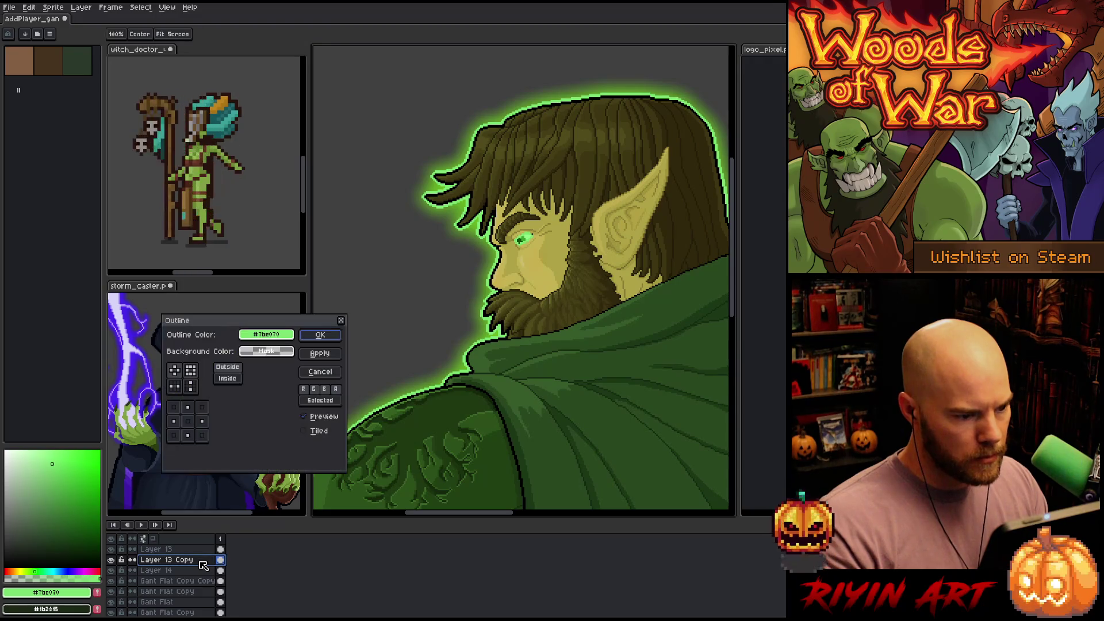
key(Return)
key(F9)
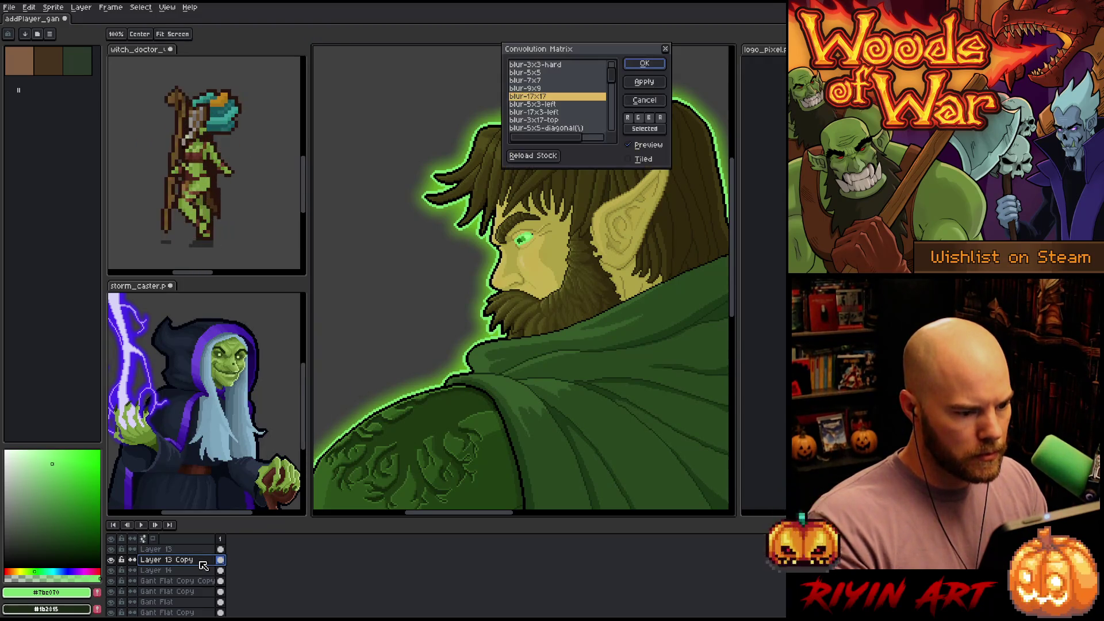
click(540, 73)
scroll(542, 81, up, 2)
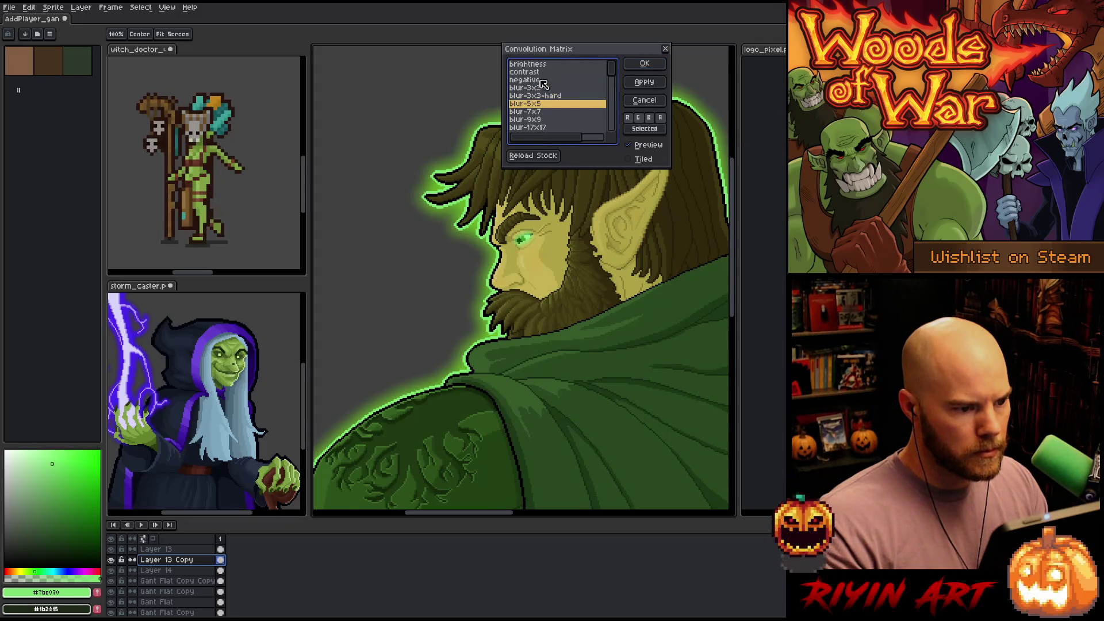
click(541, 90)
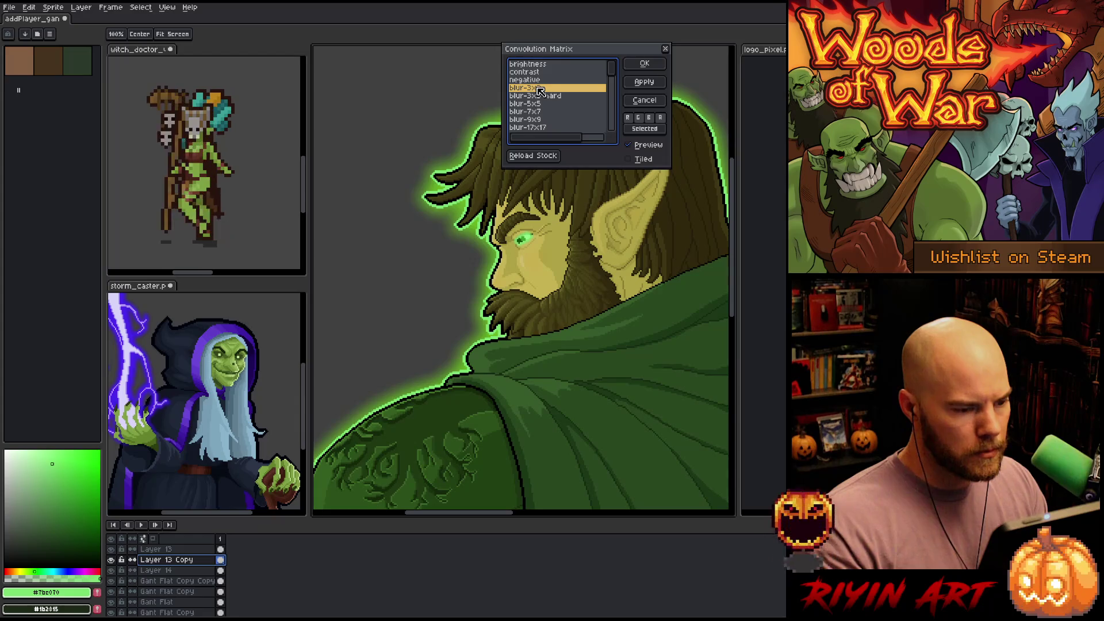
click(544, 105)
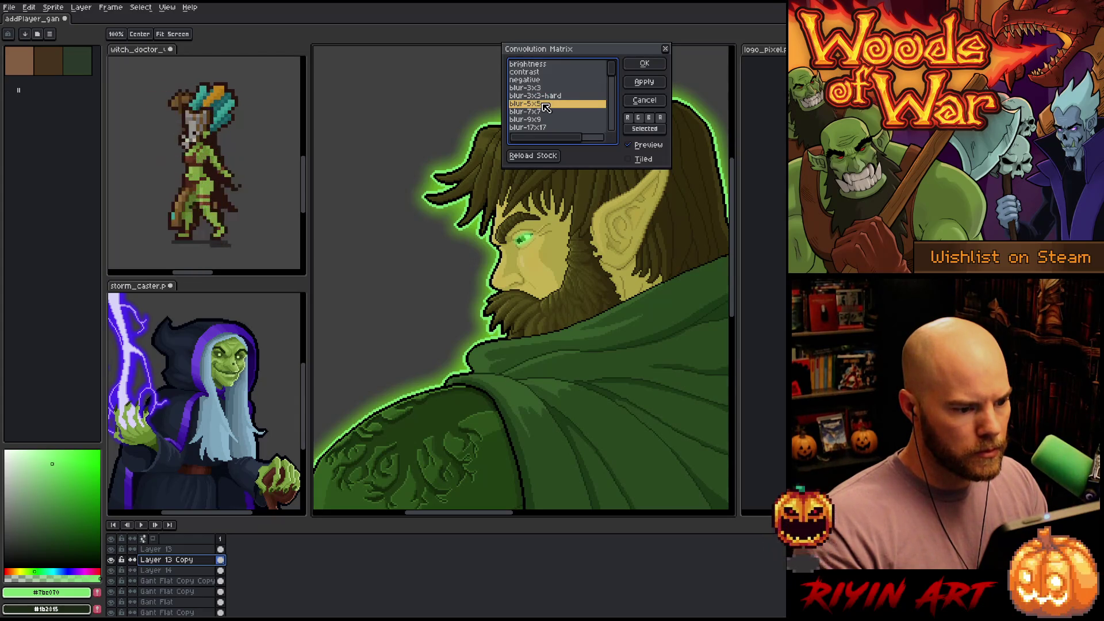
click(644, 100)
Paint the two stray black eye pixels light green
scroll(520, 227, up, 4)
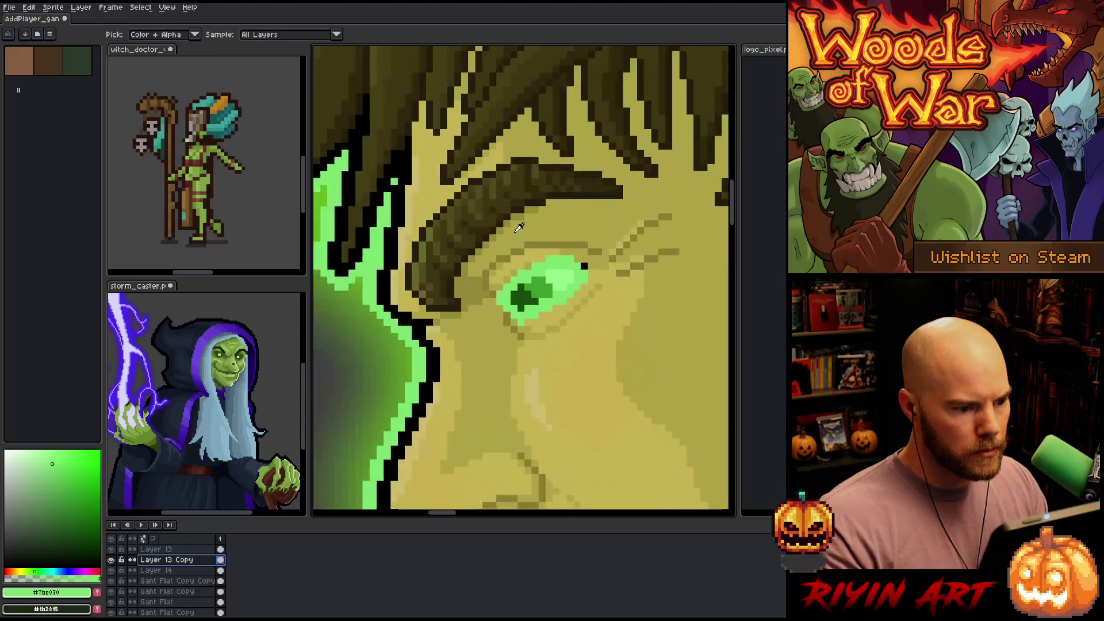
scroll(520, 228, up, 1)
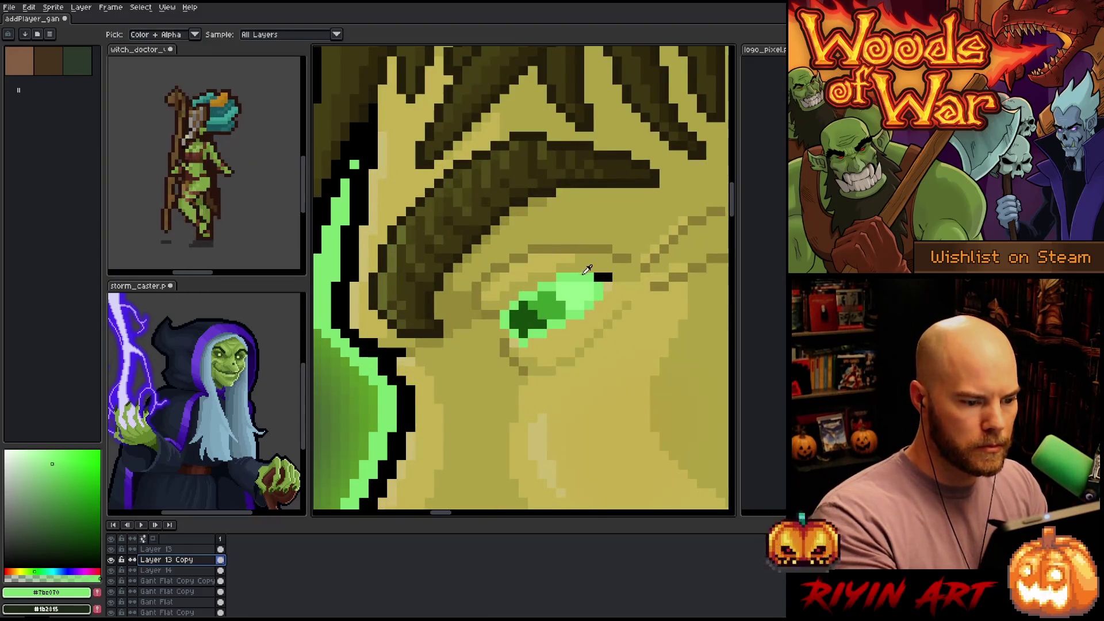
click(598, 278)
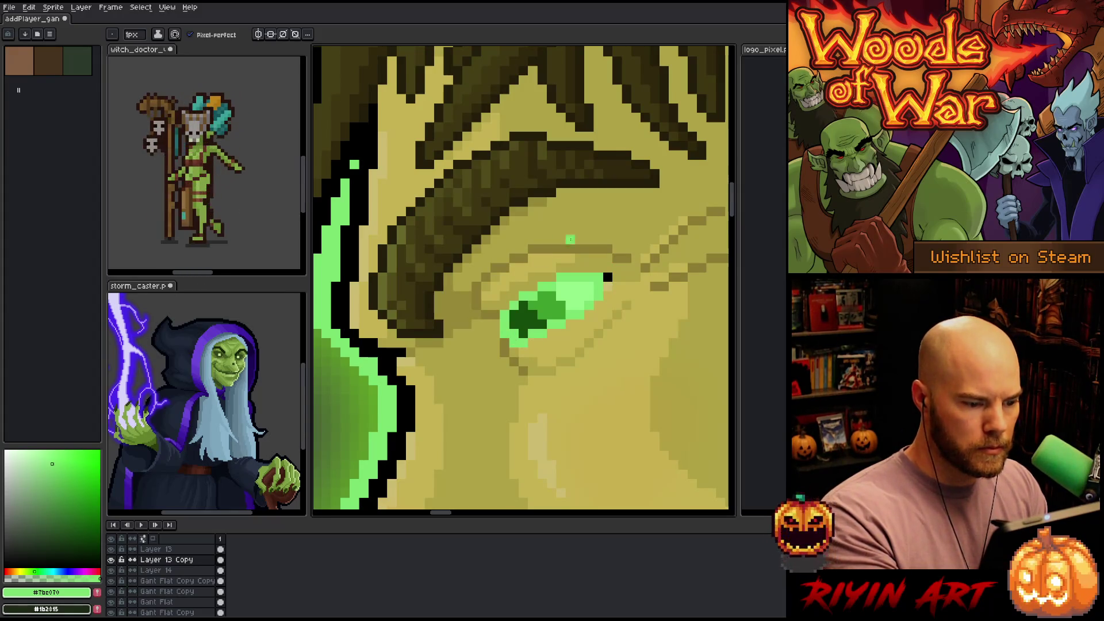
click(608, 278)
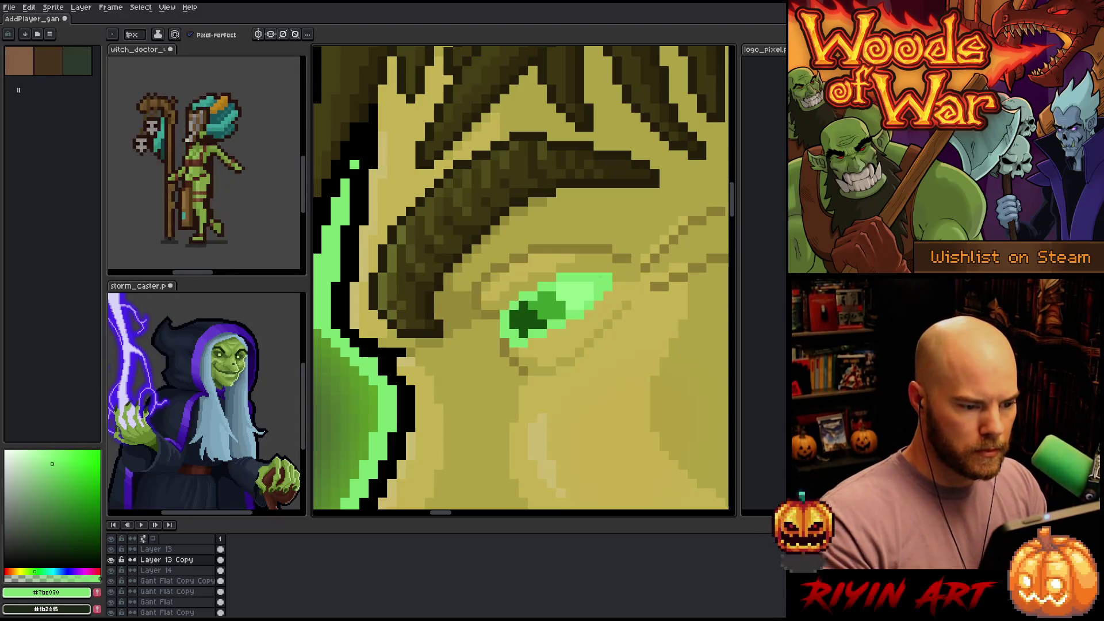
Apply the blur-7x7 convolution matrix to the eye and make Layer 13 Copy visible
key(F9)
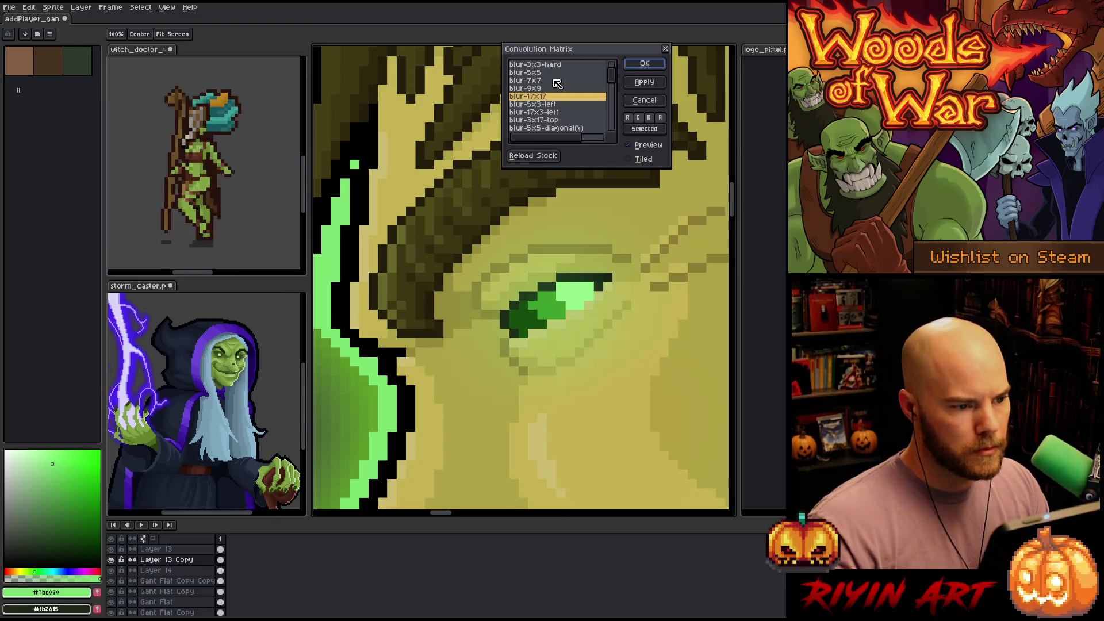
click(547, 73)
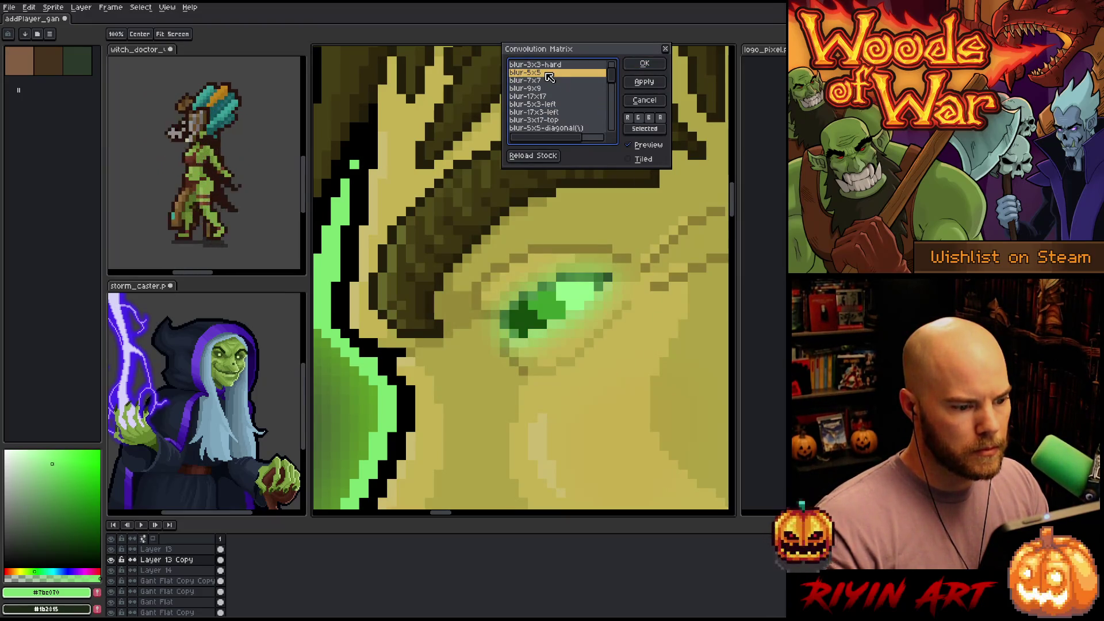
click(546, 82)
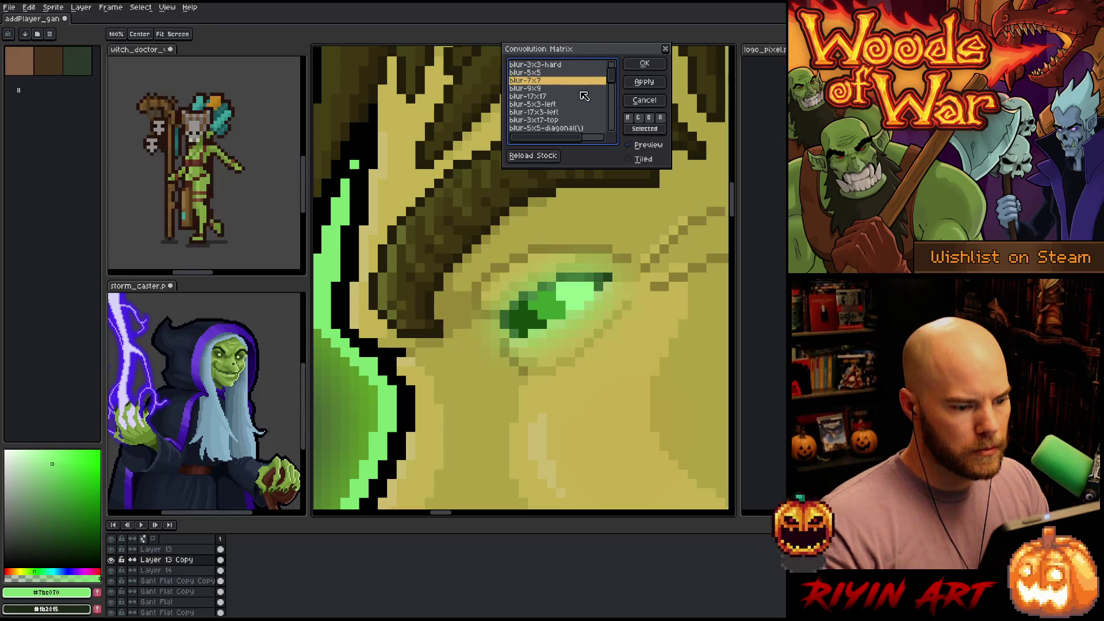
click(645, 63)
scroll(520, 276, down, 5)
scroll(521, 276, down, 5)
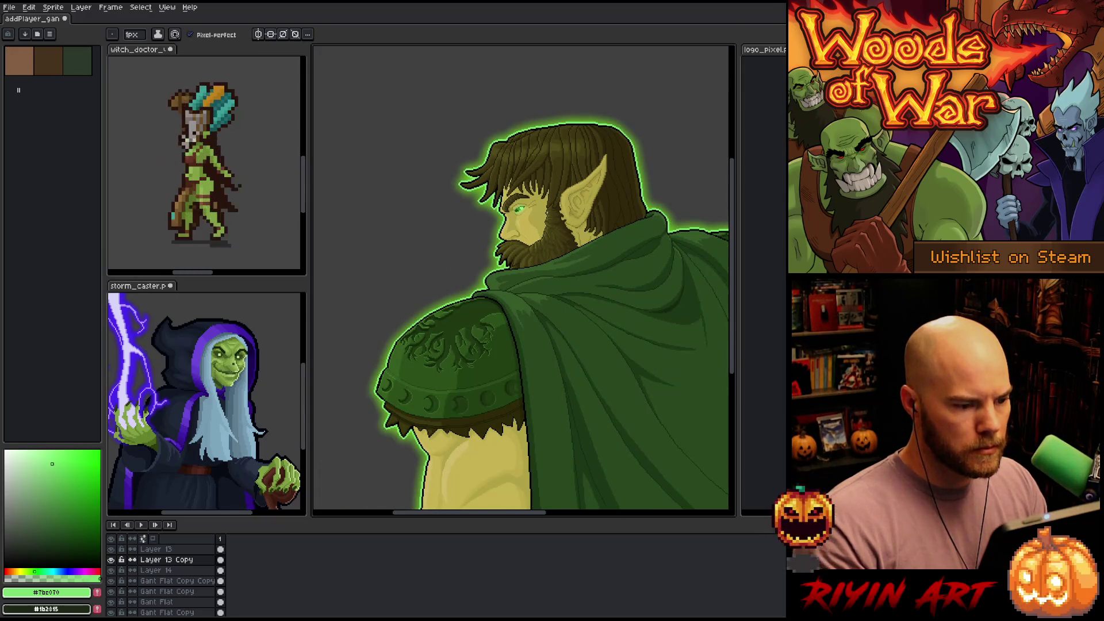
click(111, 560)
Set Layer 13 Copy to Addition blending at about 51% opacity
double_click(163, 559)
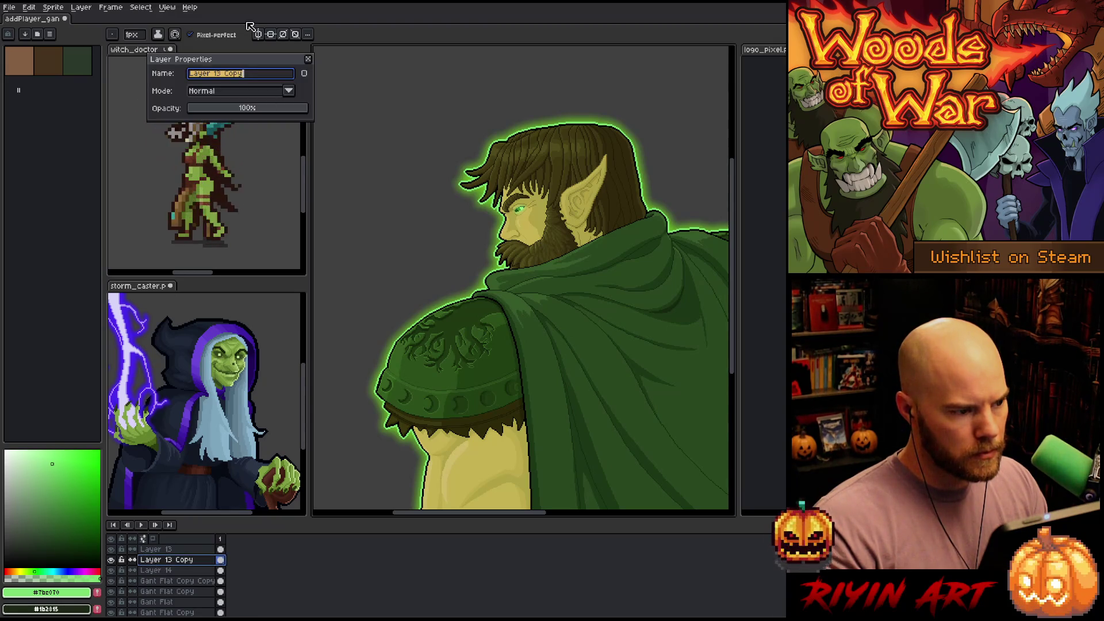
click(228, 93)
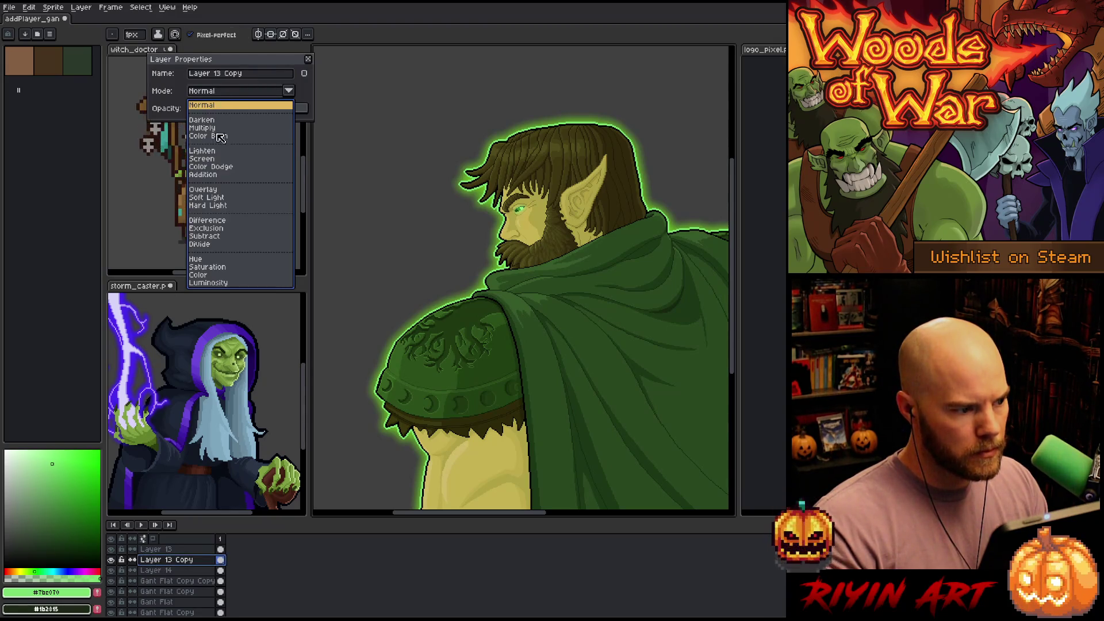
click(204, 175)
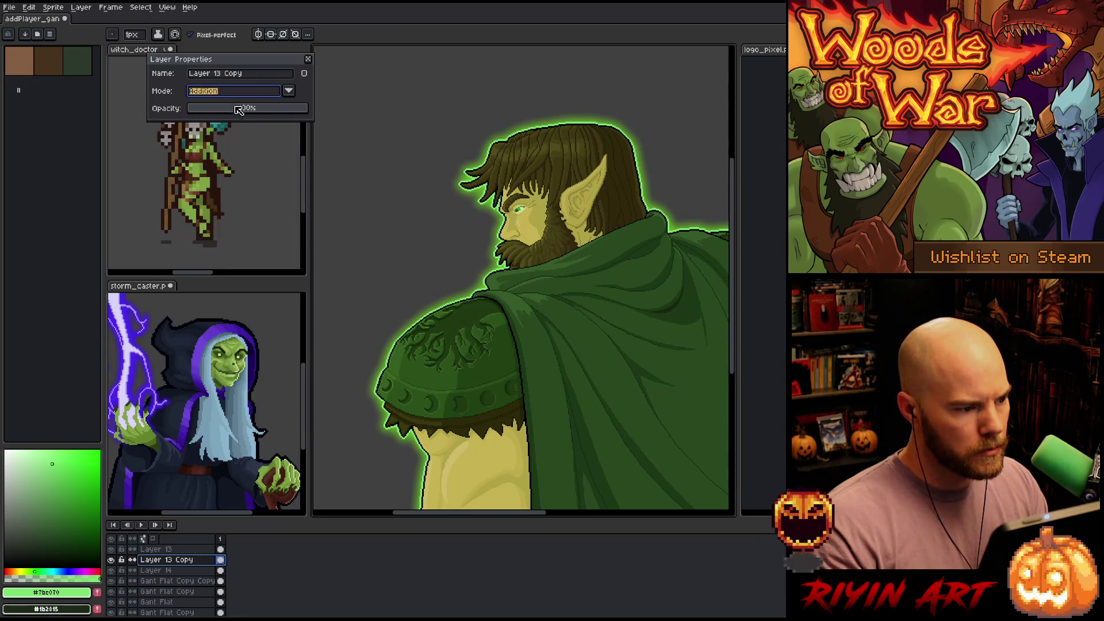
drag(245, 112, 225, 112)
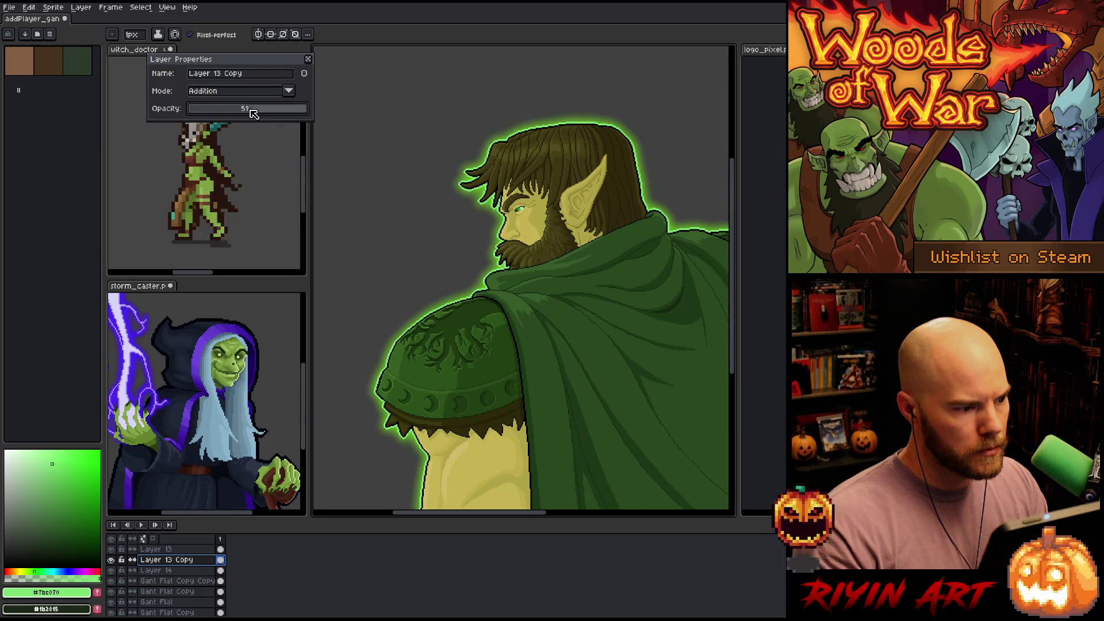
Duplicate it, set the copy to Normal at 100%, and move Layer 13 Copy above it
right_click(163, 559)
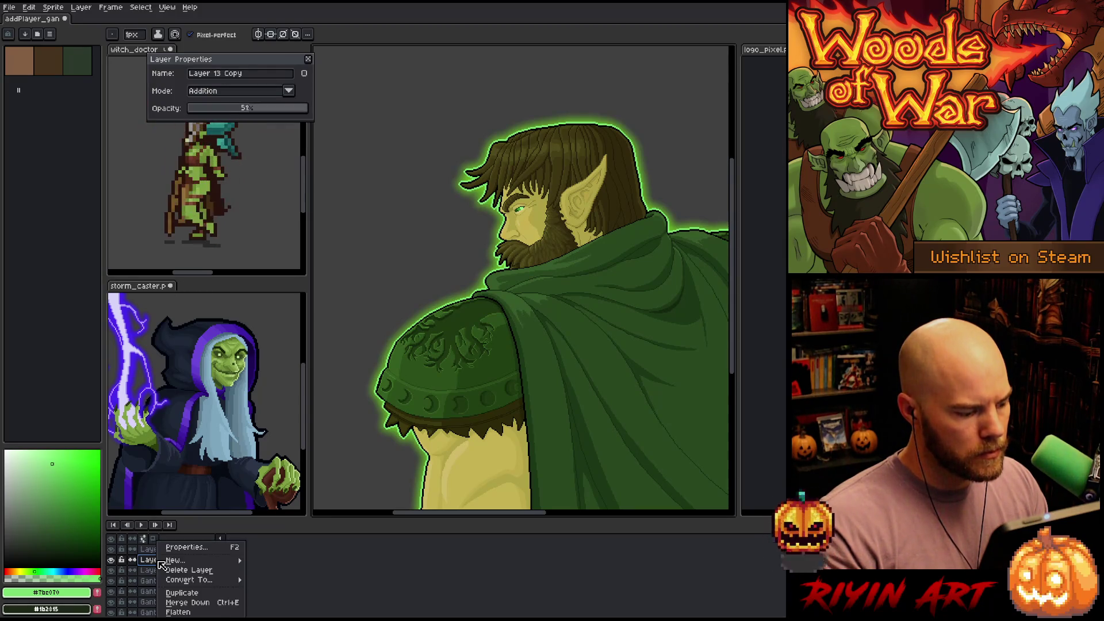
click(182, 593)
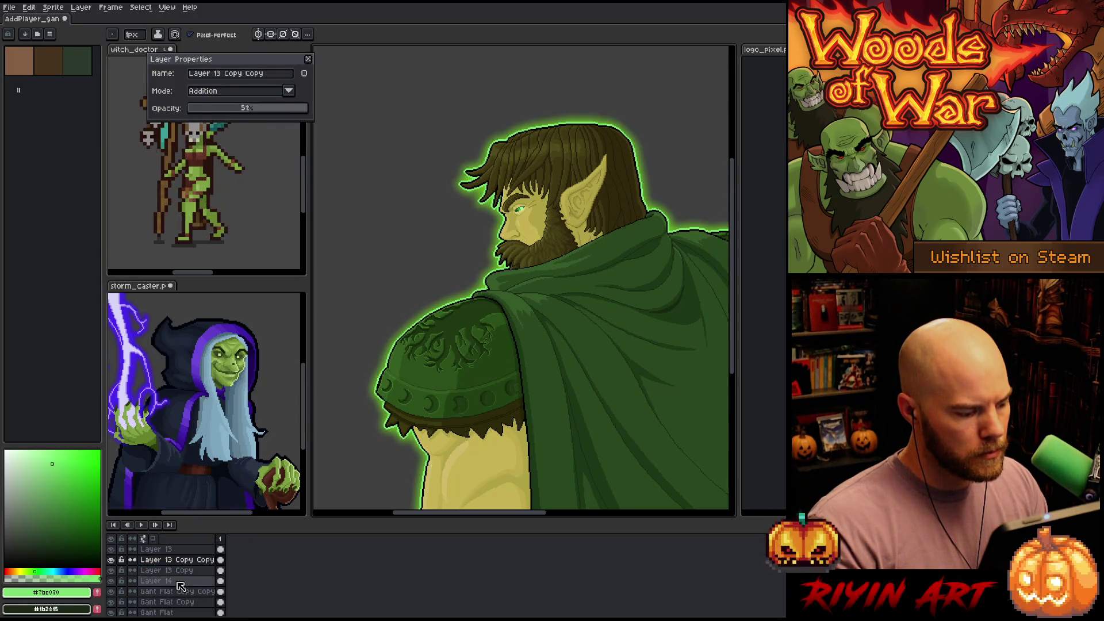
click(224, 92)
click(219, 109)
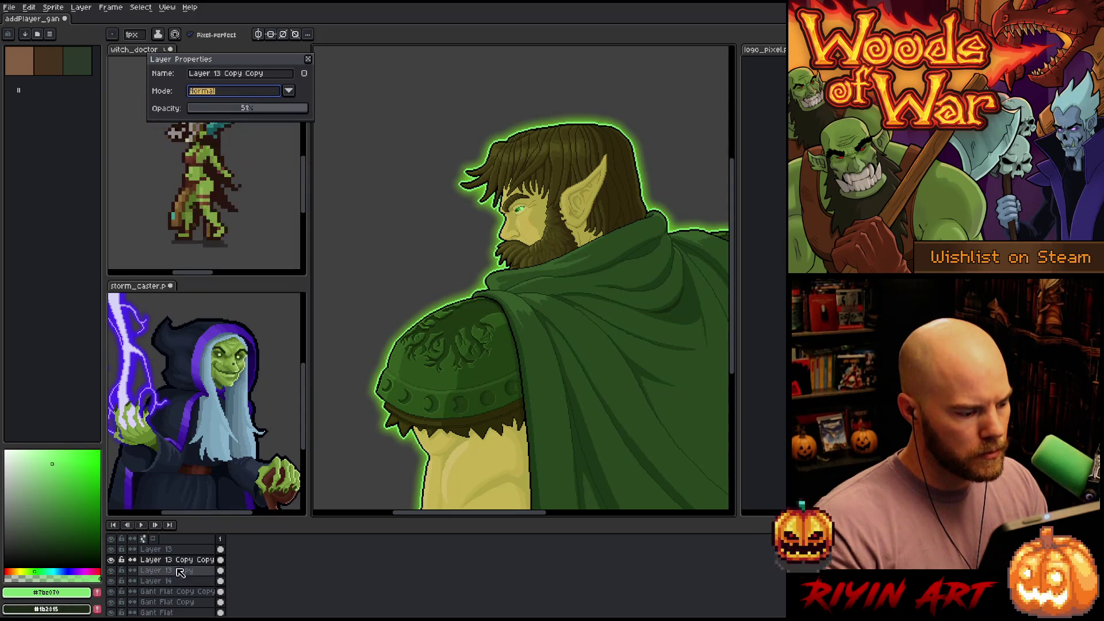
drag(251, 109, 430, 98)
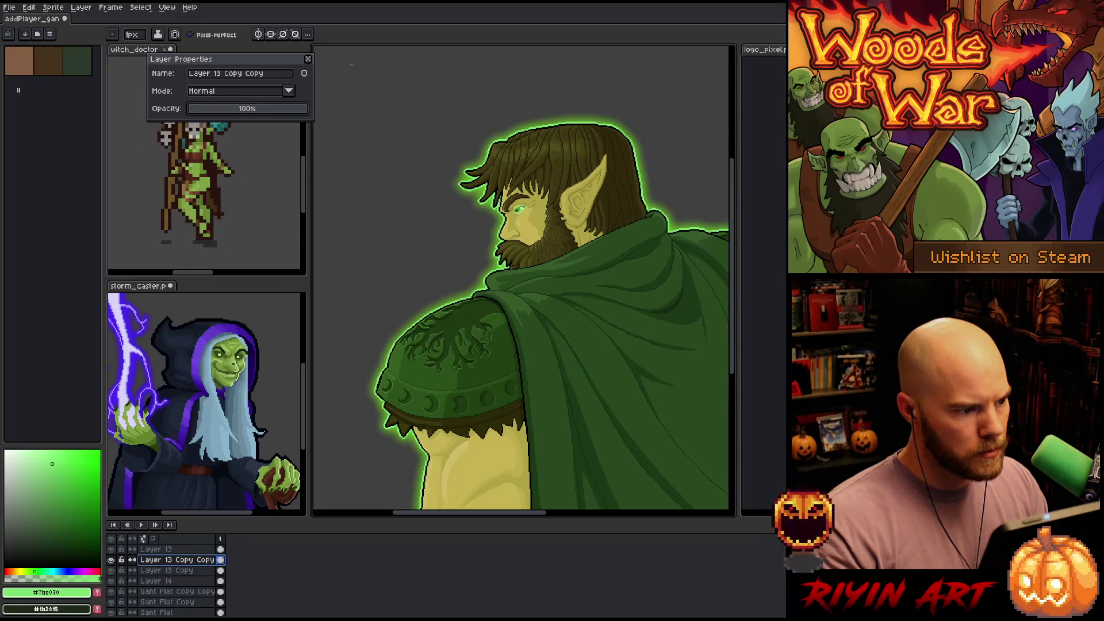
click(307, 59)
click(156, 571)
drag(156, 574, 171, 562)
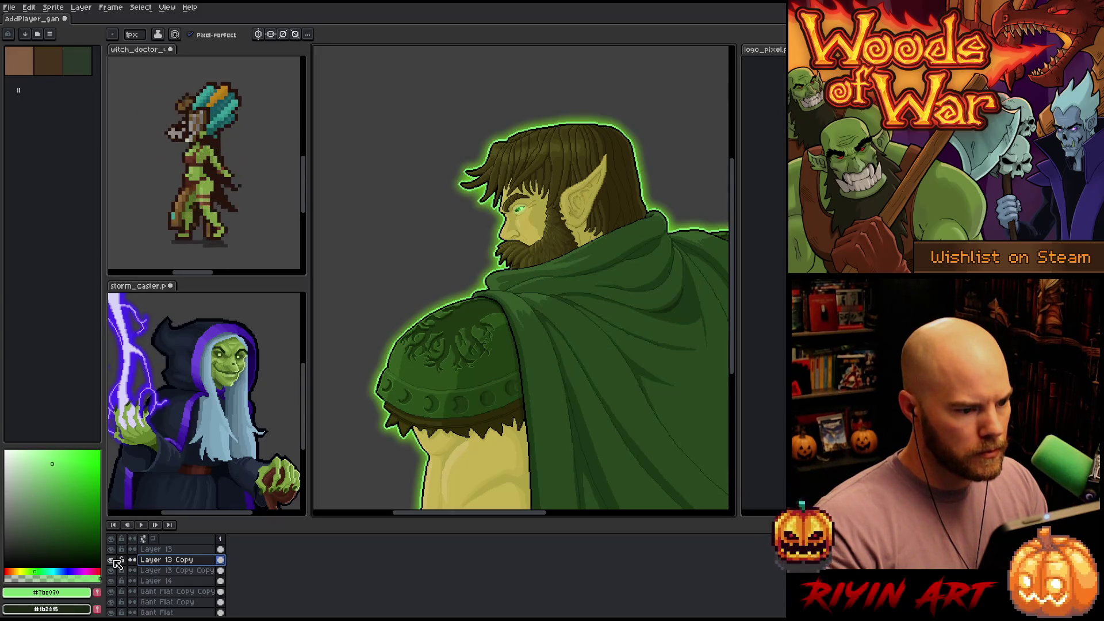
Merge Layer 13 Copy down into its copy, then toggle Layer 14 to compare the skin tint
right_click(159, 560)
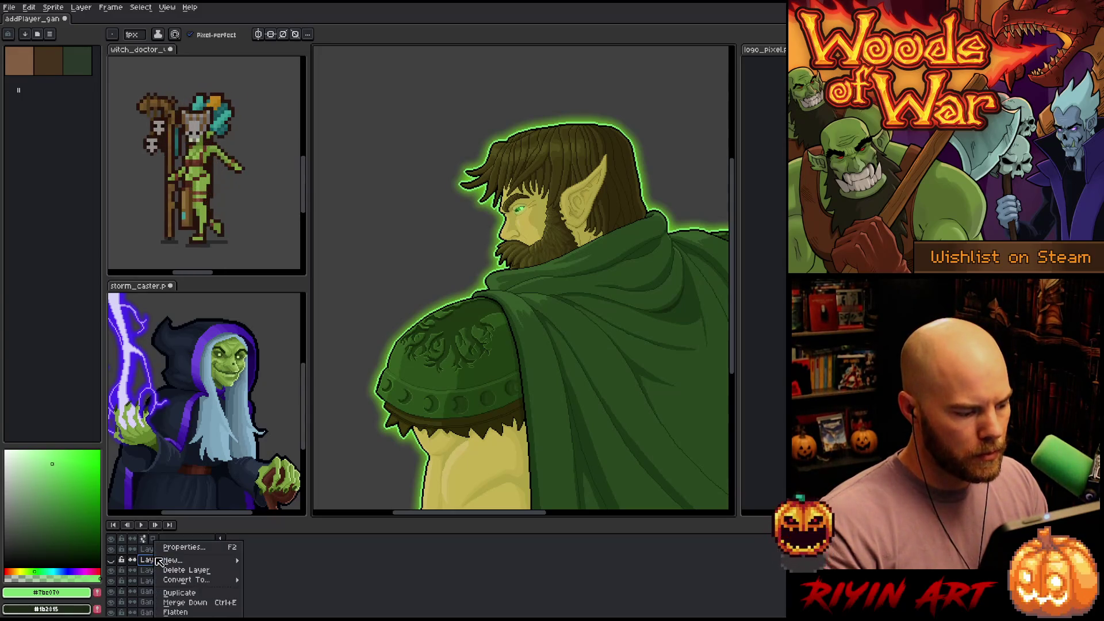
click(179, 592)
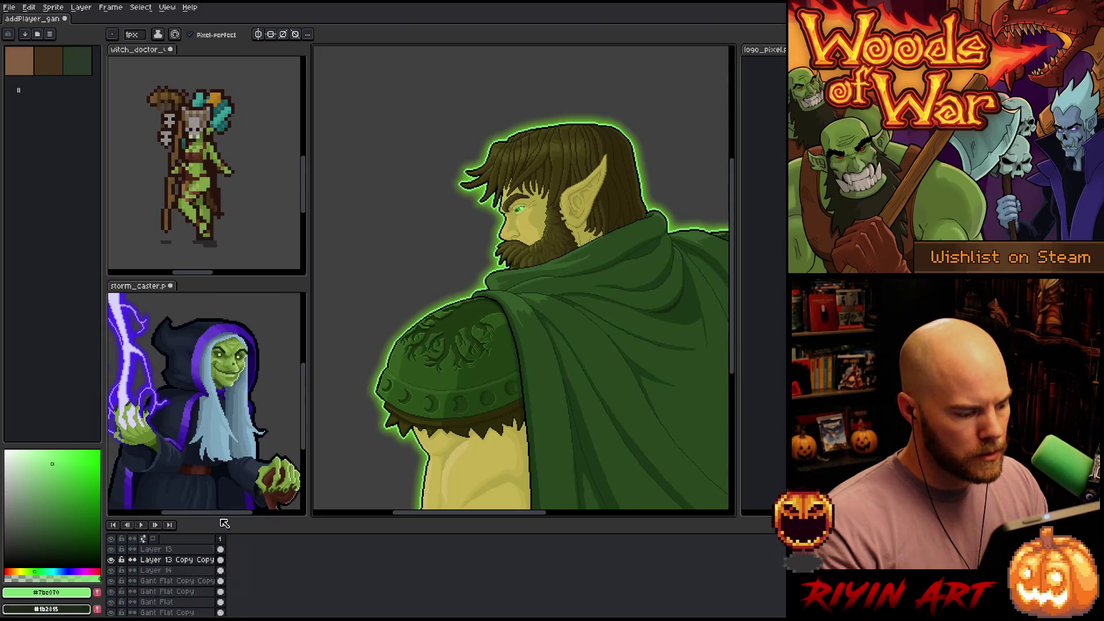
scroll(503, 199, up, 1)
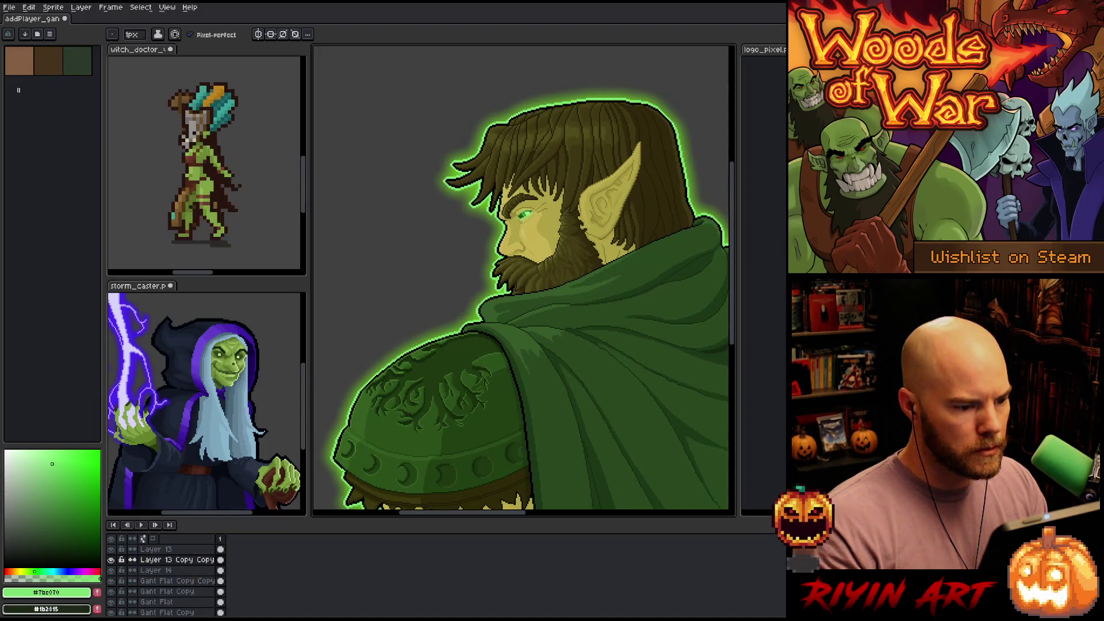
scroll(523, 280, down, 3)
scroll(523, 280, up, 2)
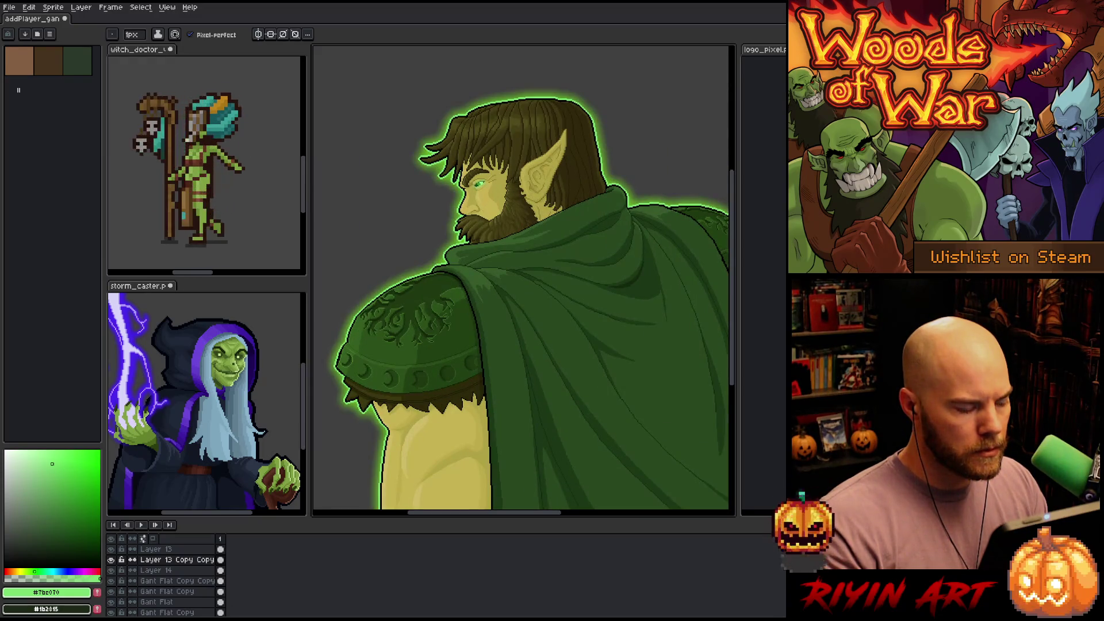
click(111, 570)
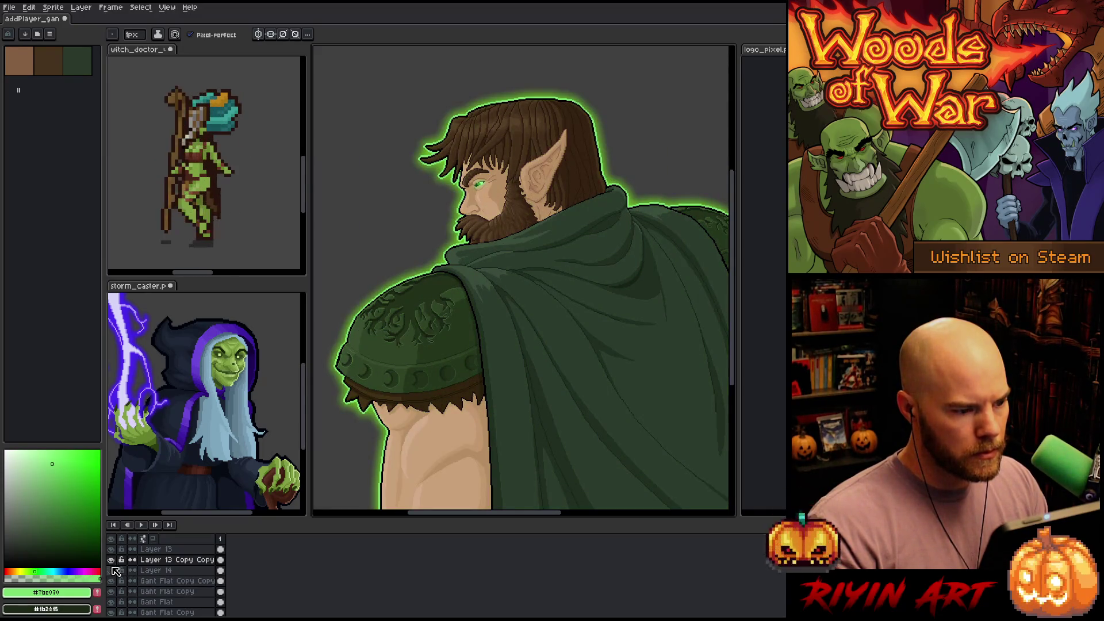
click(112, 570)
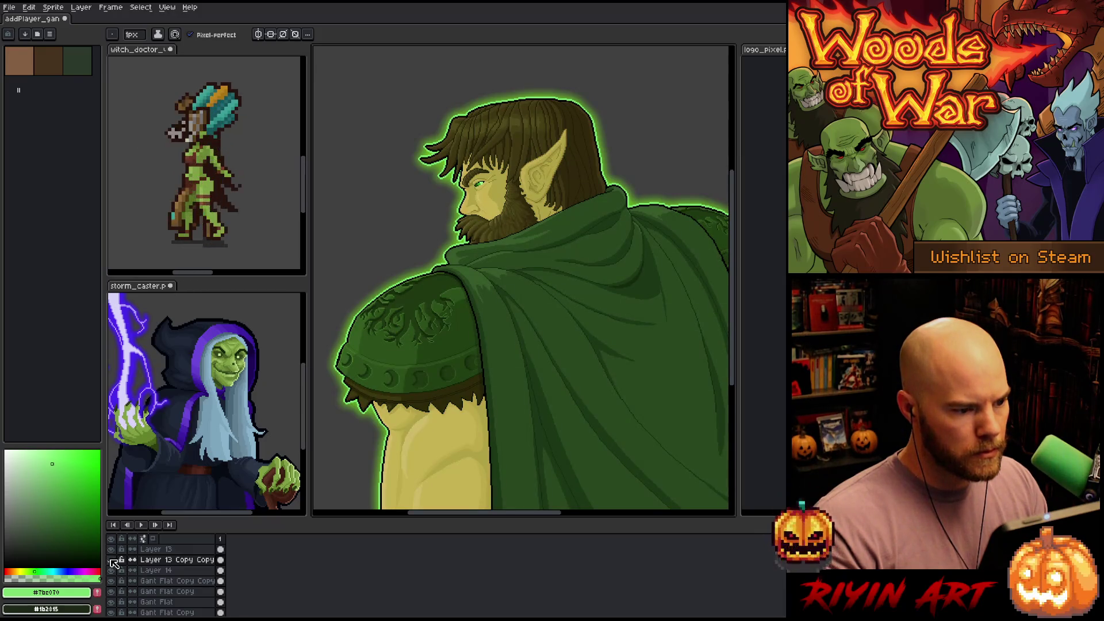
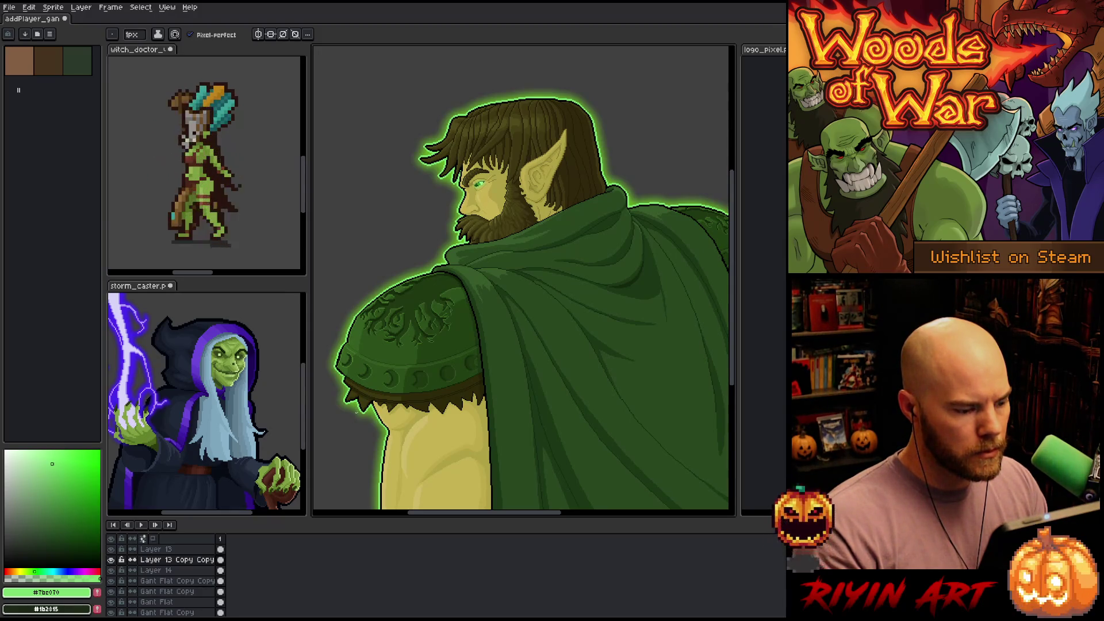
Fill the elf artwork's grey background layer with solid black using the Paint Bucket
scroll(433, 353, down, 2)
drag(426, 373, 500, 299)
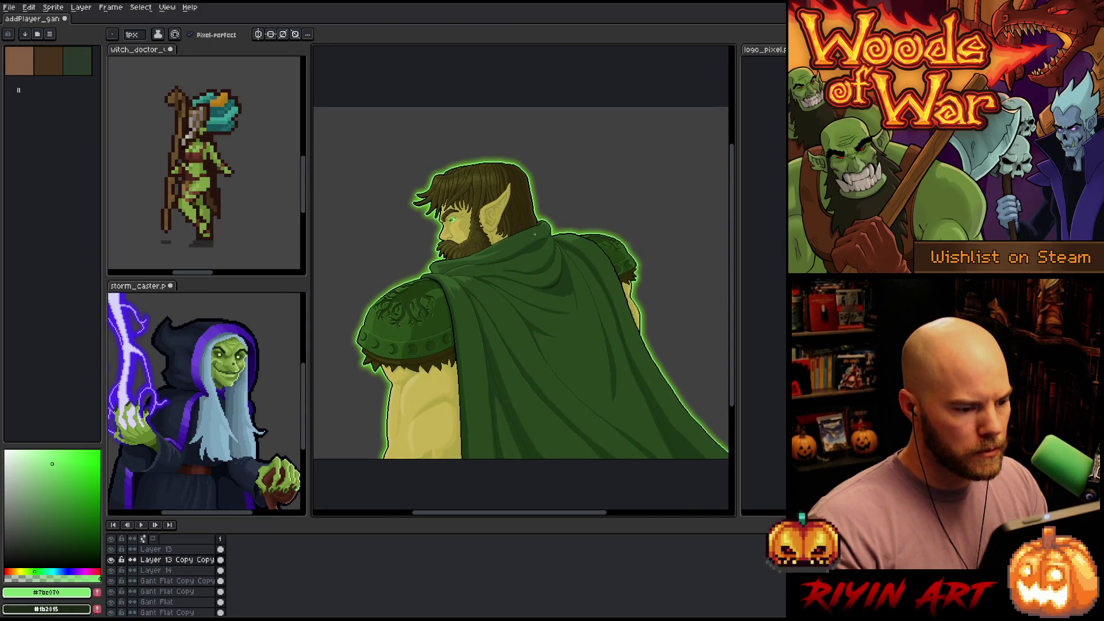
key(v)
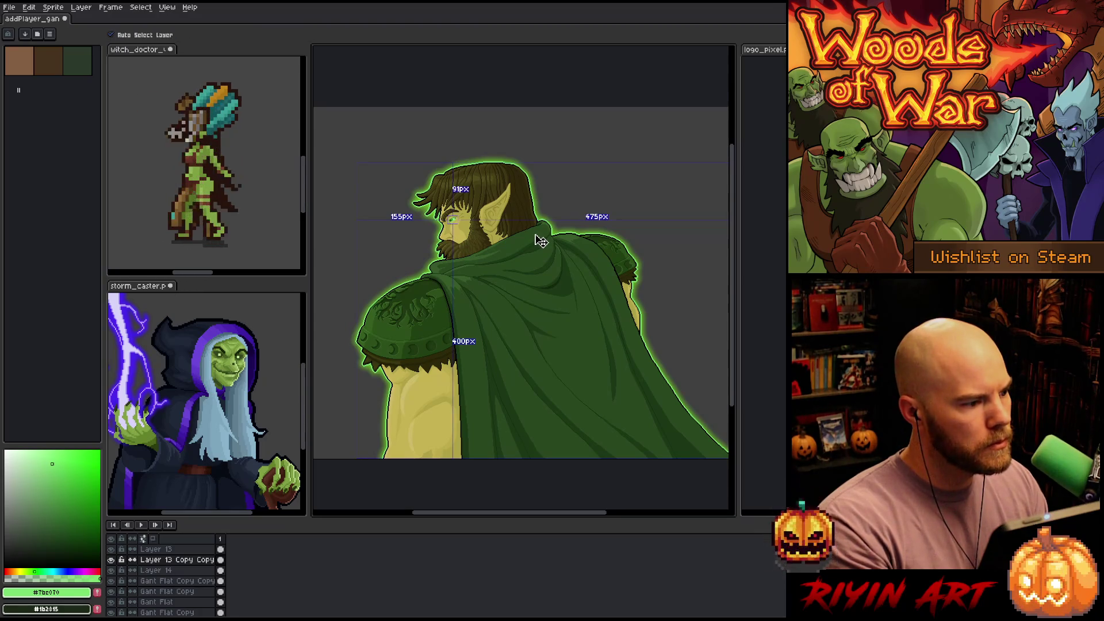
key(b)
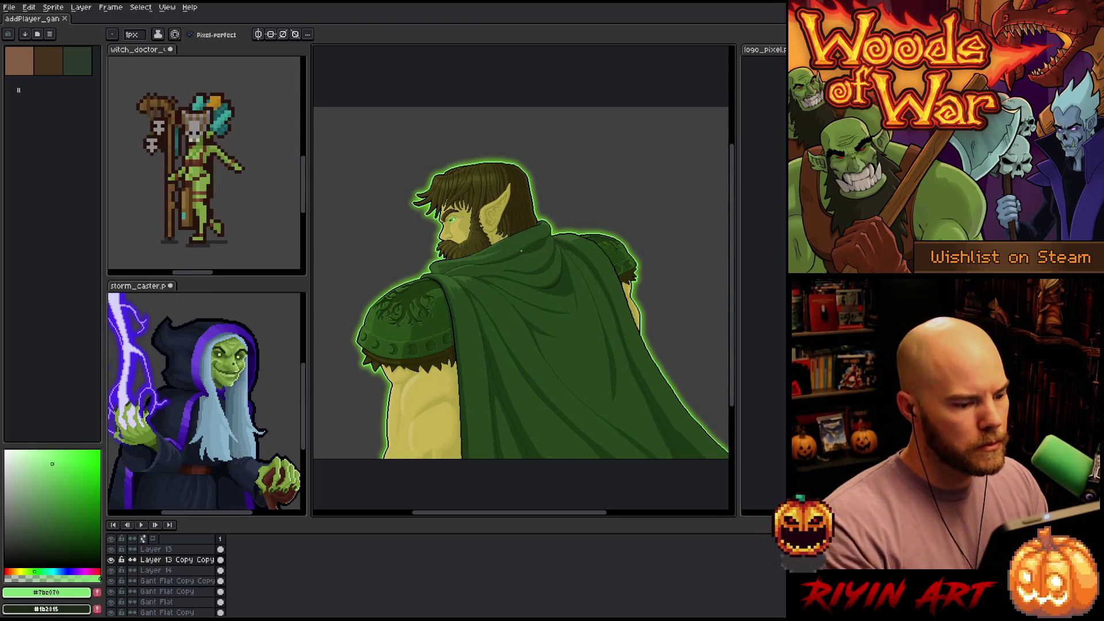
scroll(172, 598, down, 5)
click(167, 599)
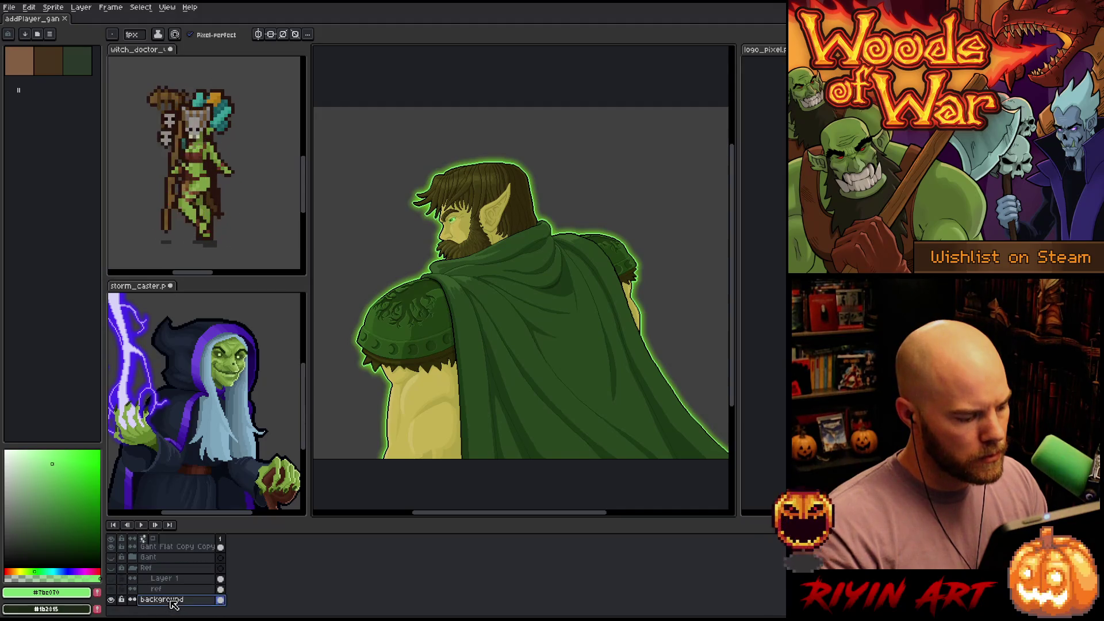
key(g)
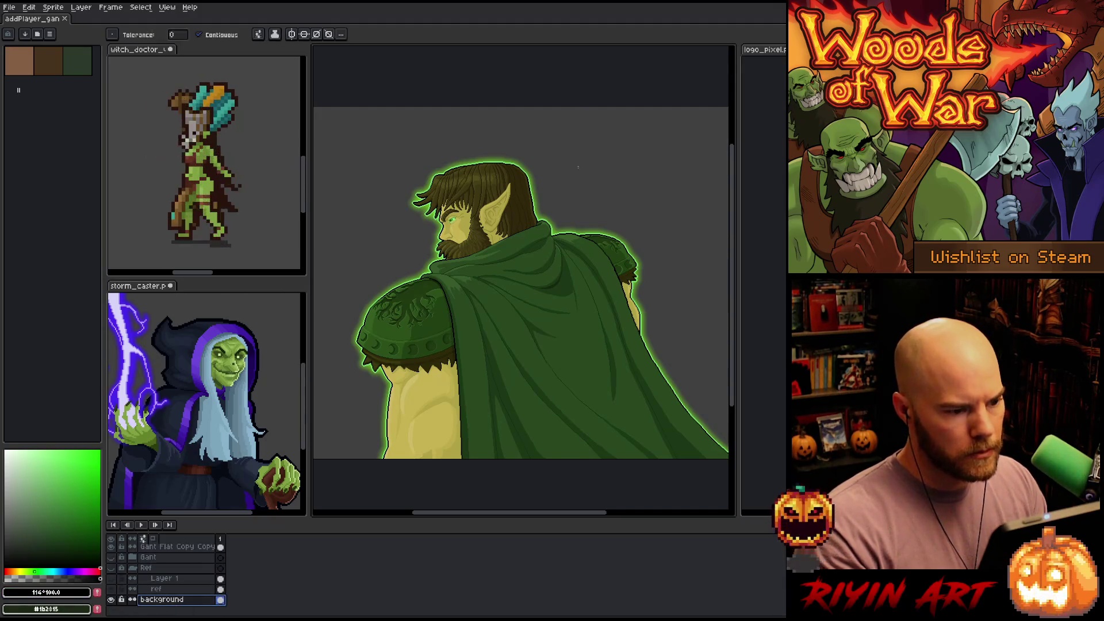
click(578, 167)
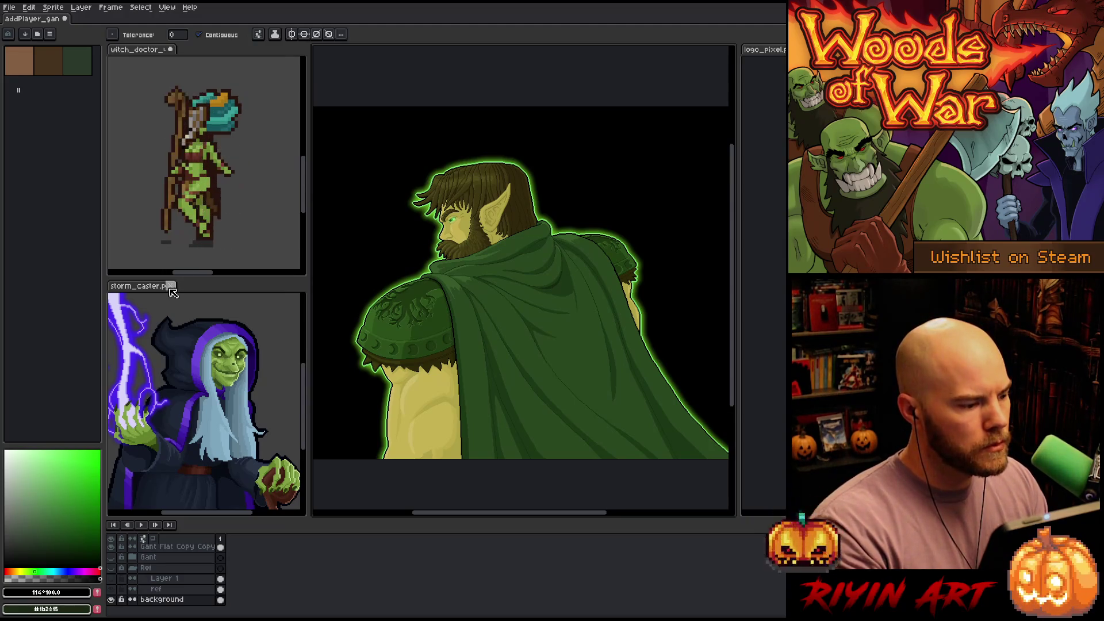
Close the storm caster and witch doctor sprites without saving their changes
click(170, 286)
click(563, 338)
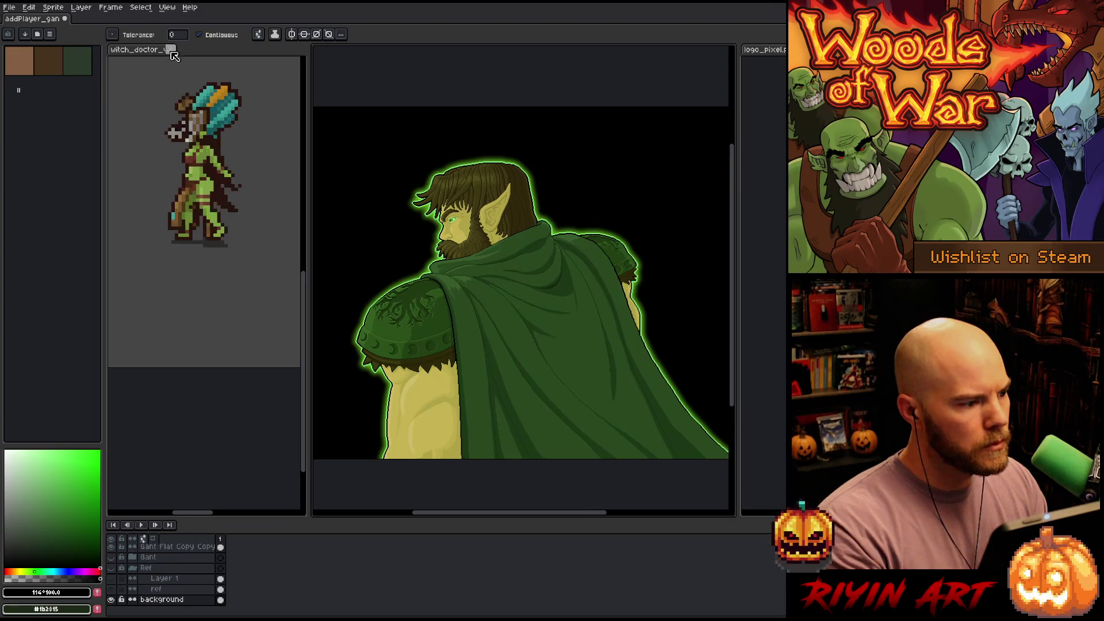
click(170, 49)
click(563, 337)
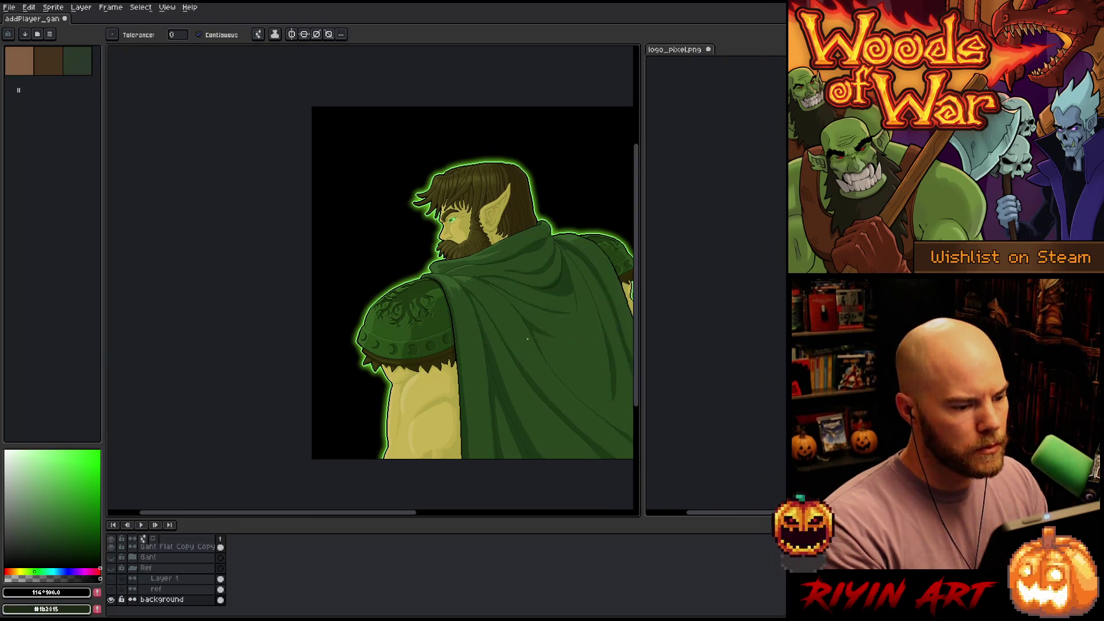
Collapse the logo_pixel.png editor pane by dragging its splitter fully to the right
scroll(429, 256, right, 5)
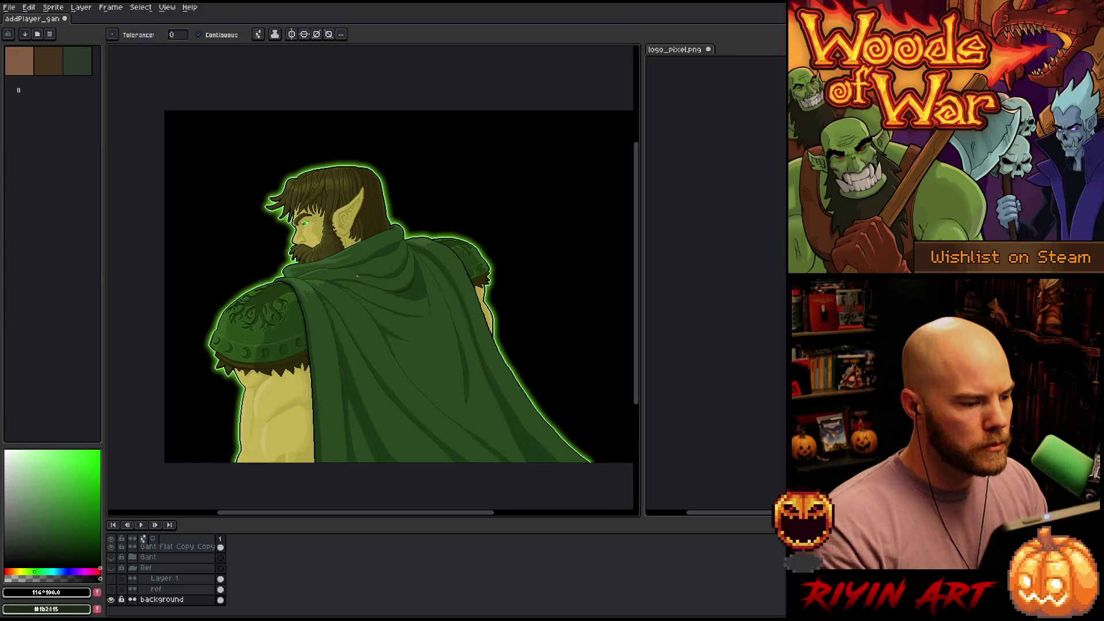
scroll(364, 246, down, 2)
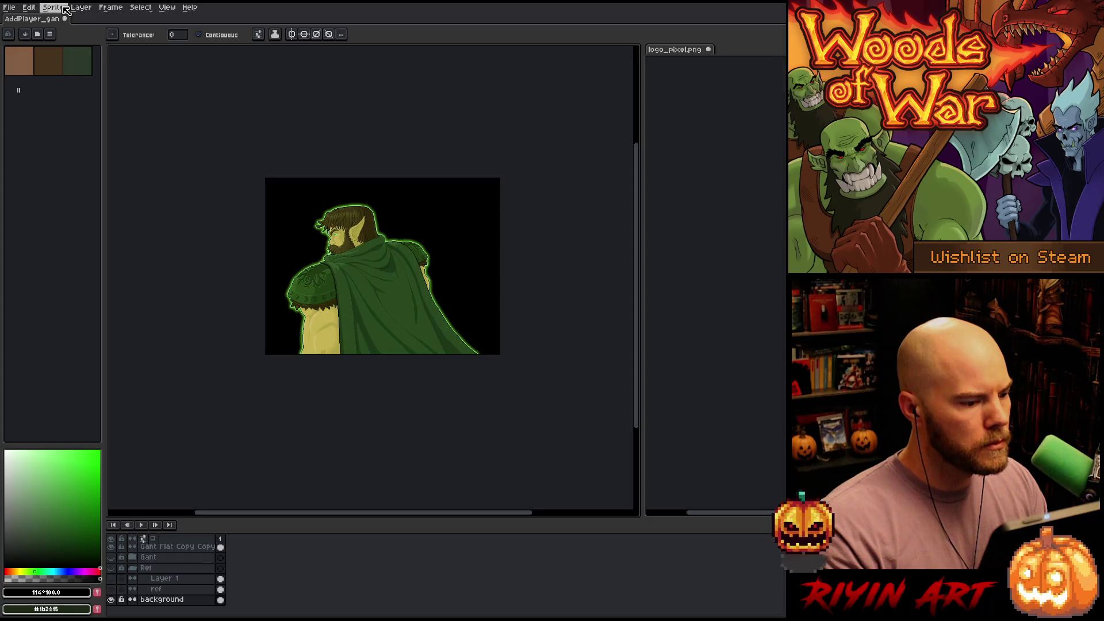
scroll(368, 258, up, 2)
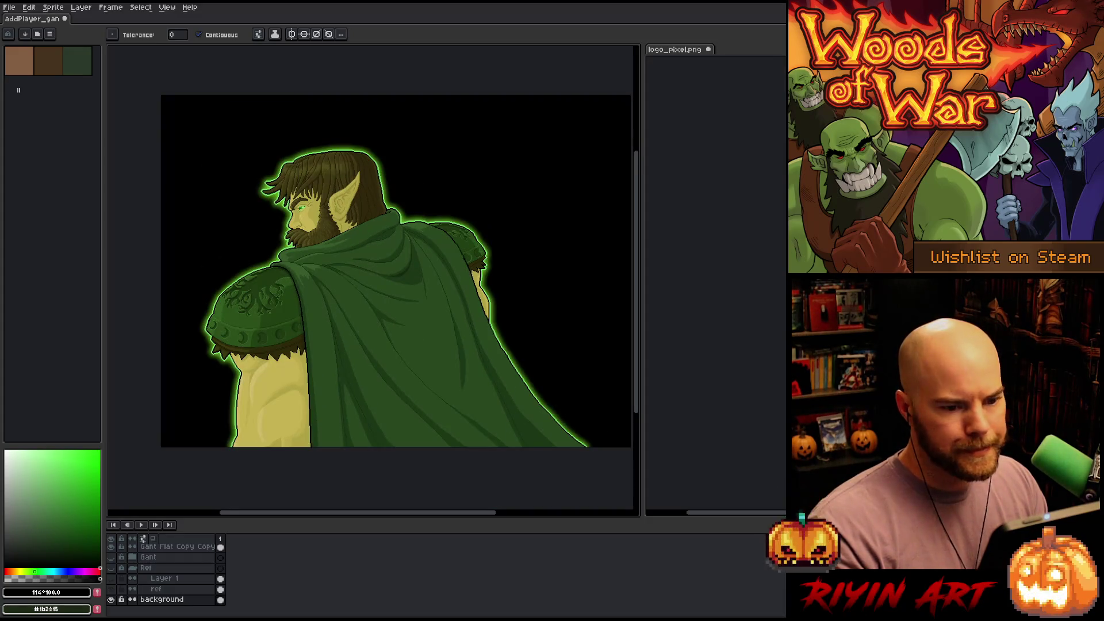
click(691, 53)
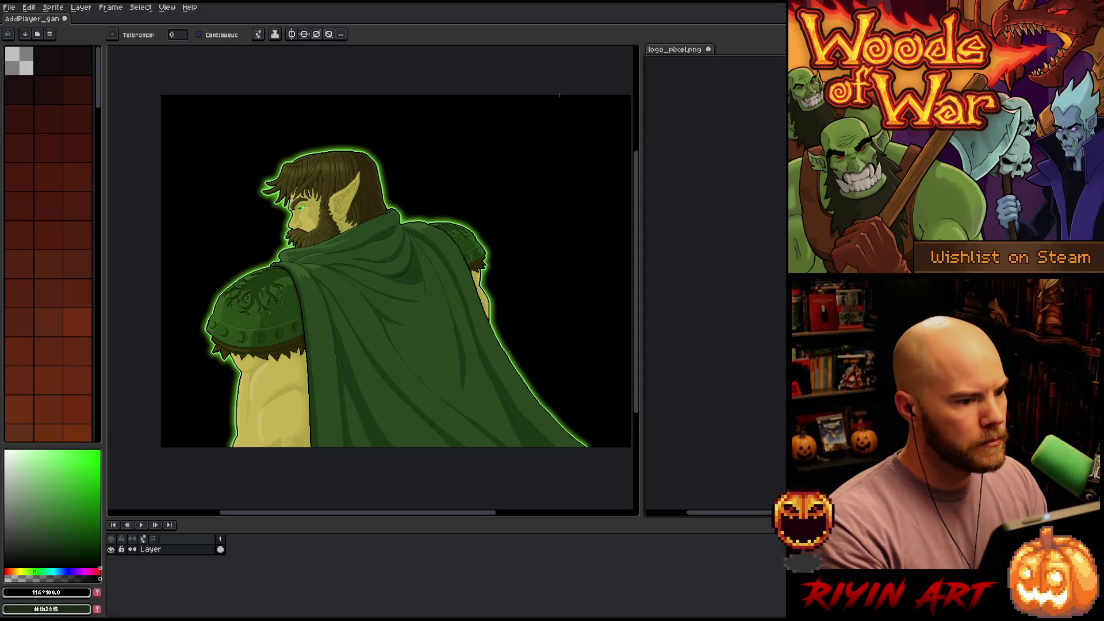
drag(641, 86, 785, 87)
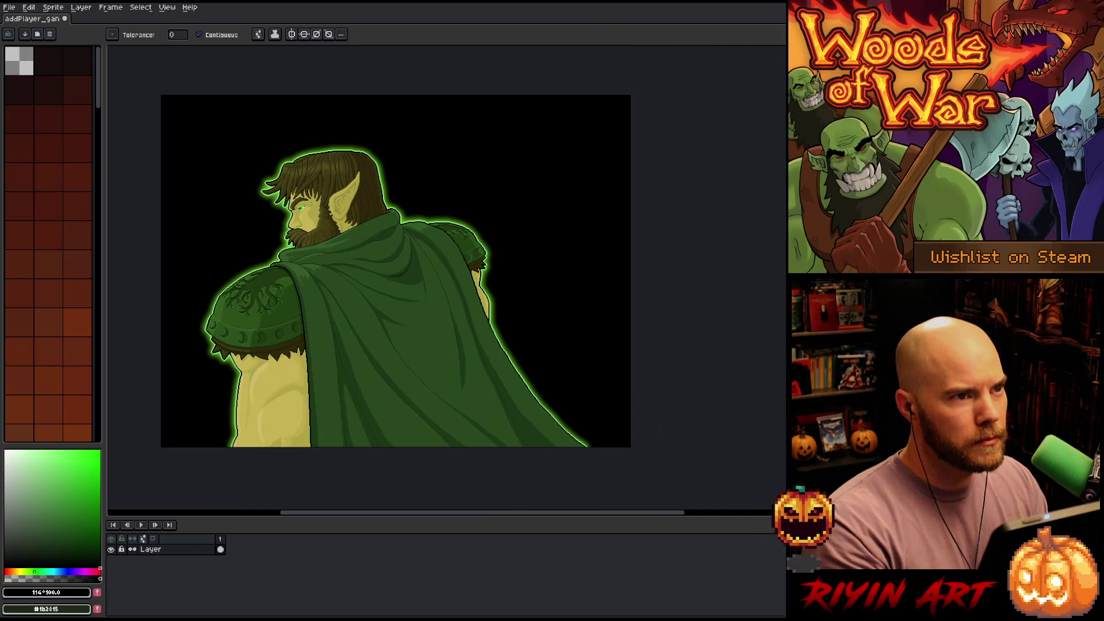
Group the elf's layers into a new group named Gant Ghost and collapse it
click(45, 19)
scroll(167, 560, up, 3)
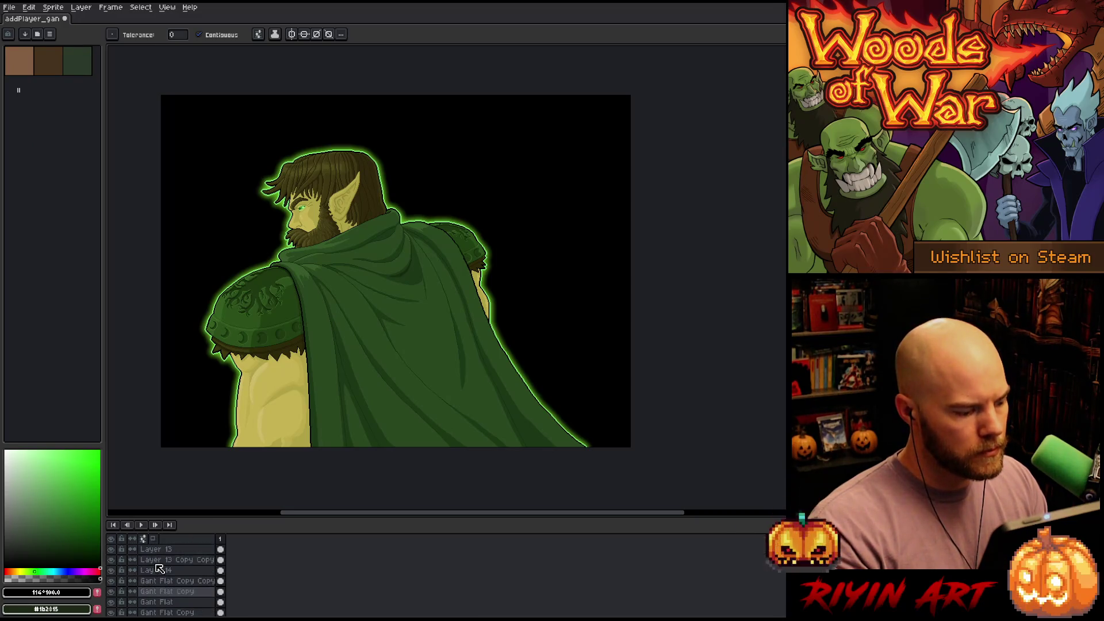
scroll(172, 556, down, 2)
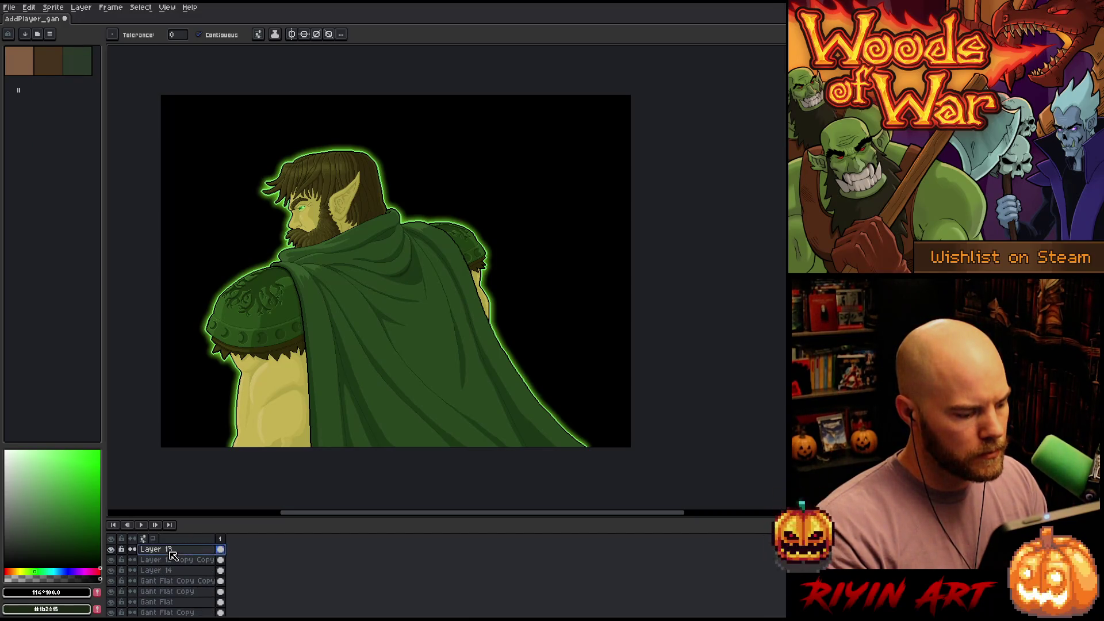
scroll(179, 563, up, 2)
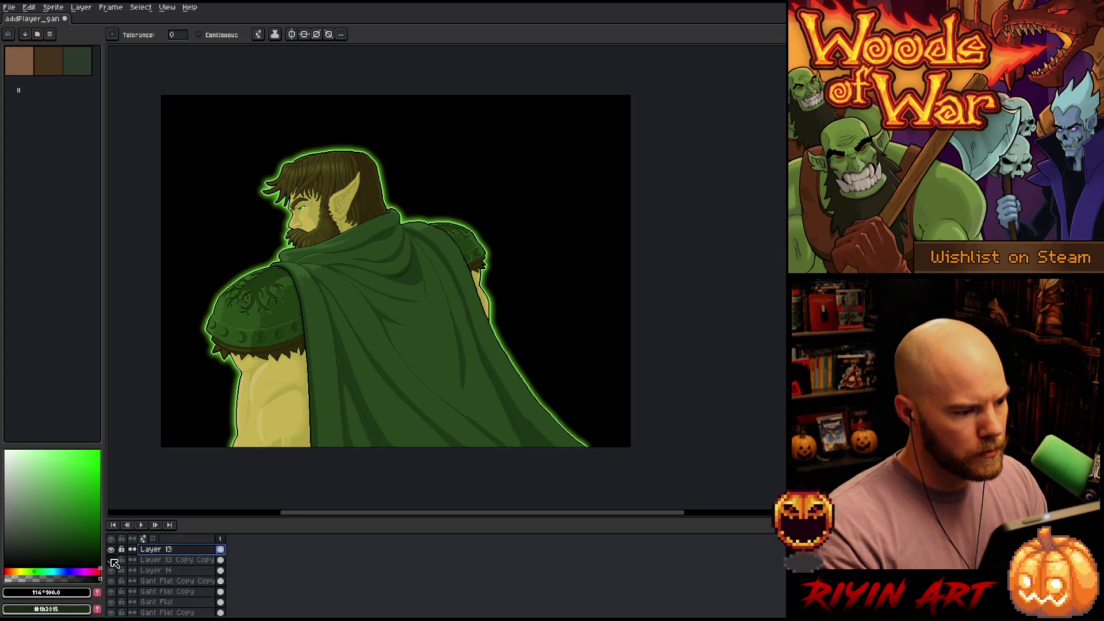
scroll(161, 572, down, 3)
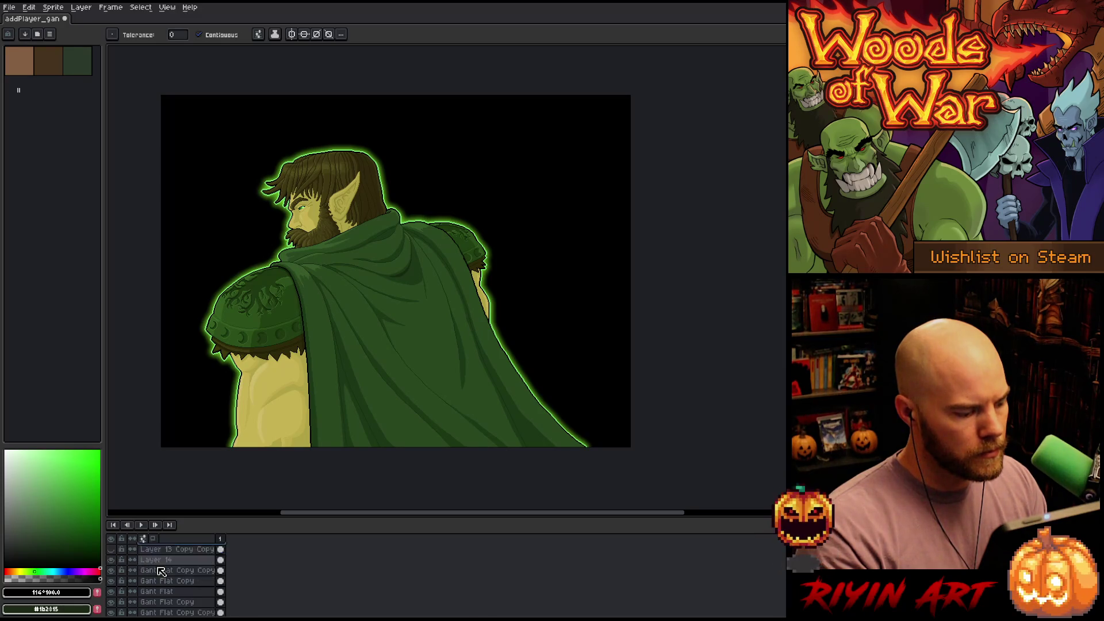
scroll(171, 575, up, 3)
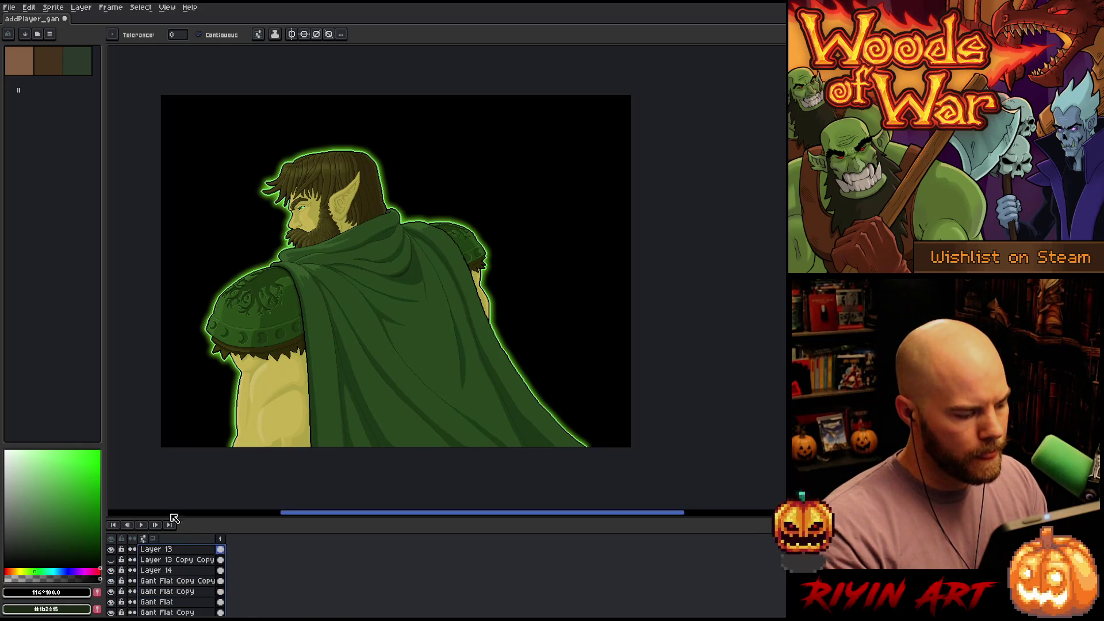
right_click(170, 549)
mouse_move(207, 560)
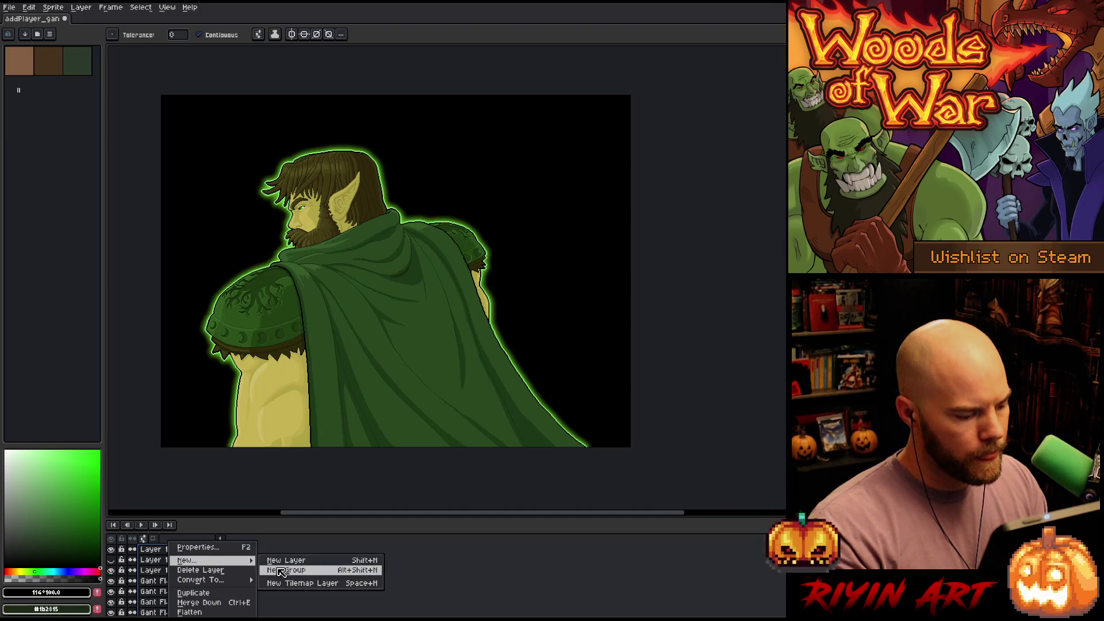
click(280, 570)
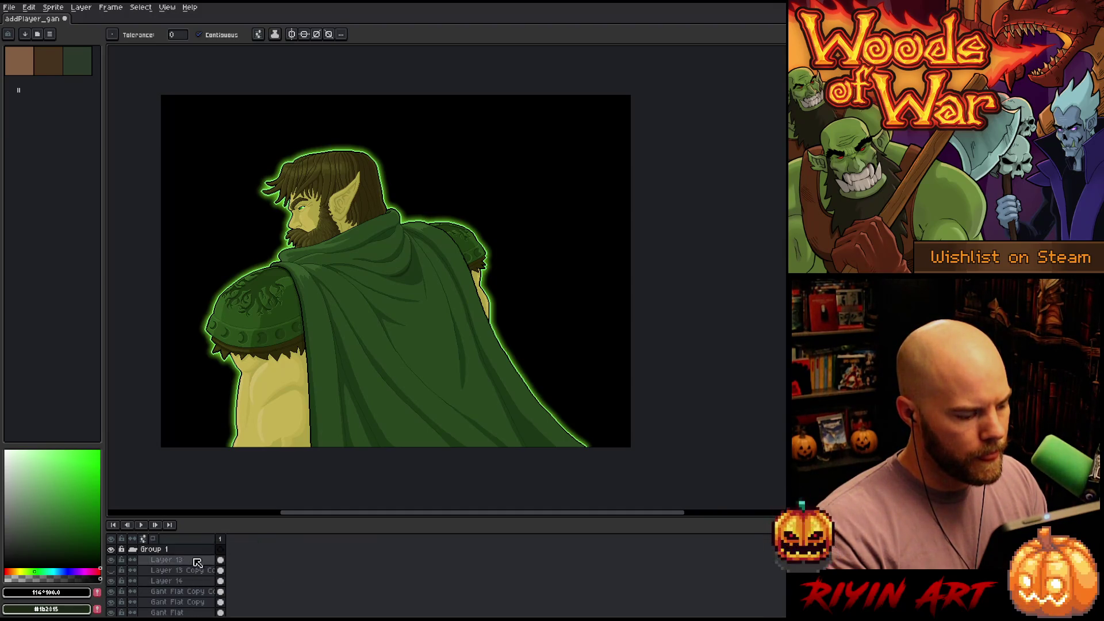
double_click(151, 552)
text(Gant Ghost)
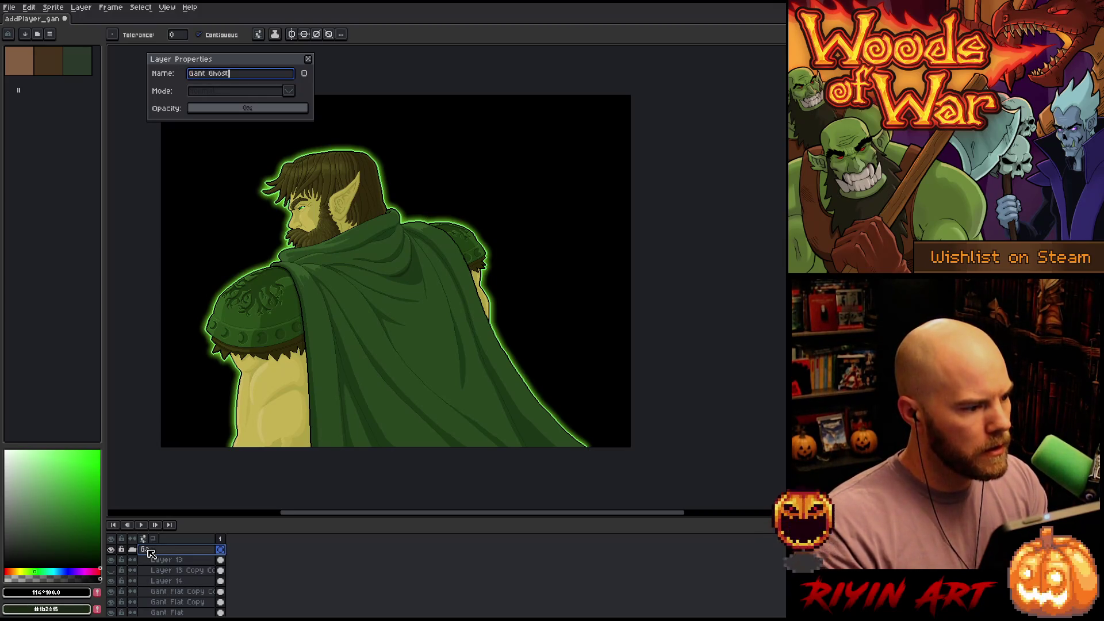
key(Return)
click(134, 551)
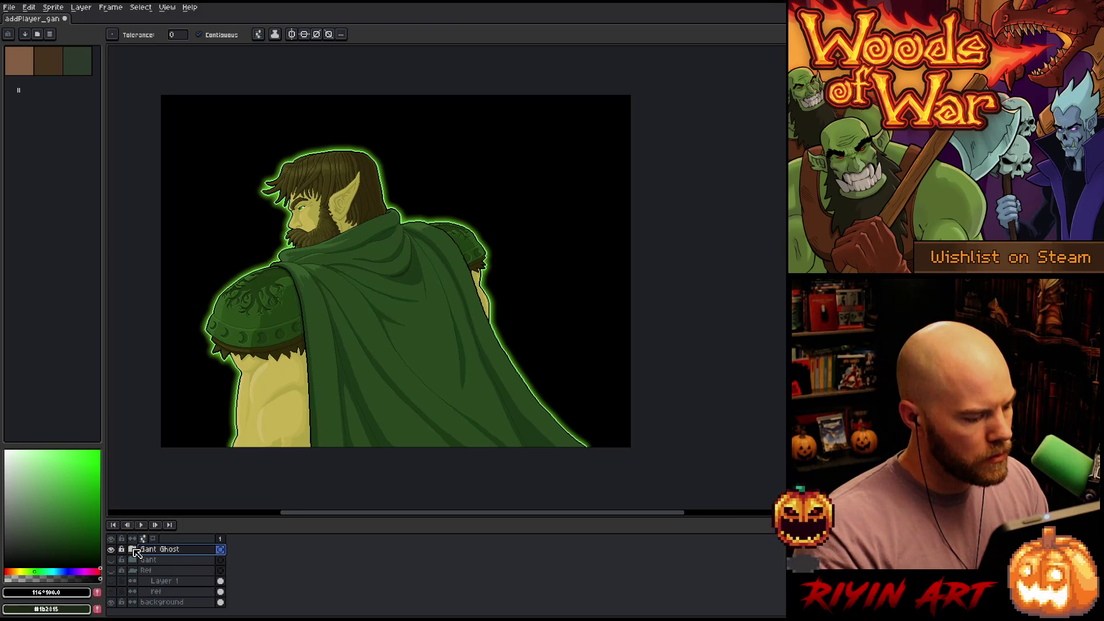
Add a new layer named Logo and paste the Woods of War logo onto it
key(shift+n)
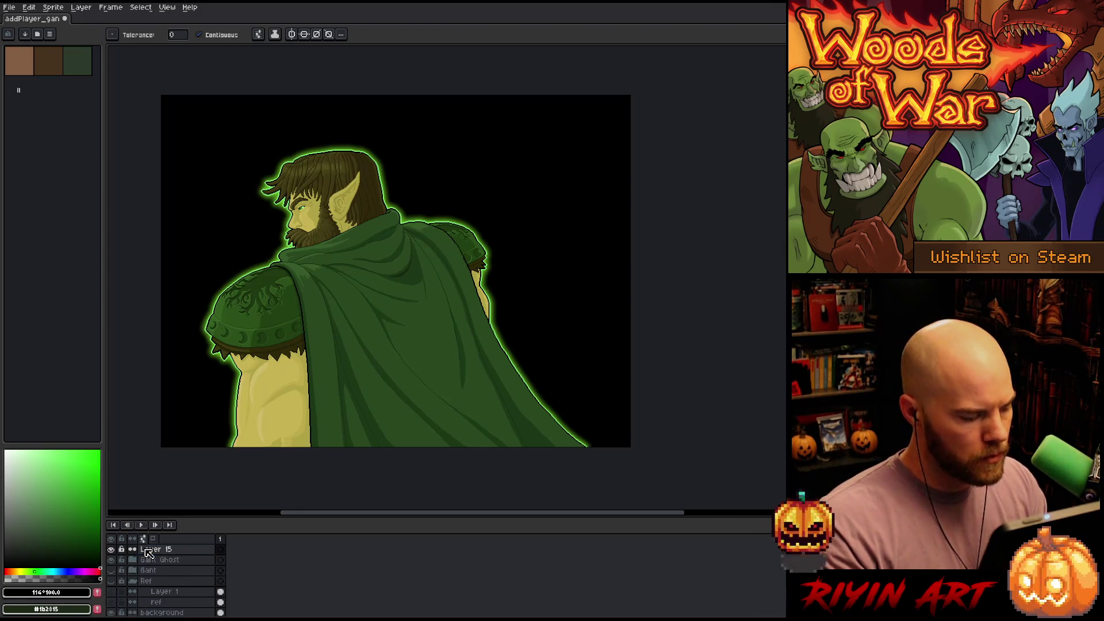
double_click(148, 550)
text(Logo)
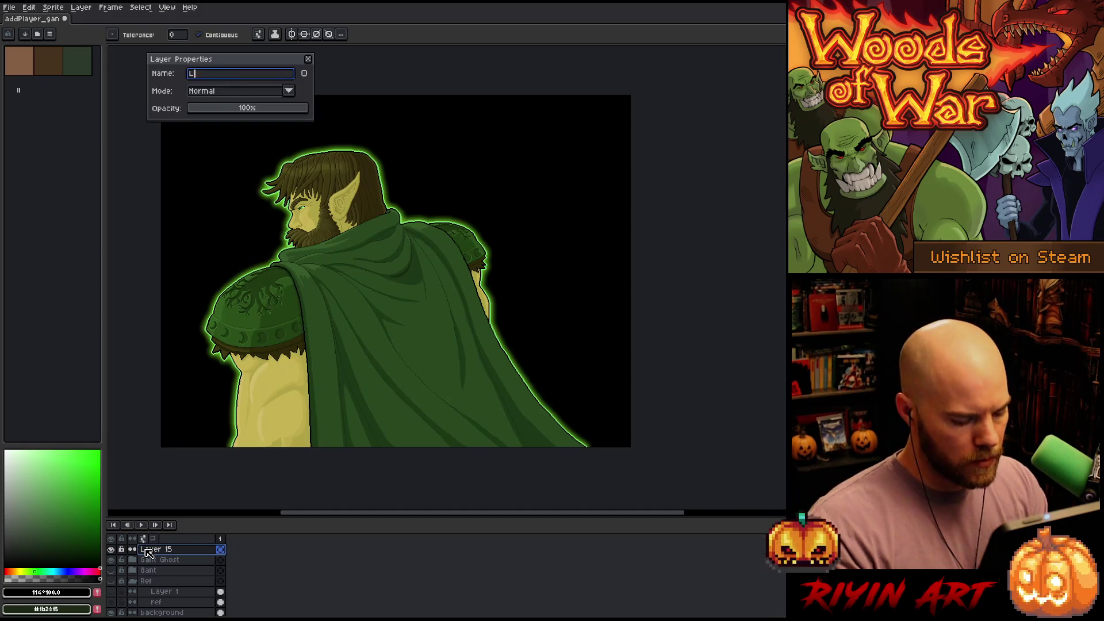
key(Return)
key(ctrl+v)
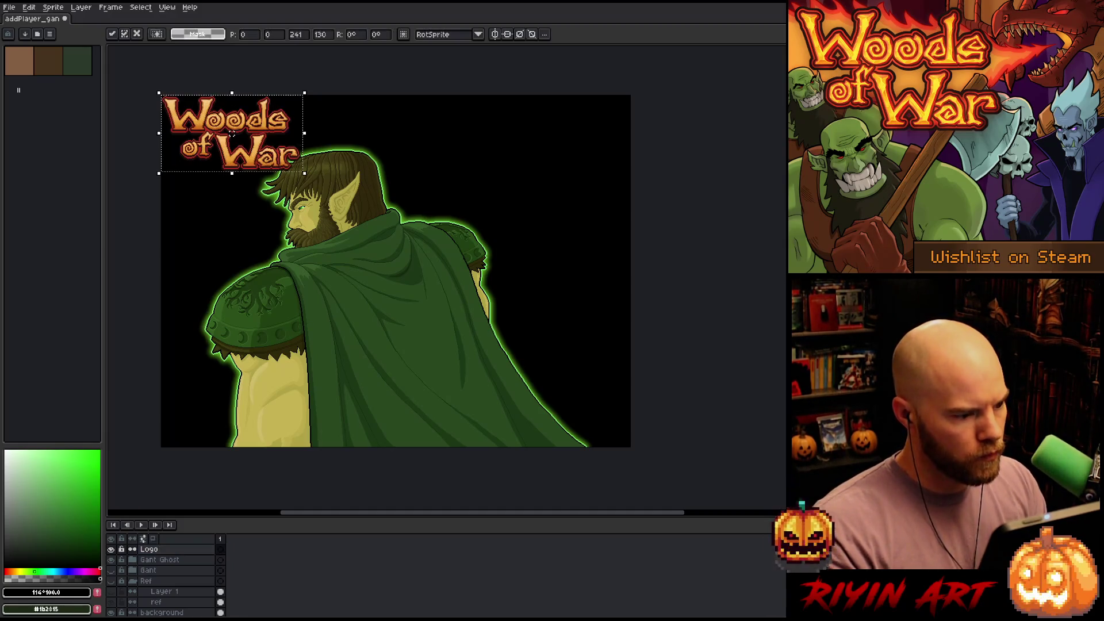
Move the pasted logo beside the elf's head and commit its placement
mouse_move(249, 129)
mouse_down()
mouse_move(390, 165)
mouse_move(488, 175)
mouse_move(381, 248)
mouse_move(308, 279)
mouse_move(520, 192)
mouse_move(490, 173)
mouse_up()
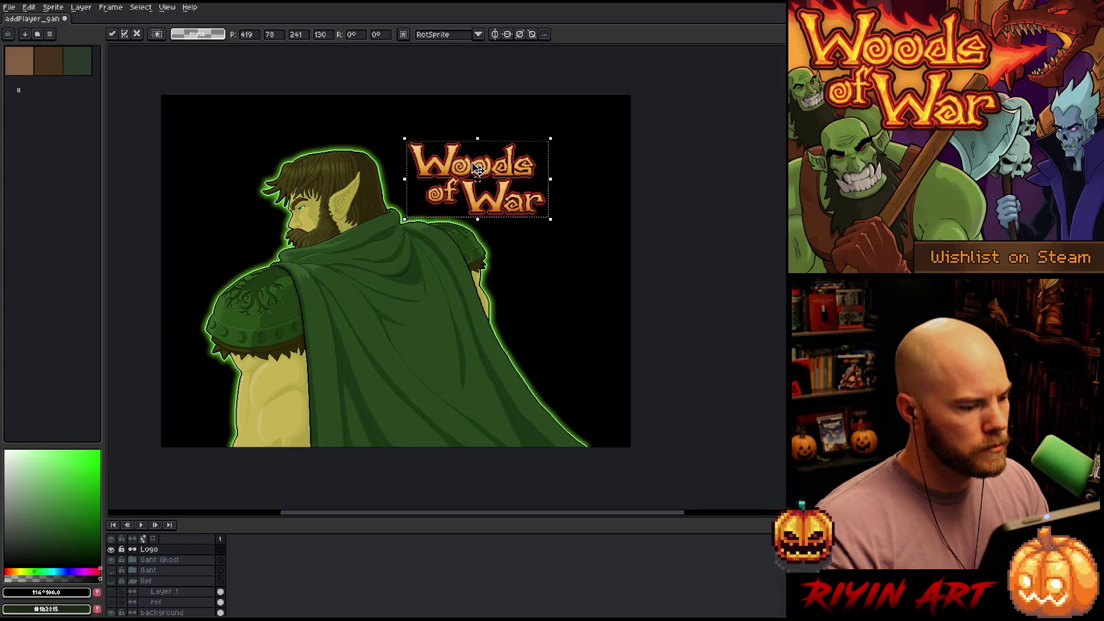
scroll(370, 188, up, 1)
scroll(370, 189, up, 1)
scroll(370, 189, down, 1)
mouse_move(548, 161)
mouse_down()
mouse_move(464, 299)
mouse_move(593, 164)
mouse_move(590, 176)
mouse_move(317, 368)
mouse_move(282, 366)
mouse_move(434, 352)
mouse_move(386, 356)
mouse_move(491, 193)
mouse_move(503, 151)
mouse_move(468, 174)
mouse_move(569, 160)
mouse_up()
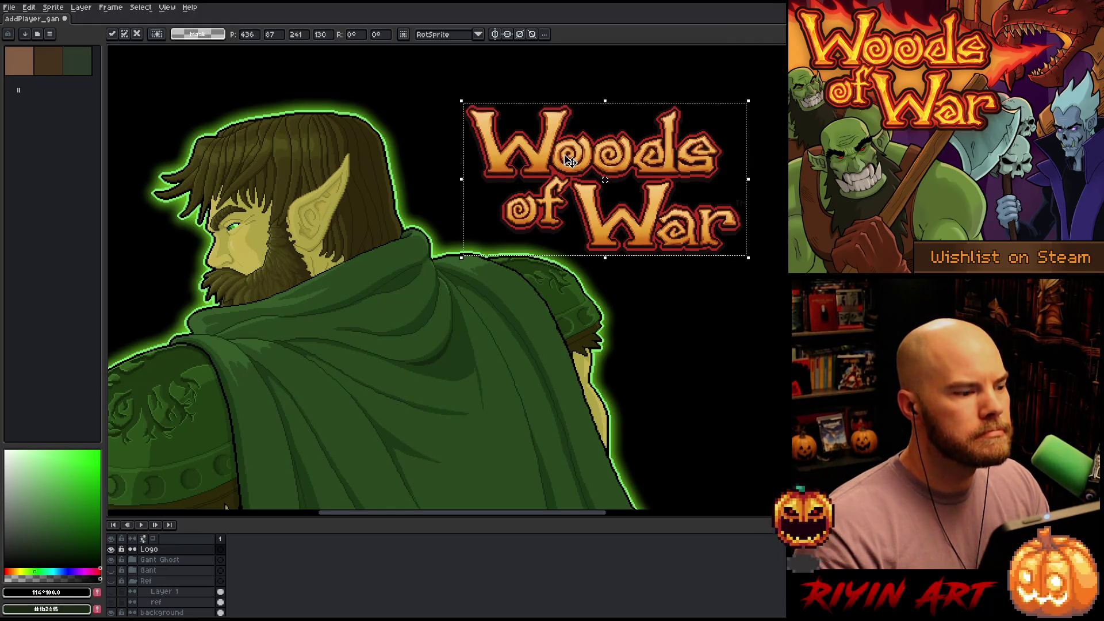
scroll(362, 251, down, 1)
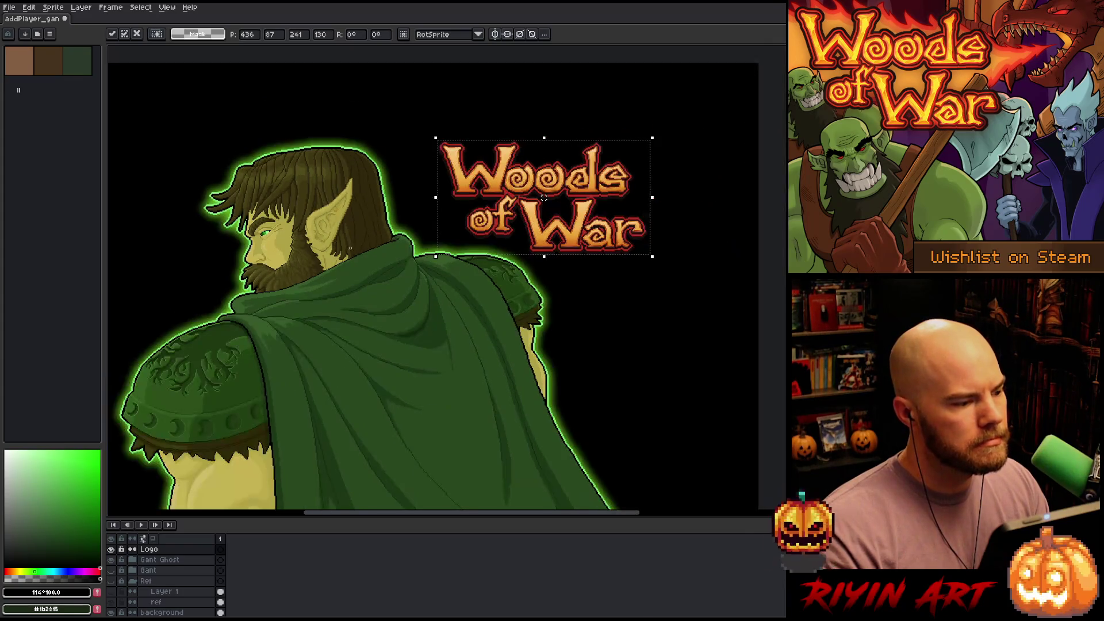
scroll(345, 248, up, 1)
key(Return)
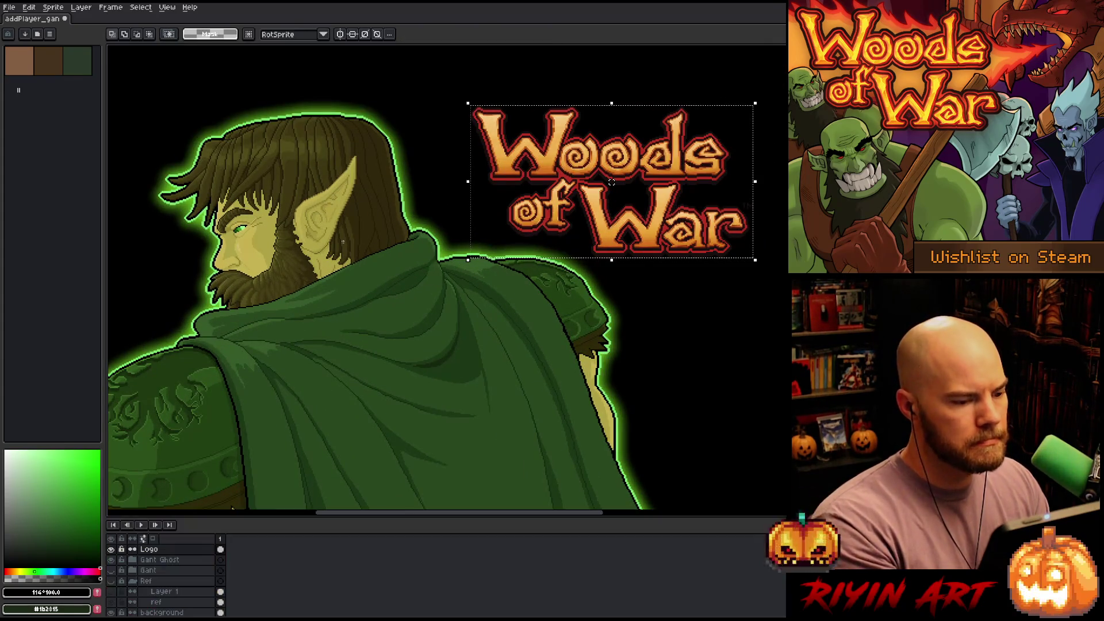
In canvas-only view, nudge the logo slightly right and up, then restore the interface
key(ctrl+f)
key(Tab)
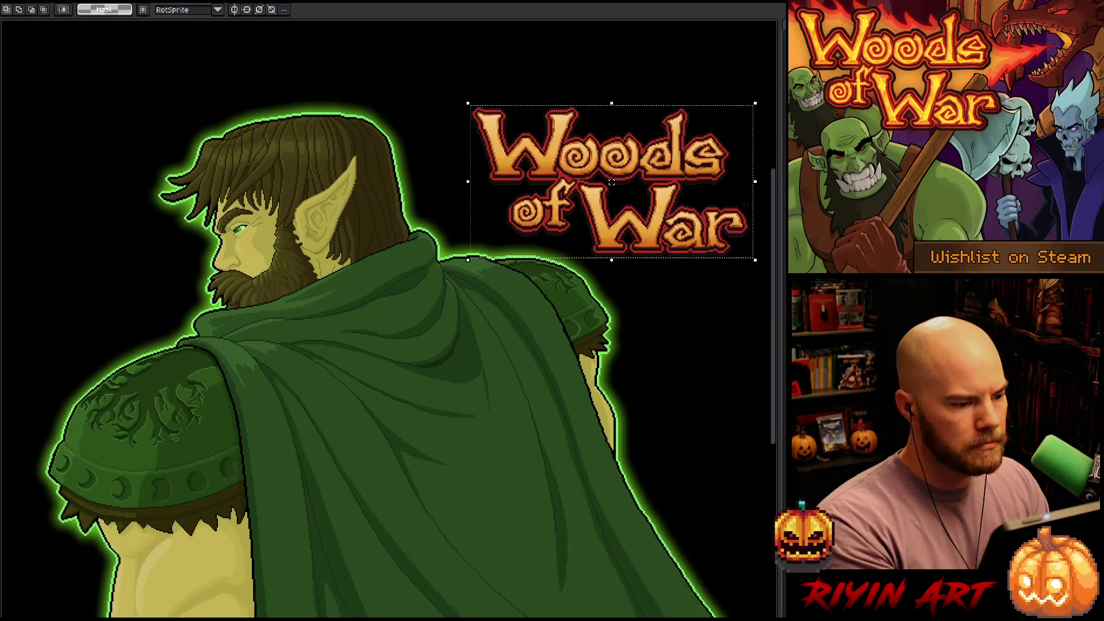
scroll(380, 360, right, 3)
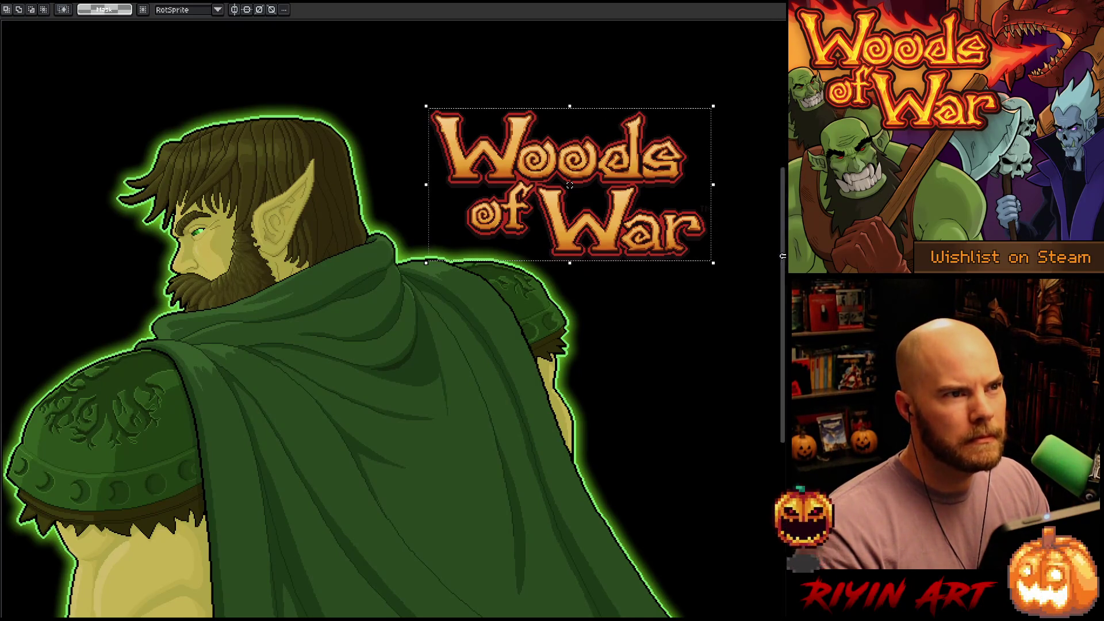
key(h)
mouse_move(457, 371)
mouse_down()
mouse_move(451, 323)
mouse_move(439, 360)
mouse_up()
key(v)
mouse_move(501, 143)
mouse_down()
mouse_move(520, 129)
mouse_move(484, 143)
mouse_move(496, 144)
mouse_up()
key(ctrl+d)
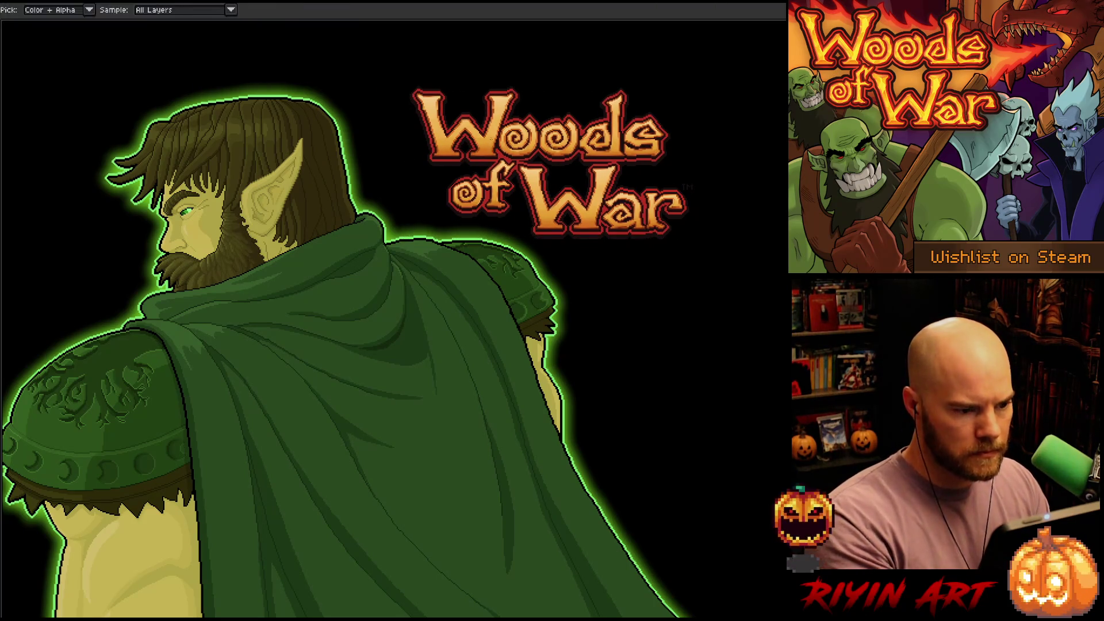
key(i)
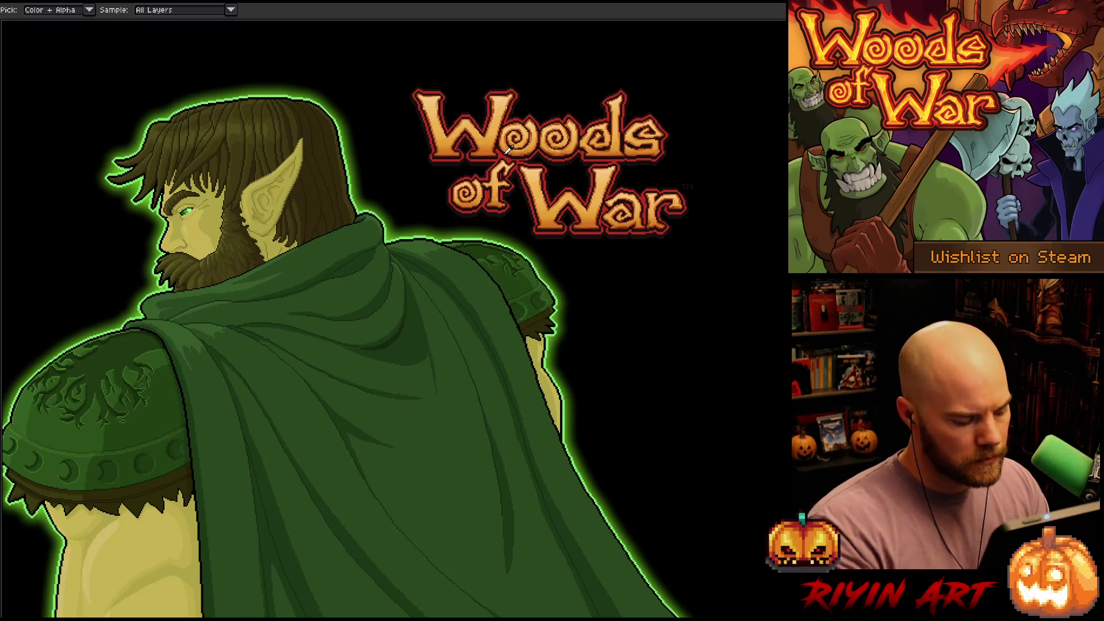
key(Tab)
key(Tab)
key(v)
key(ctrl+f)
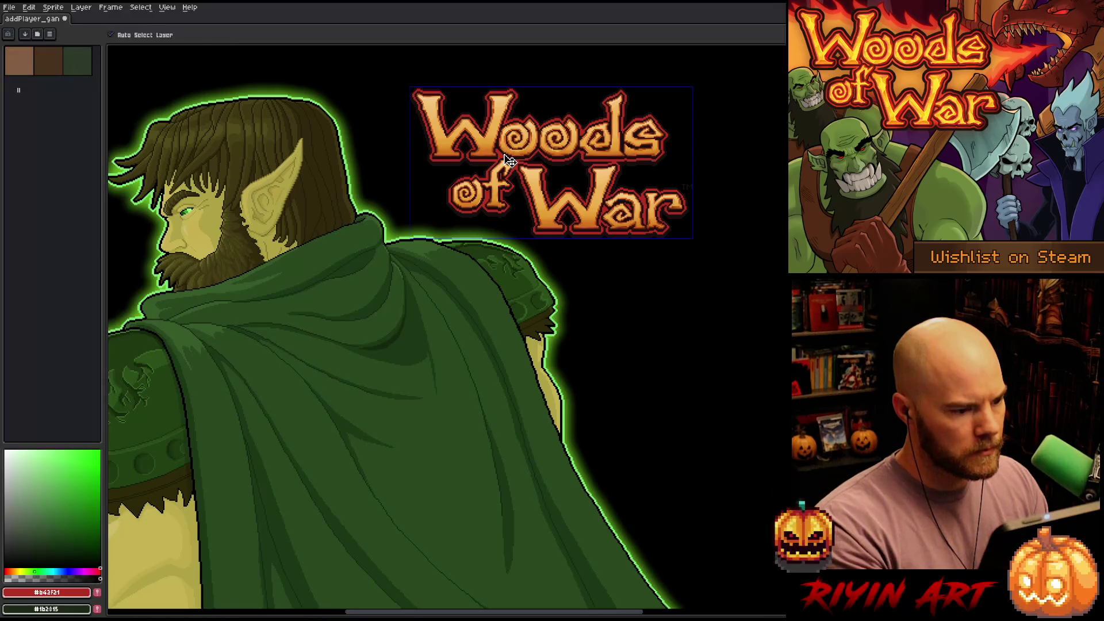
Add a new layer named Grad directly above the background layer
key(i)
key(Tab)
click(172, 571)
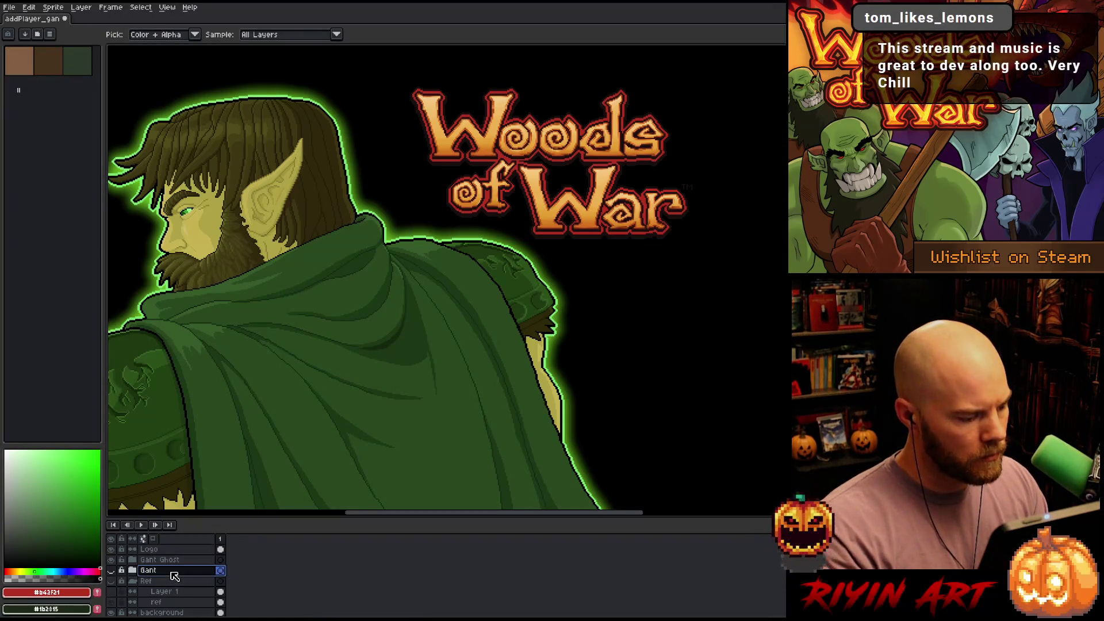
scroll(172, 575, down, 1)
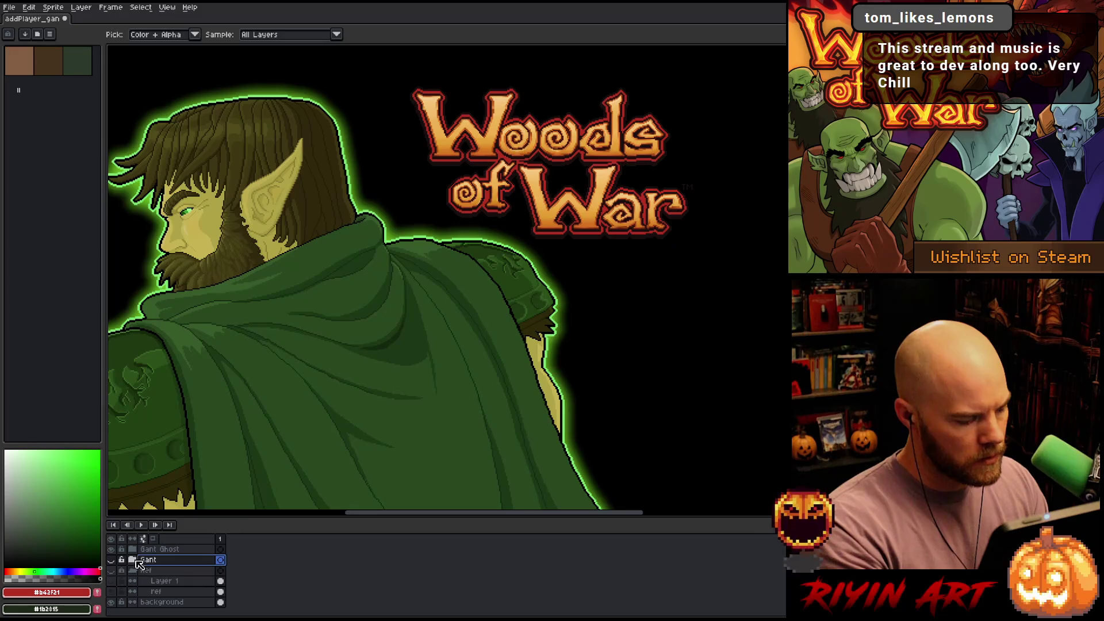
click(154, 602)
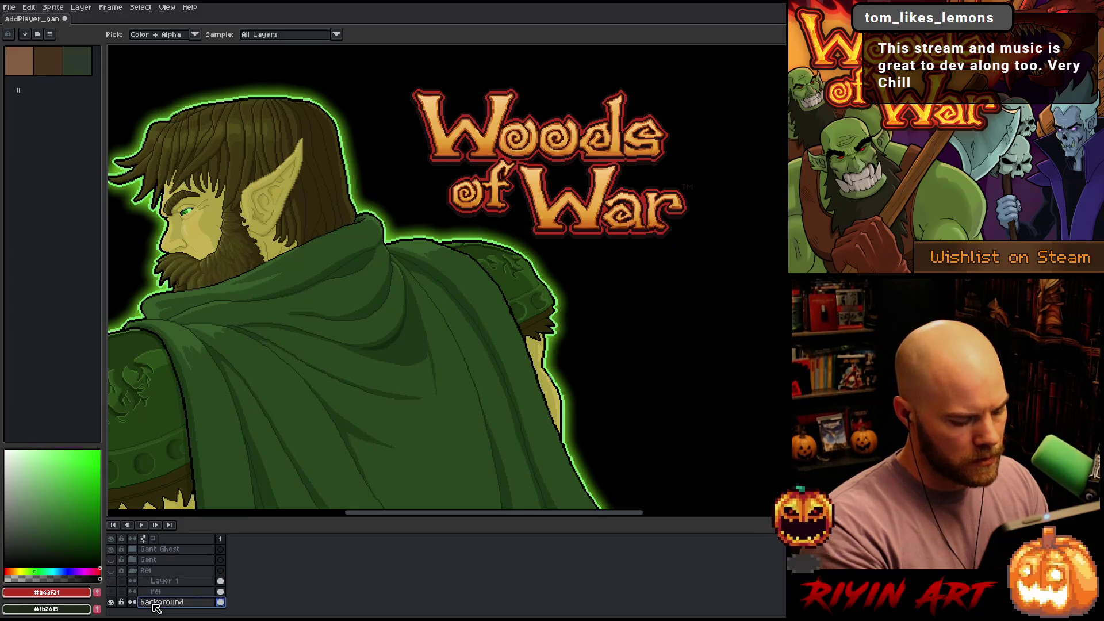
key(shift+n)
double_click(155, 602)
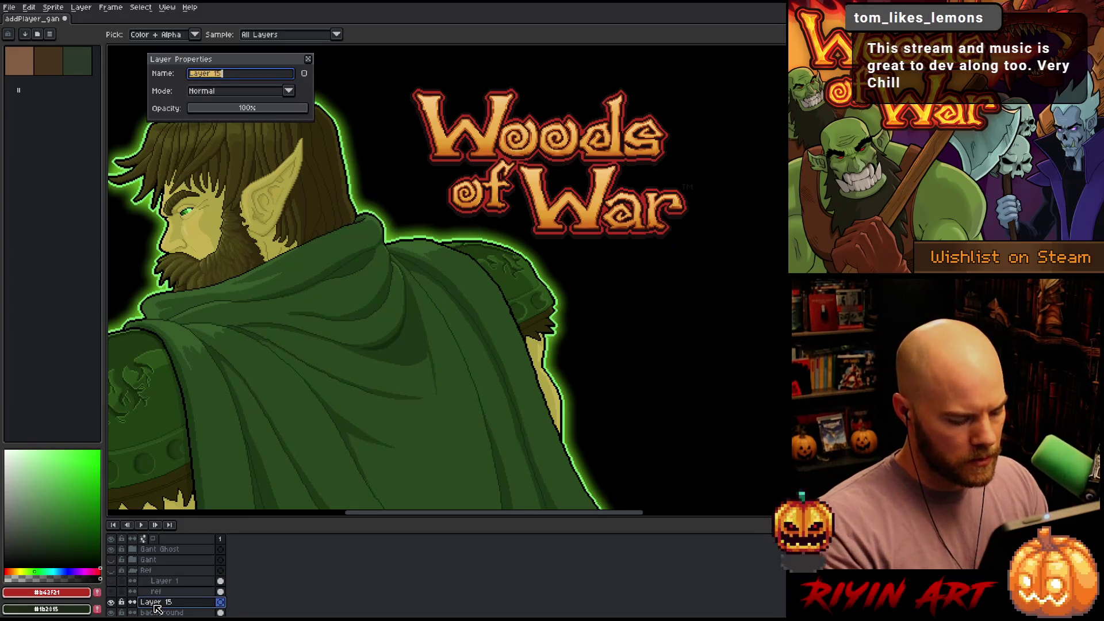
text(Grad)
key(Return)
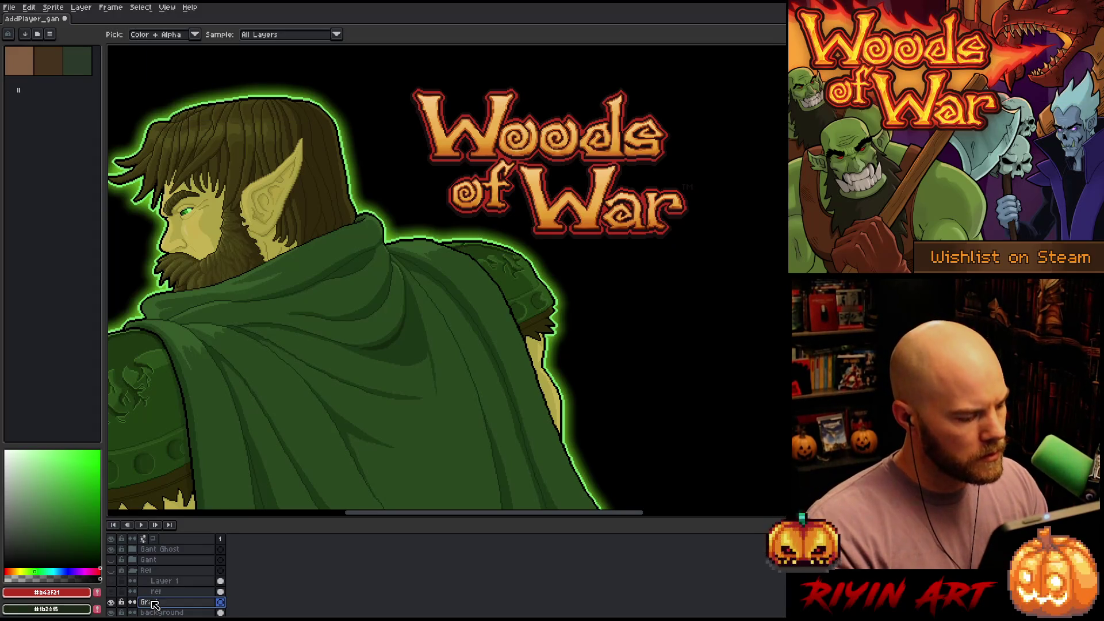
Sample black from the canvas and set a lighter red as the foreground colour
key(x)
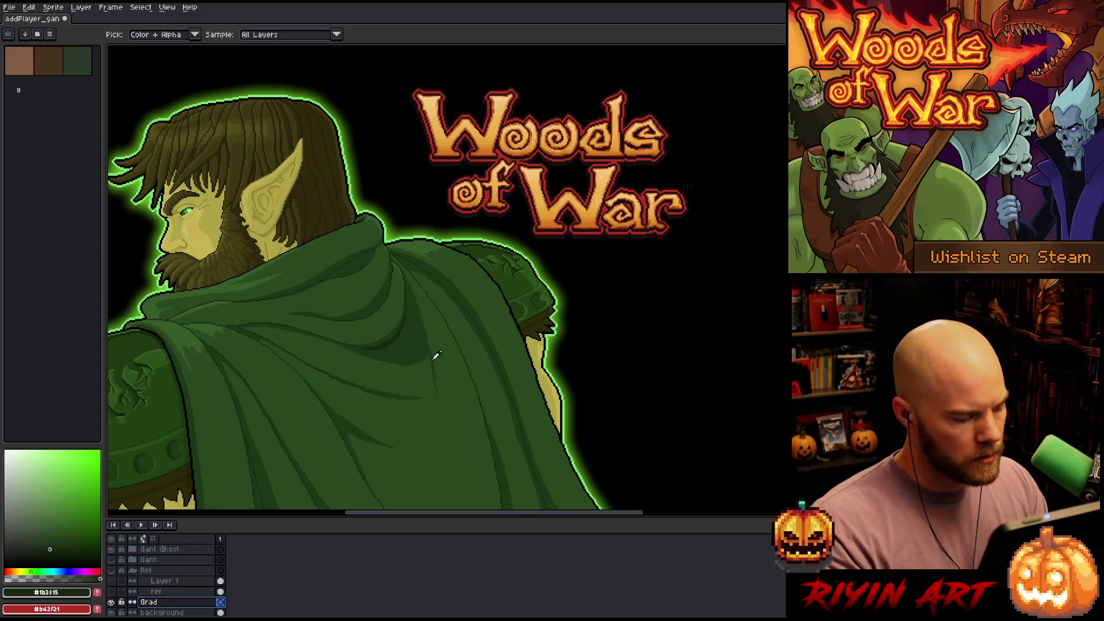
click(652, 323)
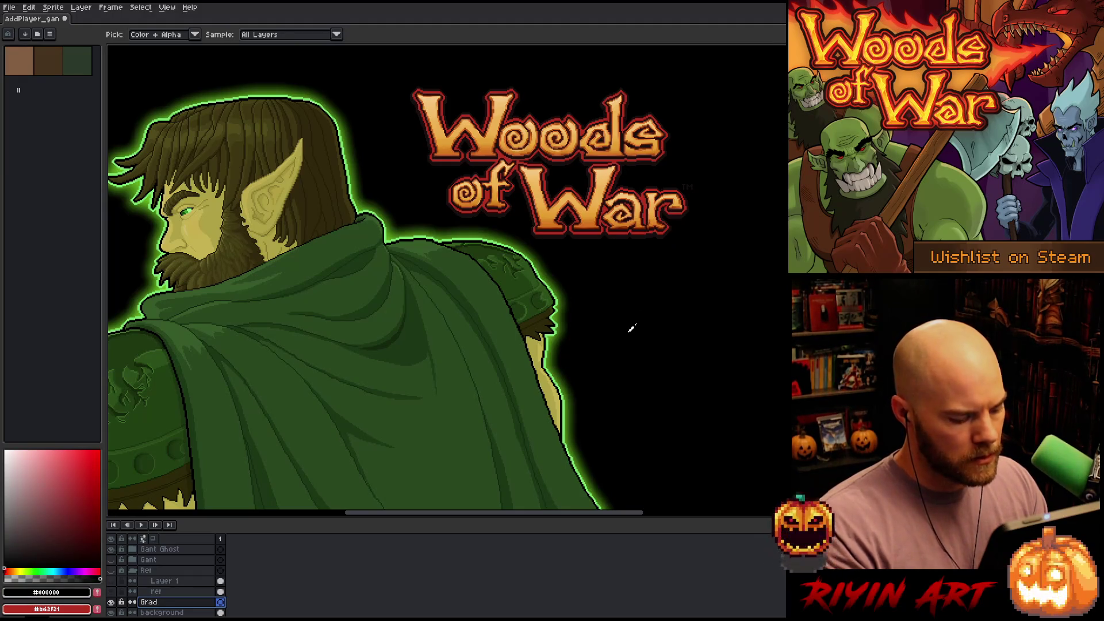
key(x)
mouse_move(78, 473)
mouse_down()
mouse_move(49, 477)
mouse_move(88, 481)
mouse_up()
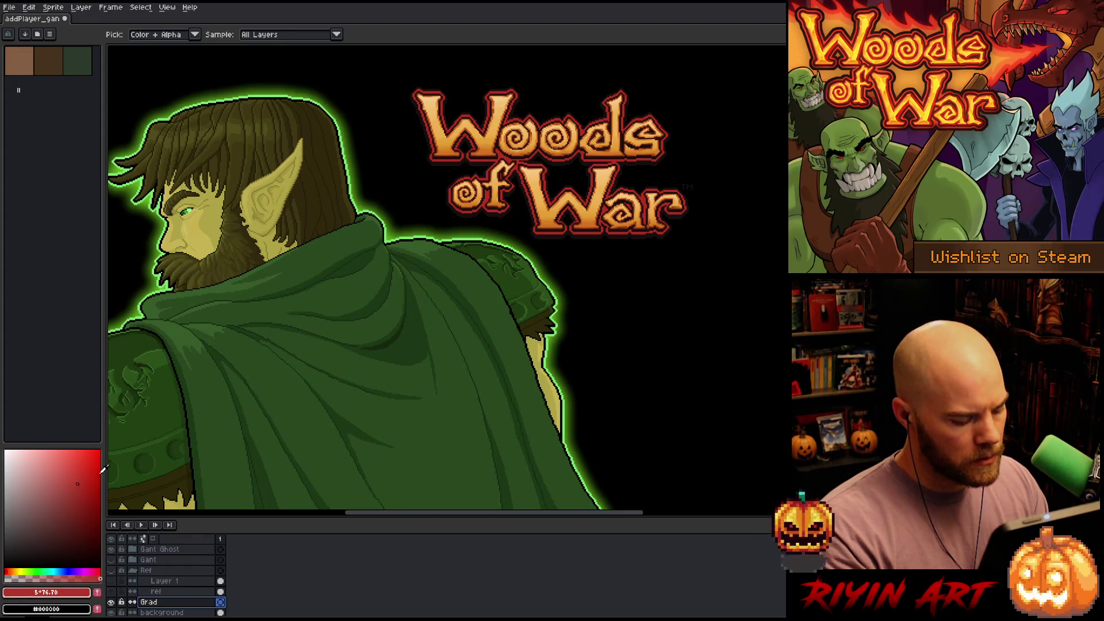
Try radial and linear red gradients on Grad, undoing both and returning to radial
key(shift+g)
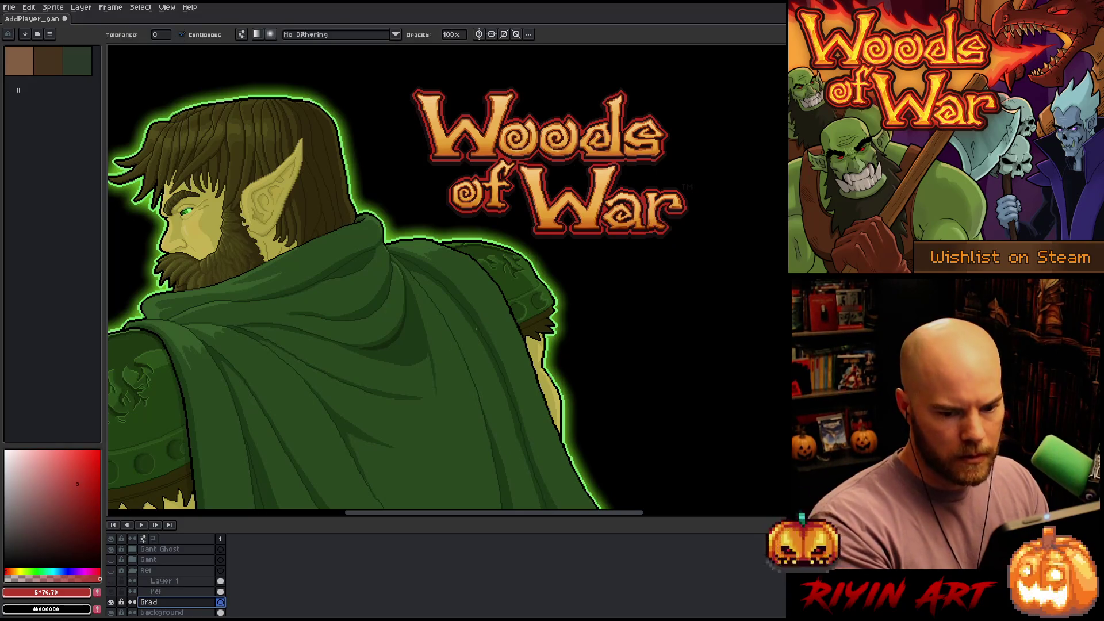
scroll(486, 324, down, 2)
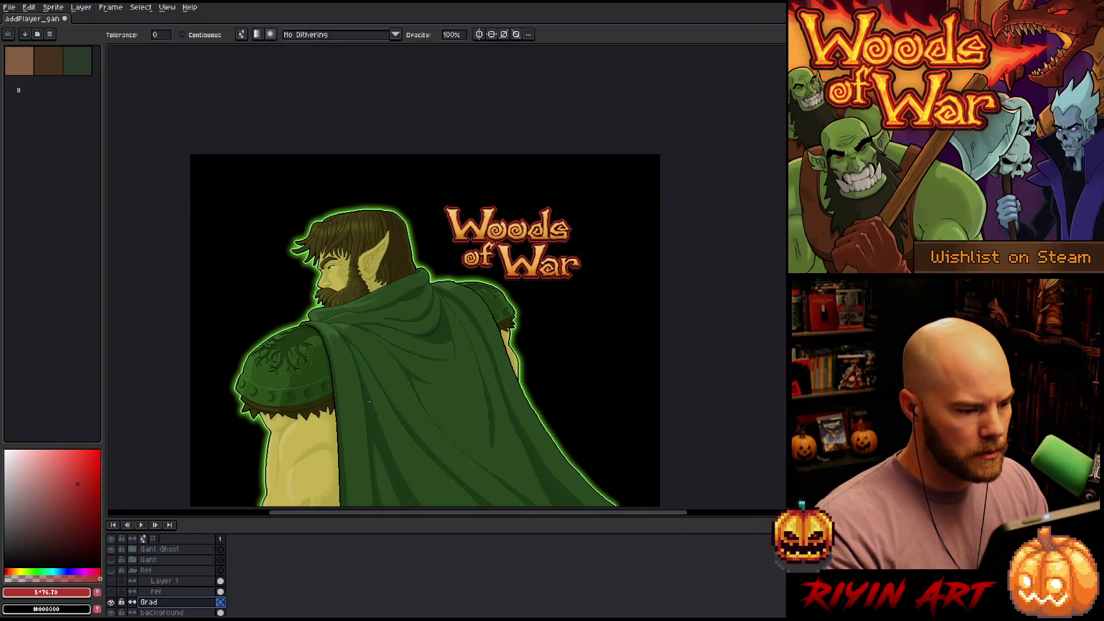
mouse_move(485, 279)
mouse_down()
mouse_move(584, 176)
mouse_move(517, 253)
mouse_move(563, 201)
mouse_move(711, 170)
mouse_up()
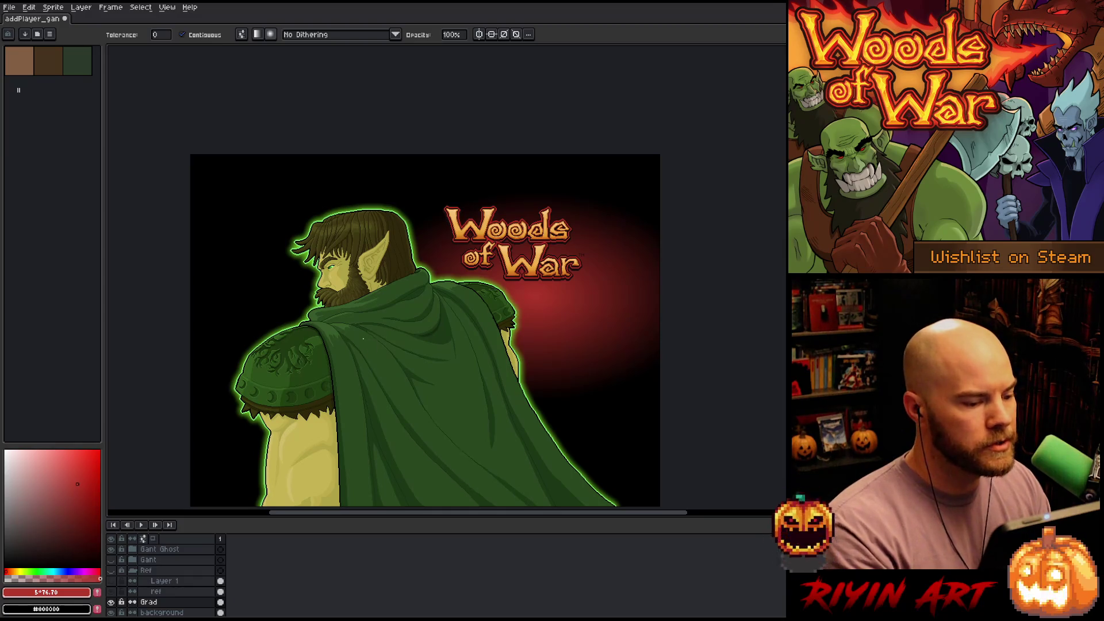
key(ctrl+z)
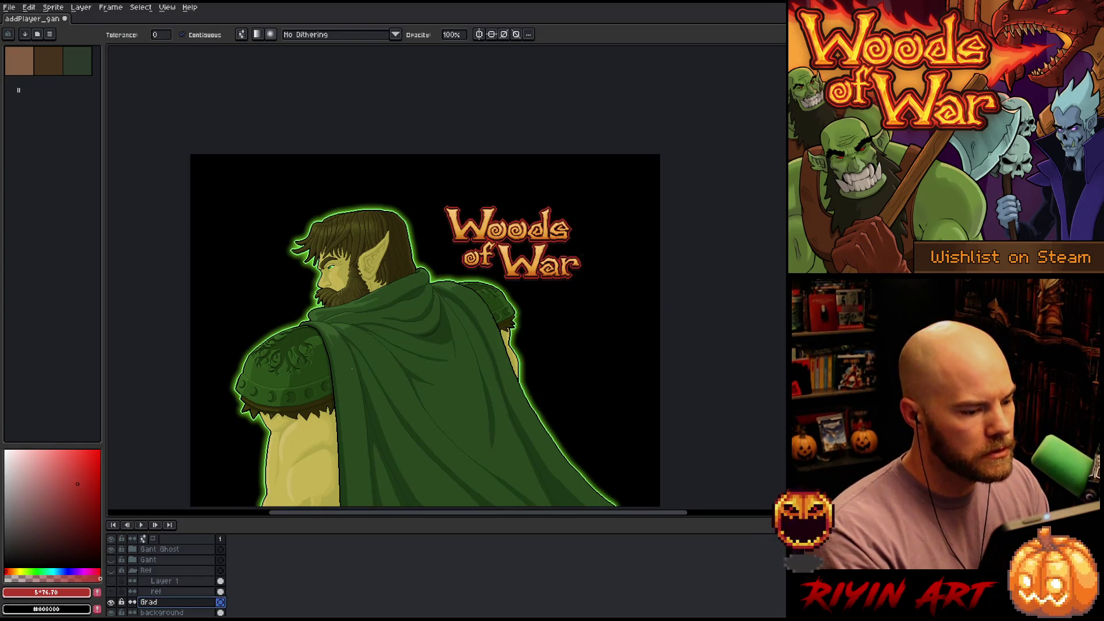
click(257, 34)
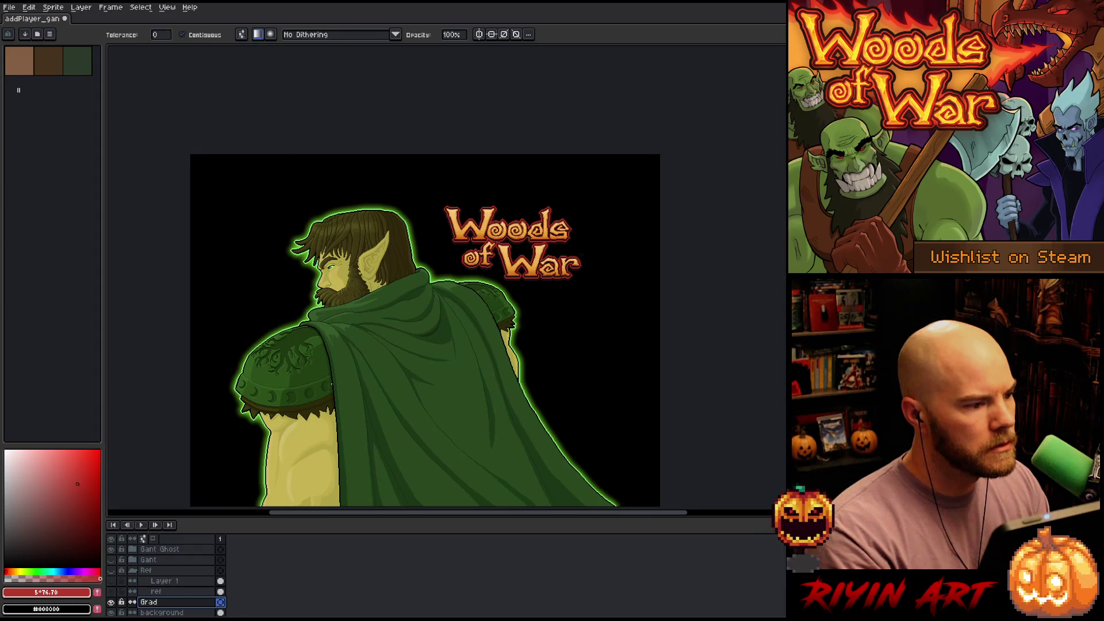
drag(332, 384, 219, 368)
mouse_move(632, 173)
mouse_down()
mouse_move(358, 350)
mouse_move(156, 426)
mouse_up()
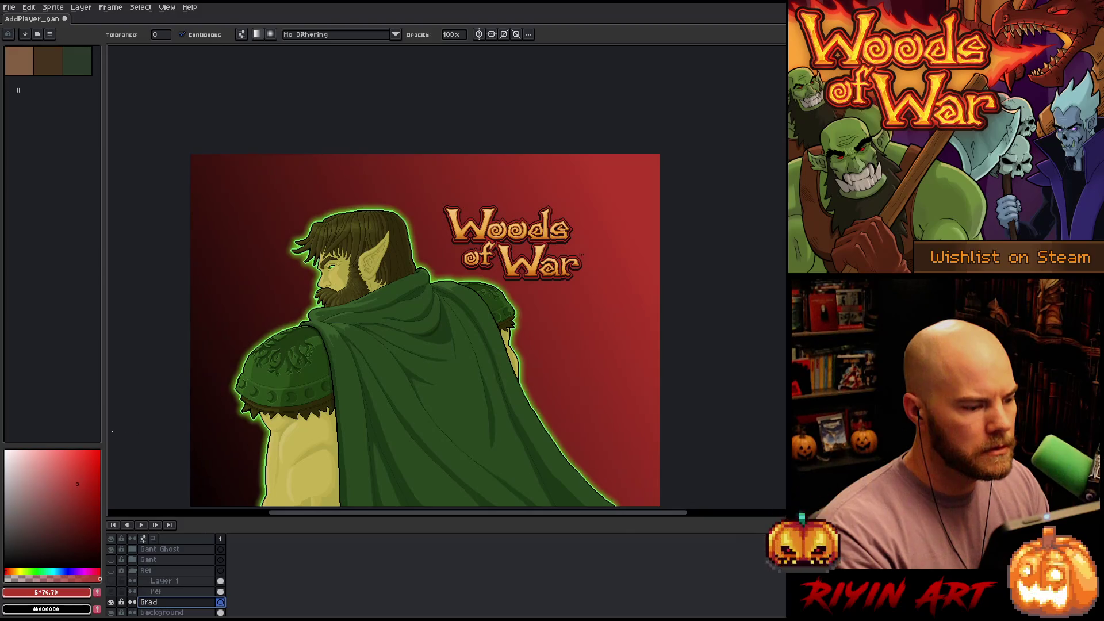
key(ctrl+z)
click(271, 34)
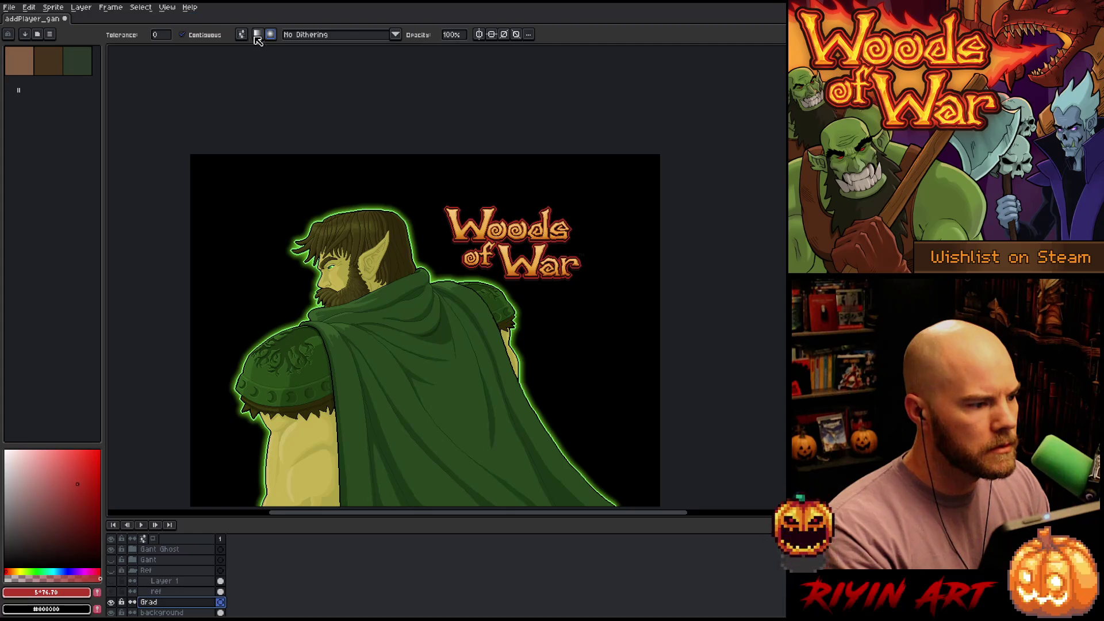
click(350, 36)
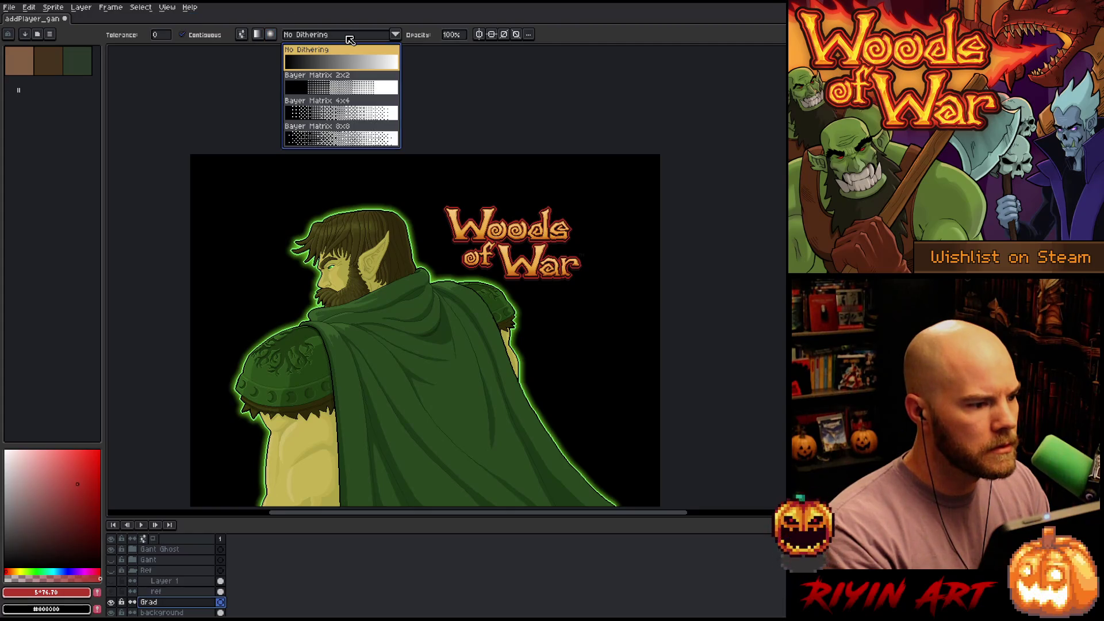
Test Bayer Matrix 2x2 and 8x8 dithered radial gradients, undoing each attempt
click(352, 88)
drag(527, 256, 650, 345)
key(ctrl+z)
click(339, 34)
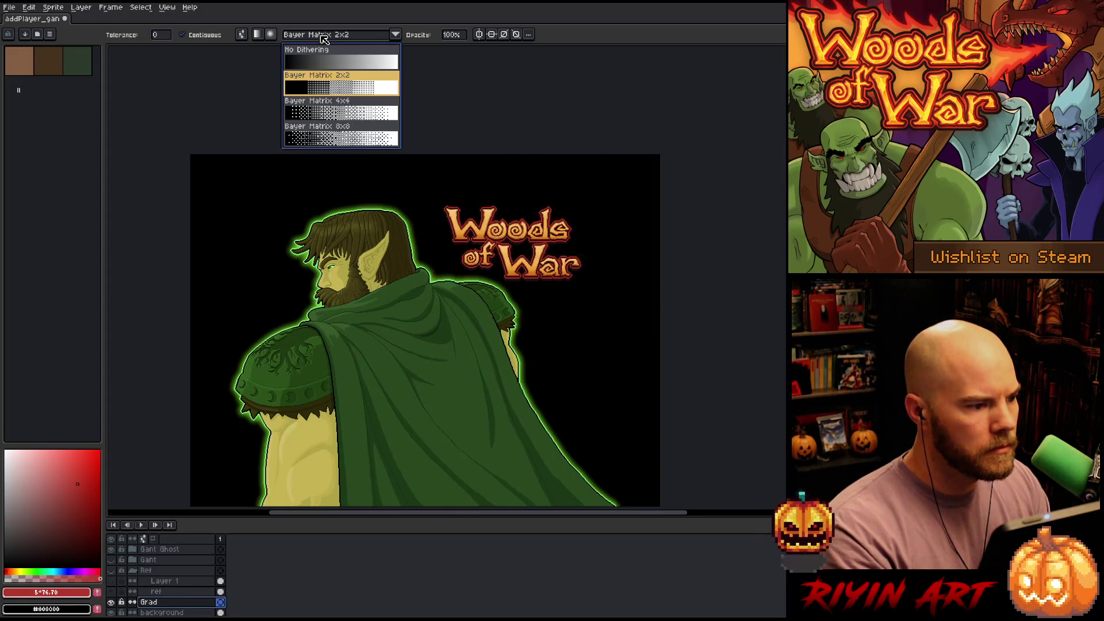
click(366, 141)
mouse_move(506, 288)
mouse_down()
mouse_move(578, 237)
mouse_move(633, 172)
mouse_up()
scroll(633, 172, right, 1)
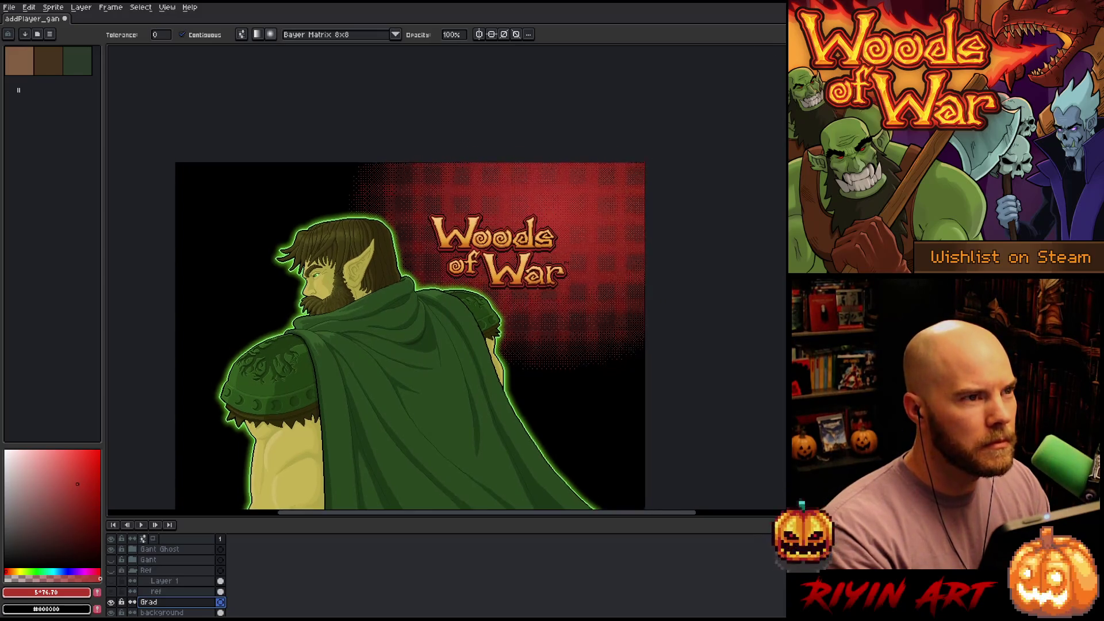
scroll(394, 243, up, 3)
scroll(393, 244, up, 2)
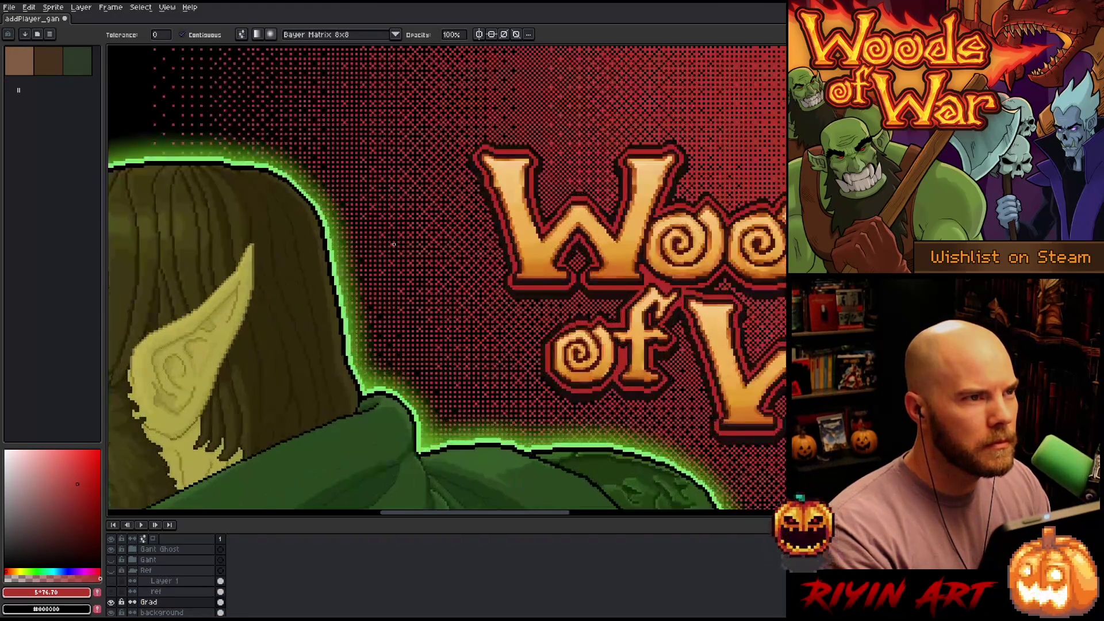
scroll(443, 241, down, 2)
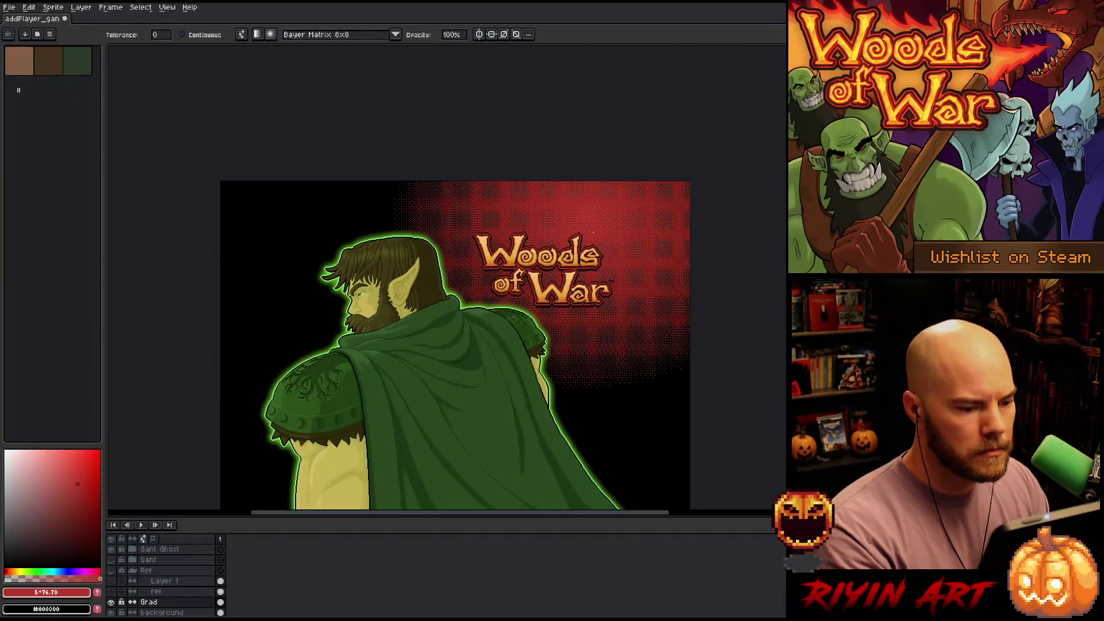
key(ctrl+z)
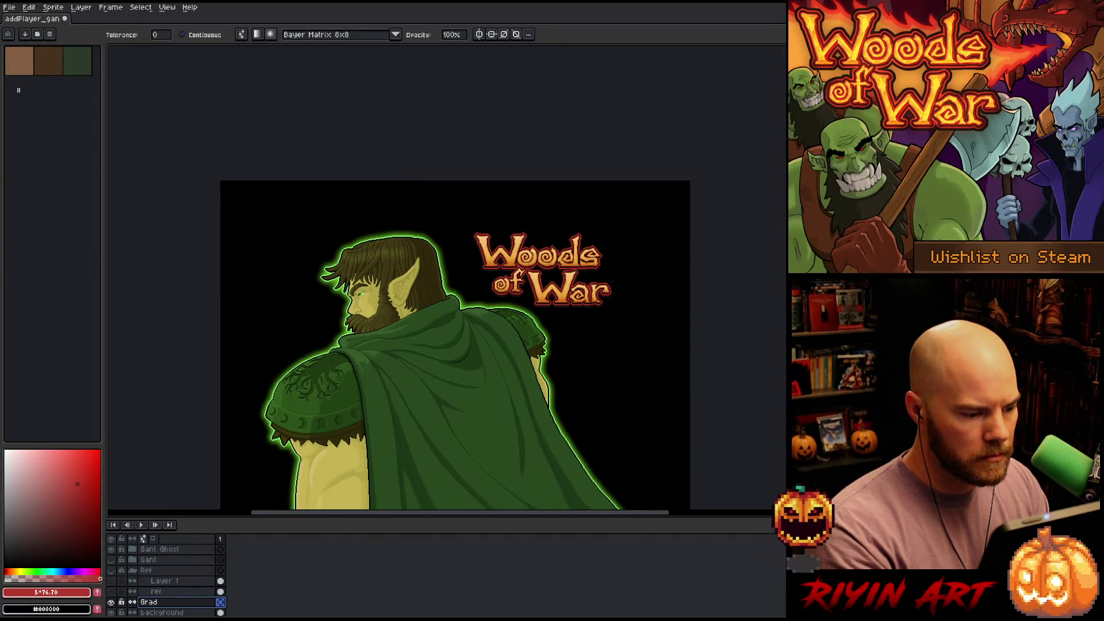
Draw an 8x8-dithered red radial glow behind the figure, extending toward the upper right
mouse_move(525, 332)
mouse_down()
mouse_move(605, 221)
mouse_move(543, 308)
mouse_up()
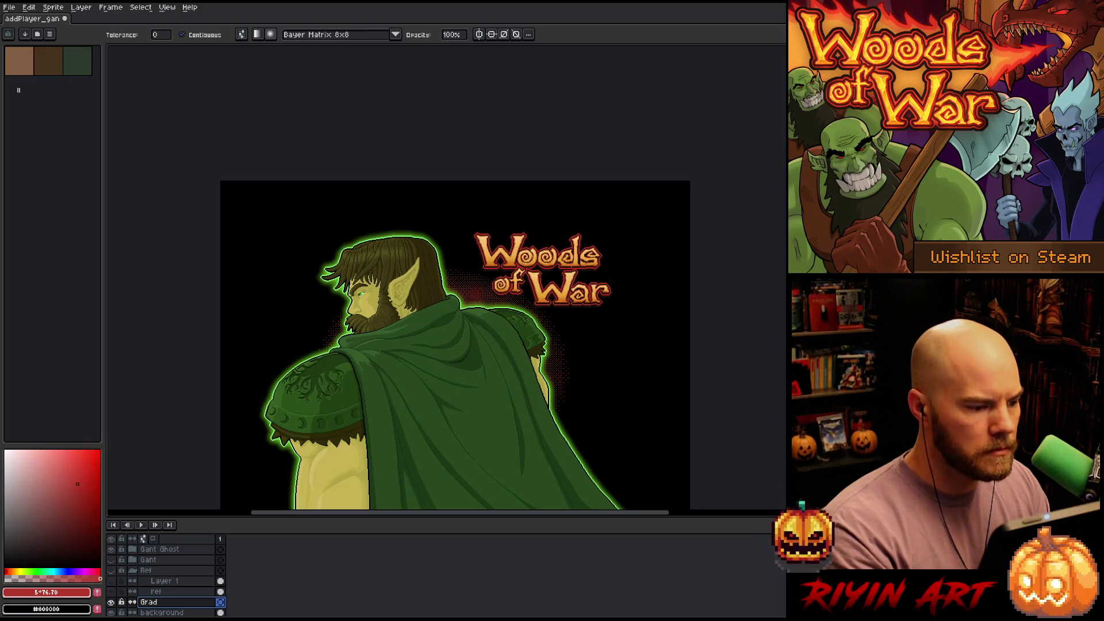
drag(543, 308, 591, 232)
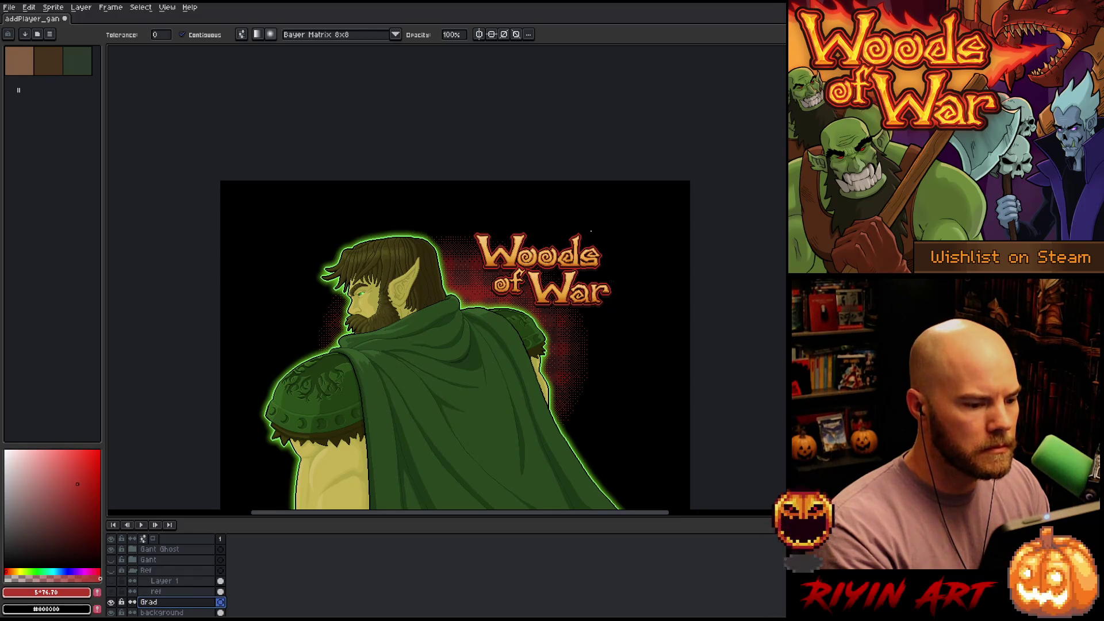
scroll(440, 305, up, 2)
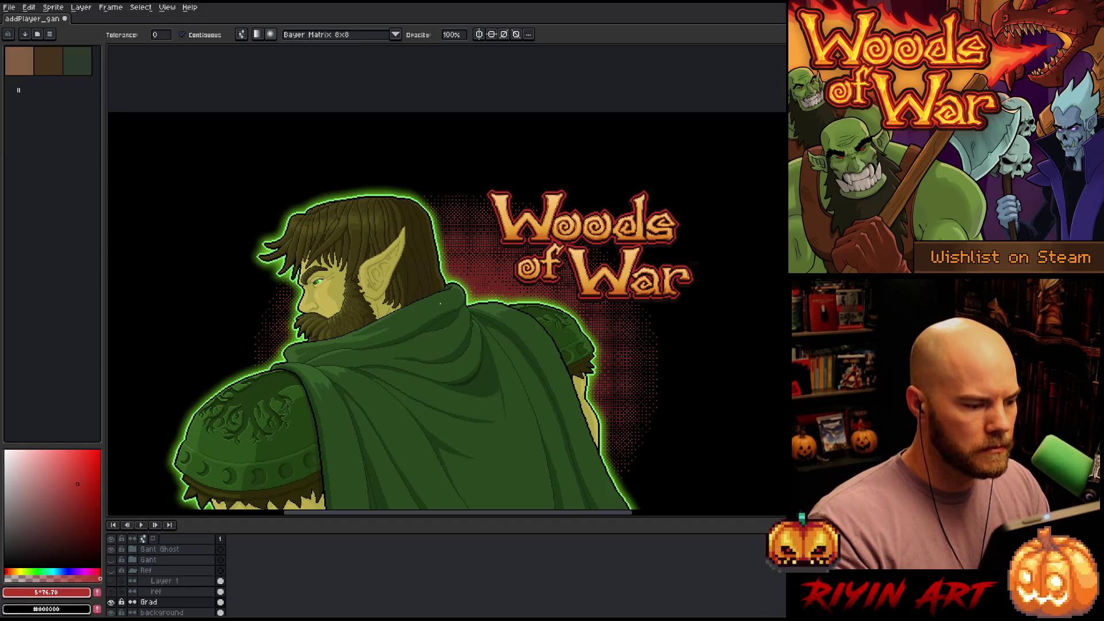
key(F9)
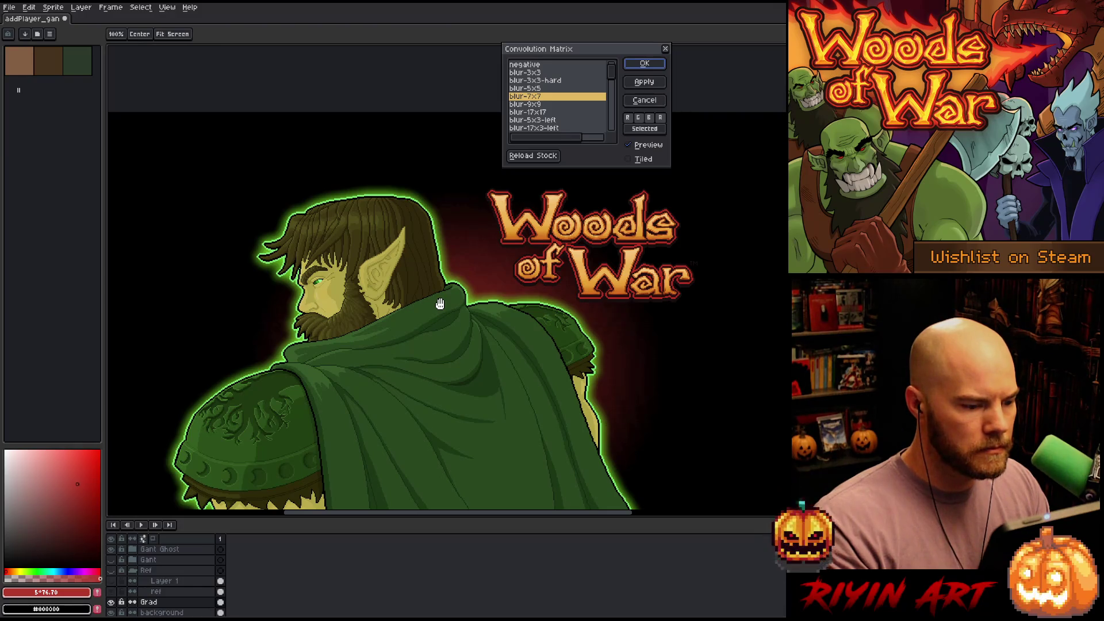
Preview the 5x5, 3x3, 3x3-hard and 17x17 blurs, cancel, then set gradients to No Dithering
click(541, 90)
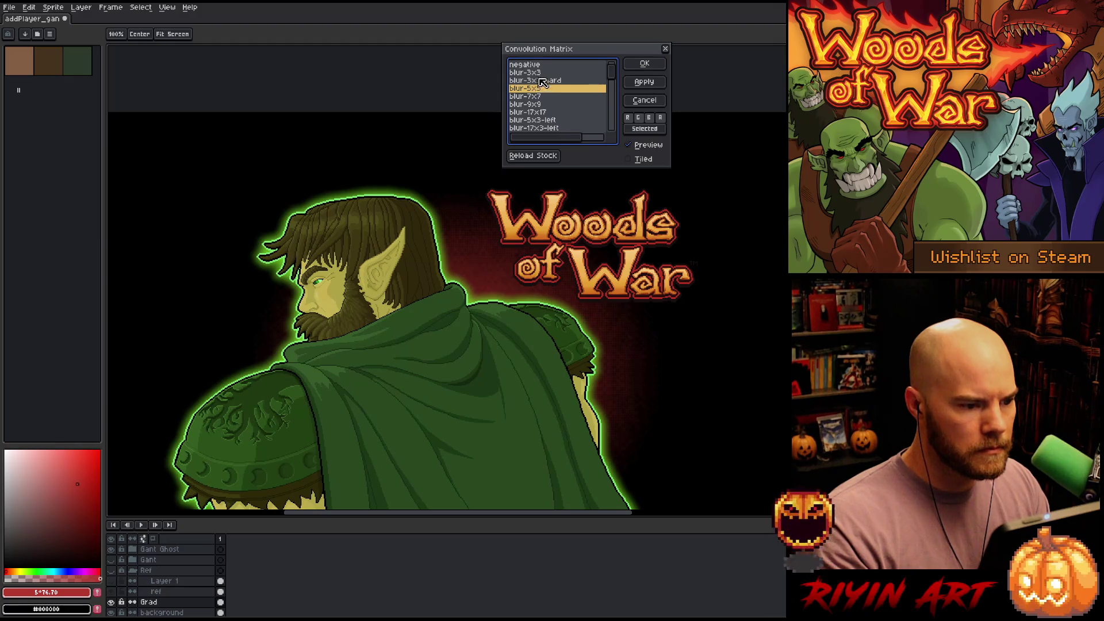
click(540, 75)
click(544, 83)
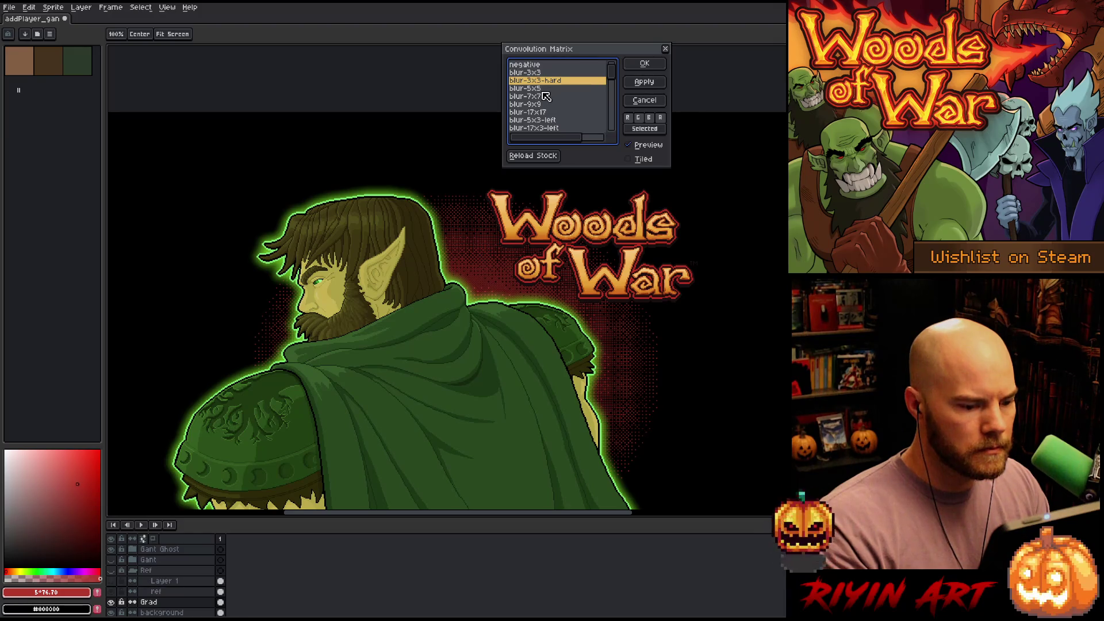
click(550, 112)
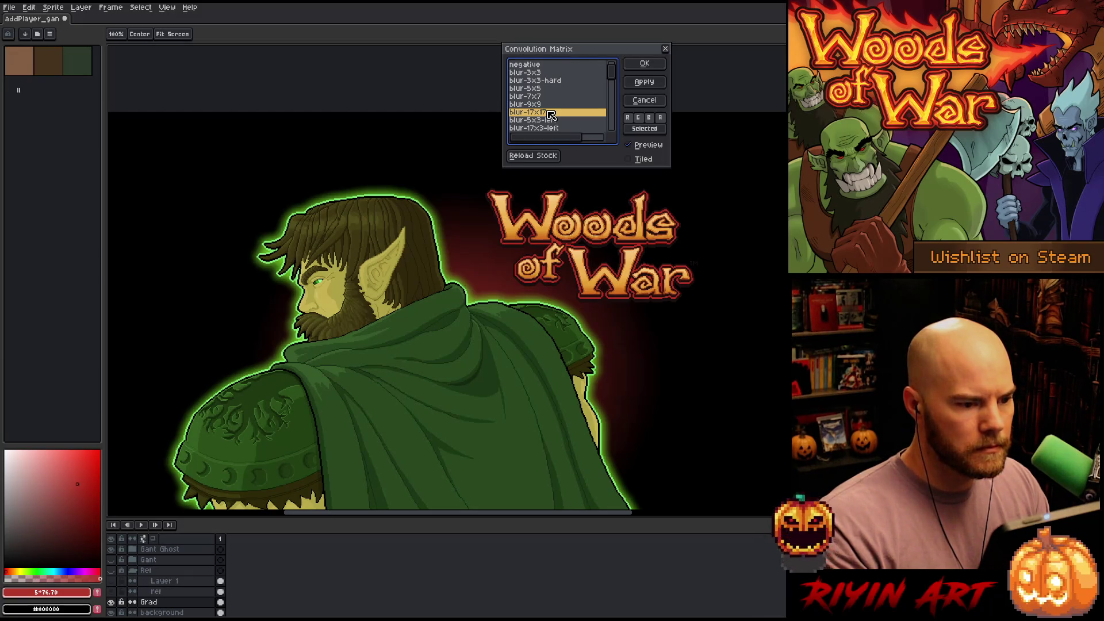
click(644, 100)
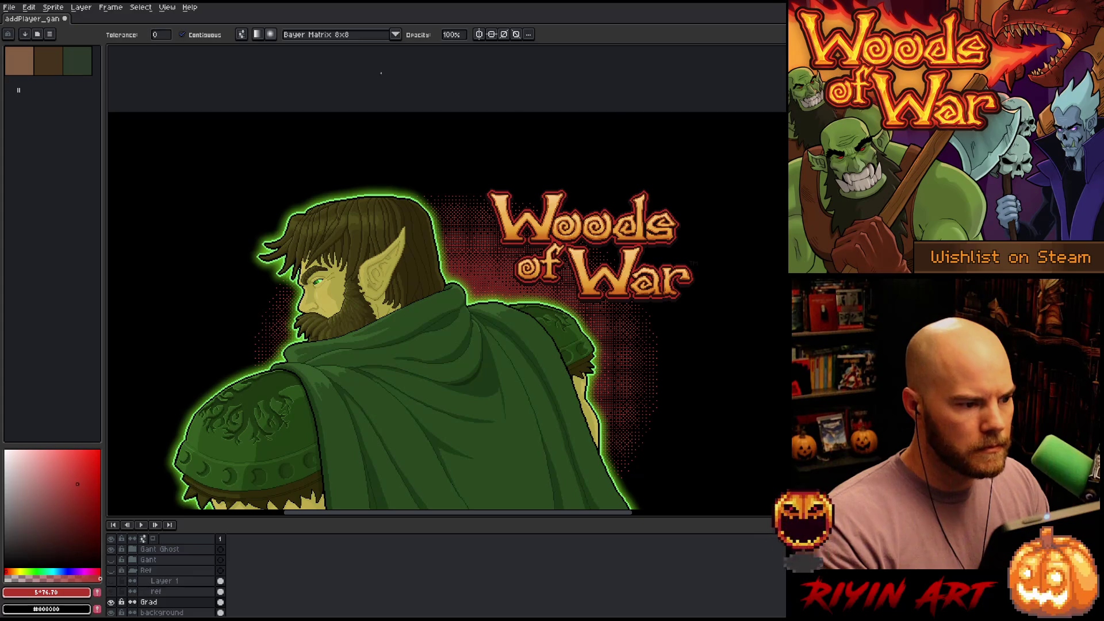
click(339, 35)
click(332, 47)
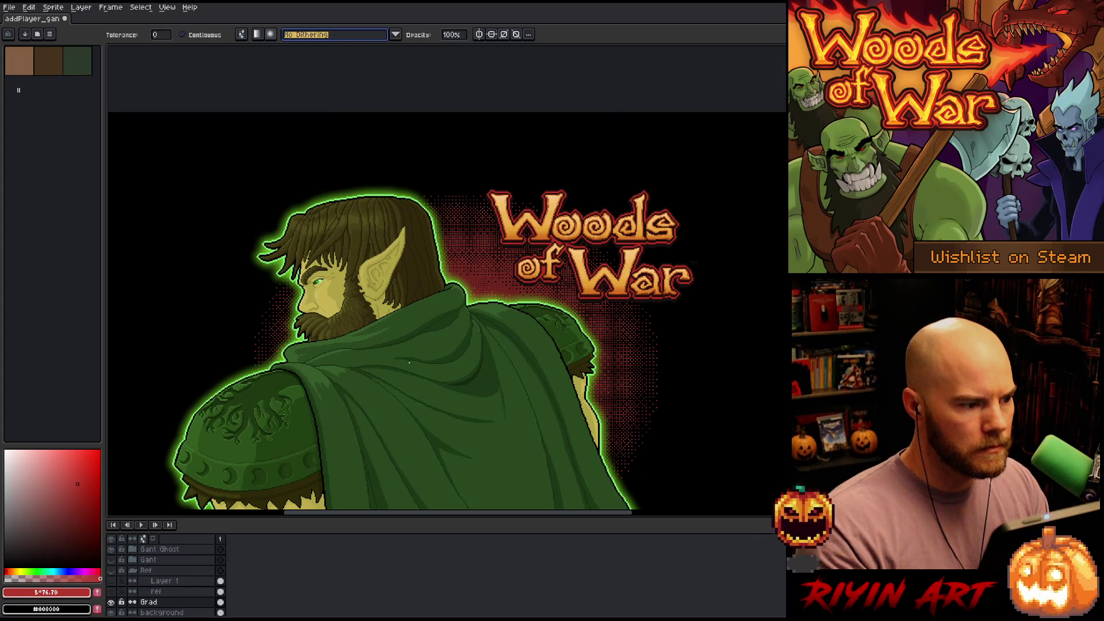
Draw and reshape trial red radial gradients on the Grad layer, then undo them all
click(220, 602)
drag(592, 270, 770, 152)
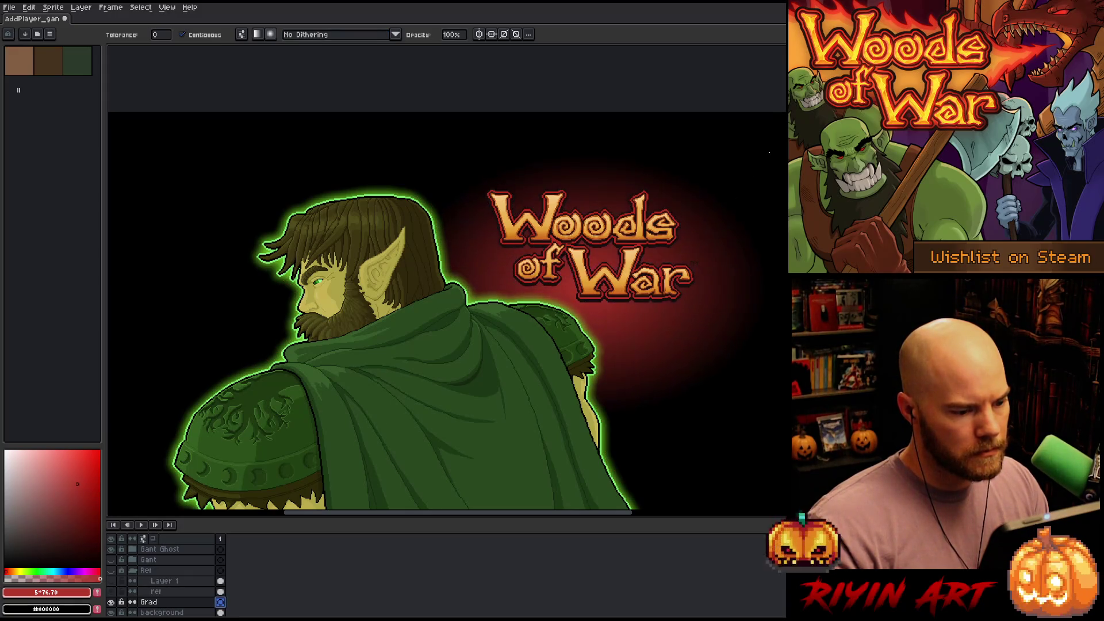
scroll(579, 350, down, 5)
scroll(579, 349, up, 4)
key(v)
key(ctrl+z)
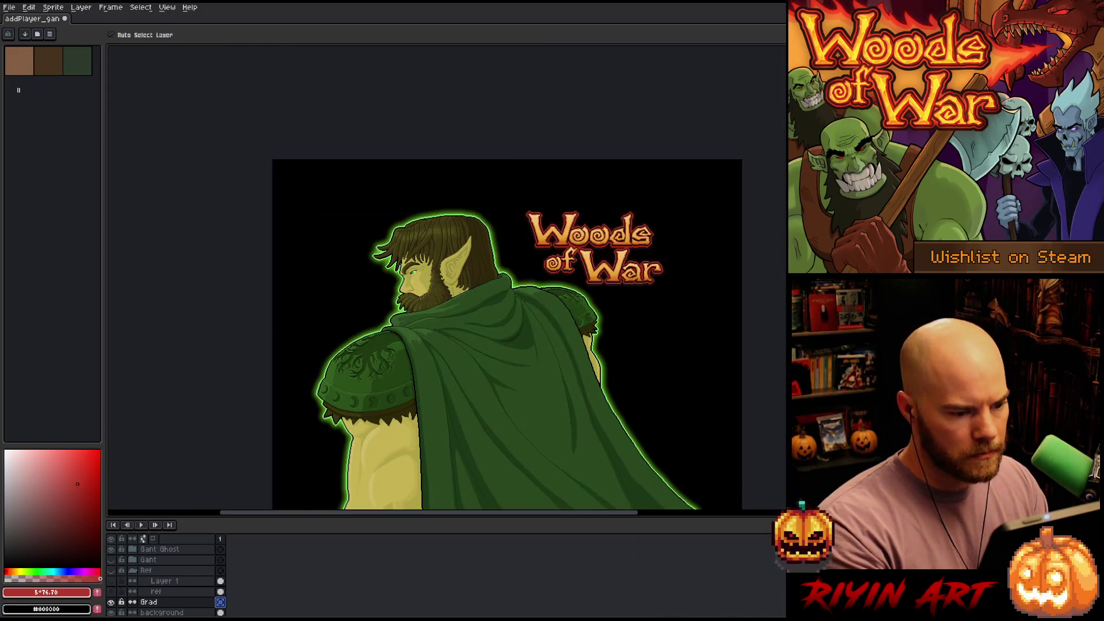
key(shift+g)
mouse_move(540, 270)
mouse_down()
mouse_move(555, 276)
mouse_move(650, 241)
mouse_move(764, 172)
mouse_move(746, 174)
mouse_move(785, 173)
mouse_up()
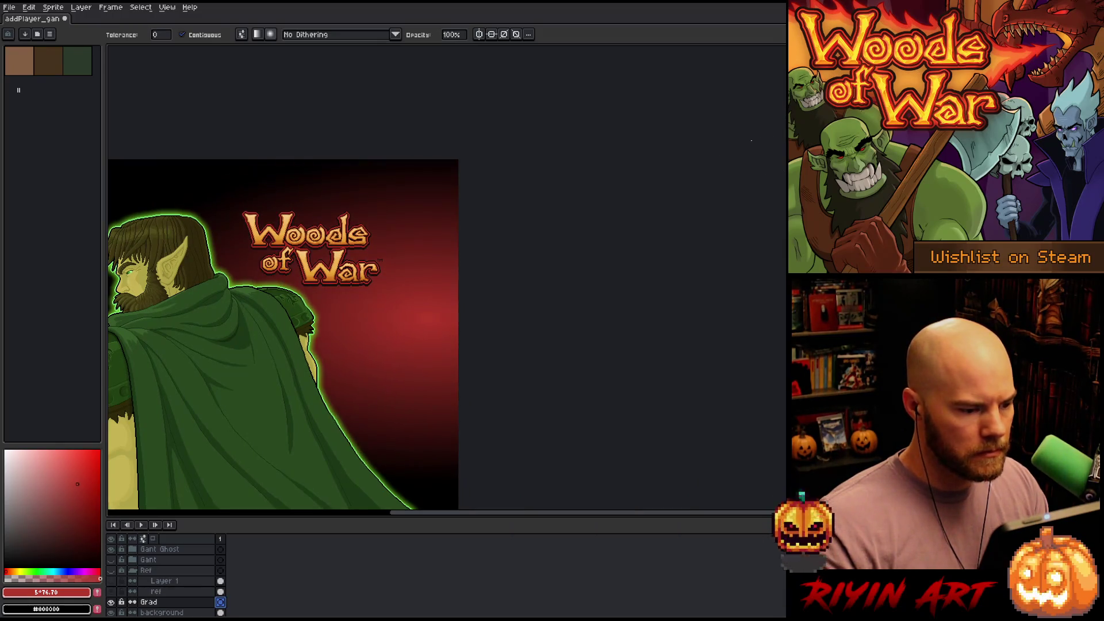
mouse_move(751, 140)
mouse_down()
mouse_move(648, 150)
mouse_move(556, 98)
mouse_move(556, 107)
mouse_up()
drag(438, 287, 545, 293)
key(v)
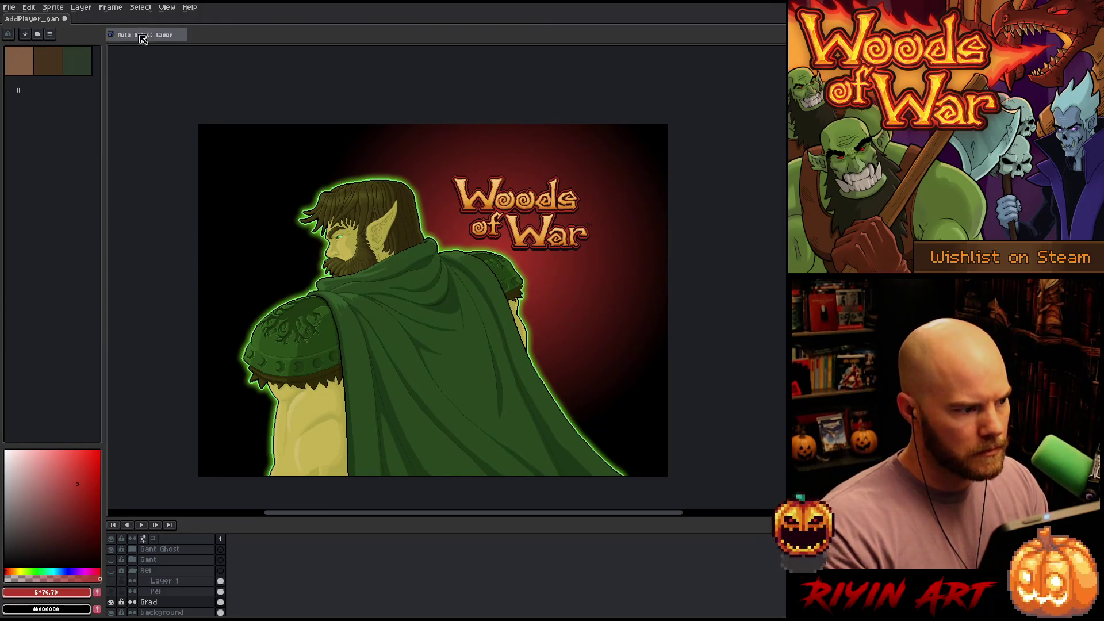
mouse_move(549, 264)
mouse_down()
mouse_move(530, 314)
mouse_move(518, 282)
mouse_up()
key(ctrl+z)
scroll(443, 322, down, 1)
scroll(443, 322, up, 1)
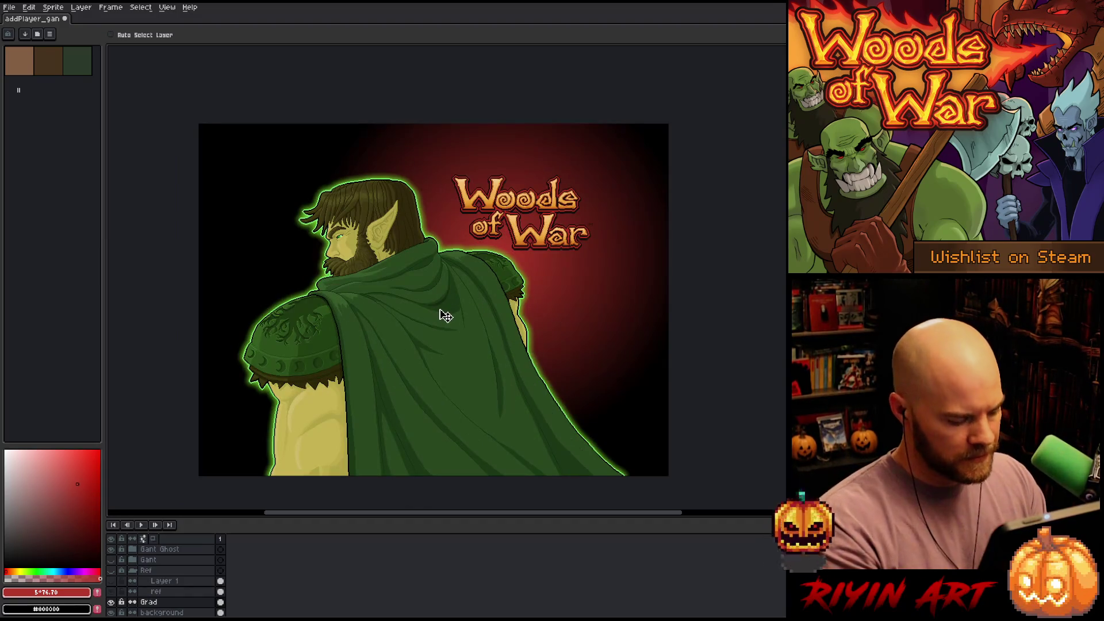
key(ctrl+z)
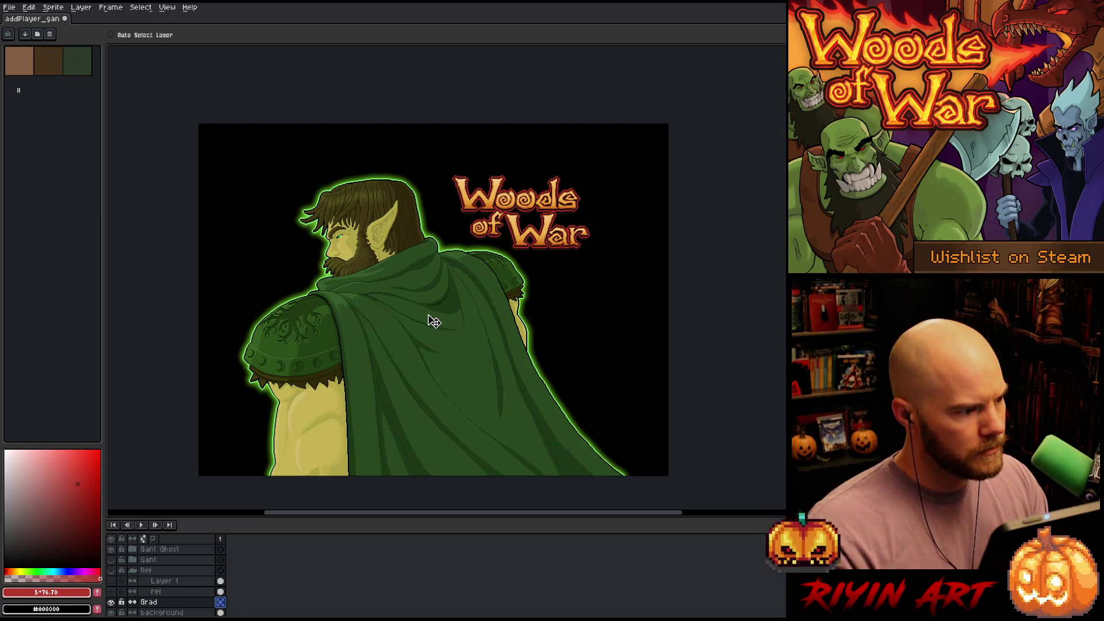
Pick a slightly darker red and draw a large smooth radial glow around the title
key(shift+g)
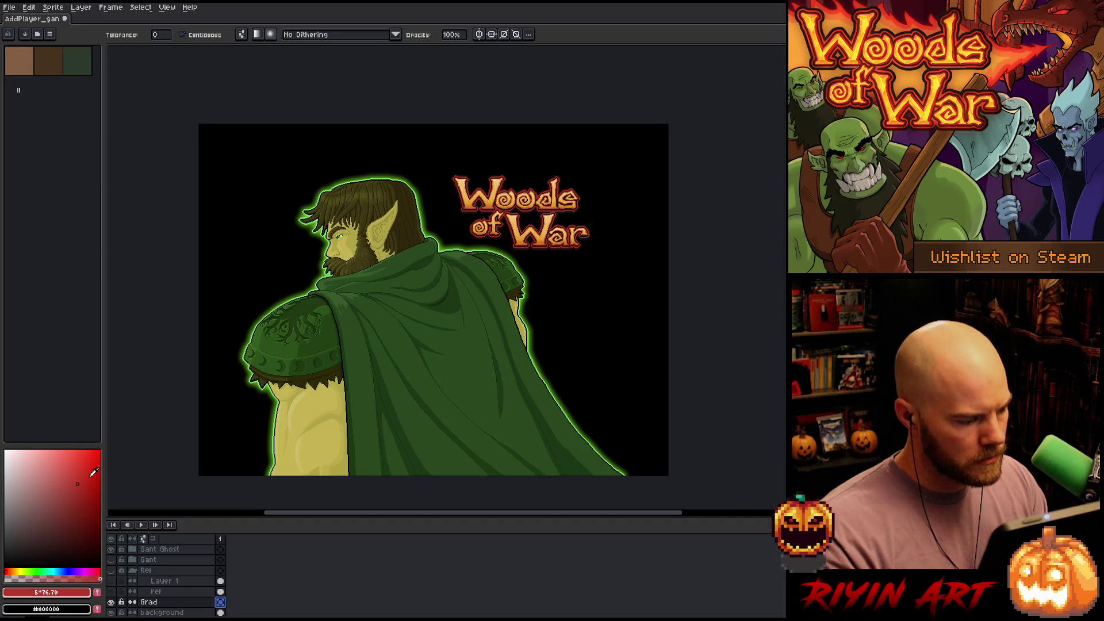
drag(80, 487, 76, 506)
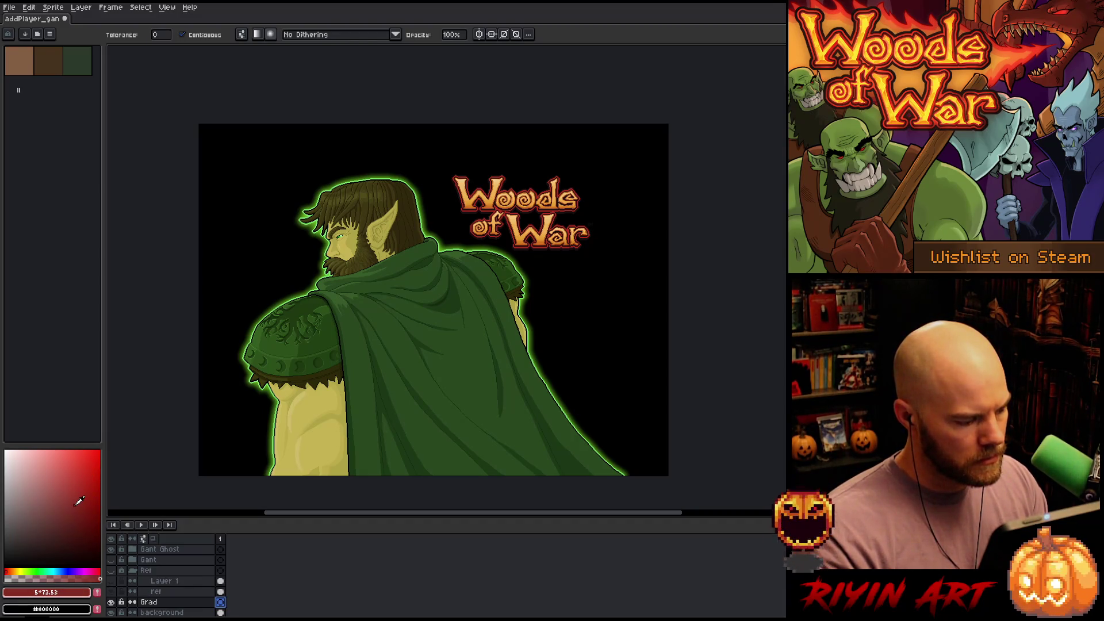
mouse_move(512, 213)
mouse_down()
mouse_move(581, 167)
mouse_move(652, 85)
mouse_up()
drag(514, 212, 713, 119)
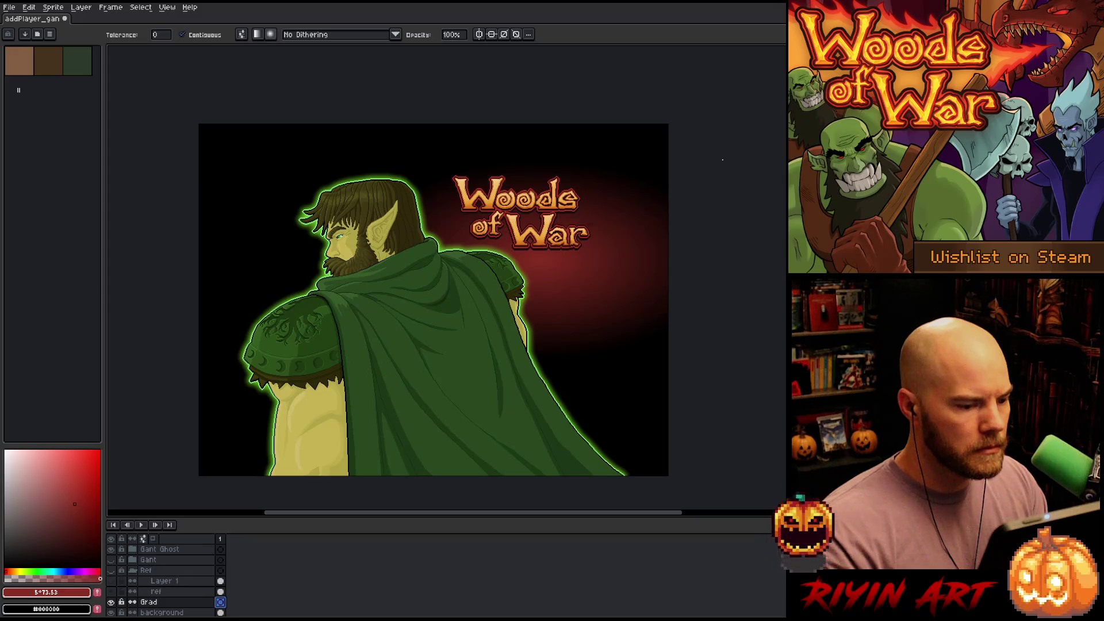
mouse_move(518, 230)
mouse_down()
mouse_move(669, 198)
mouse_move(483, 173)
mouse_move(460, 143)
mouse_up()
key(v)
key(shift+g)
mouse_move(518, 224)
mouse_down()
mouse_move(692, 115)
mouse_move(698, 131)
mouse_up()
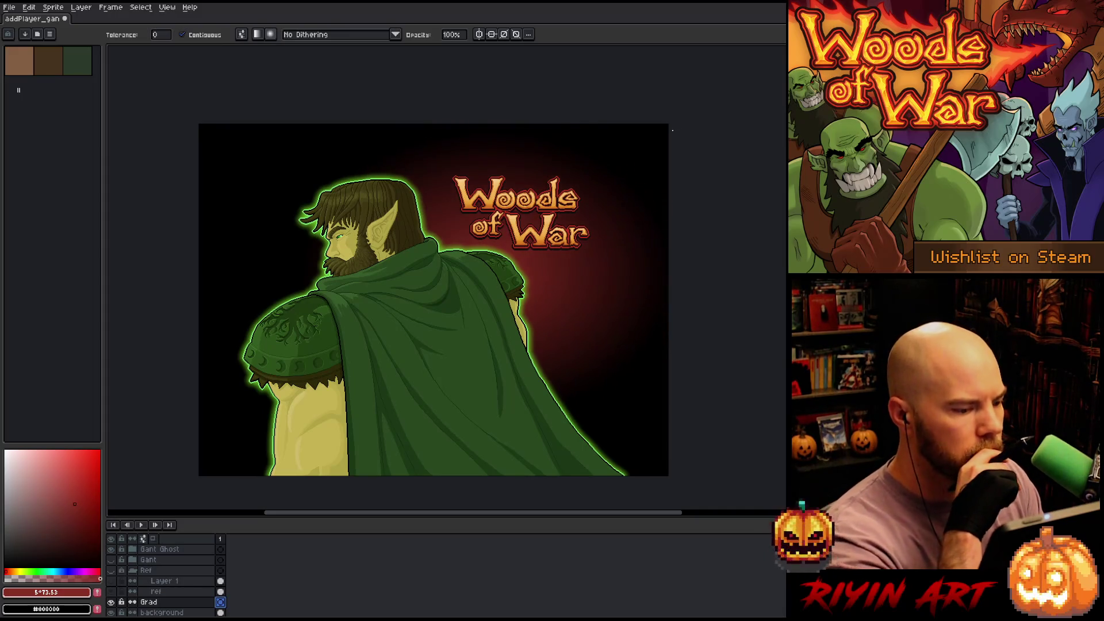
Shift the red glow's hue and saturation in the Hue/Saturation adjustment and apply it
key(ctrl+u)
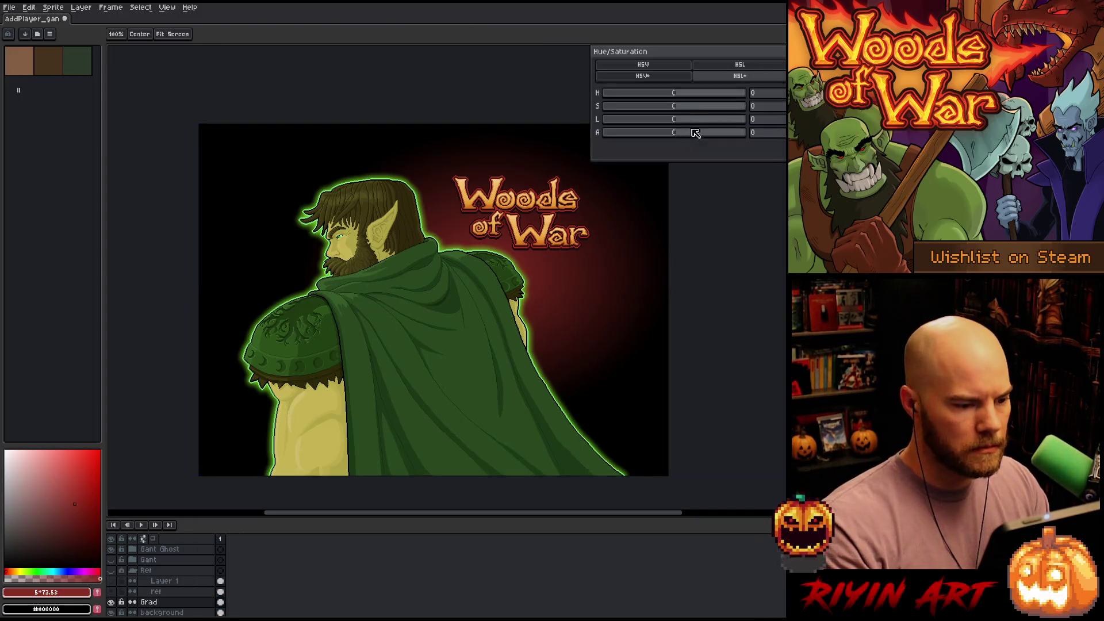
drag(676, 96, 676, 95)
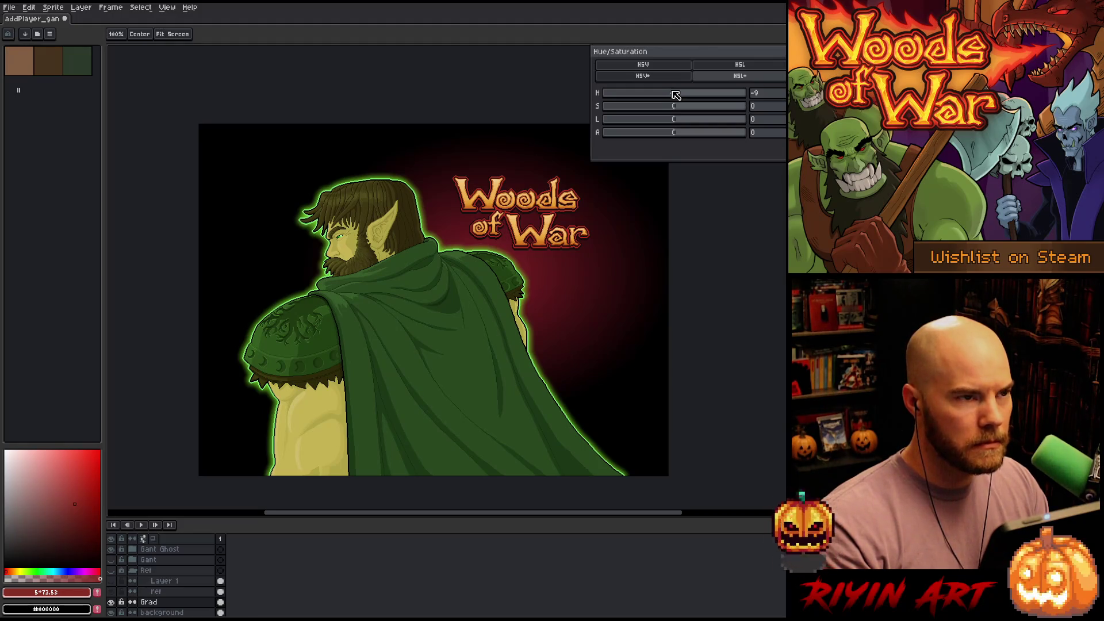
drag(676, 95, 694, 107)
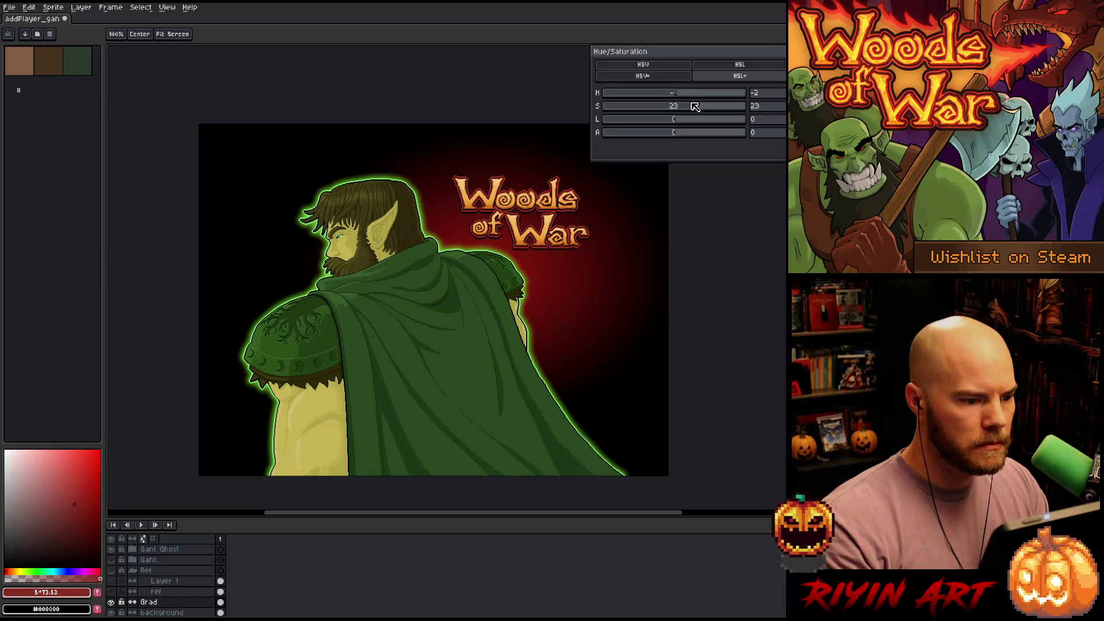
drag(690, 106, 688, 106)
key(Return)
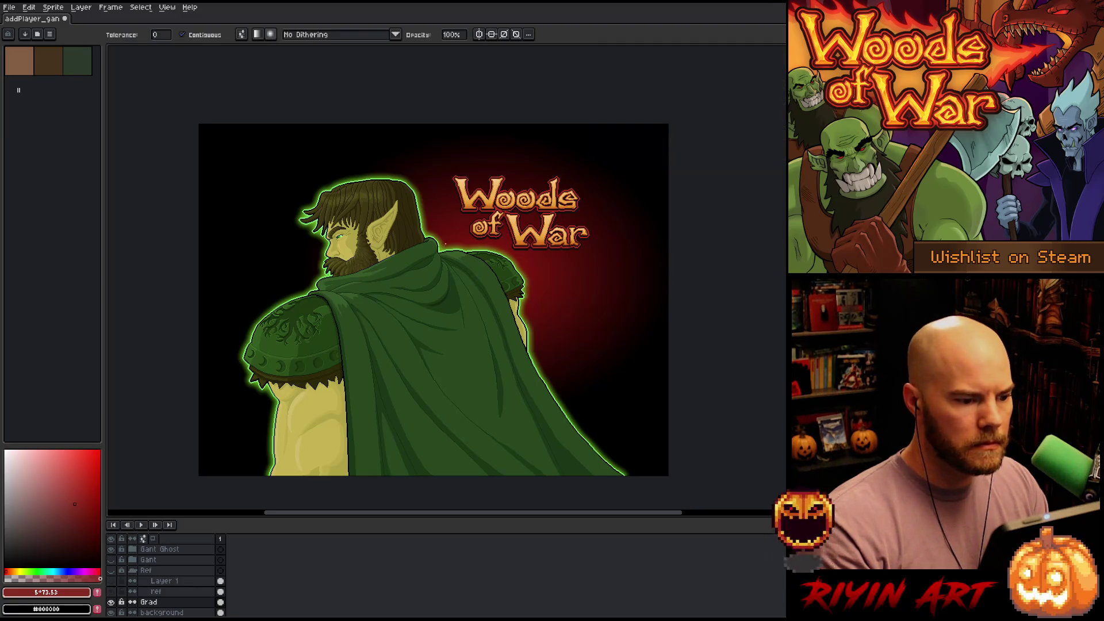
scroll(394, 273, up, 3)
Sample the dark green and light green highlight from the elf's eye
key(h)
mouse_move(429, 271)
mouse_down()
mouse_move(321, 345)
mouse_move(406, 354)
mouse_up()
scroll(407, 355, down, 2)
key(g)
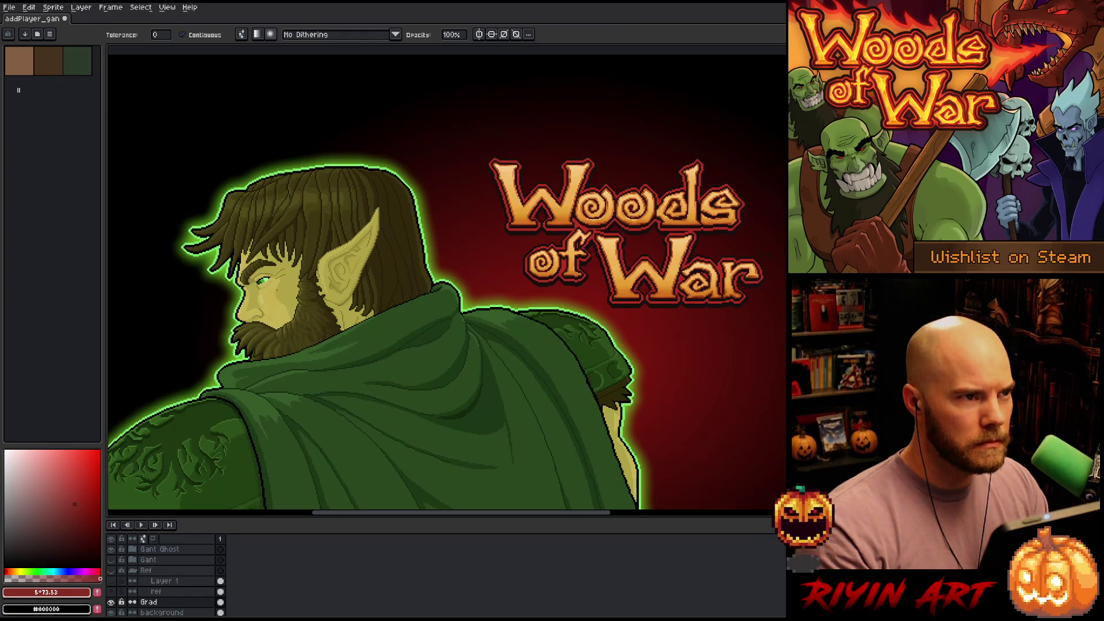
scroll(213, 281, up, 3)
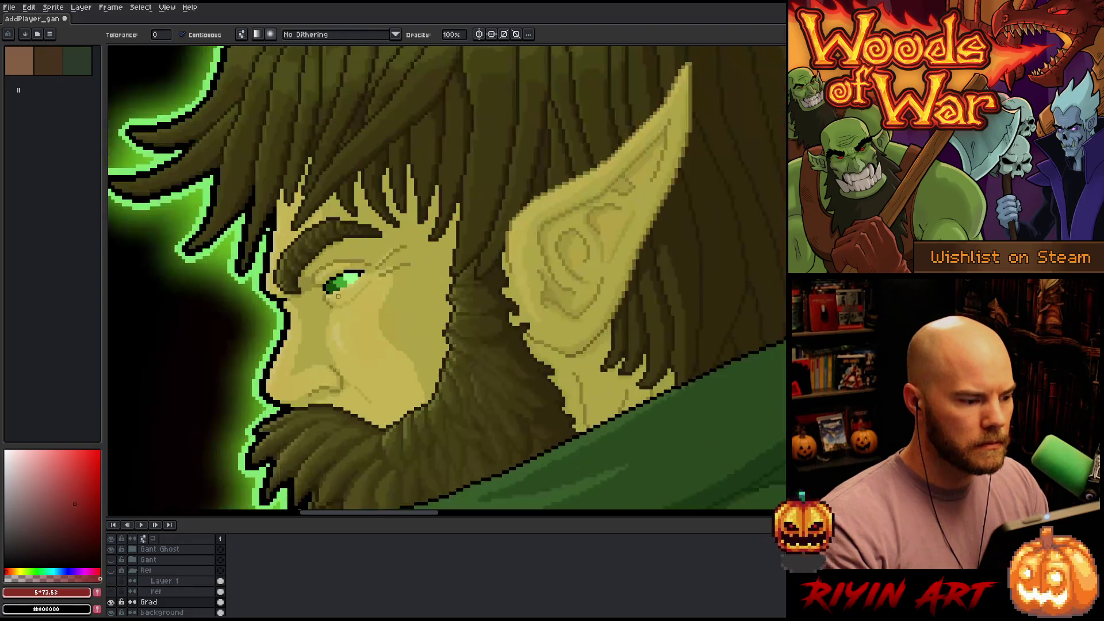
key(i)
click(333, 287)
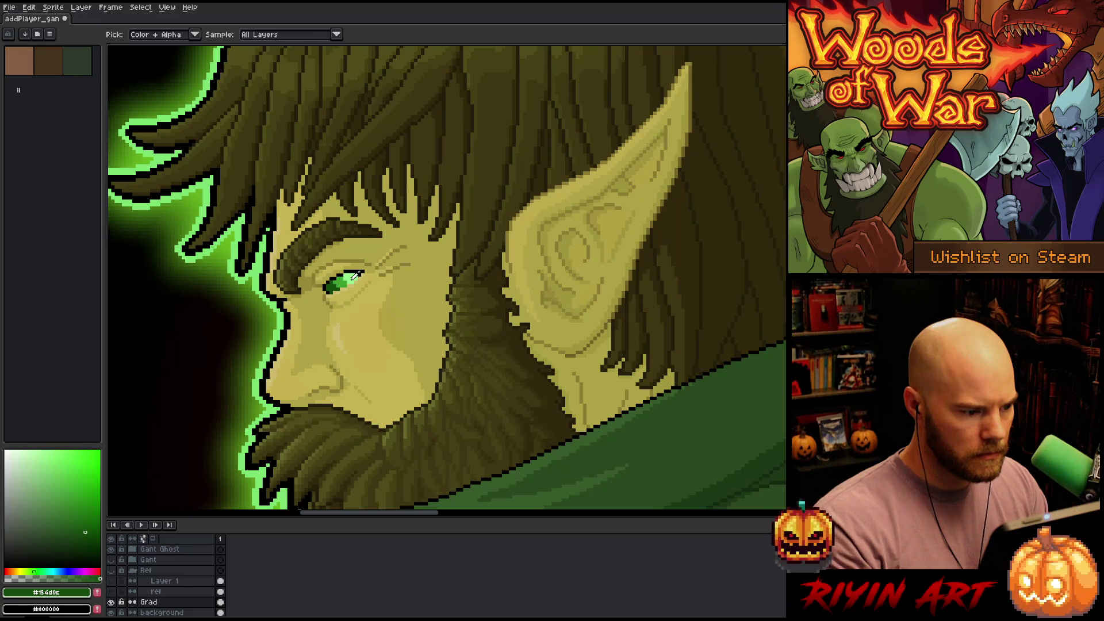
click(354, 277)
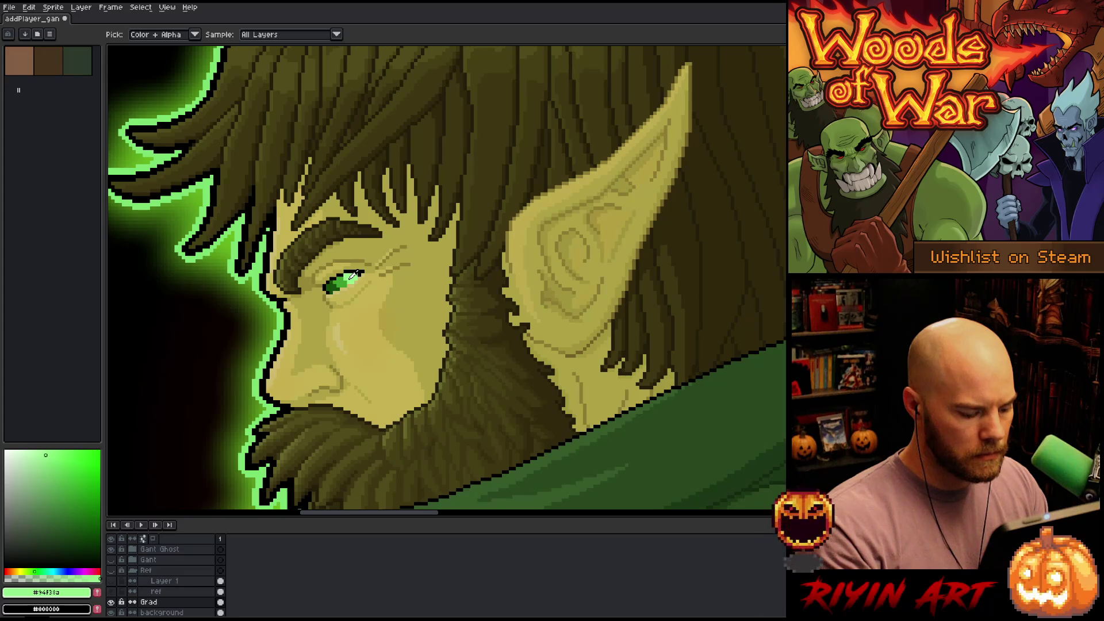
Duplicate Layer 13 inside the Gant Ghost group and work on Layer 13 Copy
key(w)
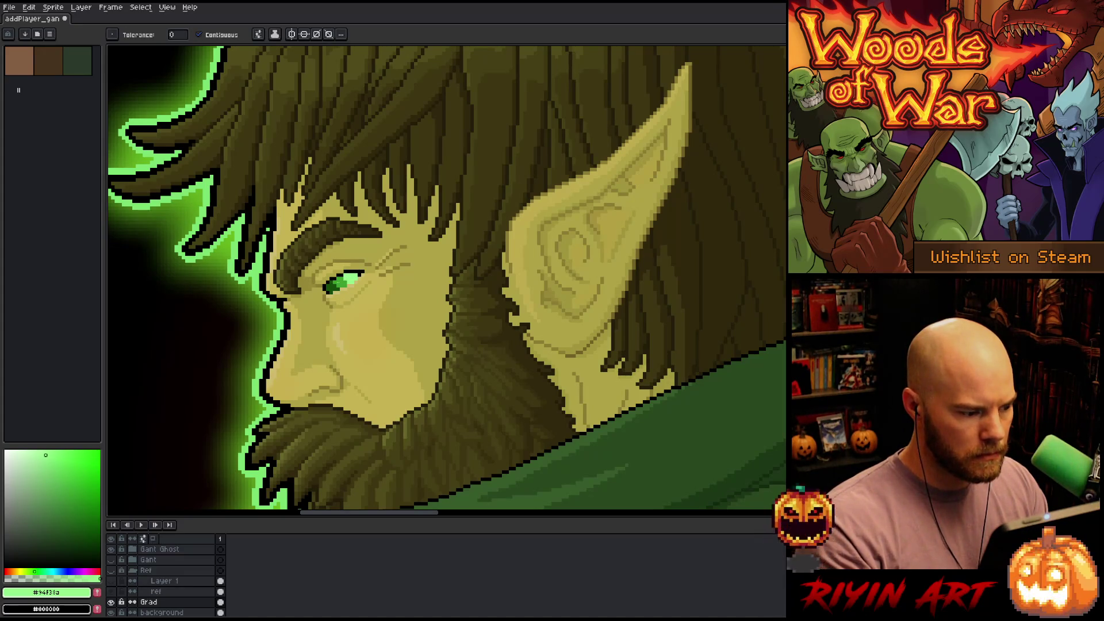
key(v)
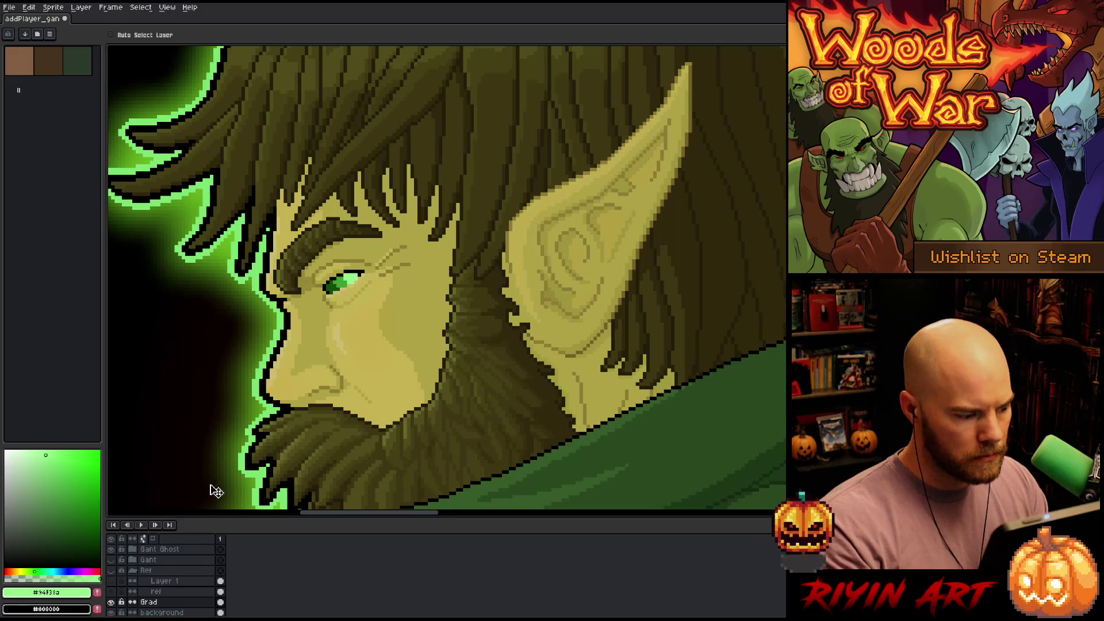
scroll(172, 595, up, 1)
click(172, 560)
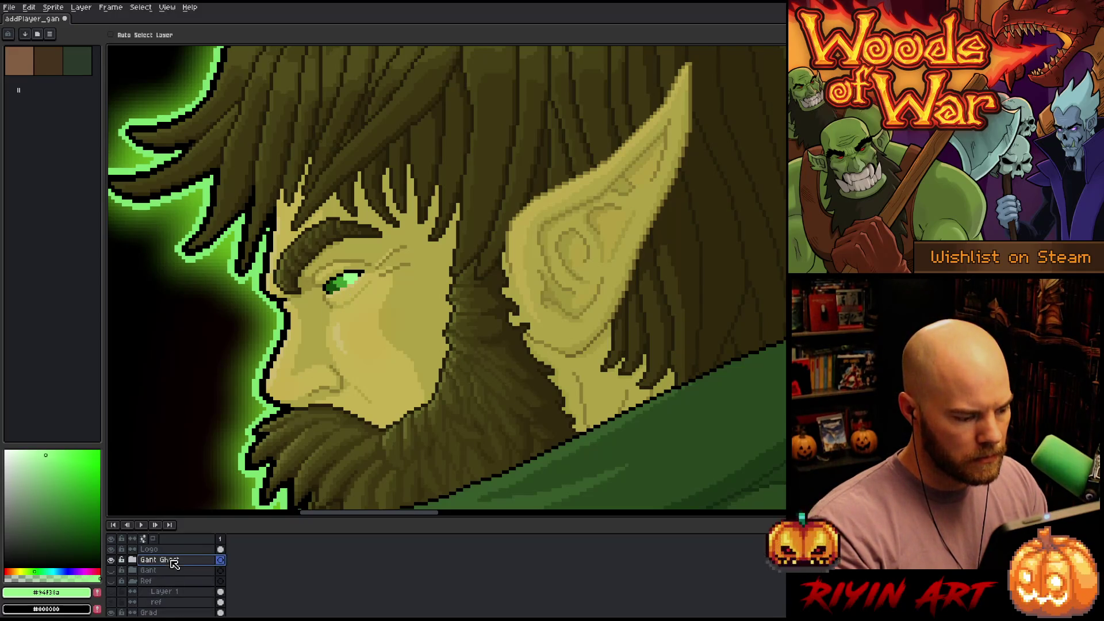
click(133, 559)
click(179, 571)
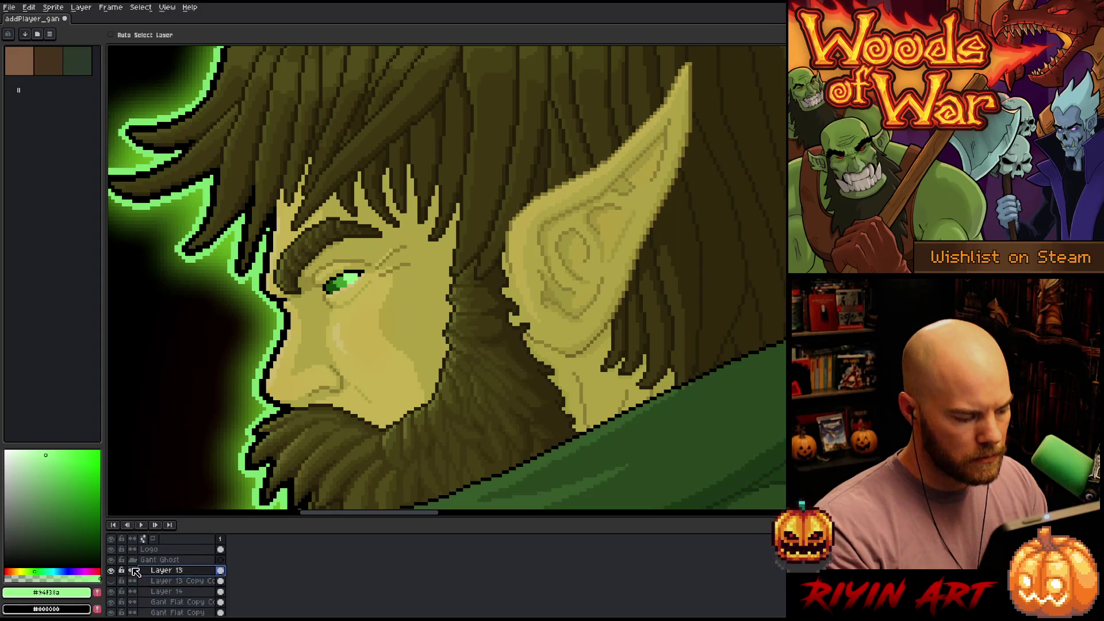
right_click(163, 573)
click(182, 595)
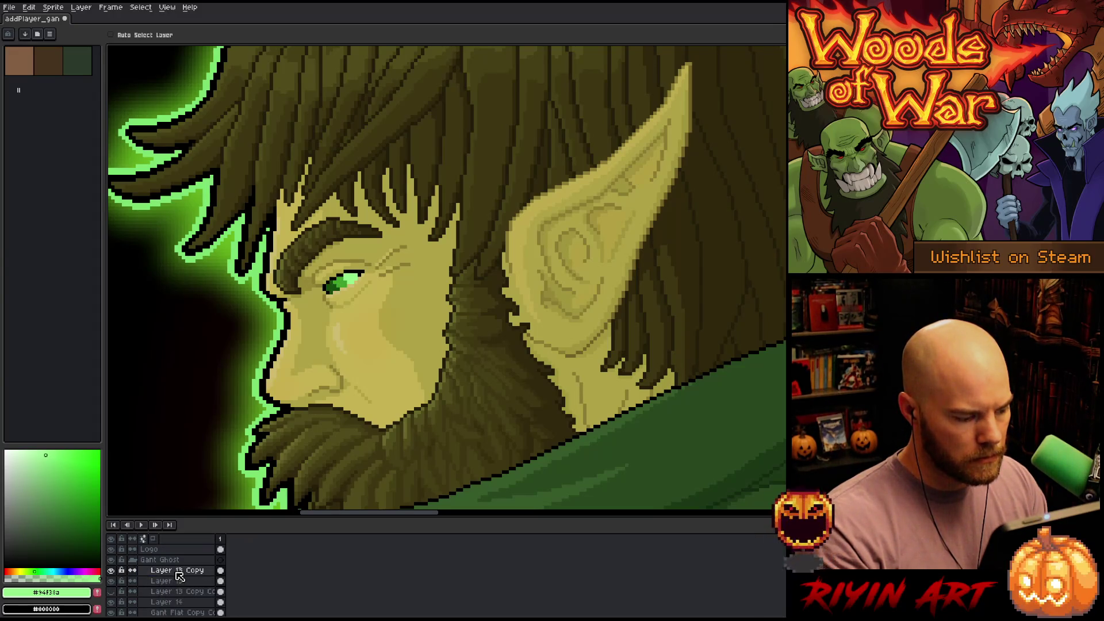
click(178, 574)
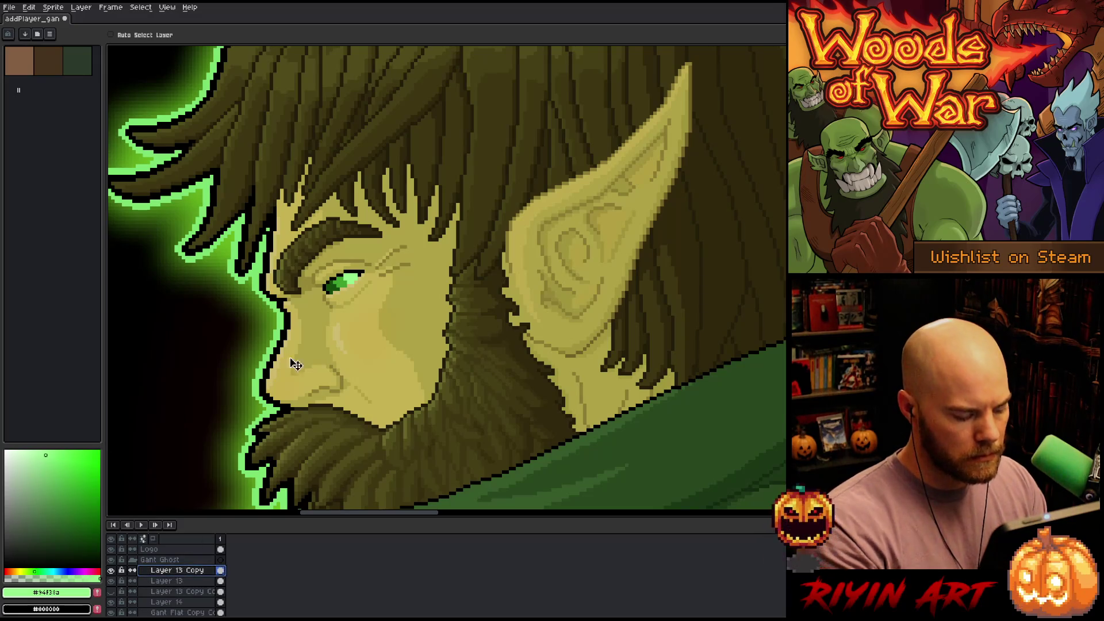
Fill part of the eye with light green on the copy, then hide it to compare
key(w)
click(349, 278)
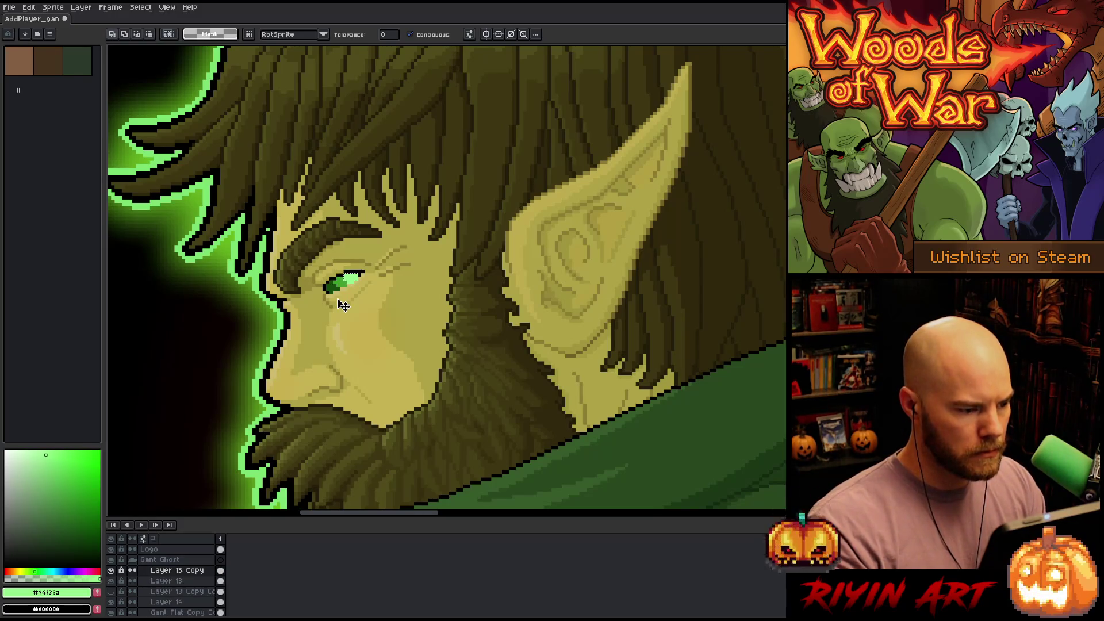
scroll(341, 285, up, 2)
scroll(340, 285, up, 1)
key(i)
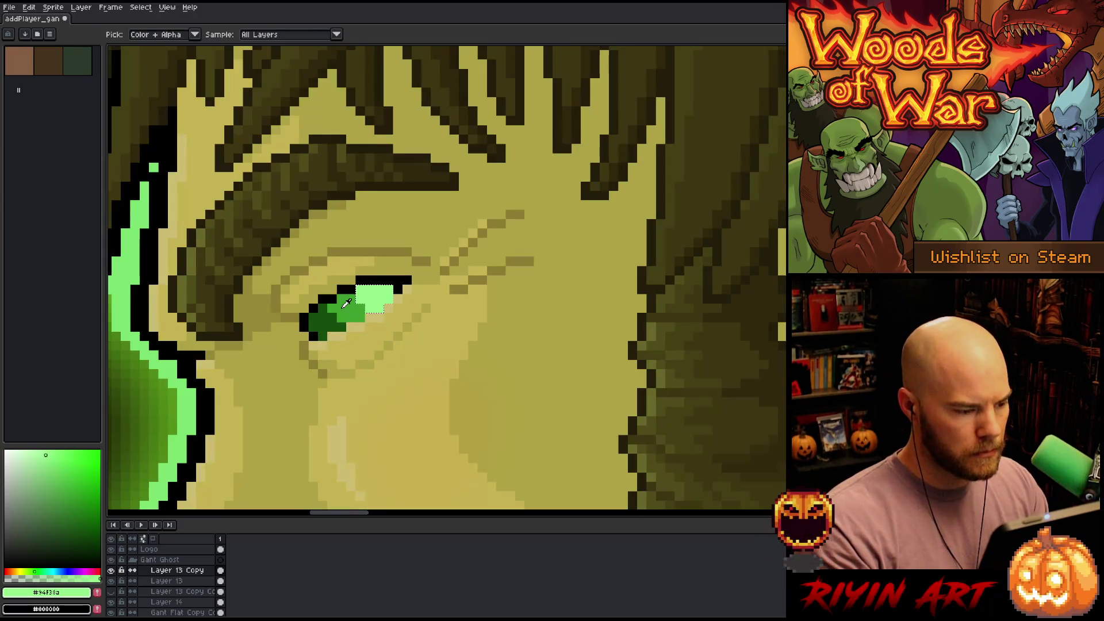
key(g)
click(347, 308)
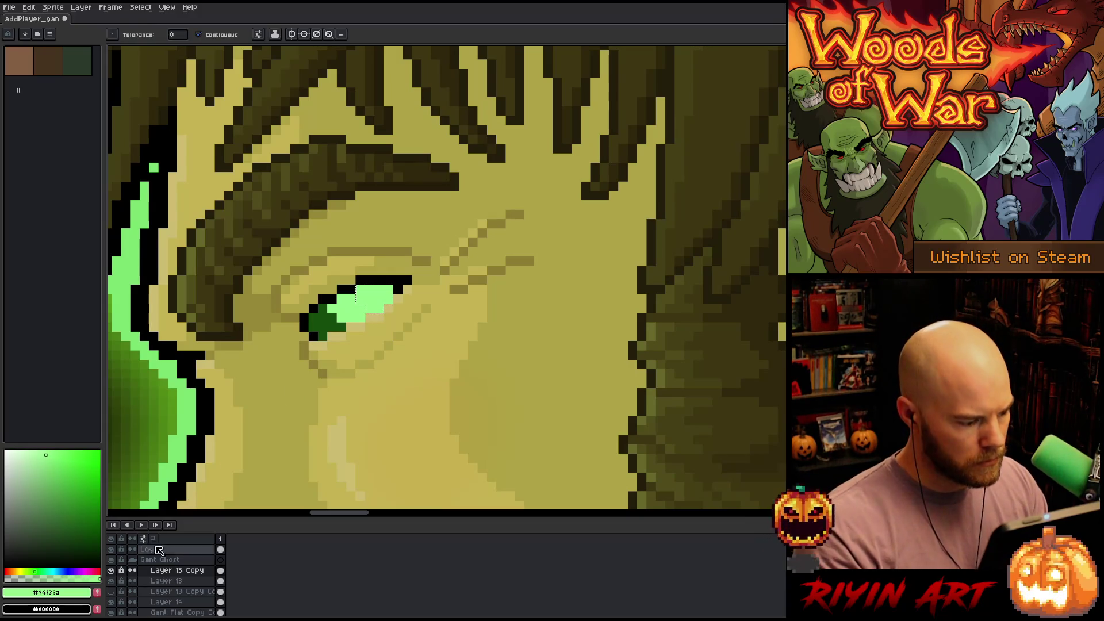
click(112, 571)
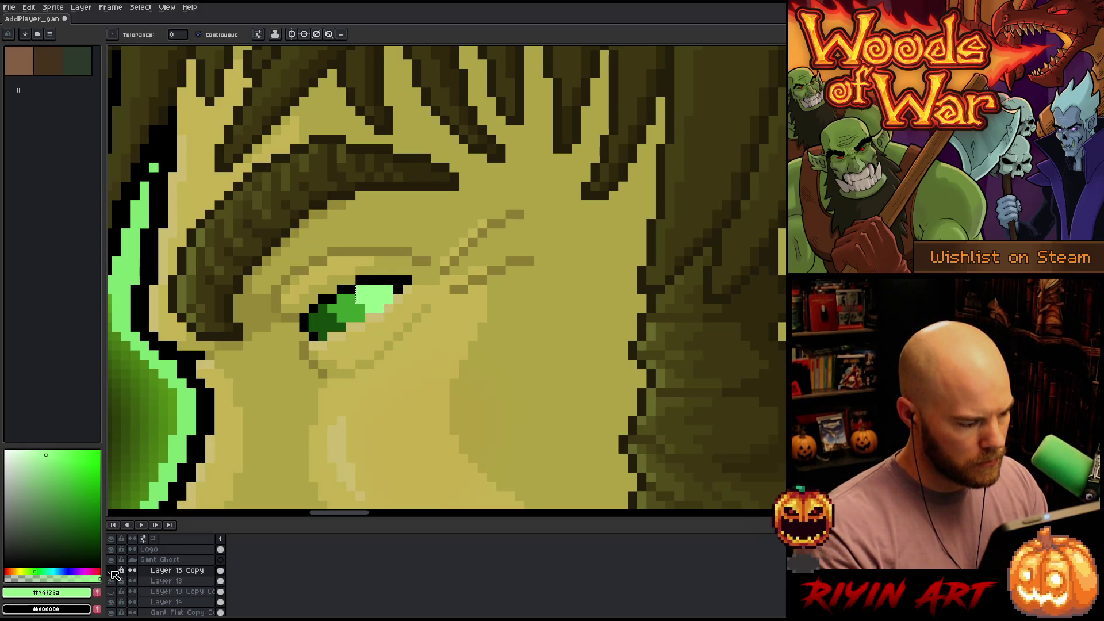
key(i)
click(350, 304)
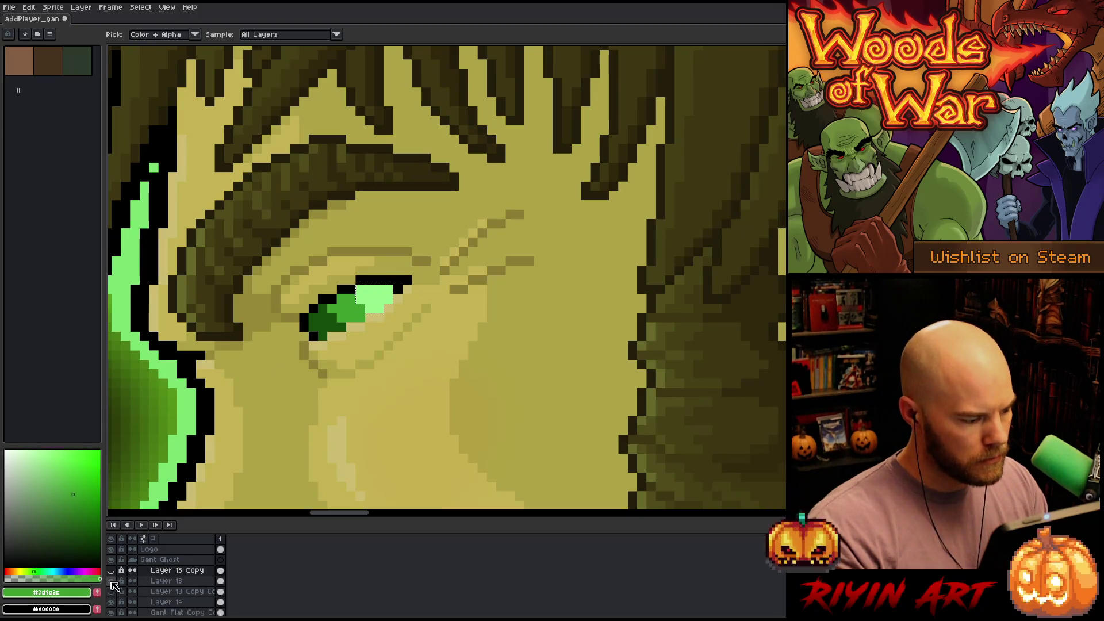
click(112, 571)
Repaint five light-green eye pixels with the eye's darkest green, #154d0c
scroll(289, 356, down, 2)
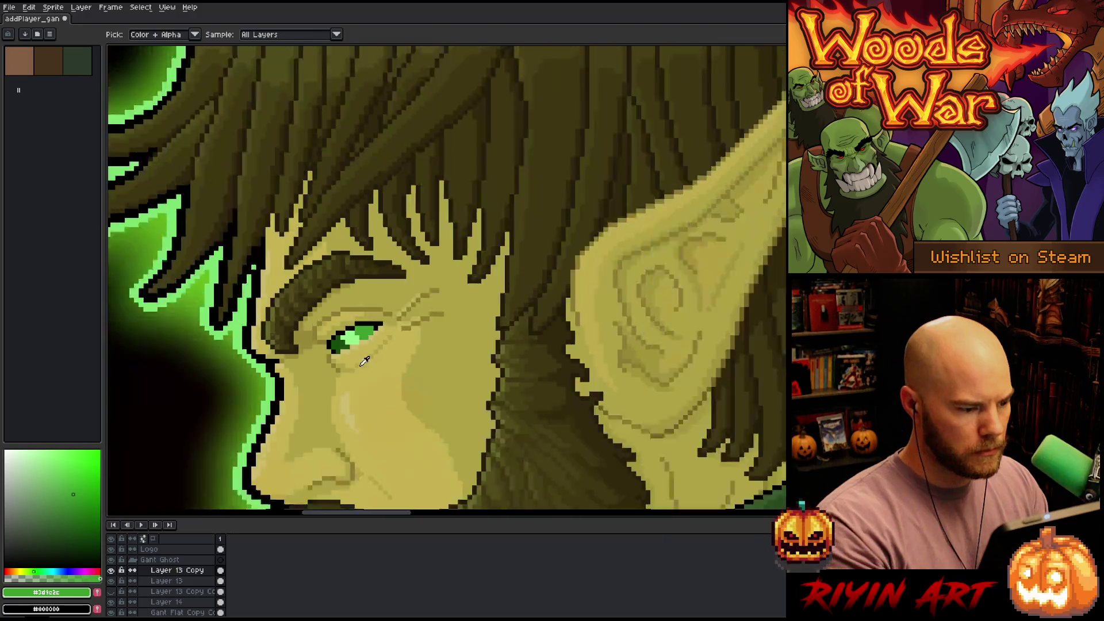
scroll(365, 361, down, 3)
key(h)
mouse_move(444, 415)
mouse_down()
mouse_move(423, 274)
mouse_move(400, 237)
mouse_up()
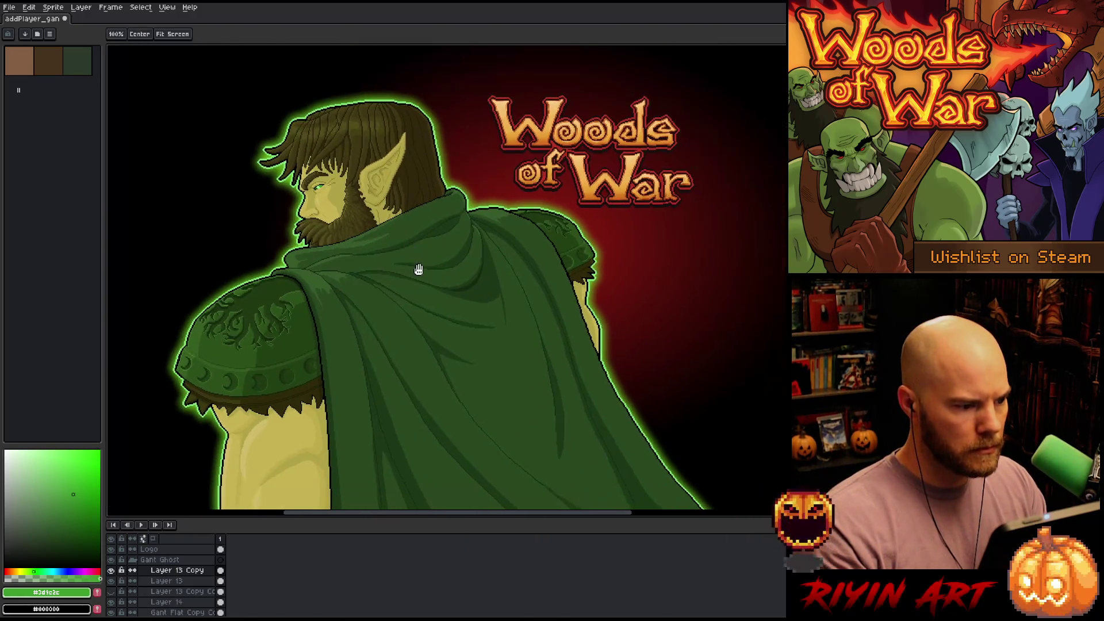
key(i)
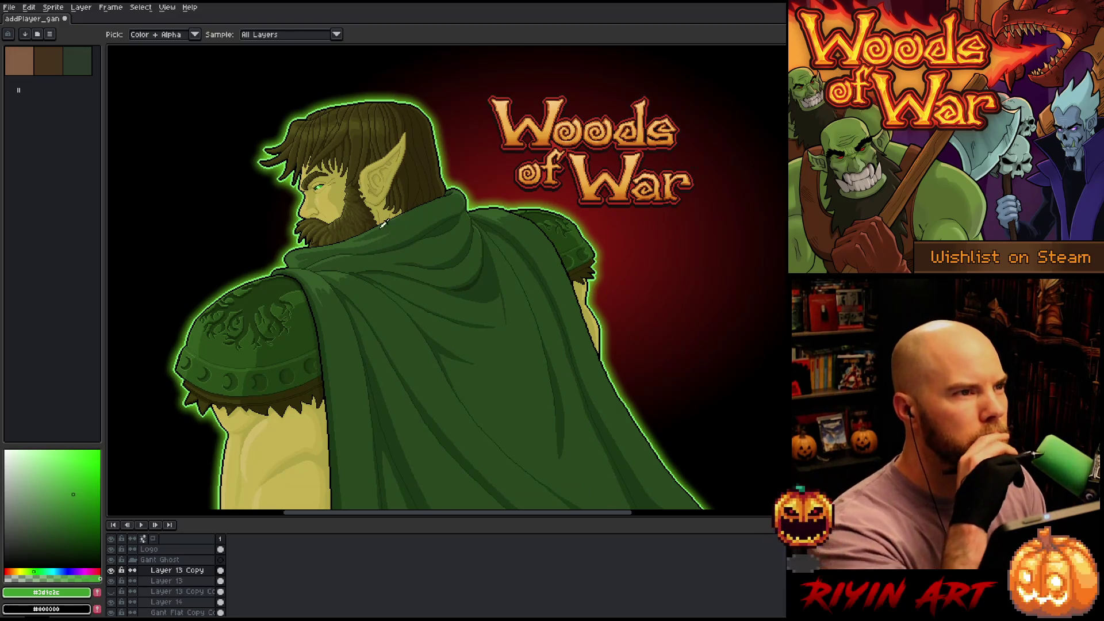
scroll(301, 195, up, 3)
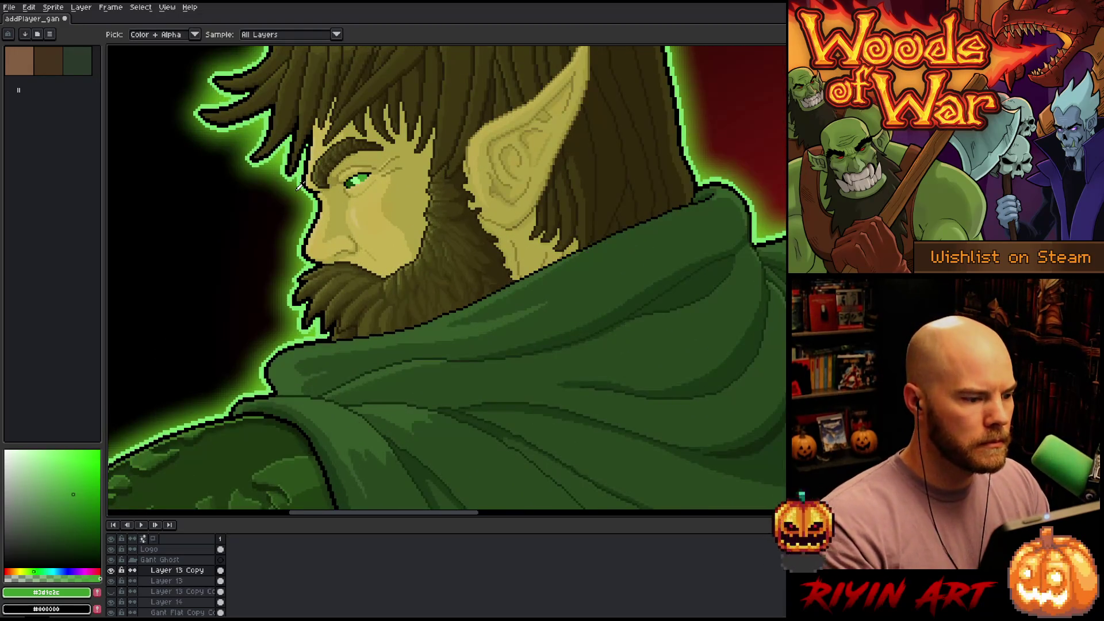
scroll(301, 185, down, 3)
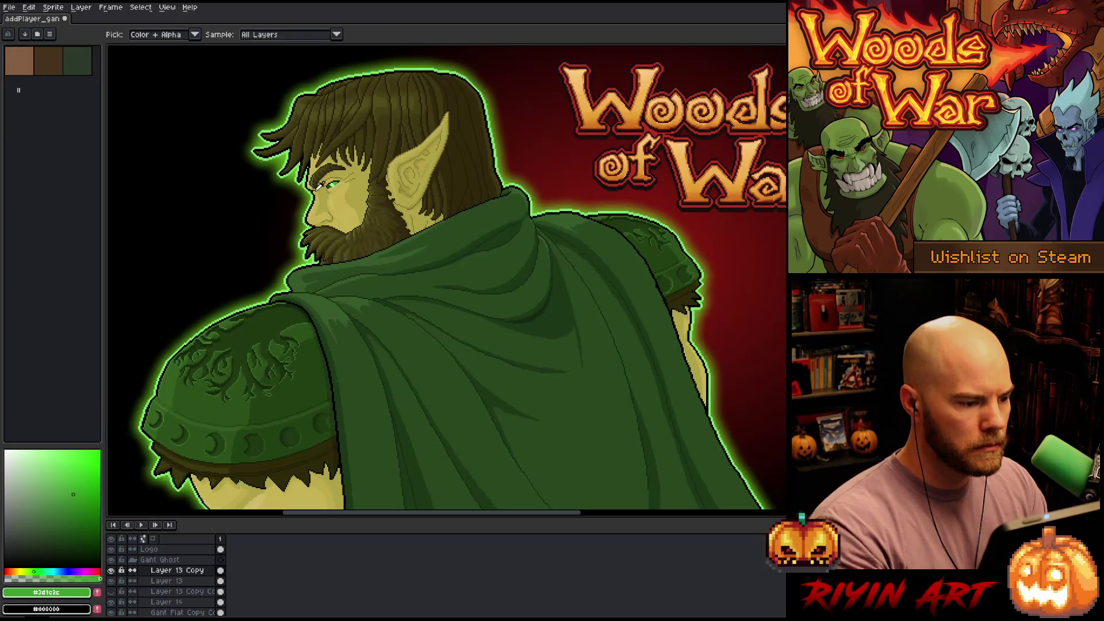
scroll(322, 184, up, 4)
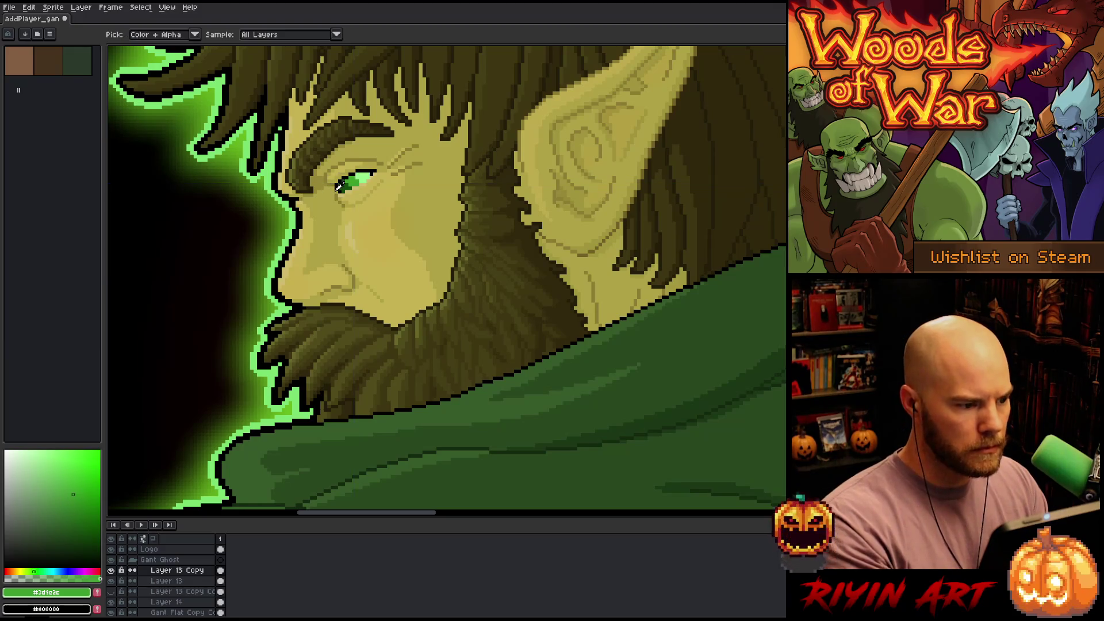
scroll(332, 184, down, 3)
scroll(325, 186, up, 5)
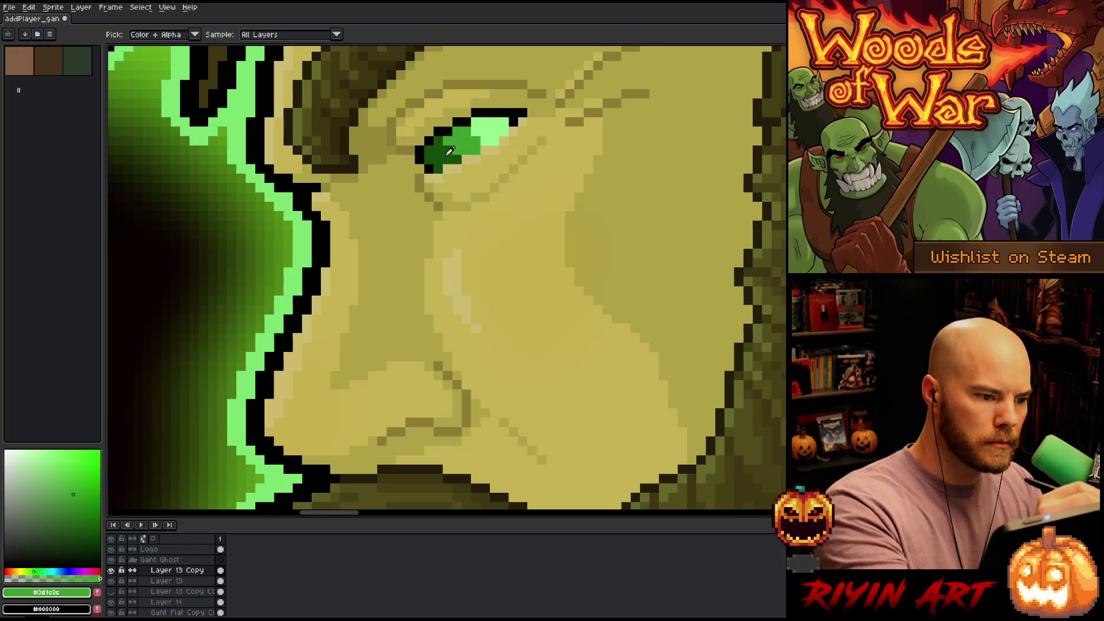
alt+click(450, 150)
click(457, 131)
click(457, 140)
click(457, 150)
click(465, 140)
click(466, 150)
Sample the eye's mid green, view the full Woods of War logo, and collapse Gant Ghost
scroll(466, 140, down, 1)
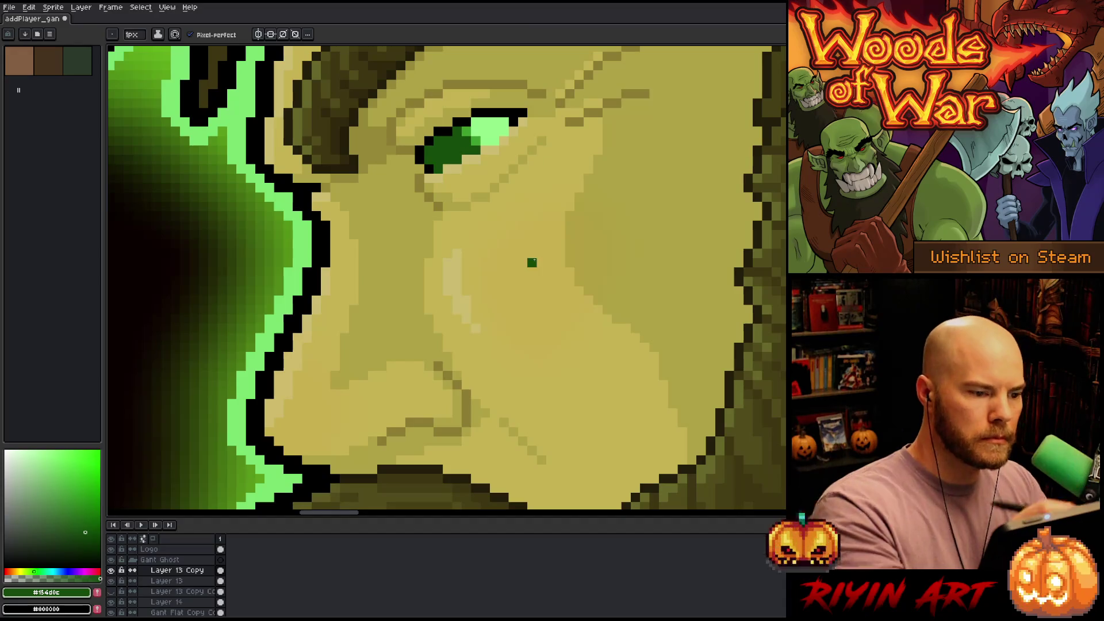
scroll(573, 281, down, 2)
scroll(573, 281, down, 2)
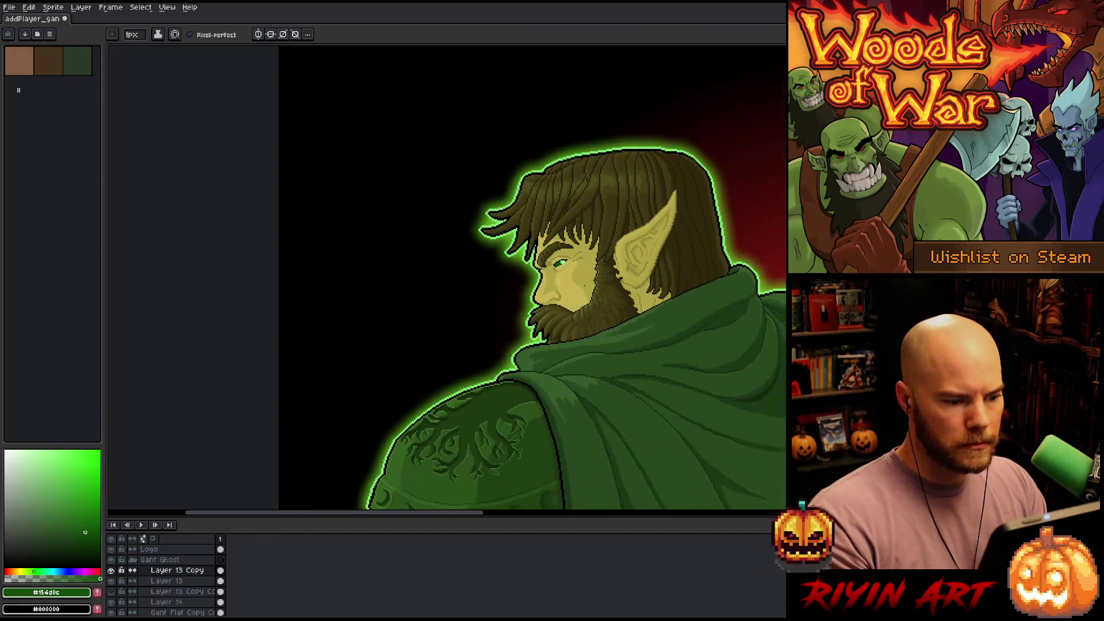
scroll(569, 261, up, 5)
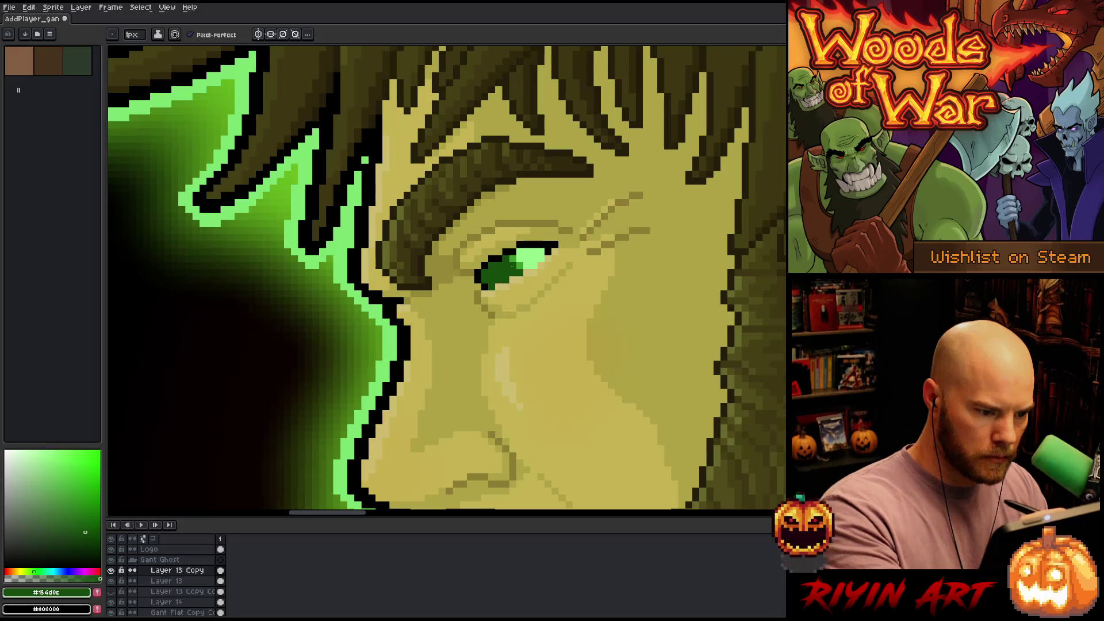
alt+click(513, 265)
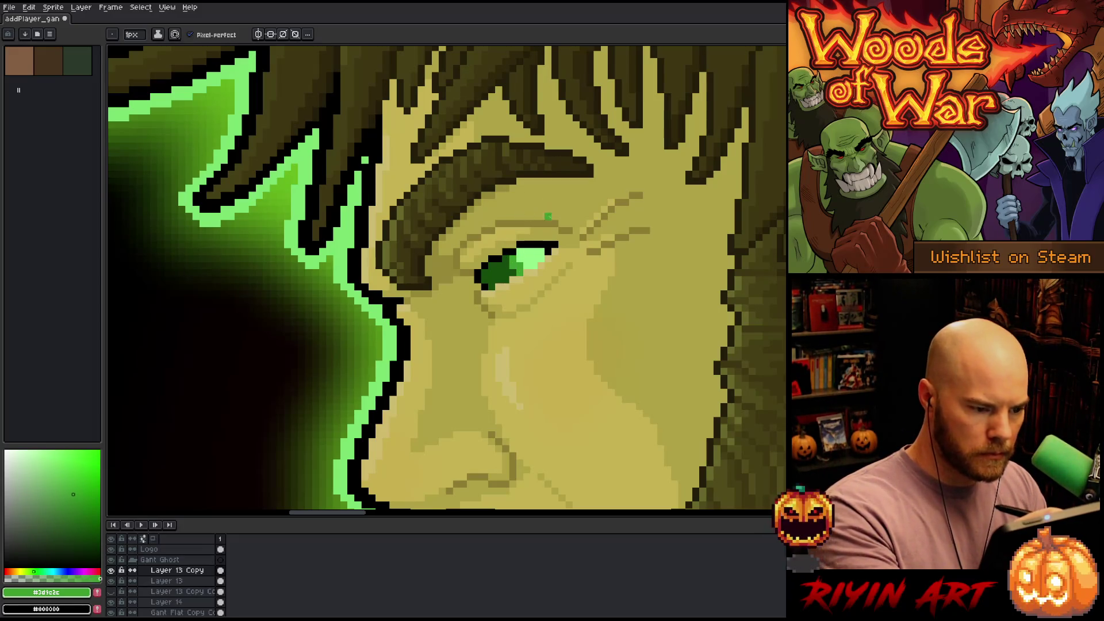
scroll(590, 286, down, 5)
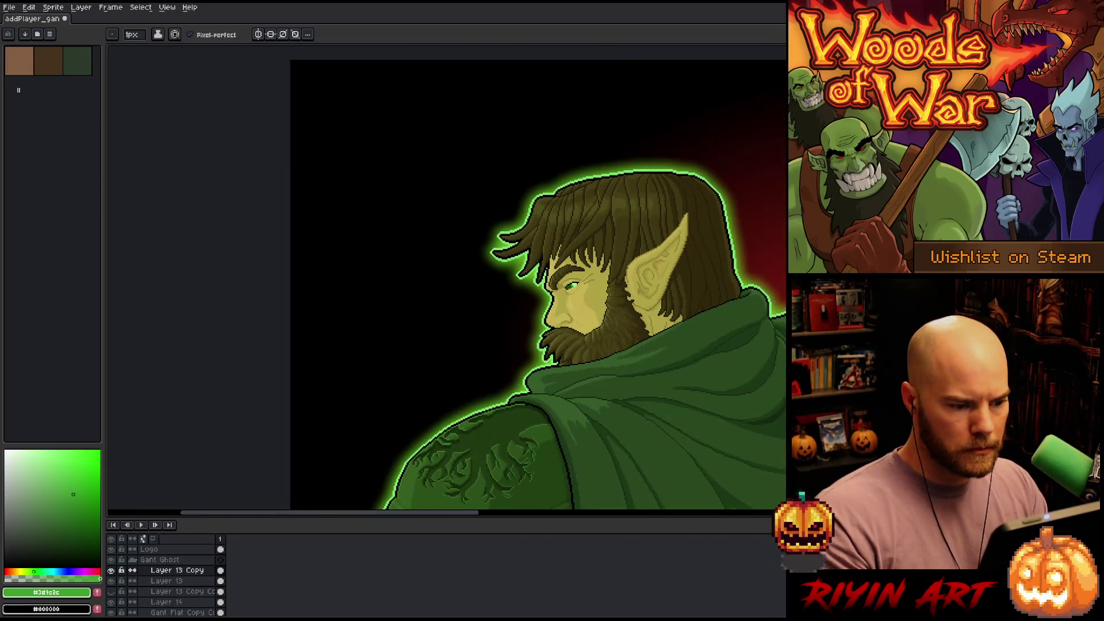
scroll(572, 285, up, 5)
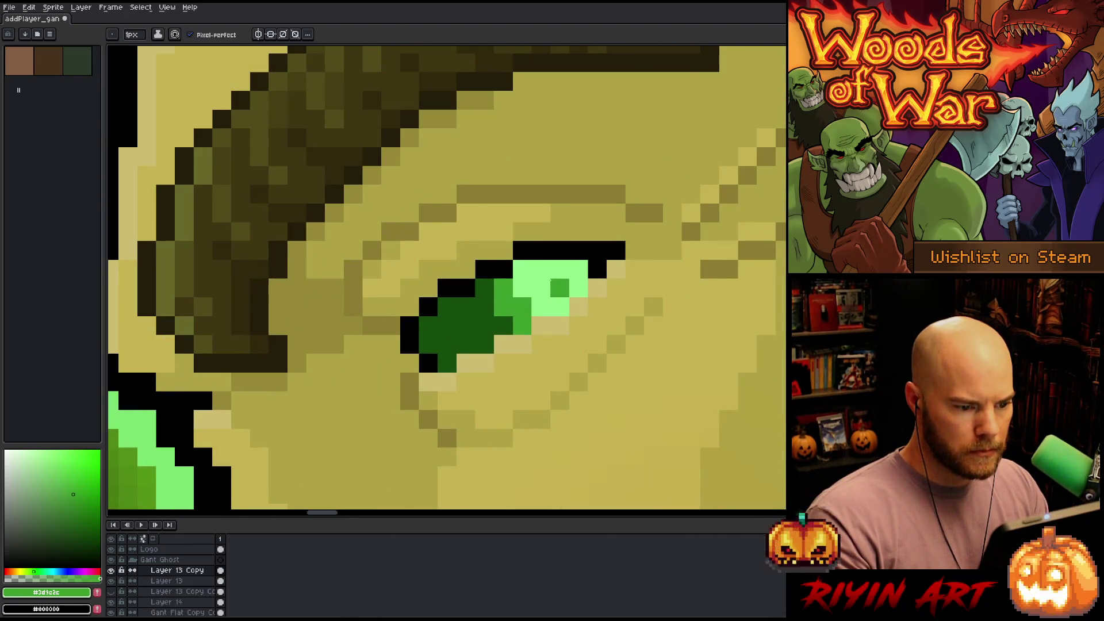
scroll(550, 280, down, 5)
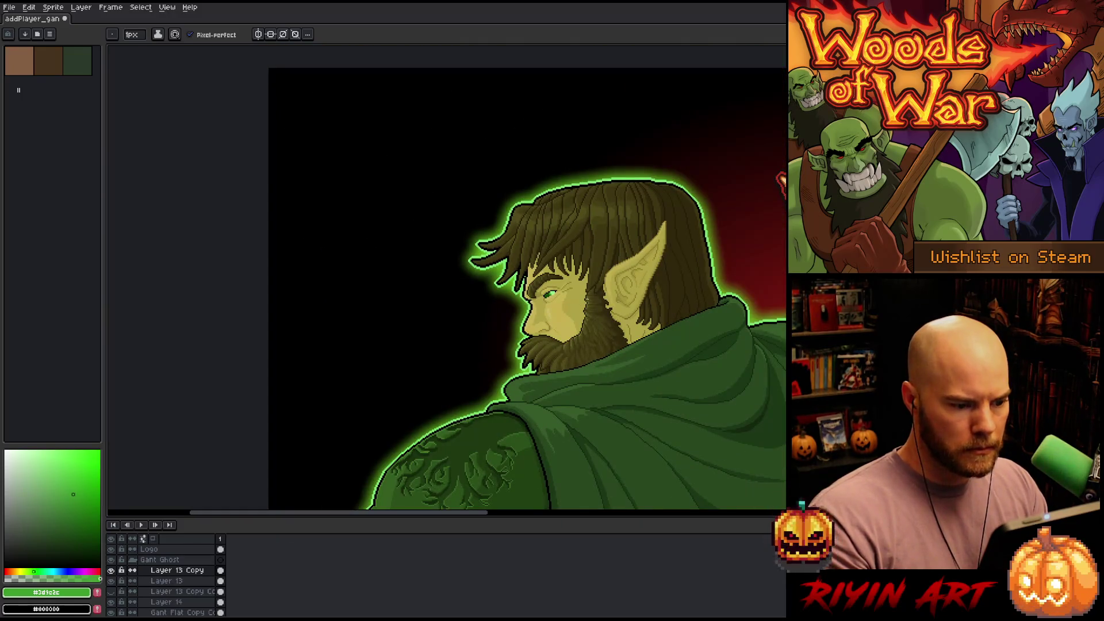
scroll(588, 296, down, 1)
mouse_move(517, 288)
mouse_down()
mouse_move(448, 238)
mouse_move(322, 213)
mouse_up()
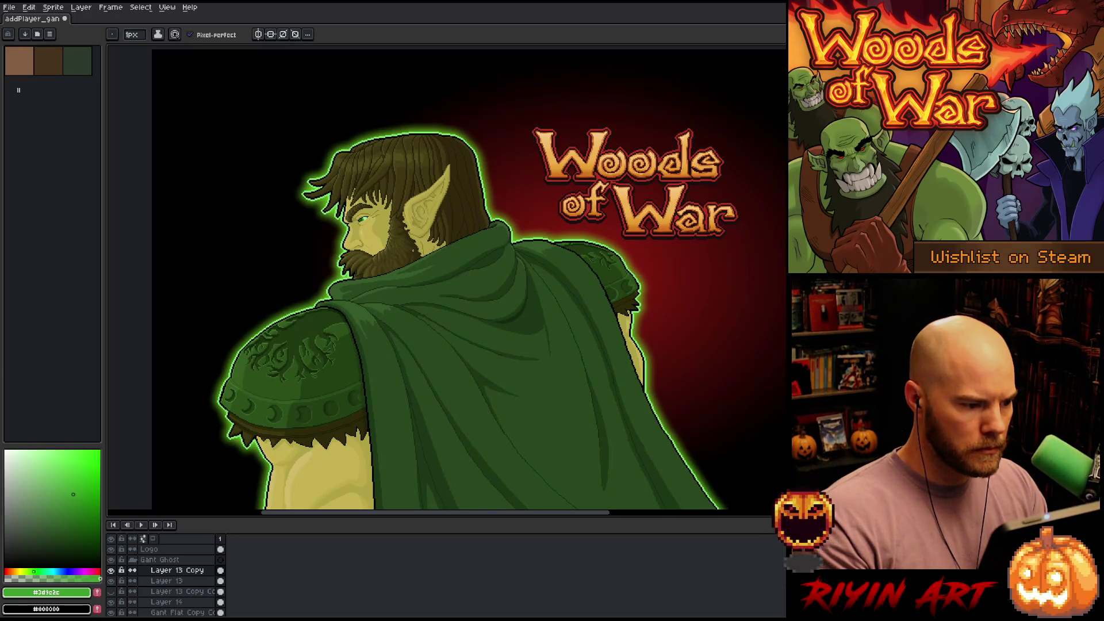
scroll(408, 245, down, 1)
scroll(368, 242, up, 1)
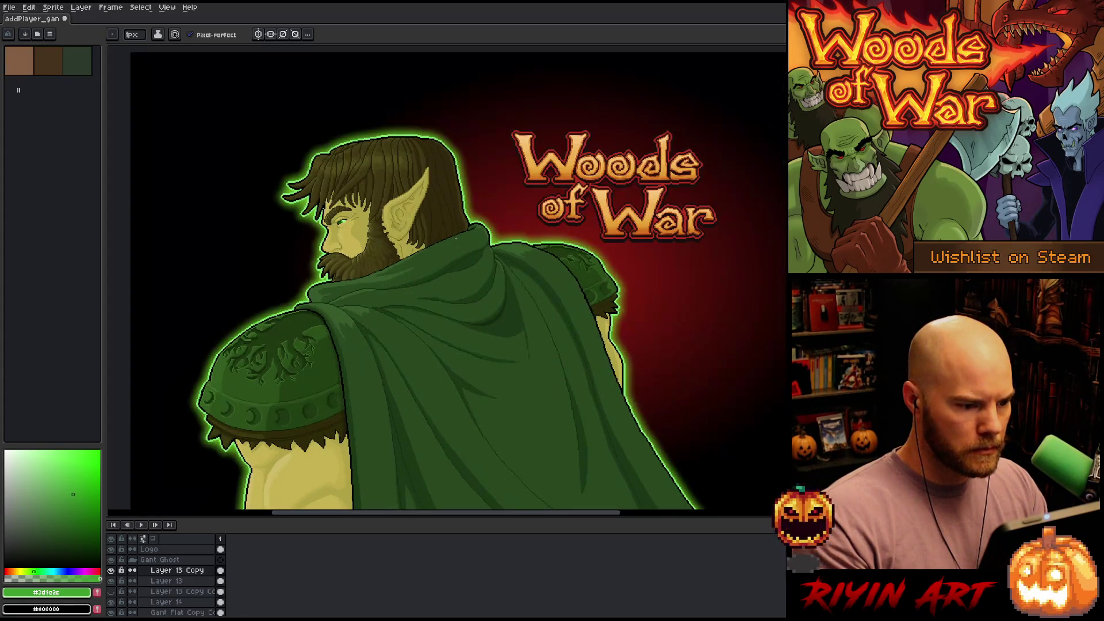
click(143, 559)
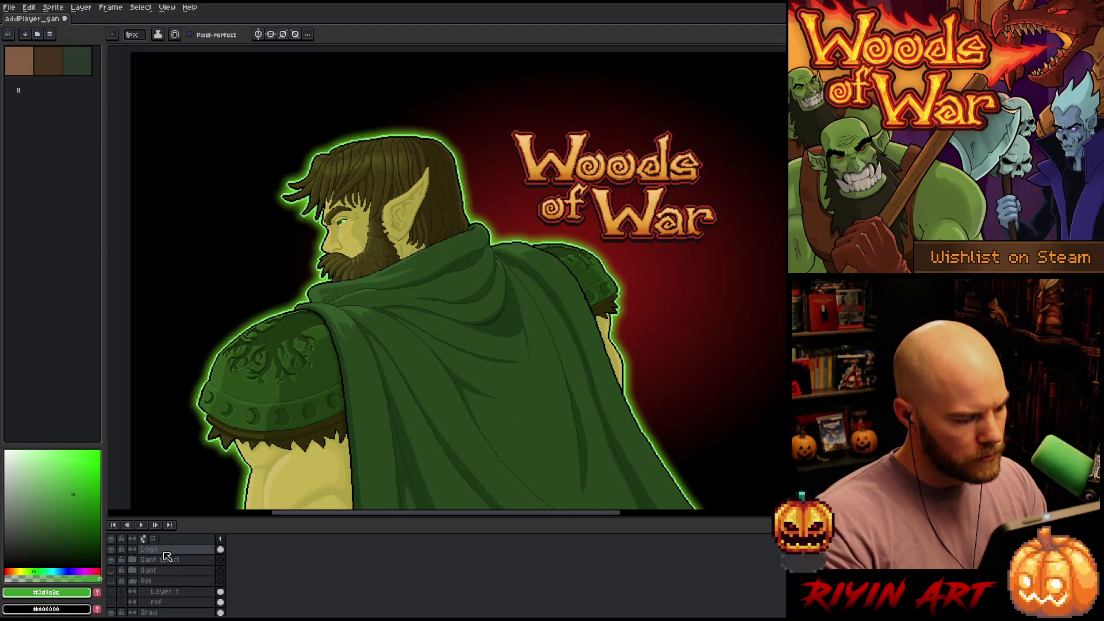
With Auto Select Layer on, drag the Logo layer's Woods of War title left and down
click(136, 581)
click(137, 582)
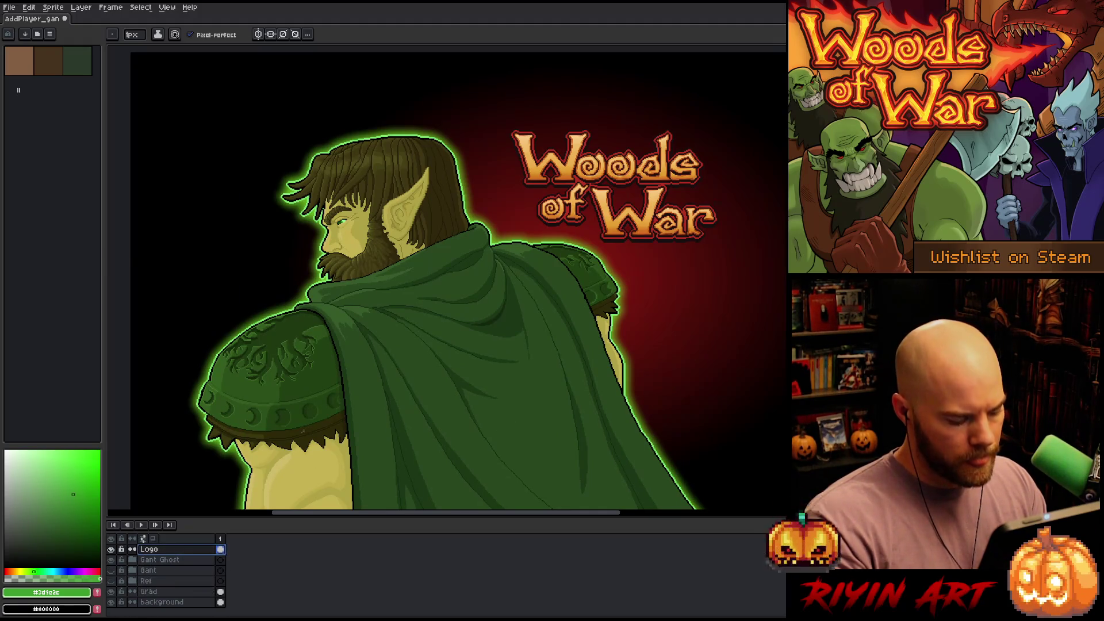
drag(587, 214, 532, 221)
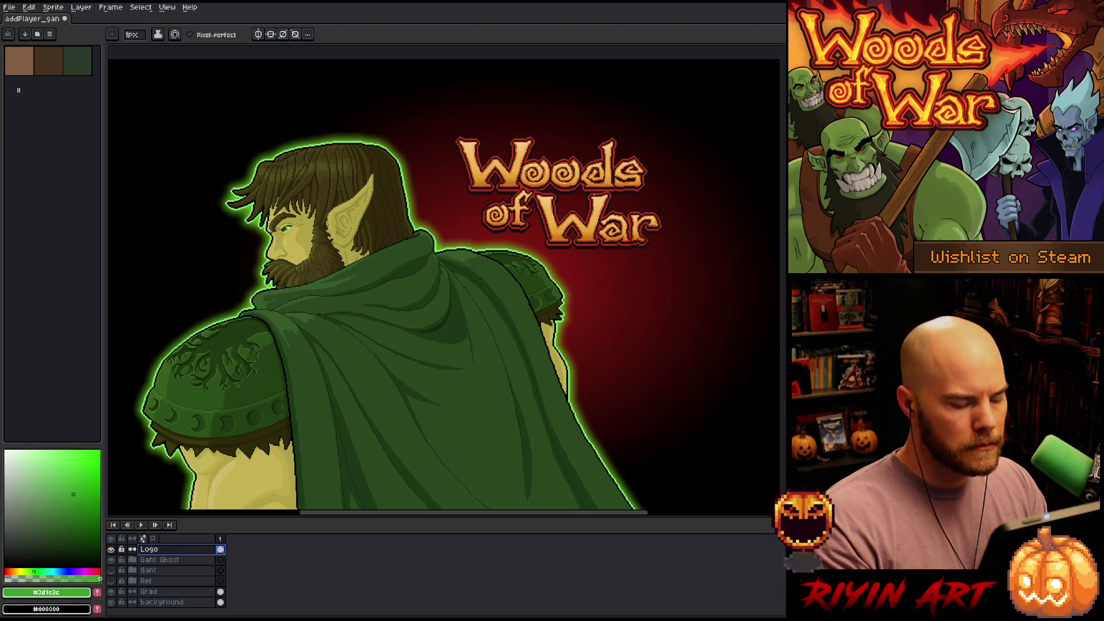
key(v)
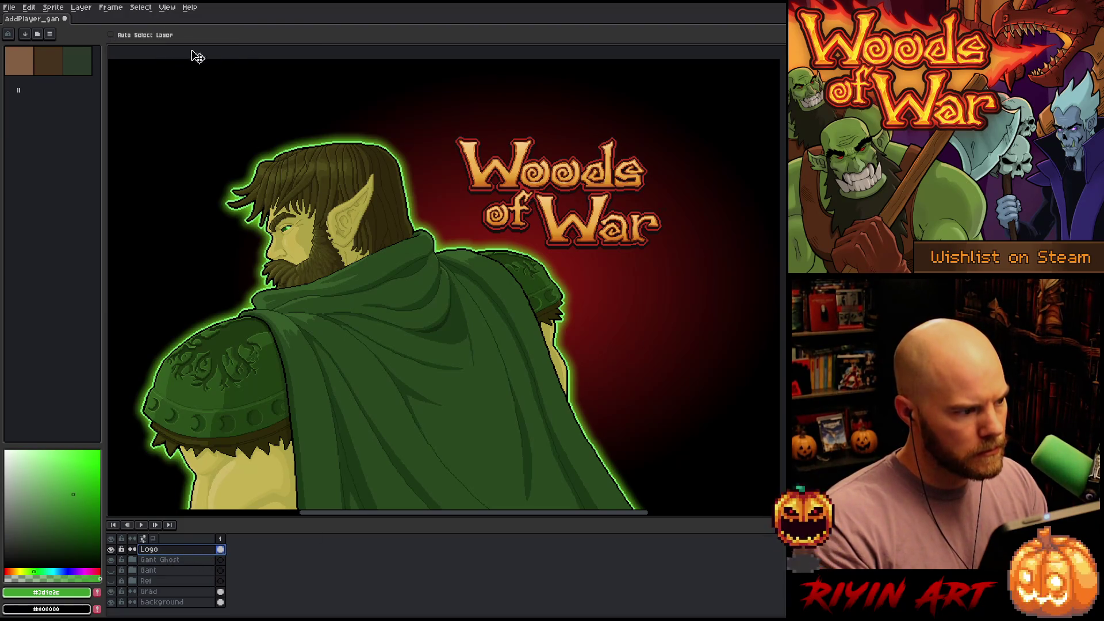
click(111, 34)
mouse_move(577, 184)
mouse_down()
mouse_move(486, 186)
mouse_move(524, 179)
mouse_up()
mouse_move(466, 267)
mouse_down()
mouse_move(414, 316)
mouse_move(492, 311)
mouse_move(529, 212)
mouse_move(561, 193)
mouse_move(558, 222)
mouse_move(575, 173)
mouse_move(528, 172)
mouse_move(548, 178)
mouse_up()
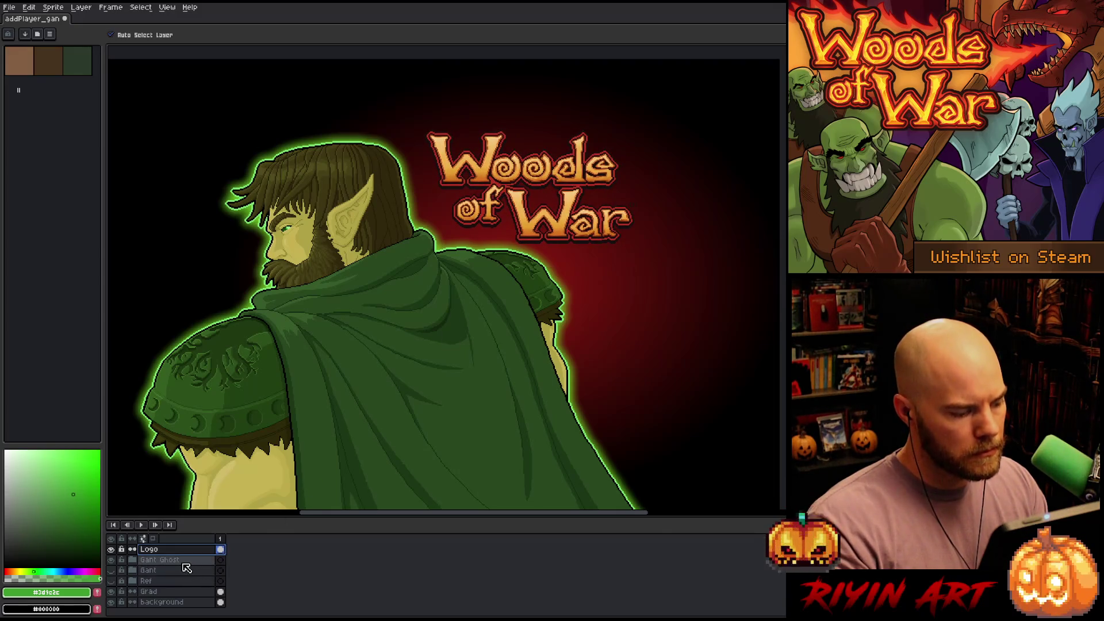
Reposition the Woods of War logo just beside the elf's pointed ear
click(174, 594)
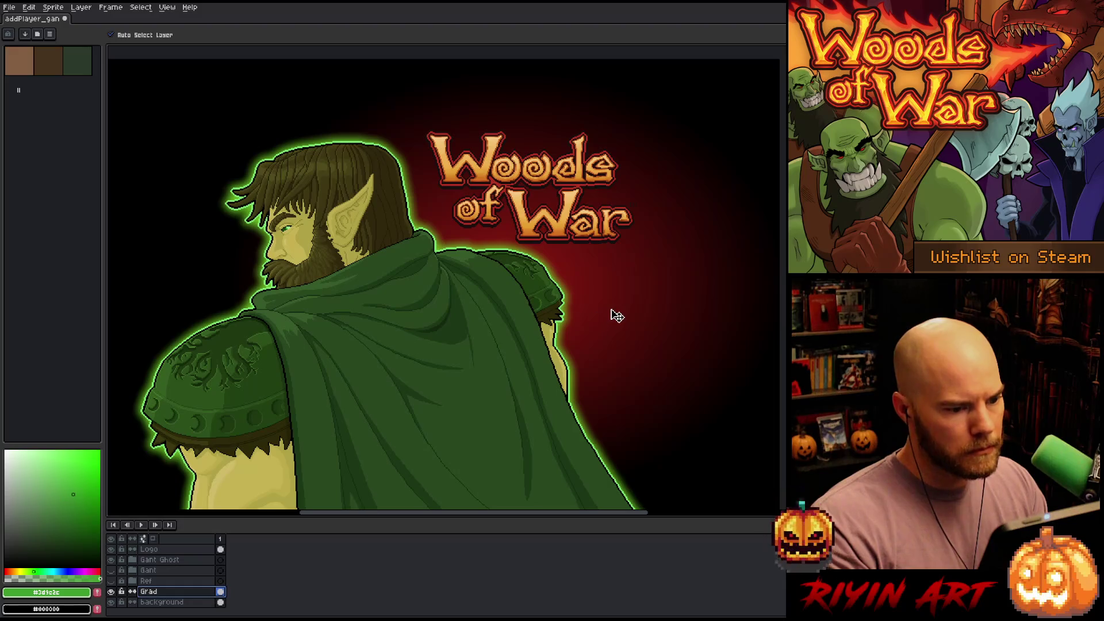
scroll(617, 315, down, 2)
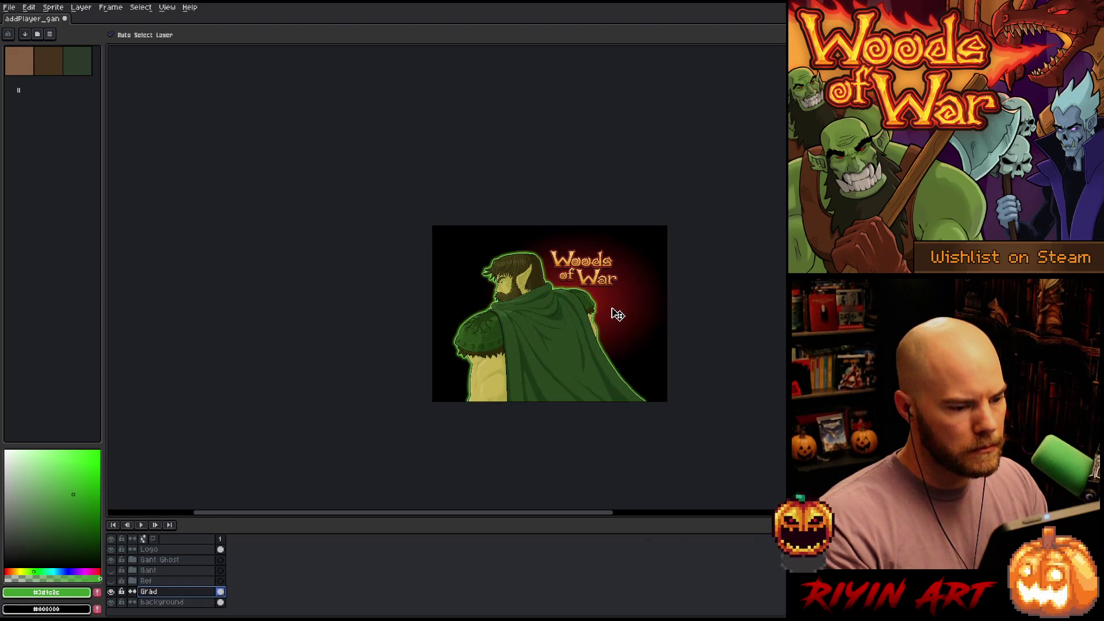
scroll(616, 313, up, 1)
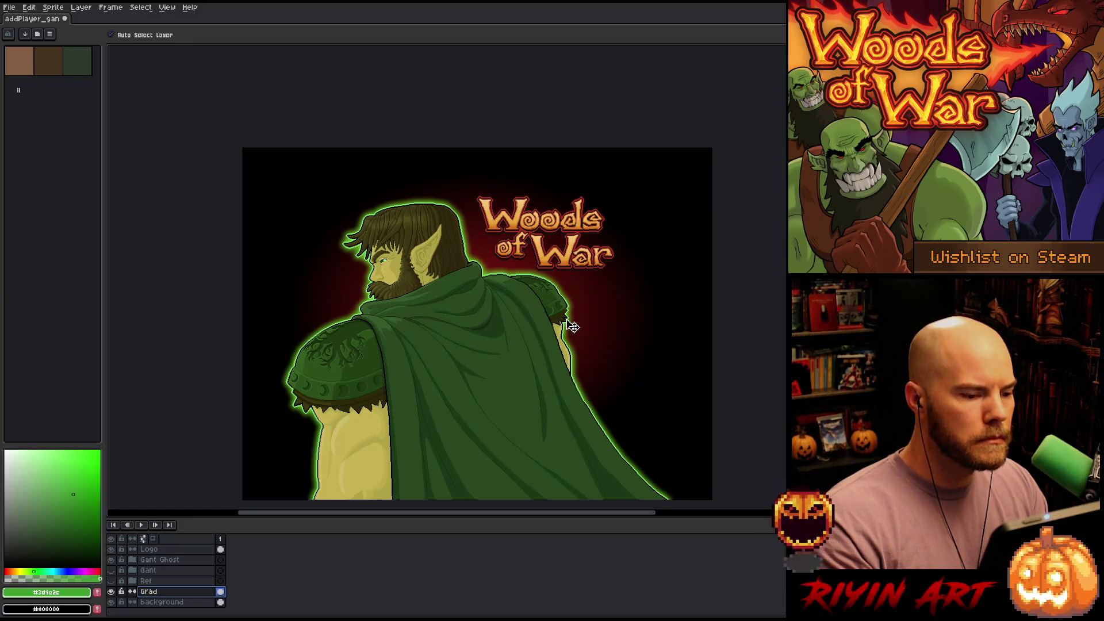
scroll(520, 287, up, 2)
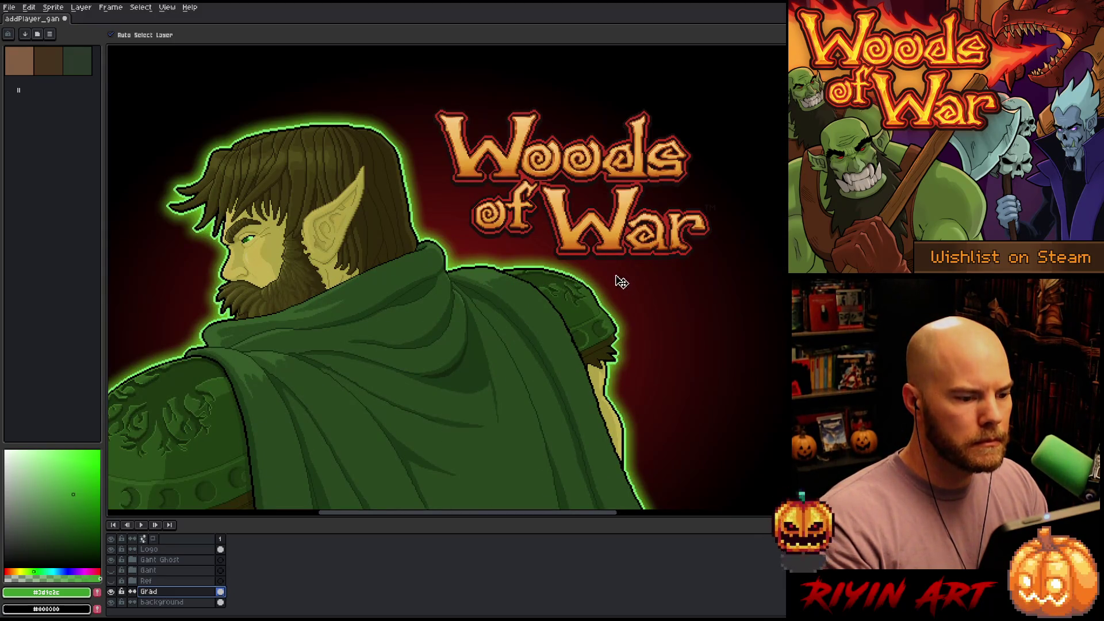
scroll(632, 298, down, 1)
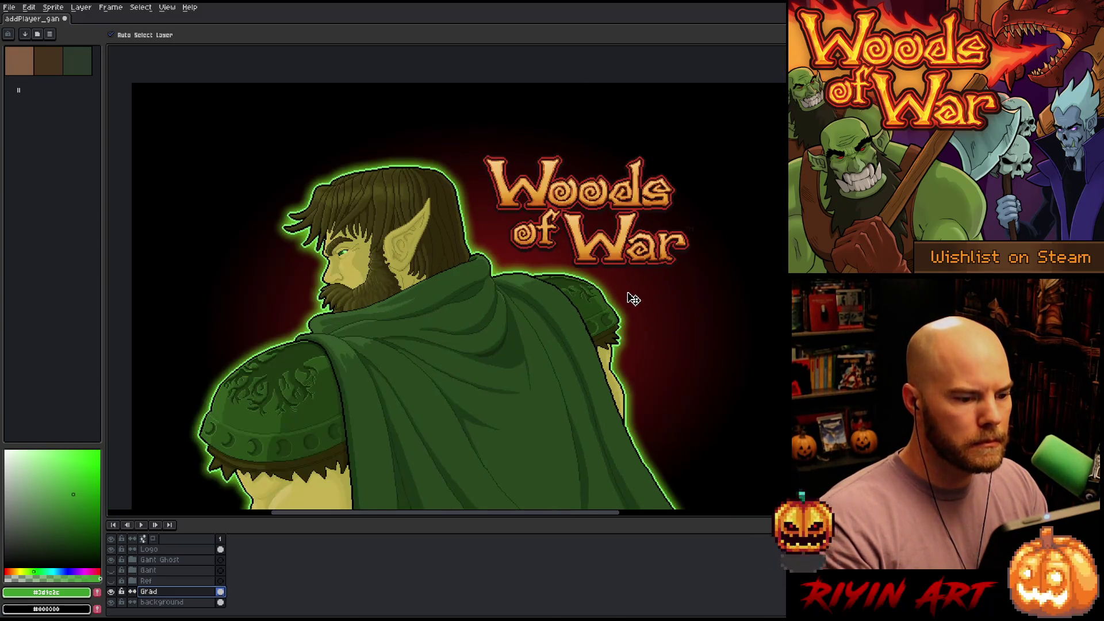
click(620, 251)
mouse_move(620, 251)
mouse_down()
mouse_move(547, 348)
mouse_move(506, 455)
mouse_move(572, 347)
mouse_move(561, 271)
mouse_move(611, 211)
mouse_move(572, 297)
mouse_move(520, 296)
mouse_move(622, 233)
mouse_move(597, 241)
mouse_move(628, 248)
mouse_move(504, 240)
mouse_up()
Hide the timeline, layers panel and remaining interface for a fullscreen canvas
scroll(624, 262, down, 1)
scroll(426, 219, up, 1)
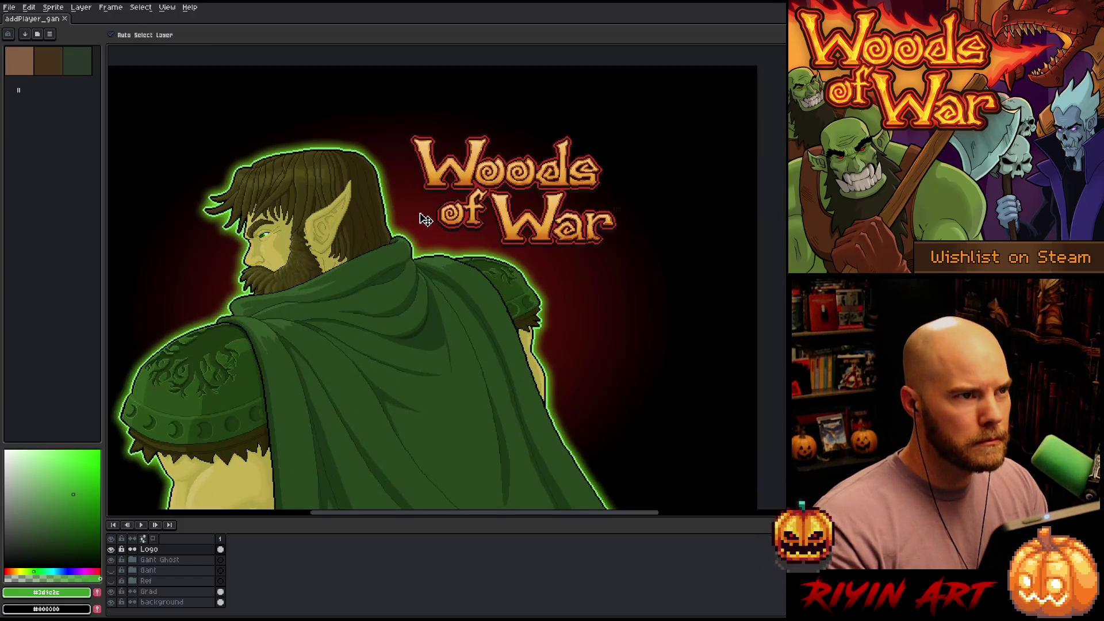
key(Tab)
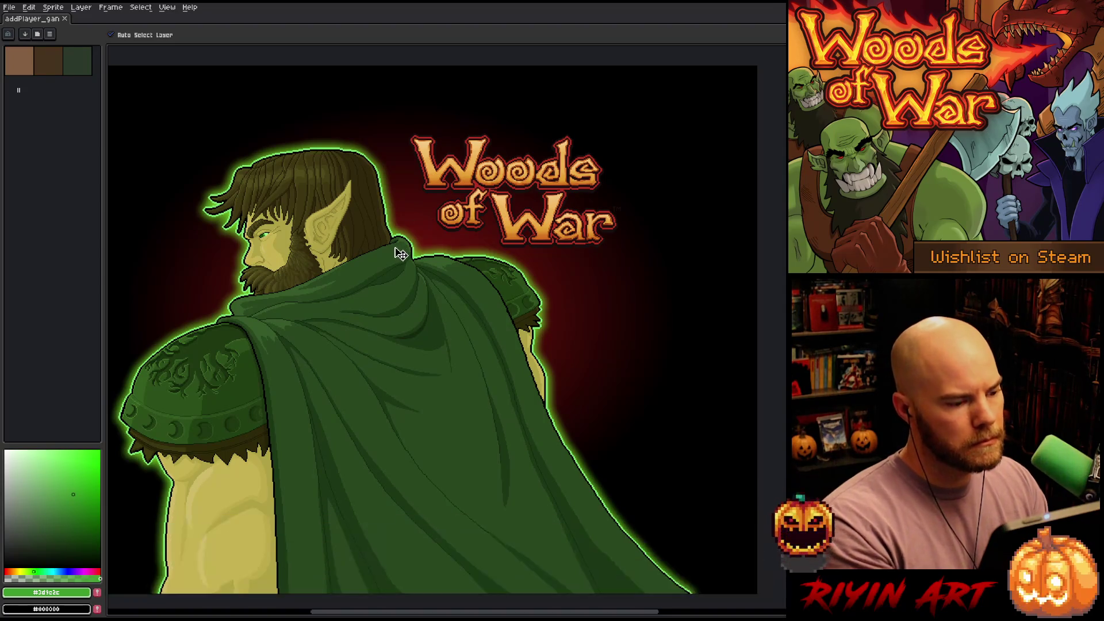
key(ctrl+f)
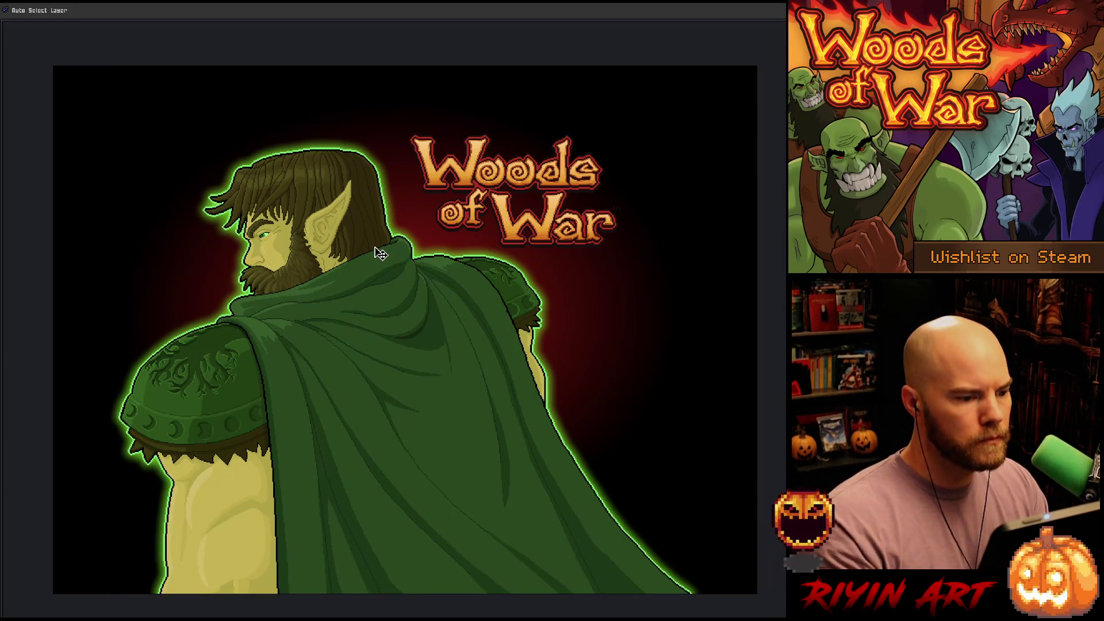
scroll(382, 251, up, 1)
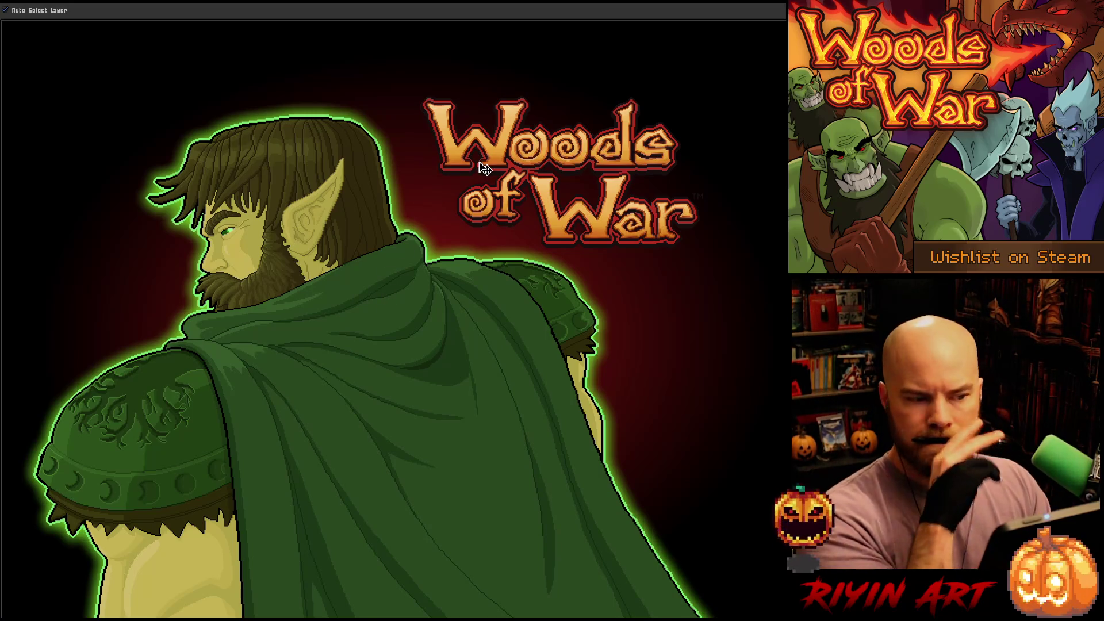
key(Tab)
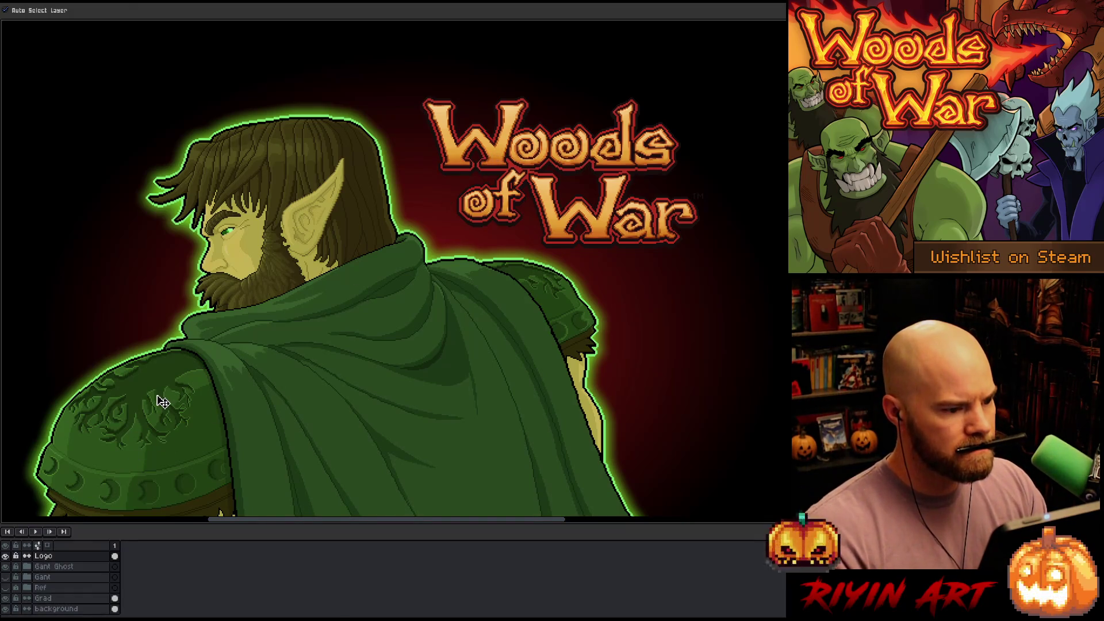
Duplicate the Logo layer into Logo Copy, briefly toggling the elf layer's visibility
right_click(60, 568)
click(80, 592)
key(i)
click(5, 577)
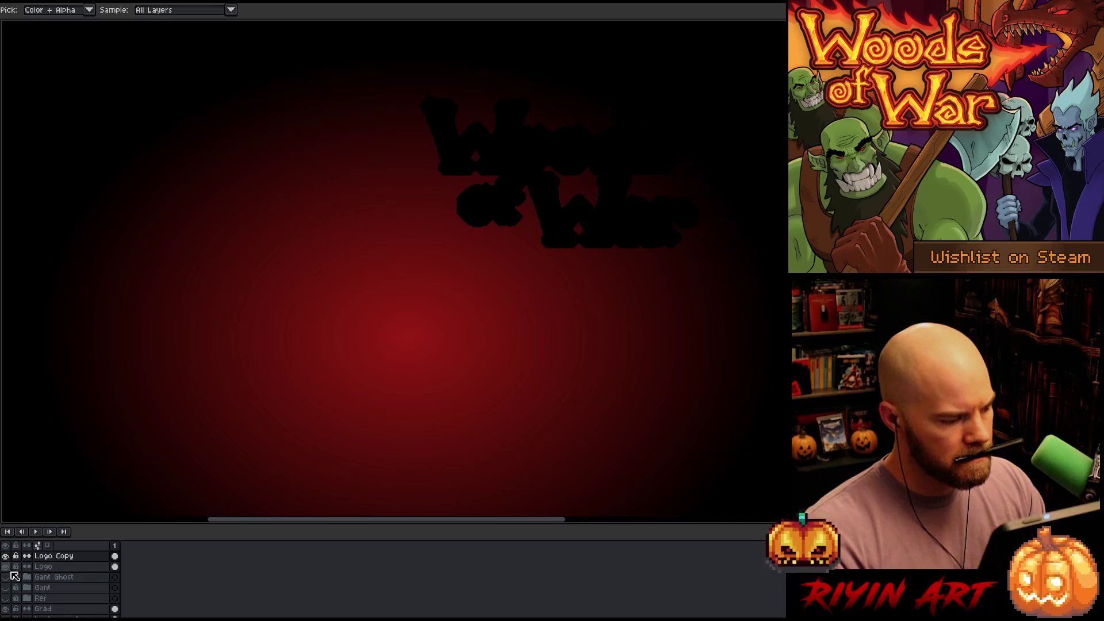
click(6, 576)
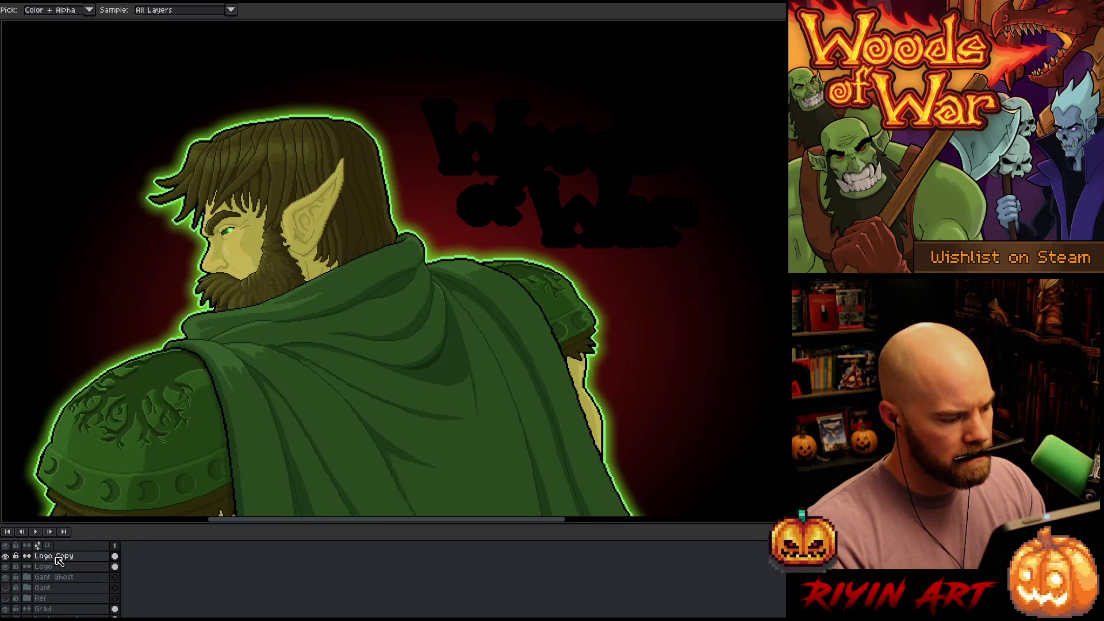
Outline Logo Copy, move it beneath Logo, and start a lasso around the logo
key(shift+o)
key(Return)
drag(54, 559, 62, 576)
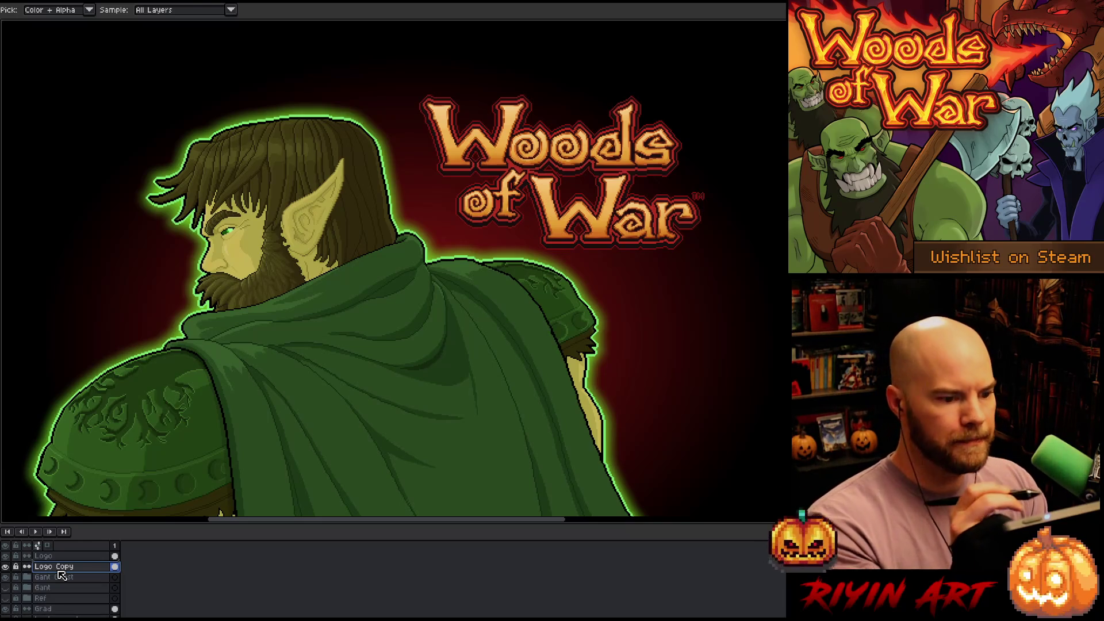
key(m)
mouse_move(673, 143)
mouse_down()
mouse_move(685, 181)
mouse_move(620, 167)
mouse_move(588, 178)
mouse_move(535, 168)
mouse_move(432, 175)
mouse_move(420, 91)
mouse_move(446, 138)
mouse_move(468, 151)
mouse_move(494, 160)
mouse_move(552, 149)
mouse_up()
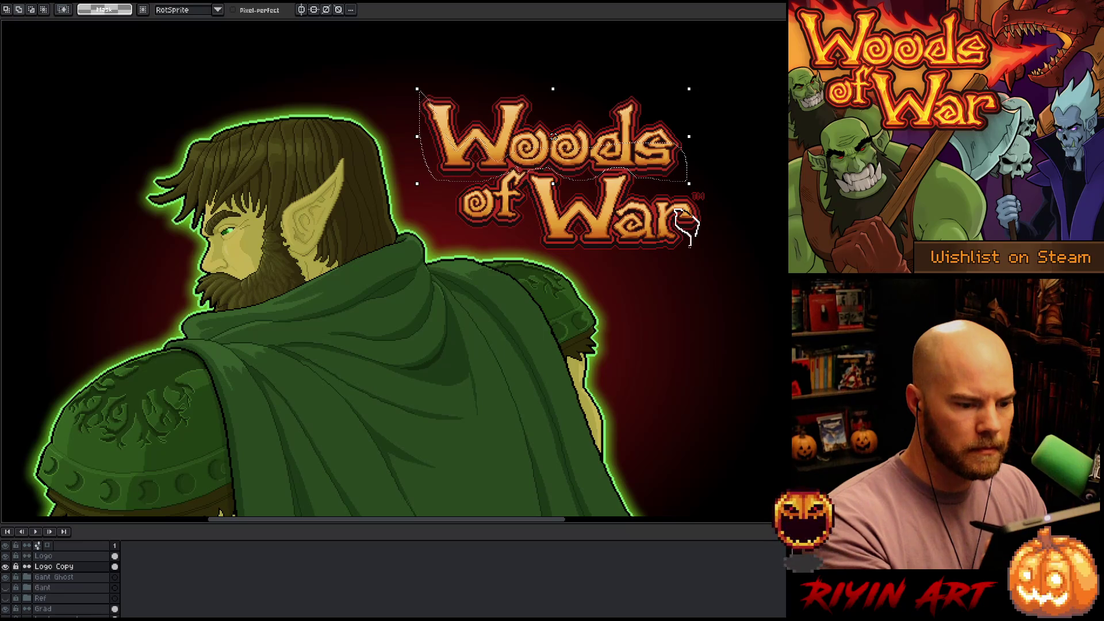
drag(685, 236, 595, 220)
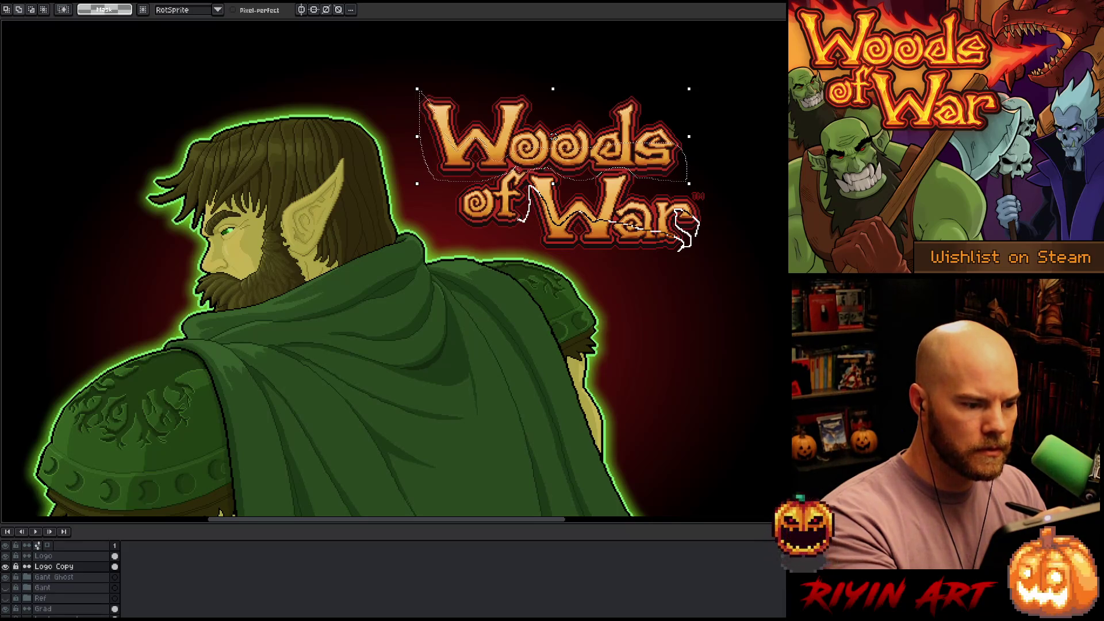
mouse_move(449, 219)
mouse_down()
mouse_move(561, 313)
mouse_move(722, 301)
mouse_up()
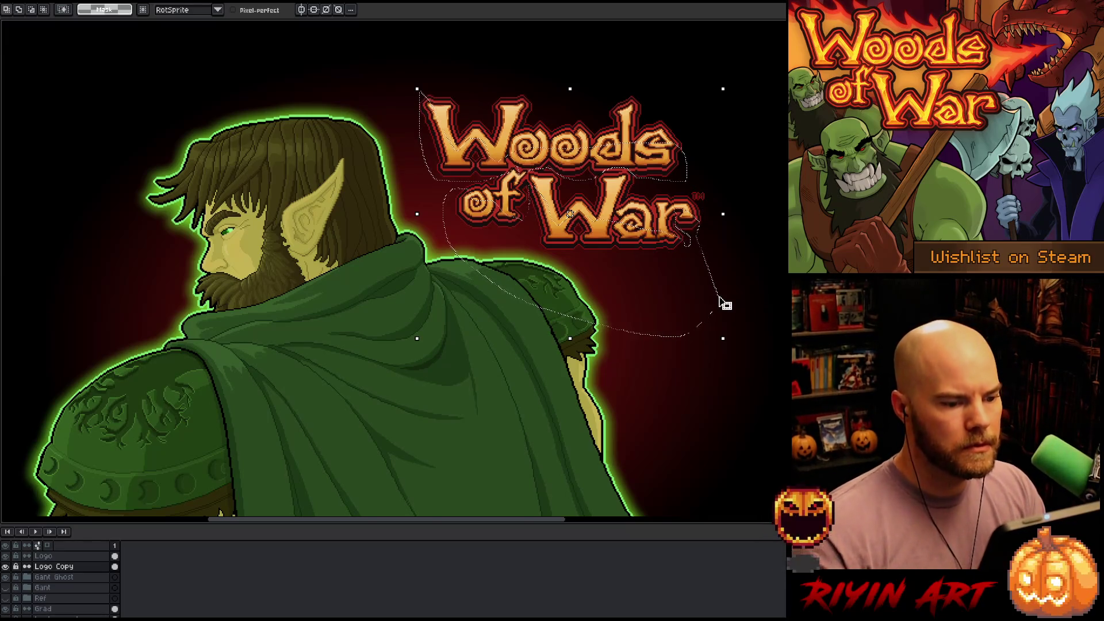
key(ctrl+d)
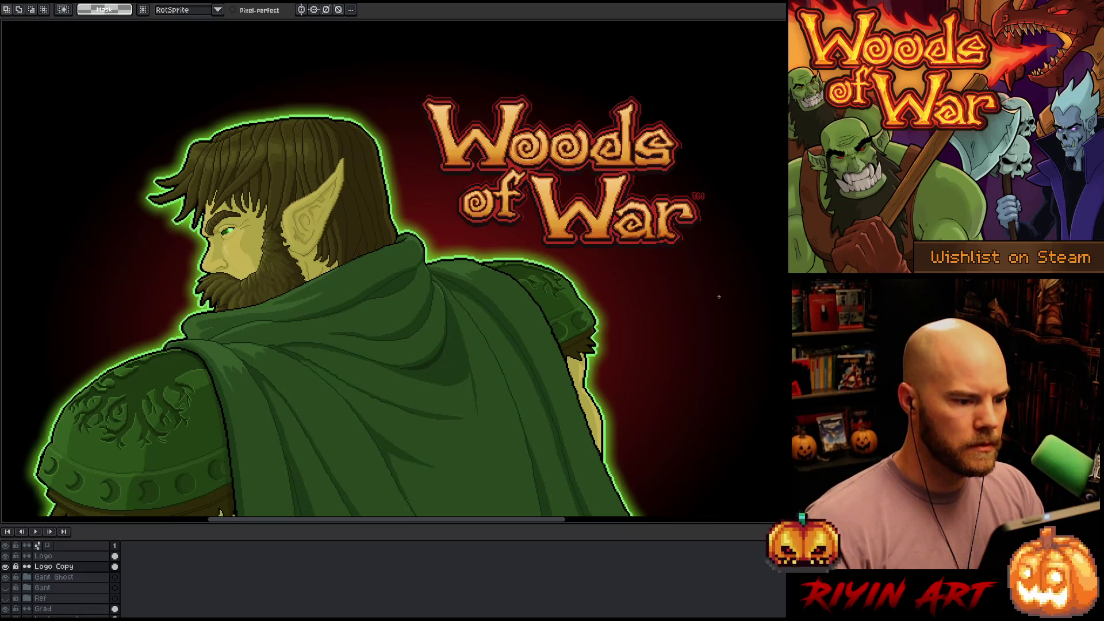
key(b)
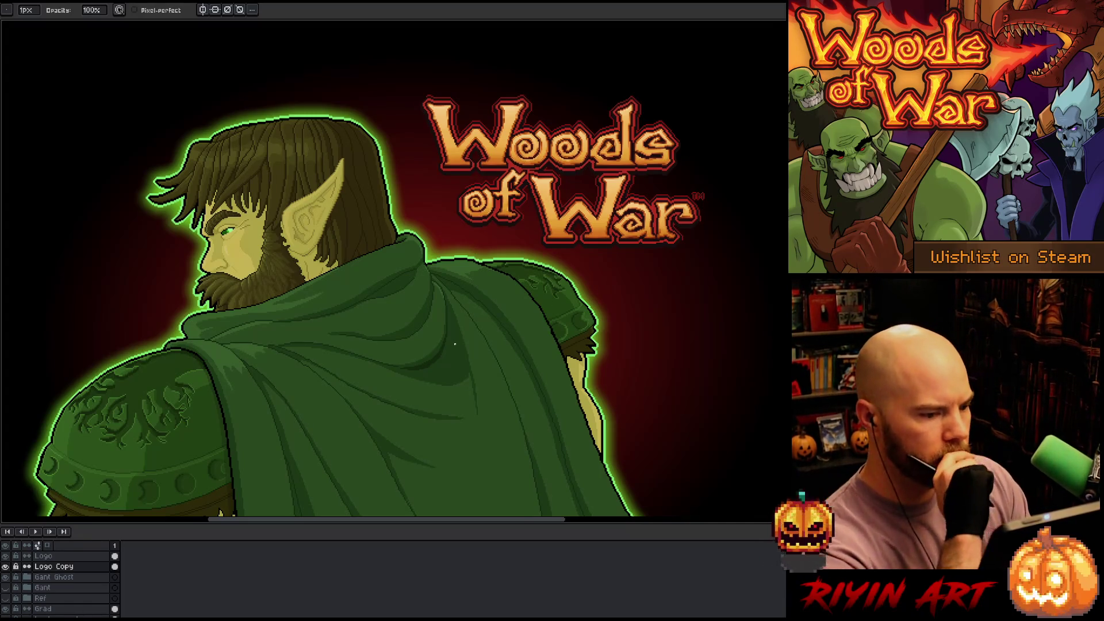
scroll(531, 246, up, 1)
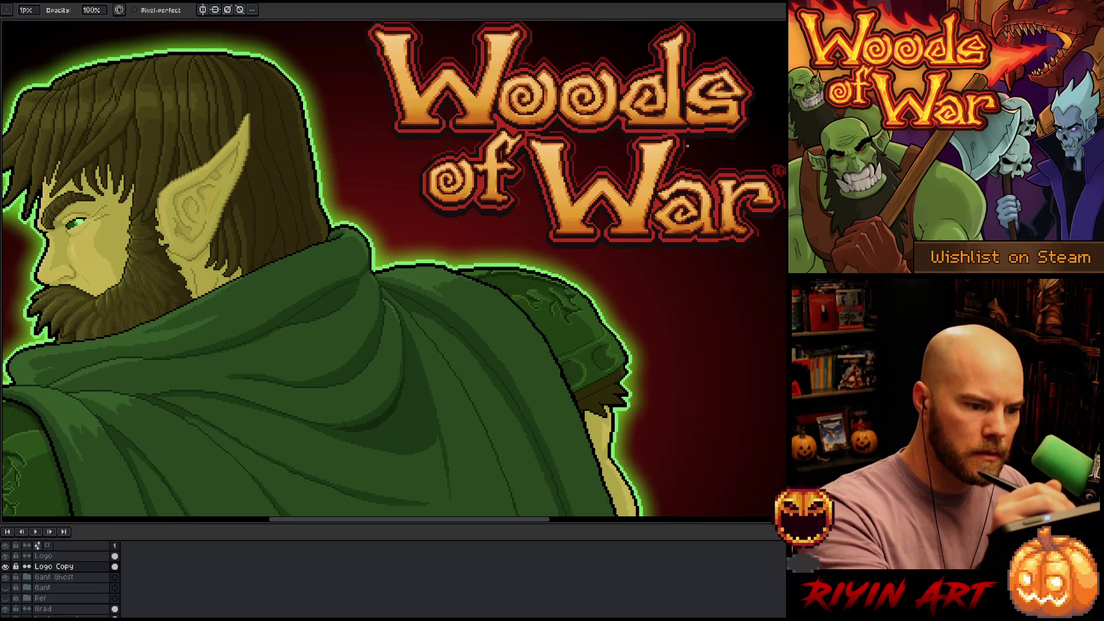
scroll(696, 150, down, 2)
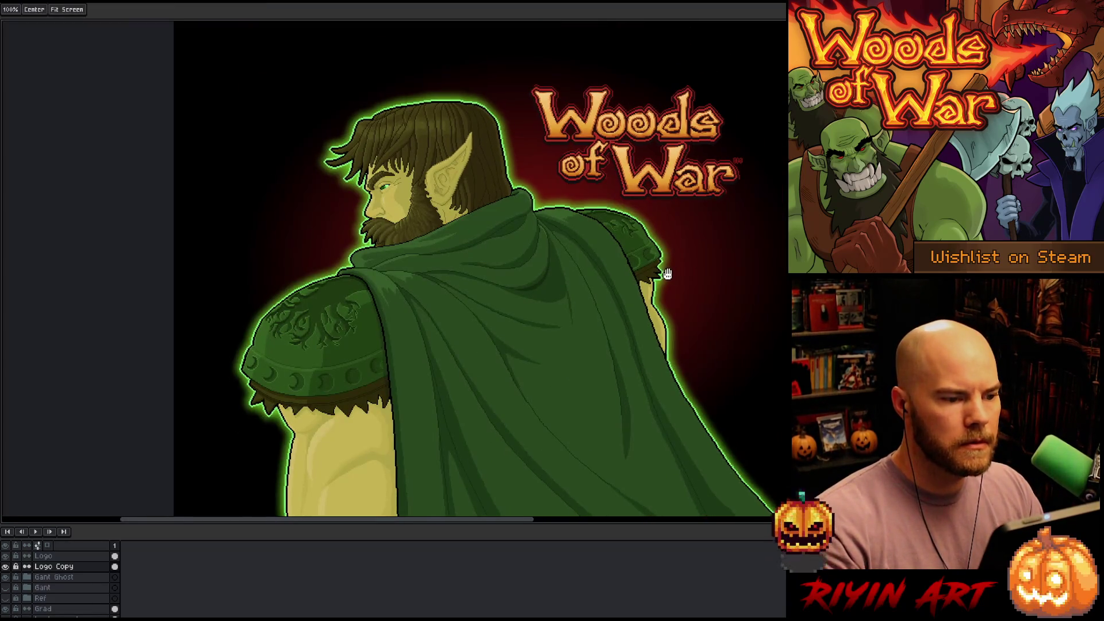
drag(604, 325, 552, 309)
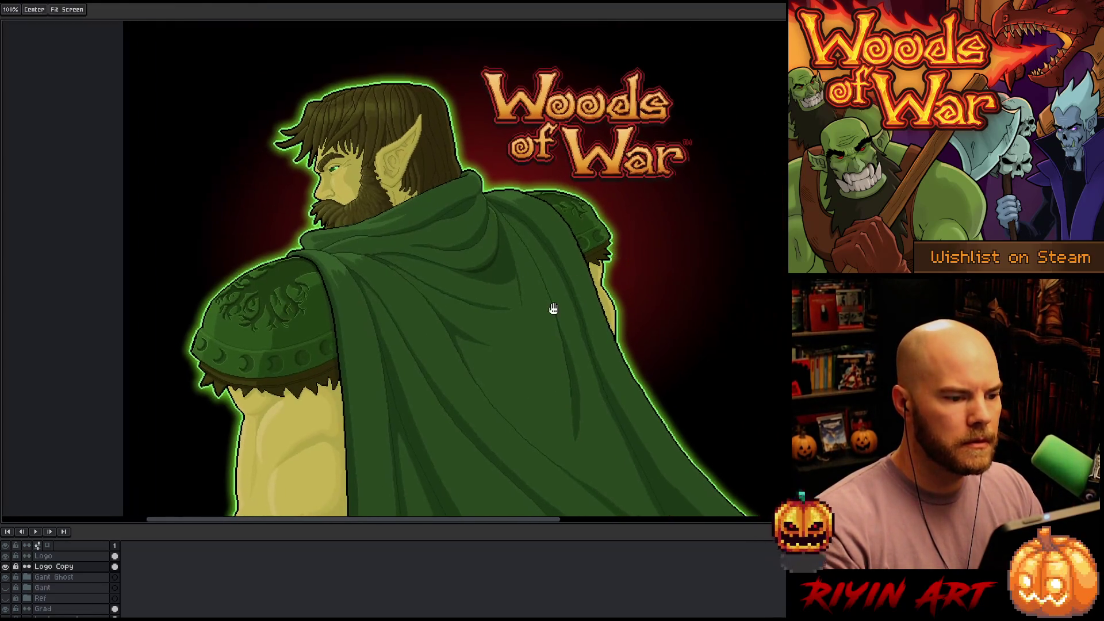
Try Logo Copy at 66% opacity, restore it to 100%, then bring up Hue/Saturation
double_click(86, 569)
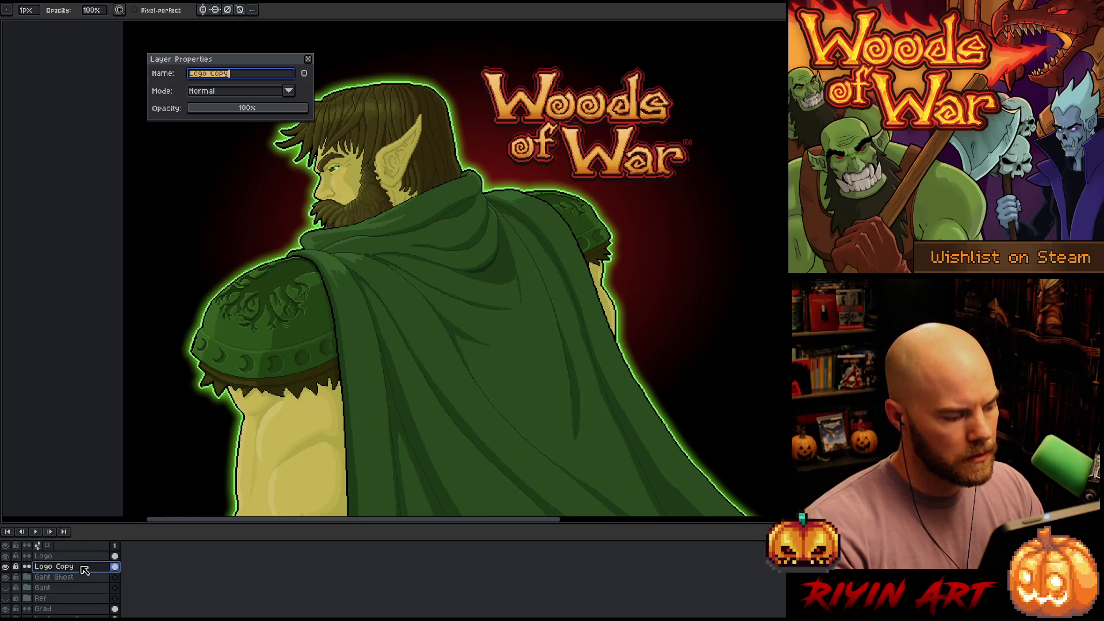
click(246, 109)
drag(245, 108, 268, 107)
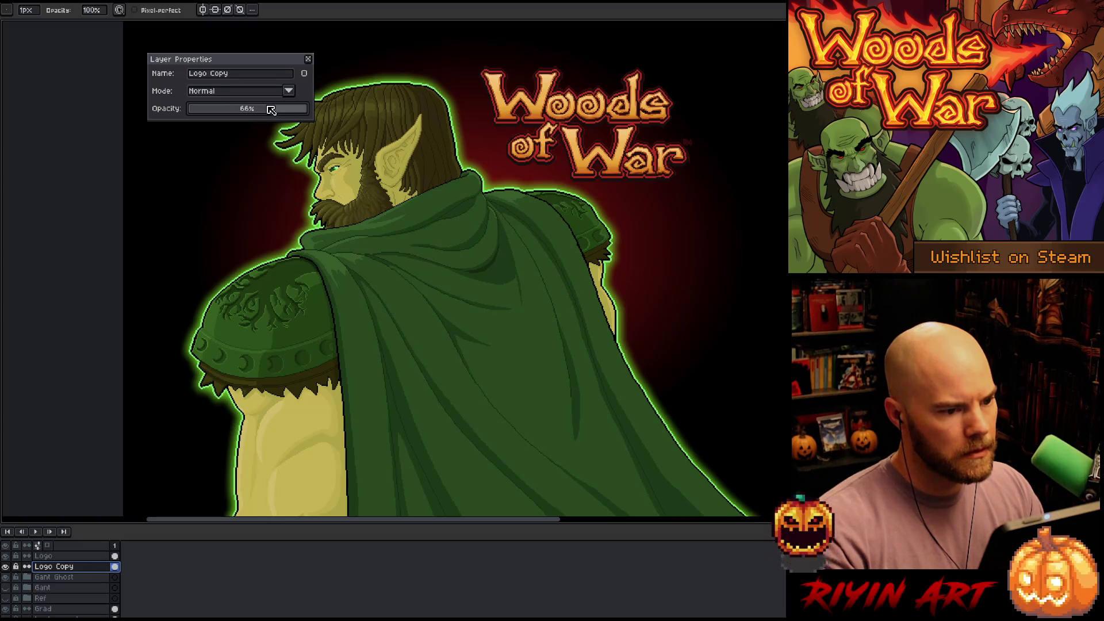
scroll(263, 110, down, 8)
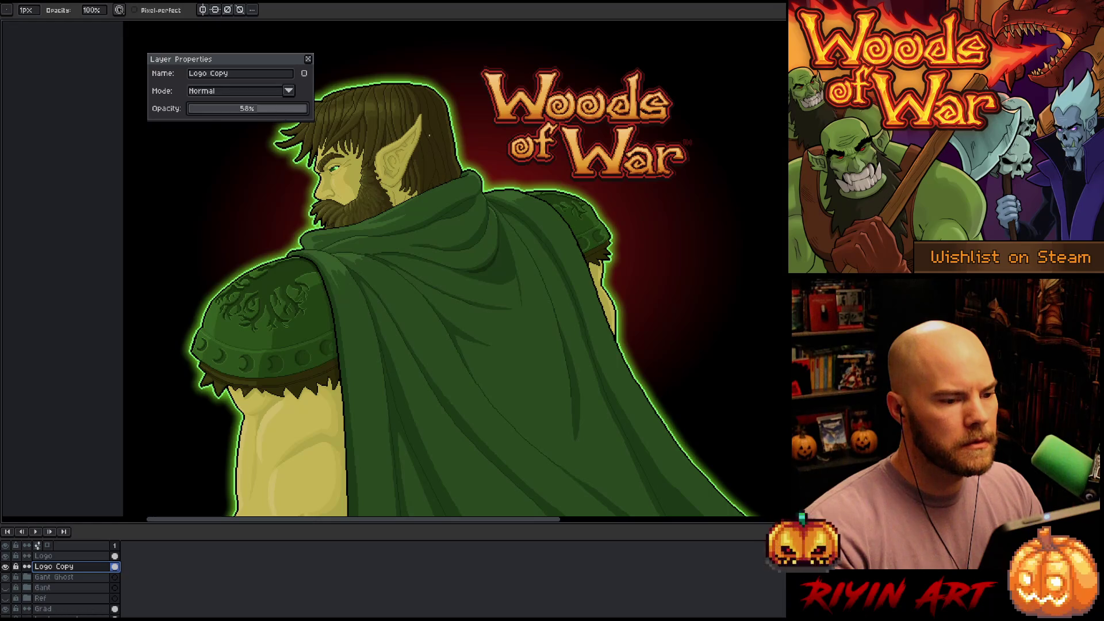
scroll(455, 112, up, 1)
drag(498, 134, 424, 255)
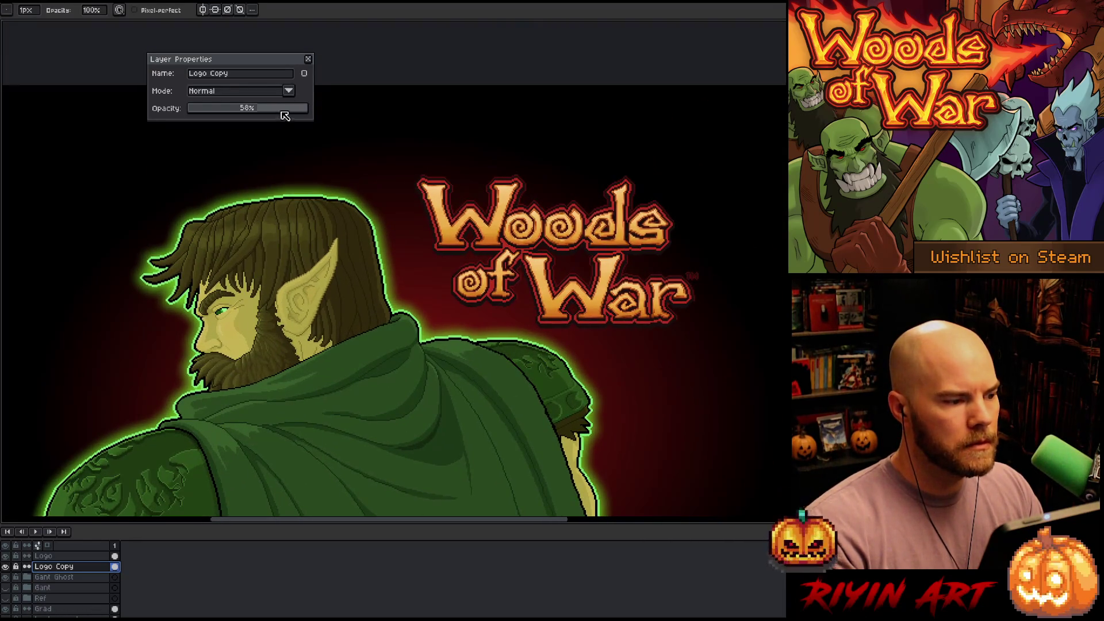
drag(284, 110, 295, 111)
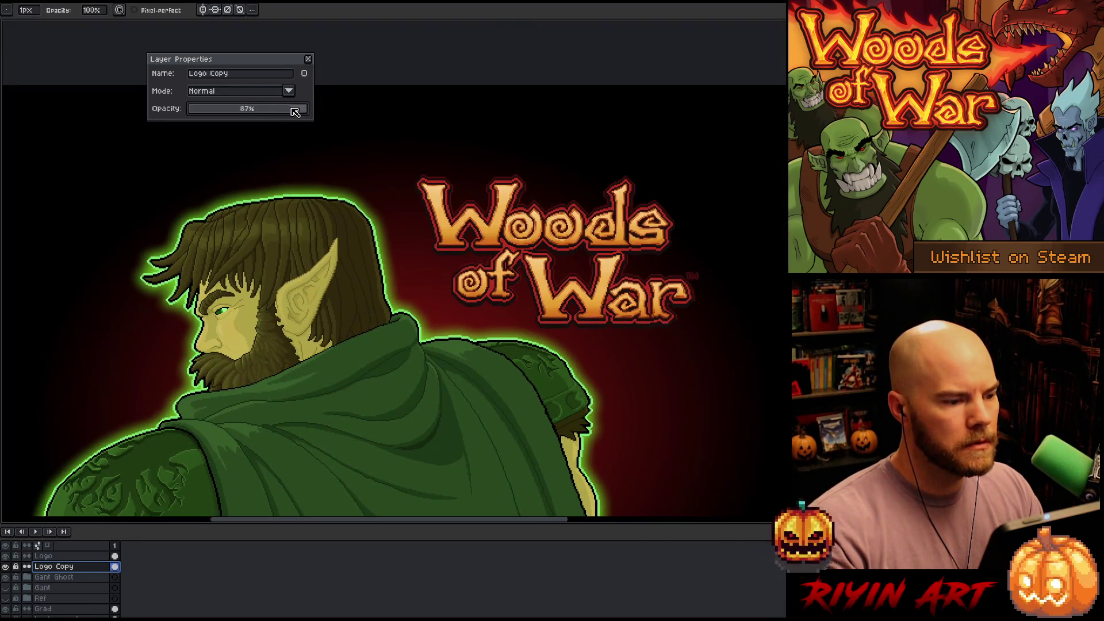
click(308, 58)
key(ctrl+u)
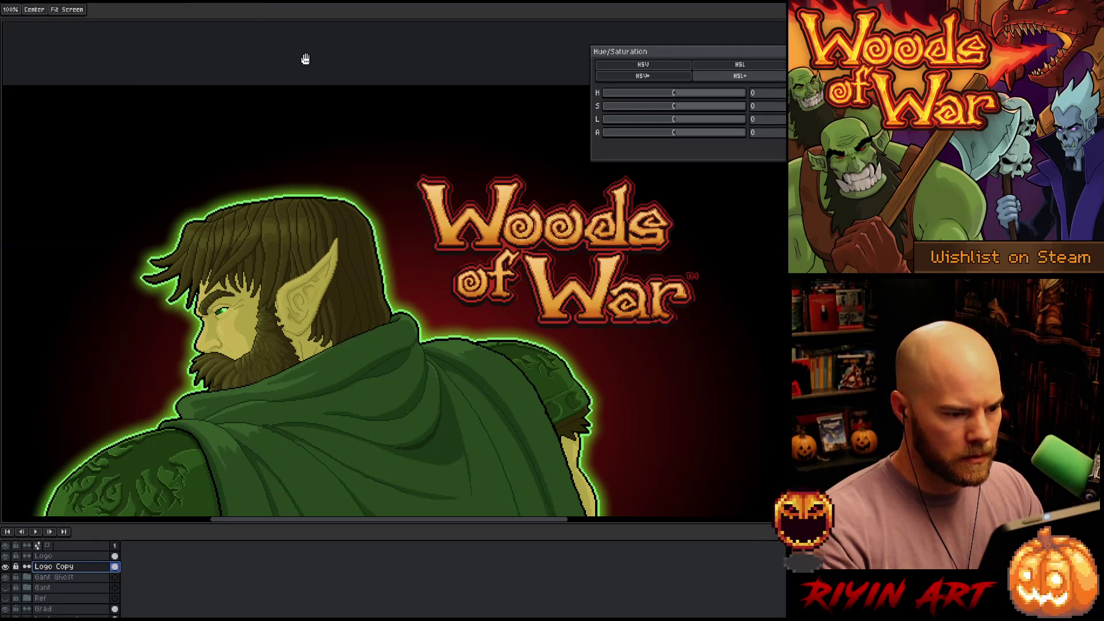
Drag Logo Copy's hue shift to about 62, fine-tune it, and apply
click(664, 97)
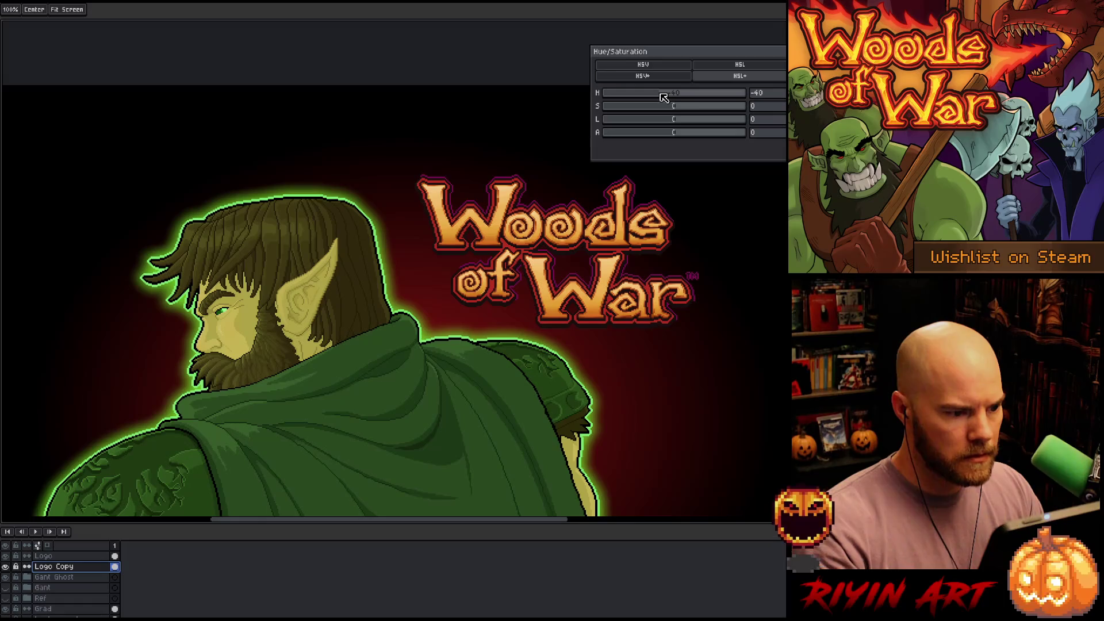
drag(664, 97, 703, 99)
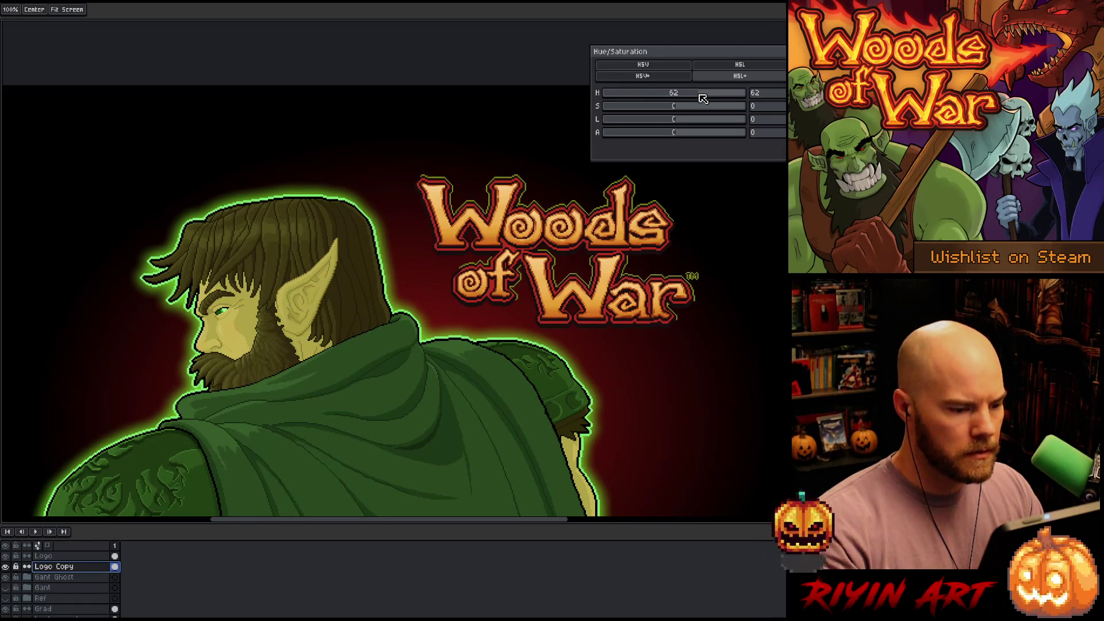
mouse_move(702, 99)
mouse_down()
mouse_move(714, 99)
mouse_move(692, 98)
mouse_up()
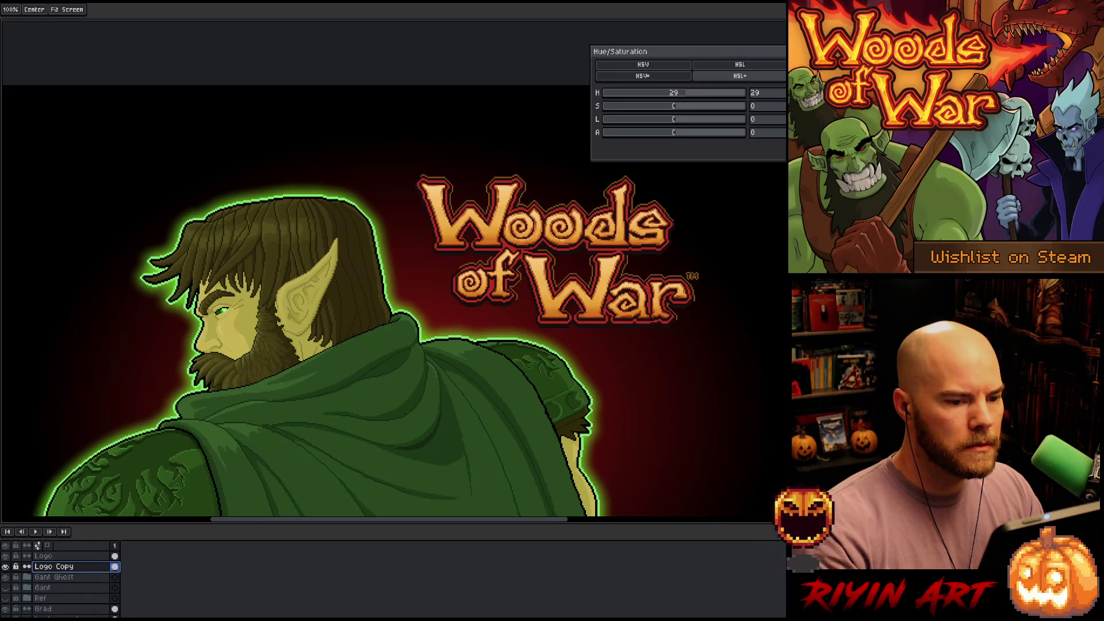
key(Return)
scroll(435, 283, down, 2)
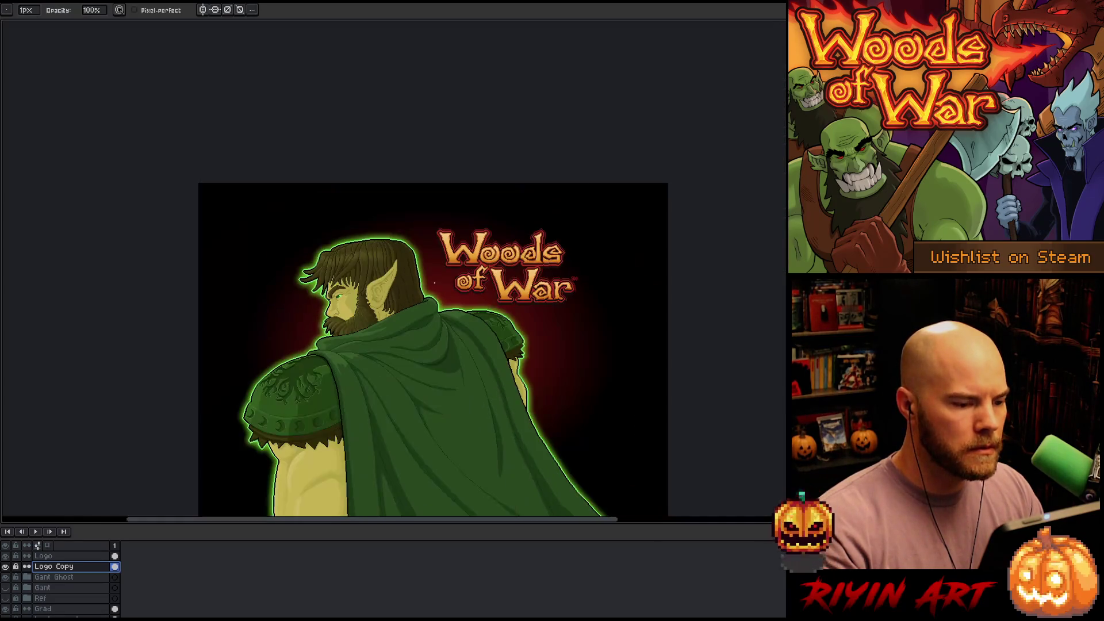
scroll(437, 258, up, 2)
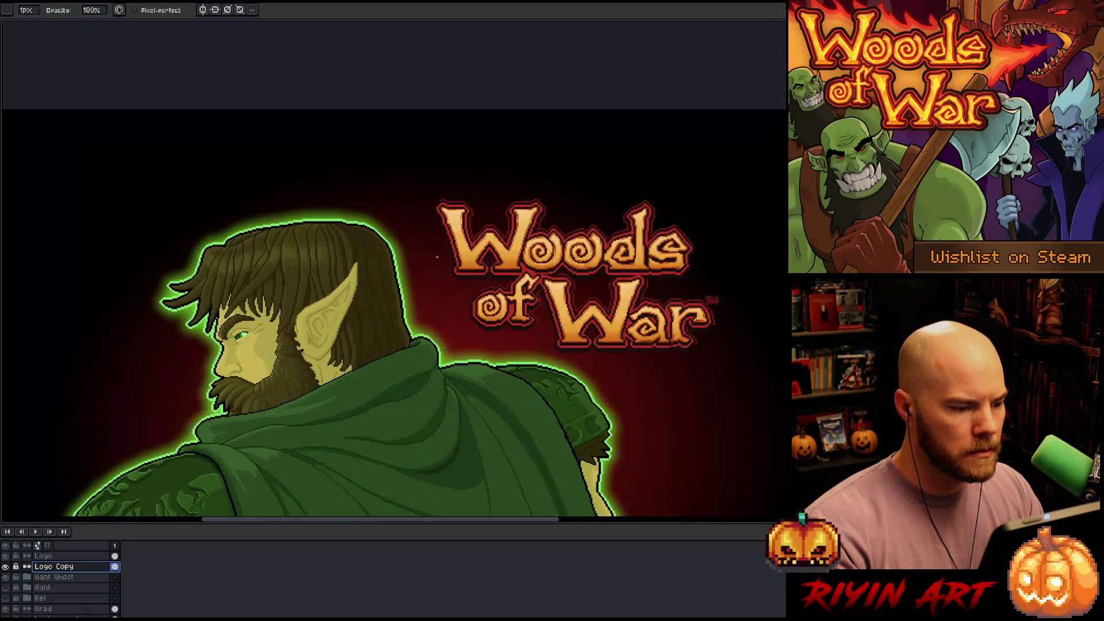
click(5, 566)
click(5, 567)
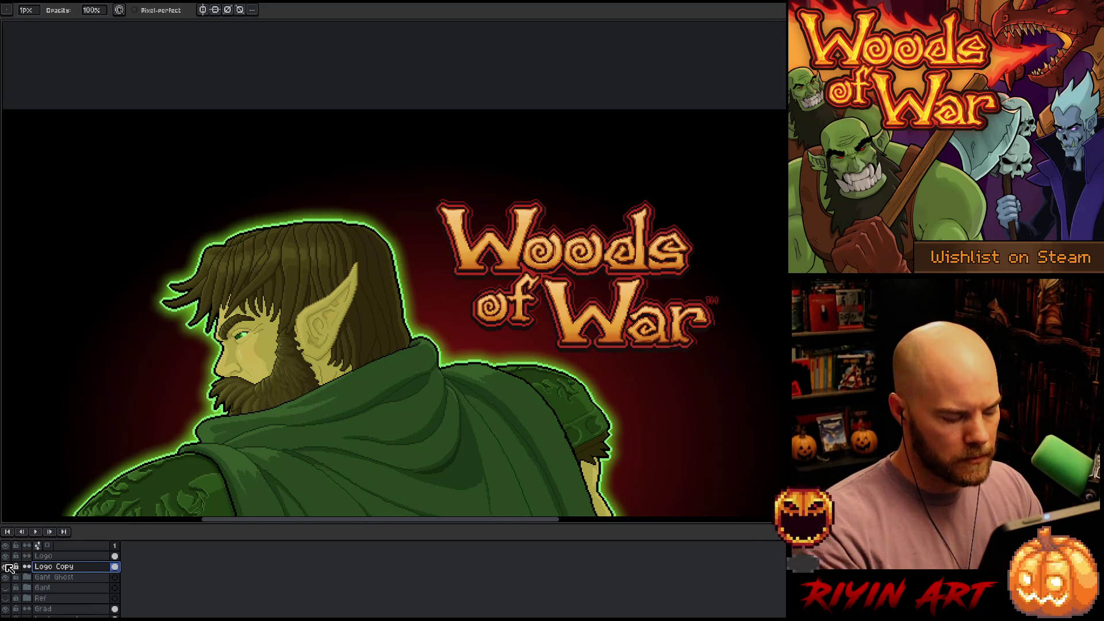
key(F9)
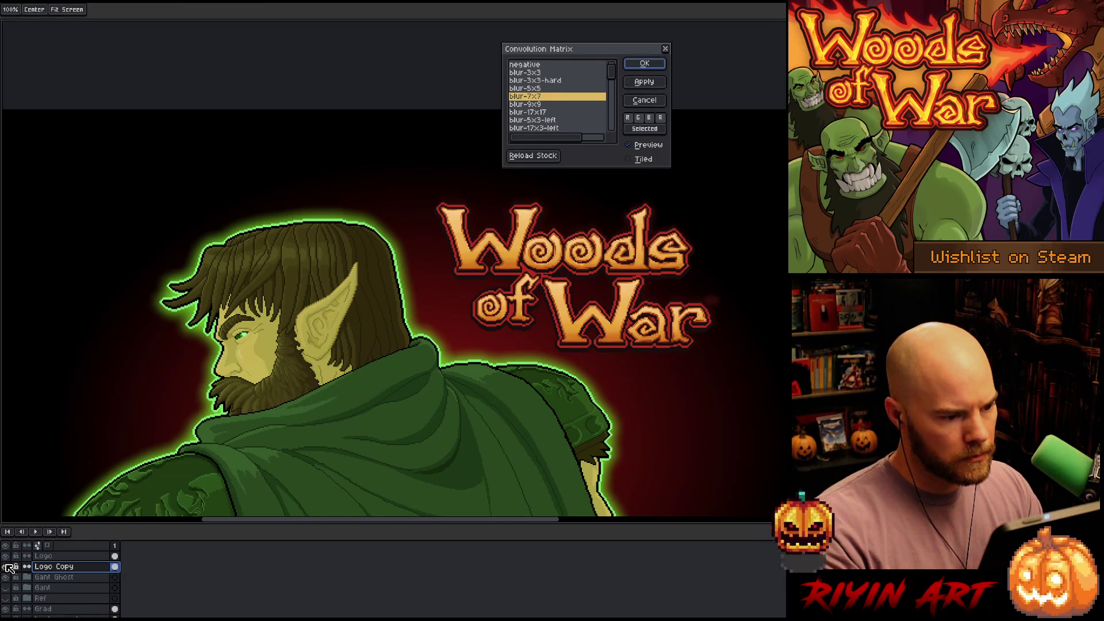
click(535, 74)
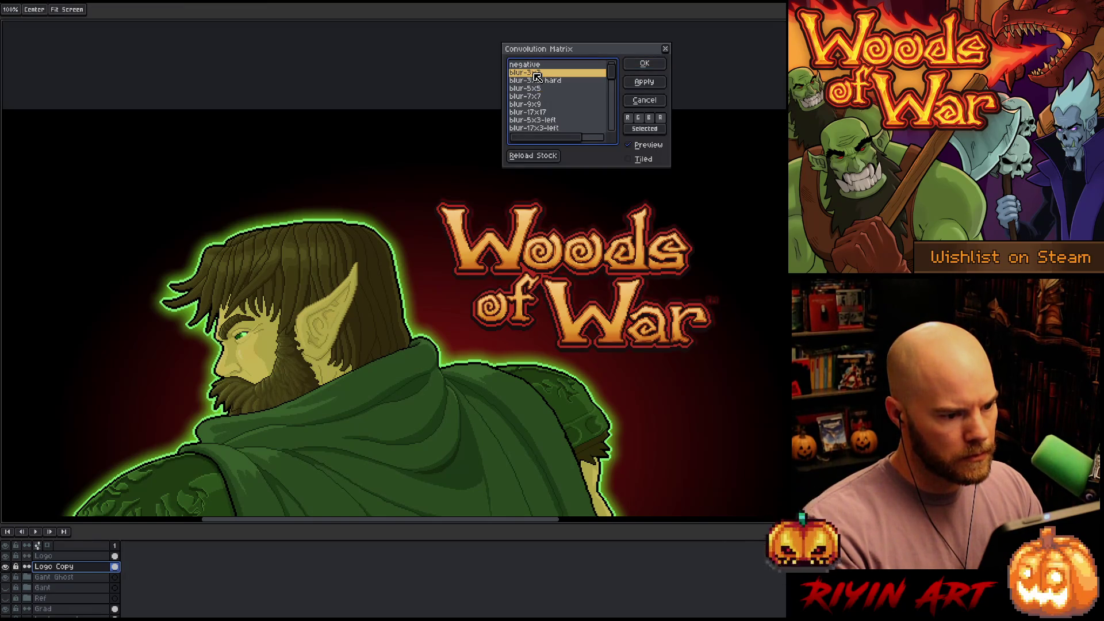
click(641, 100)
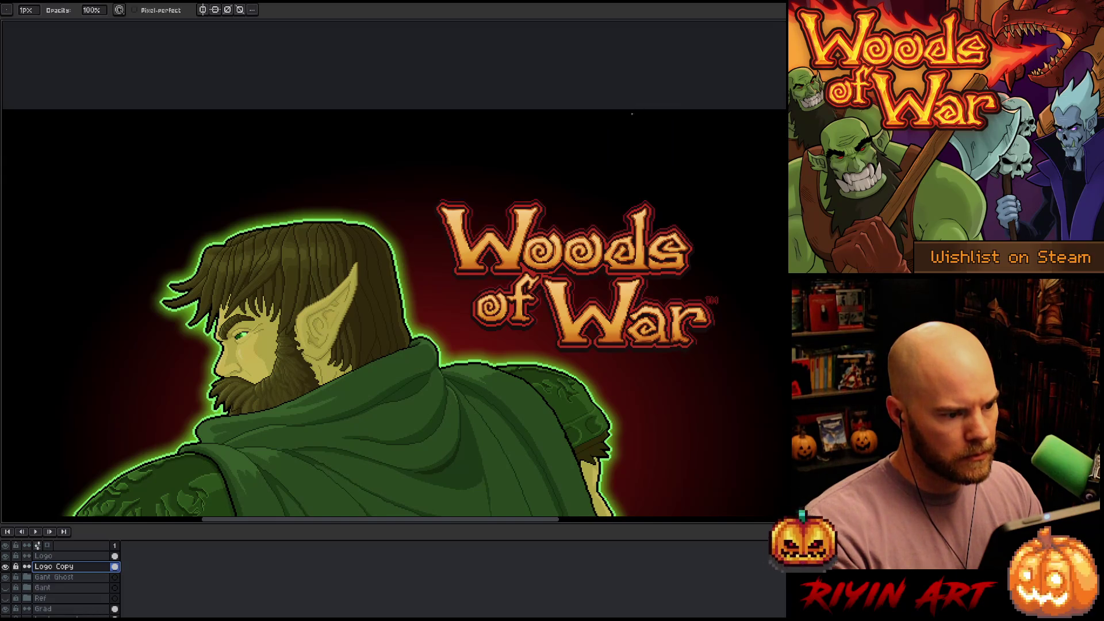
Hide the Logo Copy layer and pan upward over the artwork
click(5, 567)
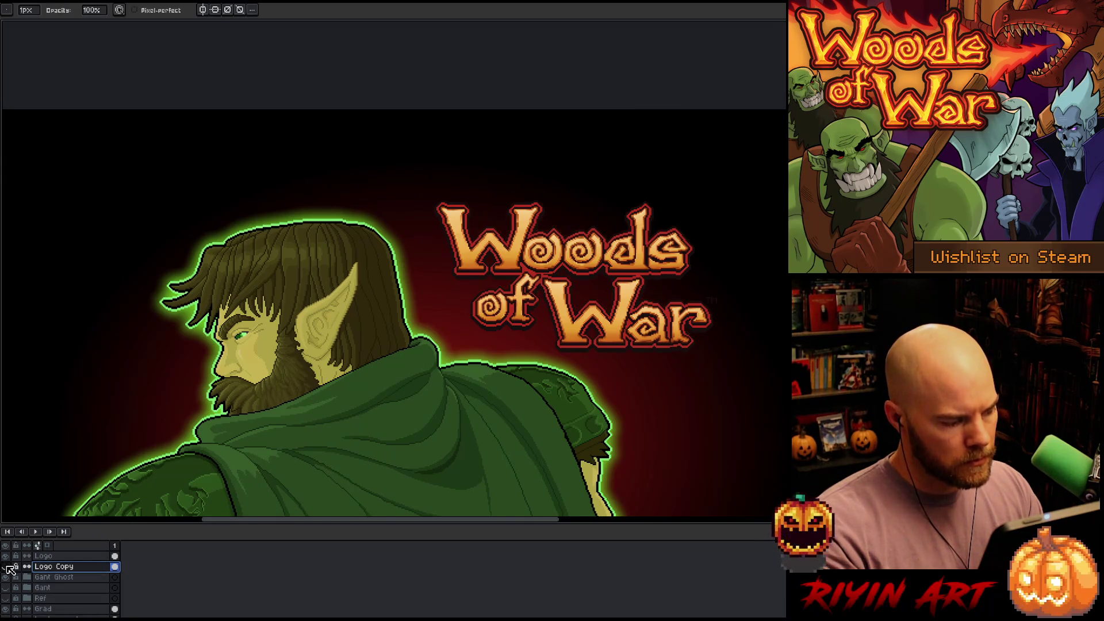
scroll(337, 392, down, 1)
key(space)
drag(354, 370, 405, 293)
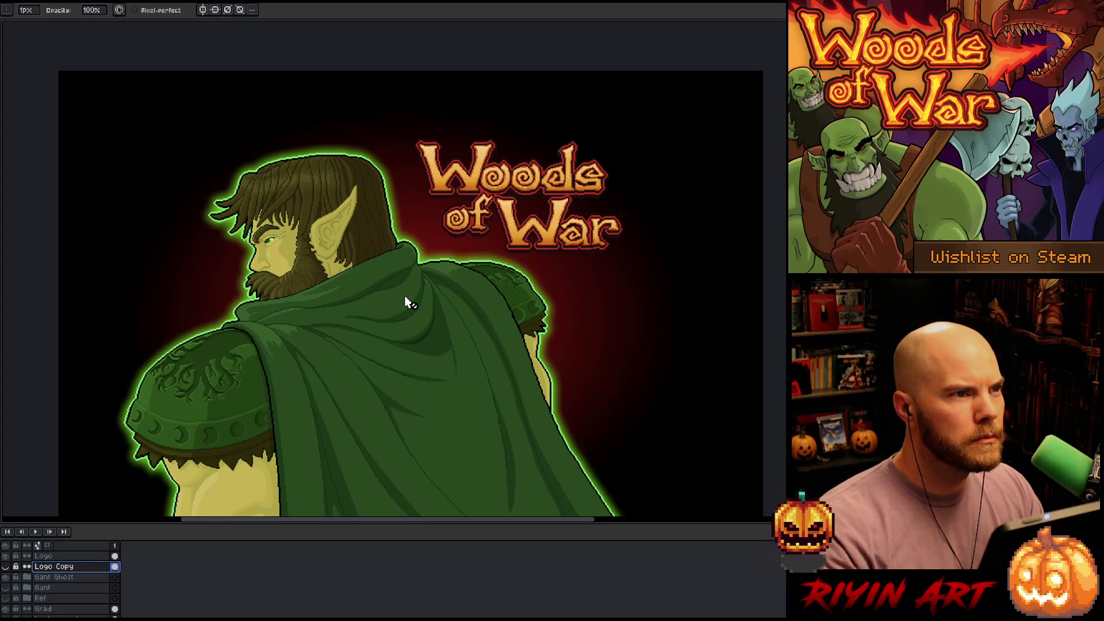
key(space)
scroll(394, 352, down, 1)
scroll(396, 290, up, 2)
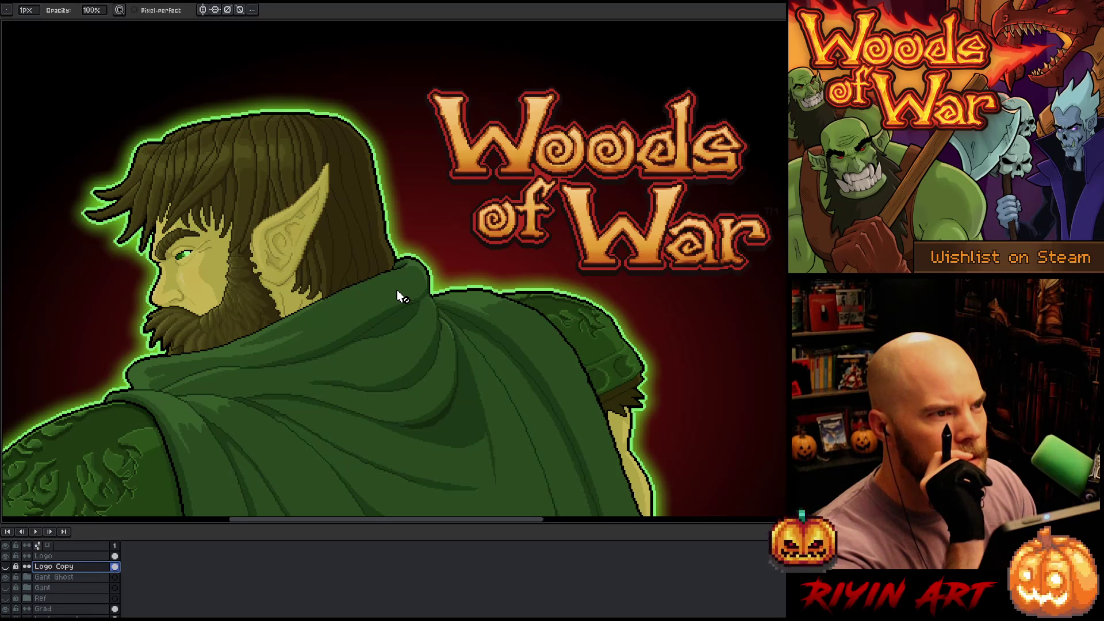
Review the whole elf-and-logo canvas, then list the TreeRevenge folder's files for opening
scroll(397, 290, down, 1)
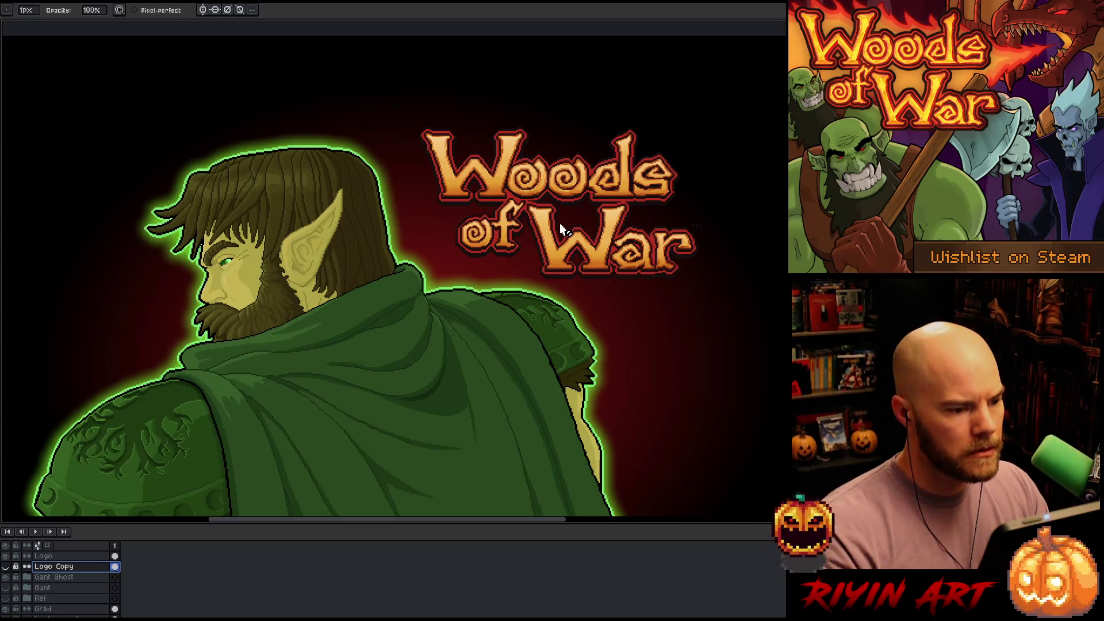
scroll(561, 224, down, 1)
key(space)
drag(526, 277, 453, 209)
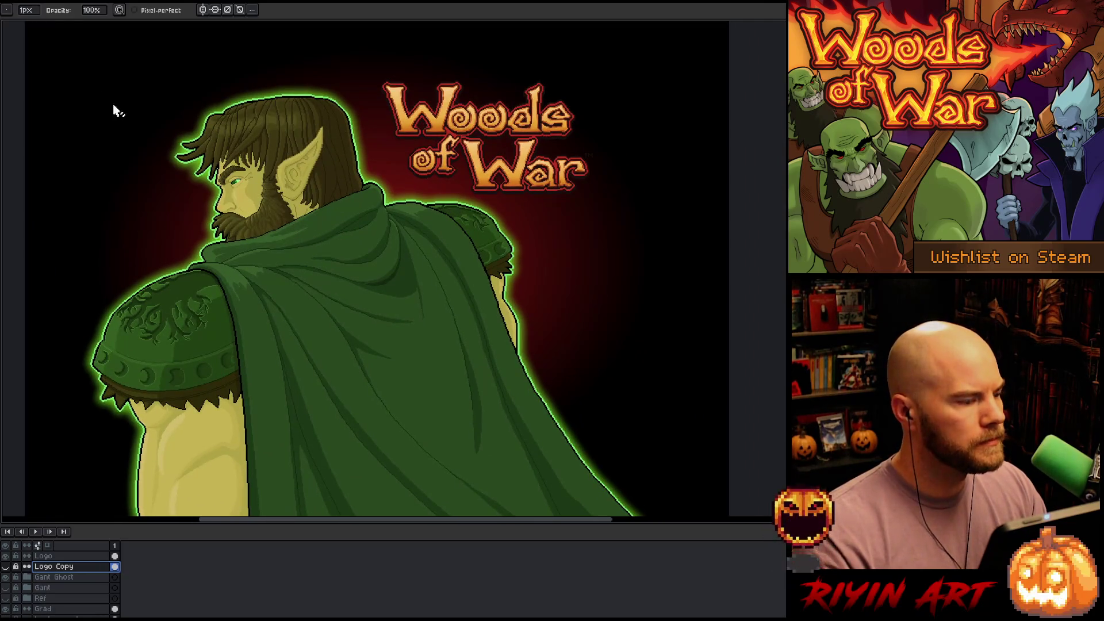
key(Tab)
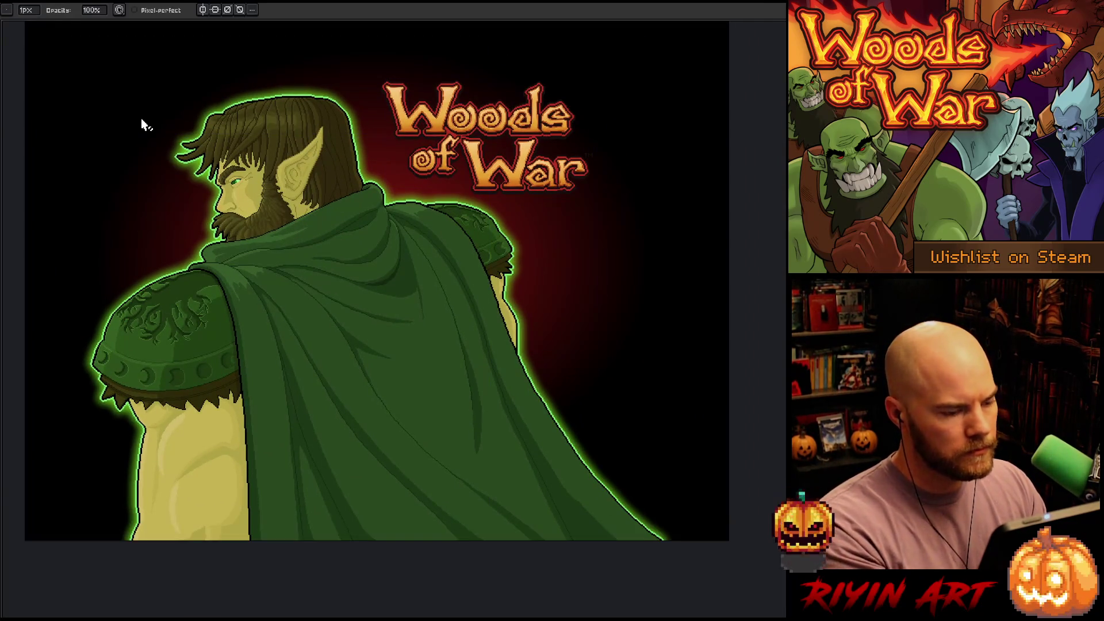
key(Tab)
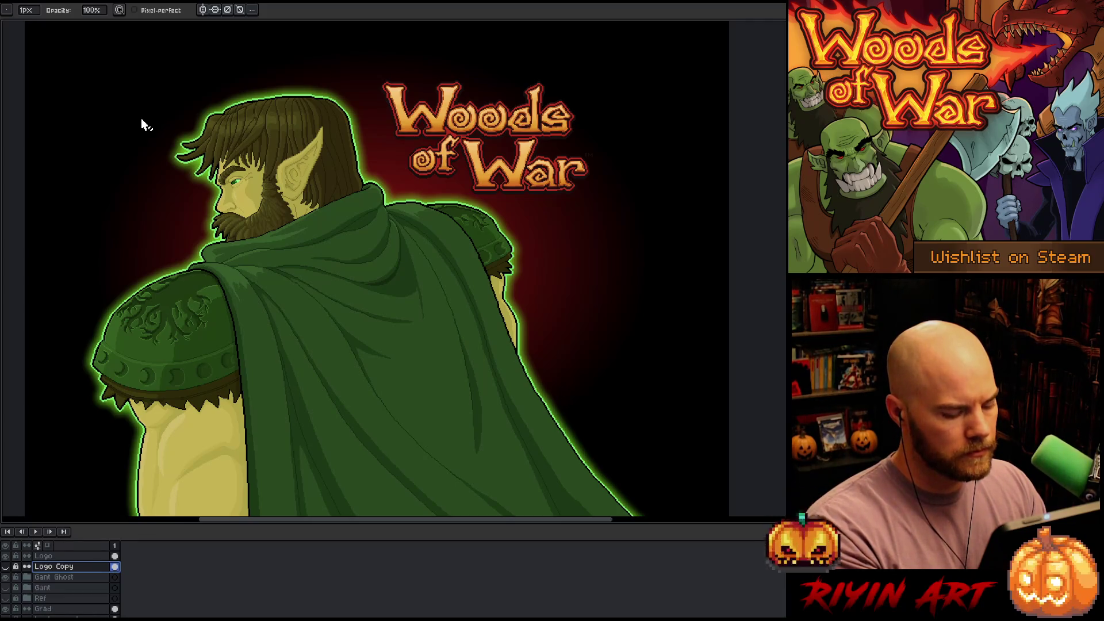
key(ctrl+o)
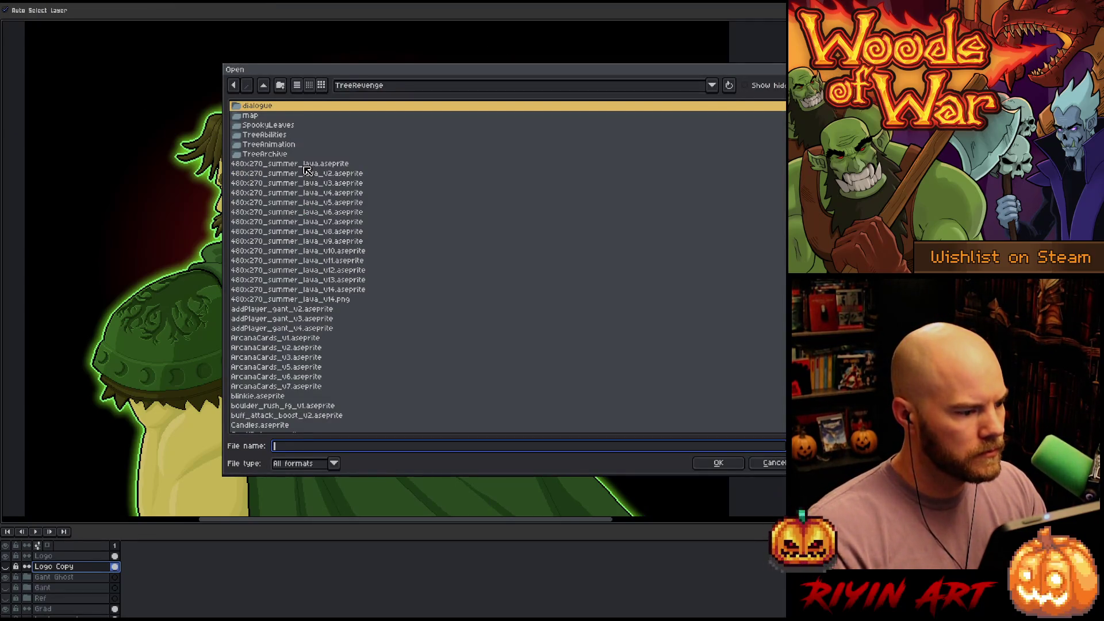
Scroll the TreeRevenge file list and open Card_pack_v20.aseprite
scroll(309, 244, down, 15)
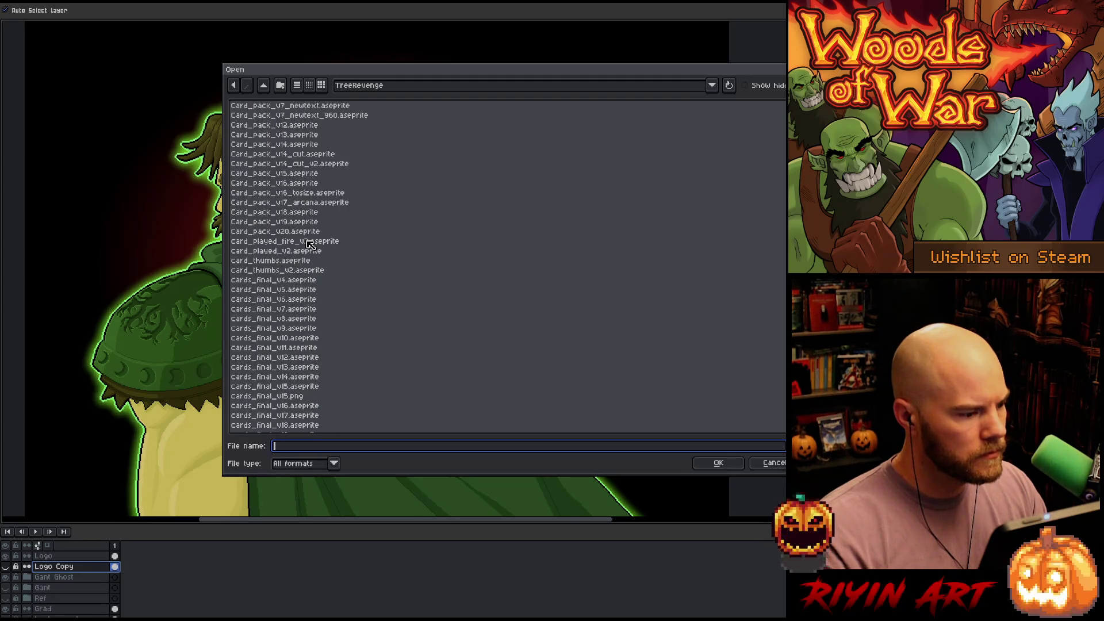
click(312, 233)
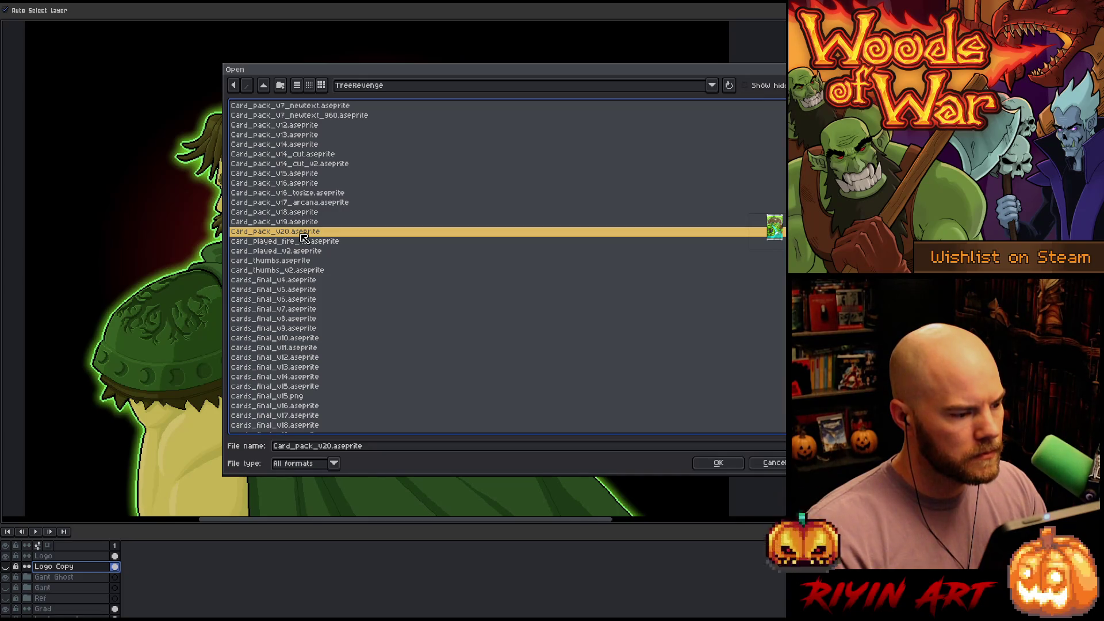
double_click(301, 234)
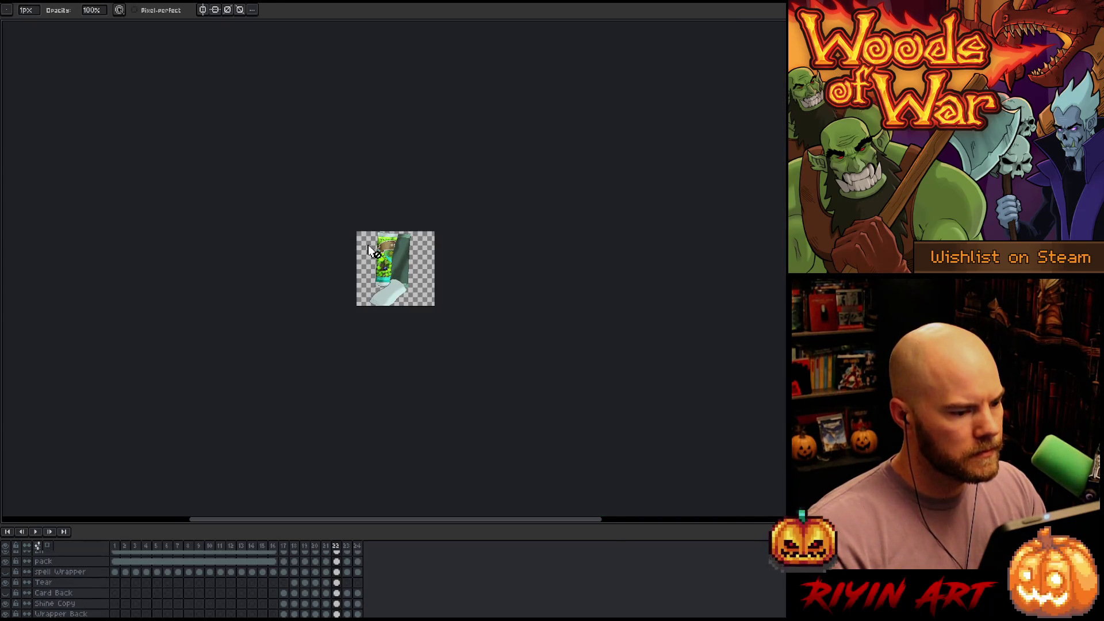
Enlarge the timeline, make the en 20 king layer visible, return to frame 1, and shrink it
click(124, 546)
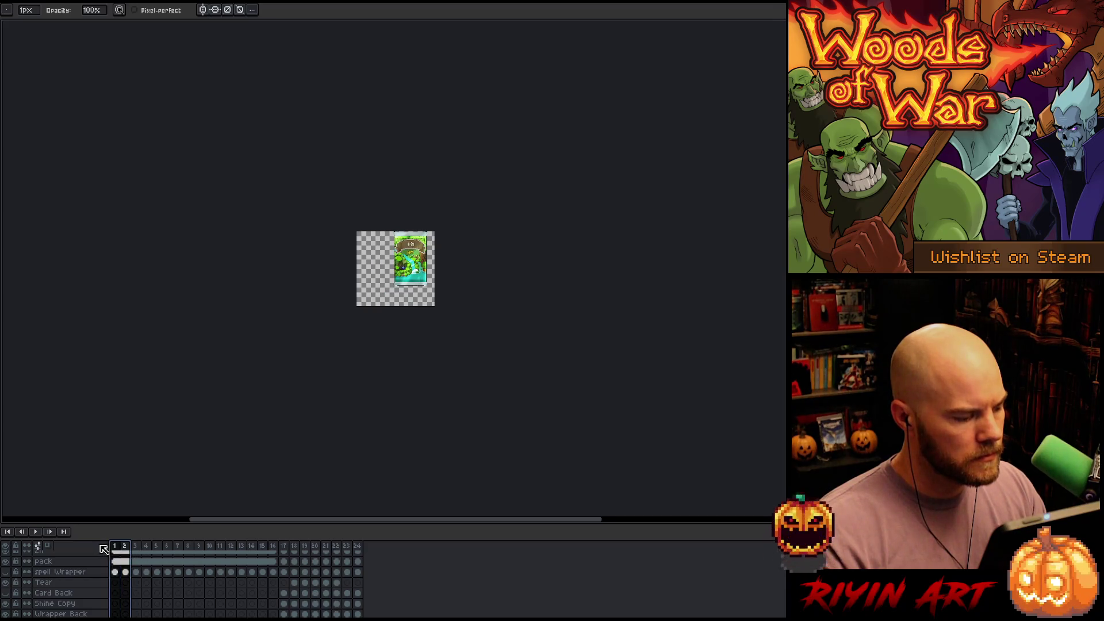
mouse_move(117, 550)
mouse_down()
mouse_move(356, 557)
mouse_move(165, 561)
mouse_up()
scroll(167, 561, down, 5)
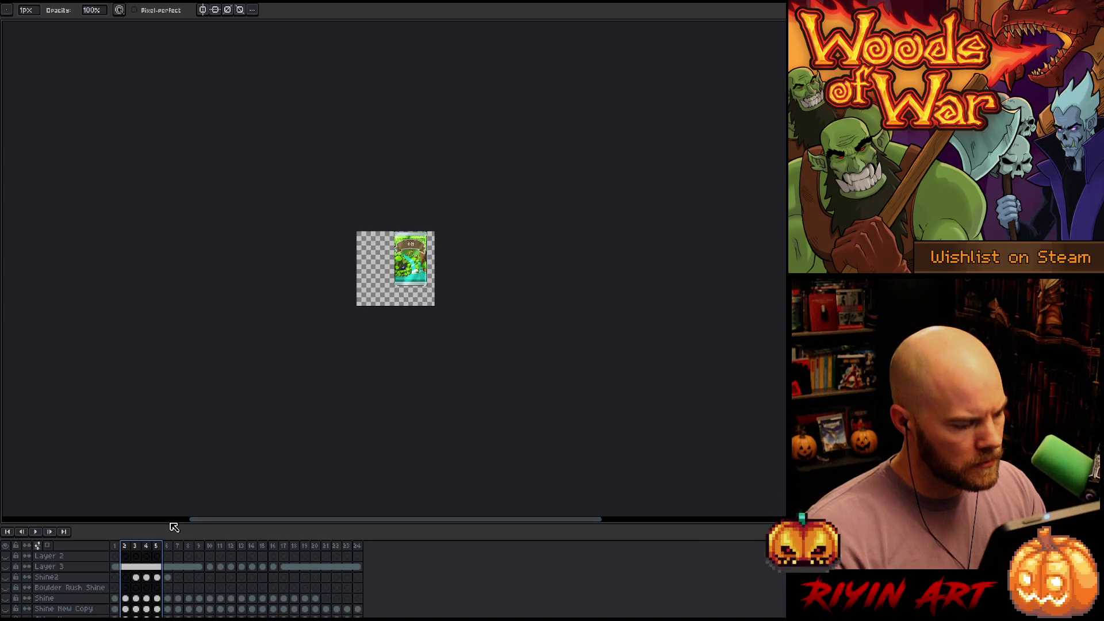
drag(167, 523, 213, 288)
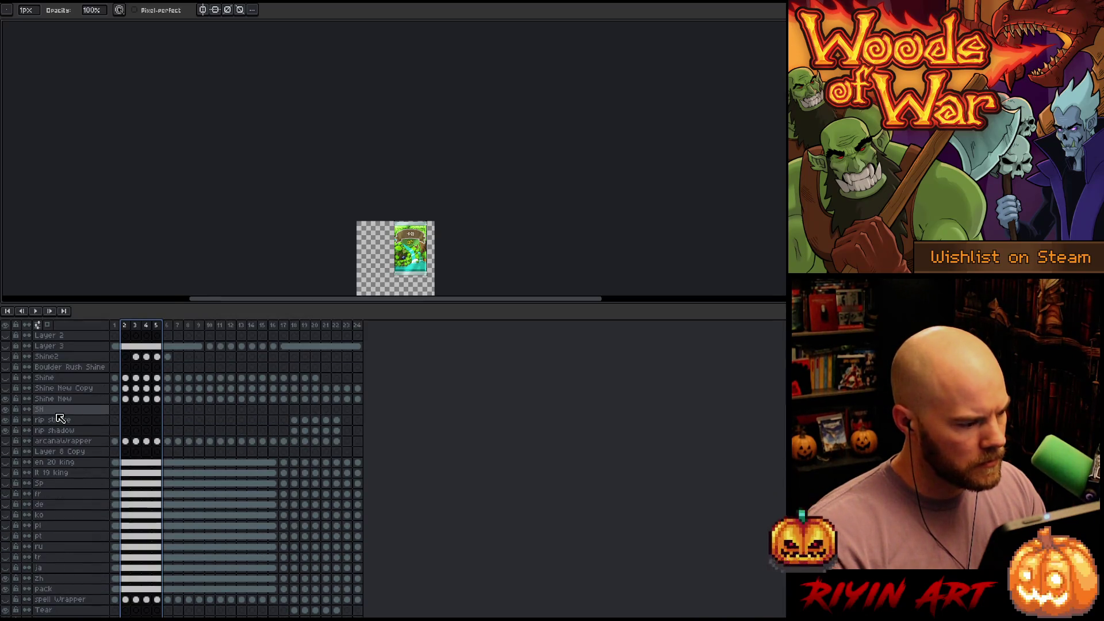
scroll(68, 440, down, 2)
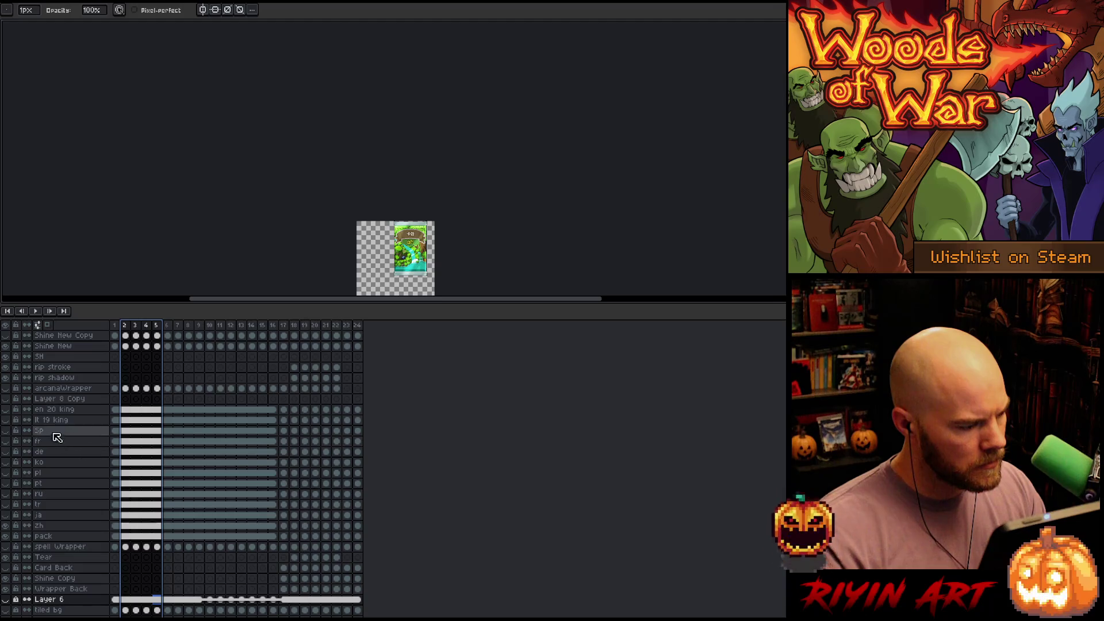
click(5, 410)
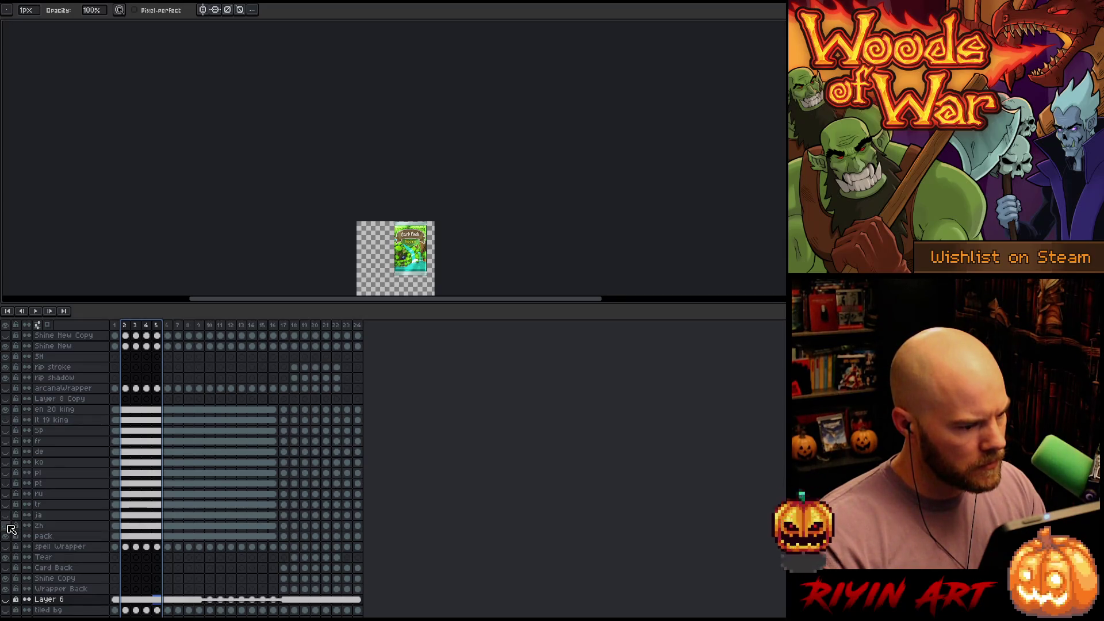
click(115, 325)
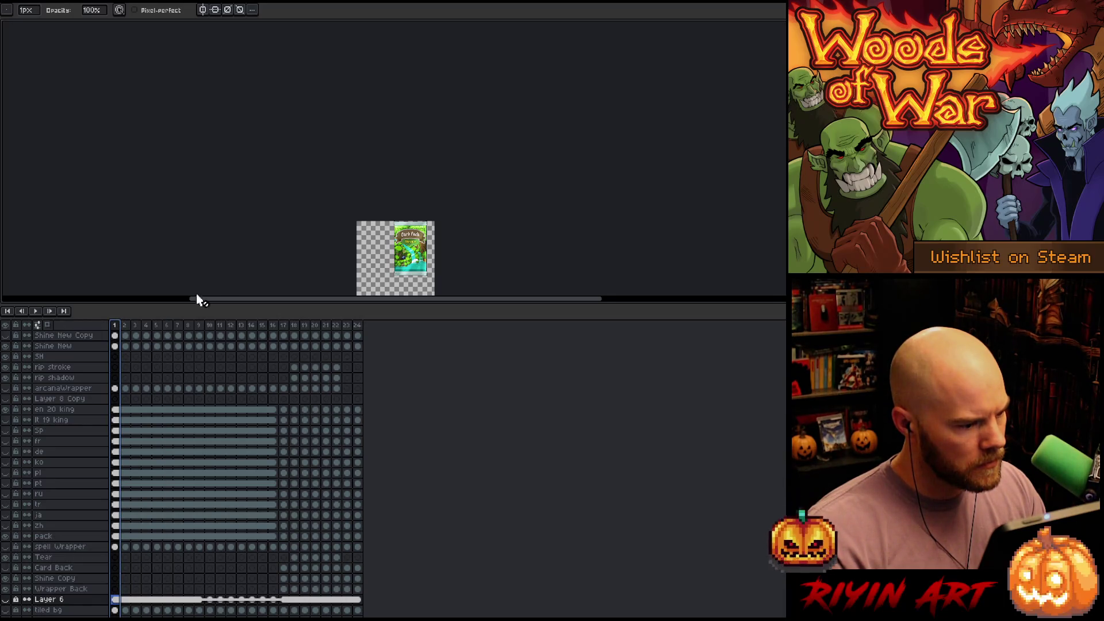
drag(381, 305, 388, 430)
scroll(398, 265, up, 5)
scroll(398, 264, down, 2)
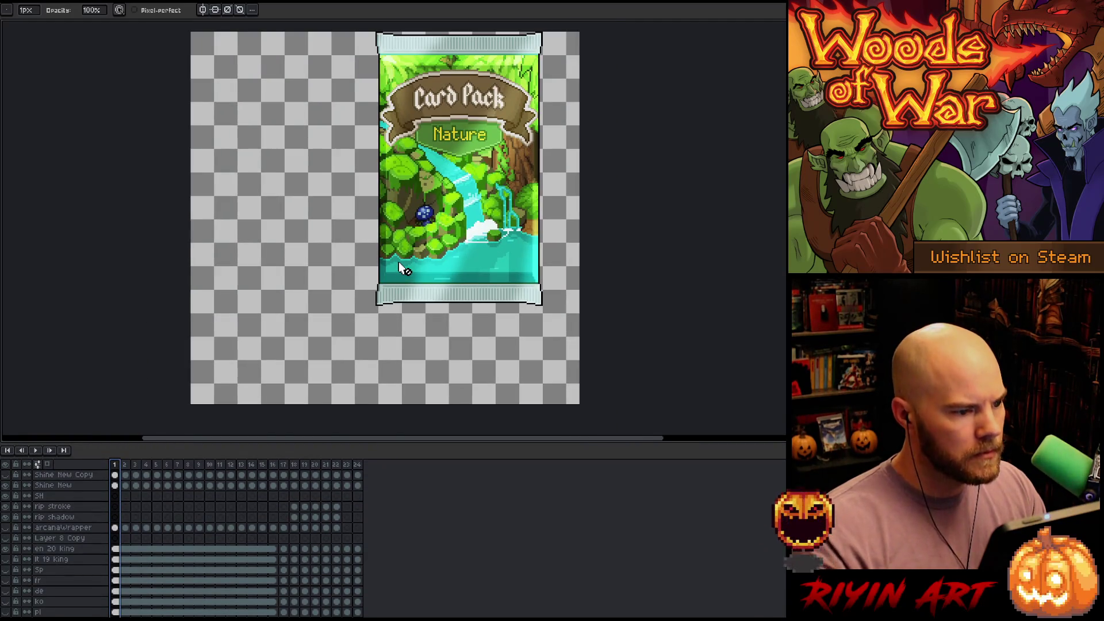
Marquee-select the Nature card pack, restore the interface, and switch to the addPlayer elf document
key(m)
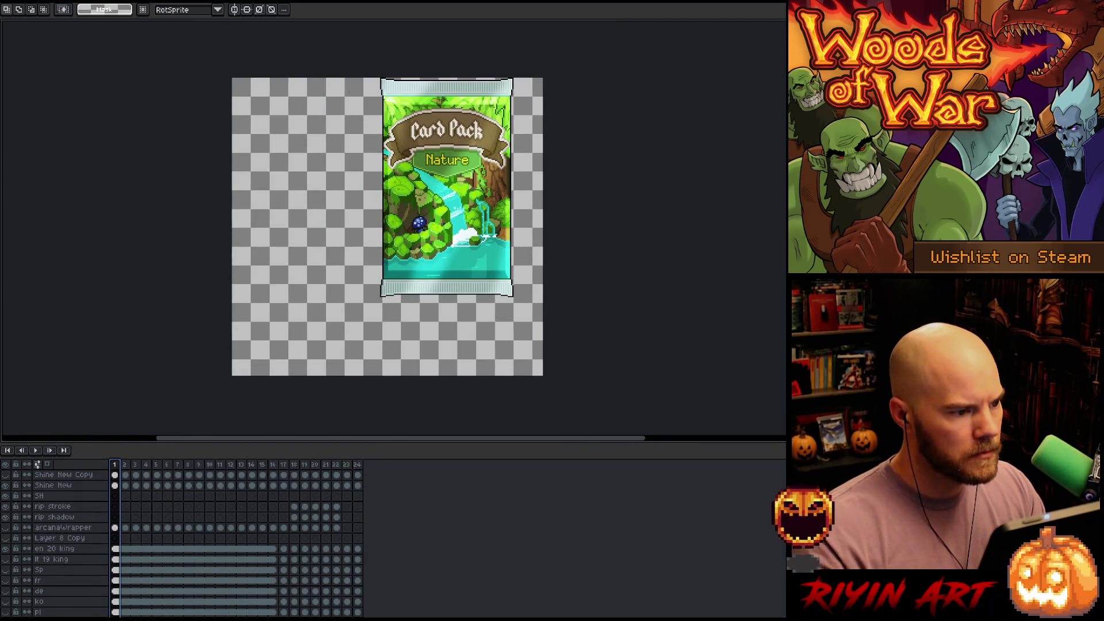
drag(348, 101, 597, 354)
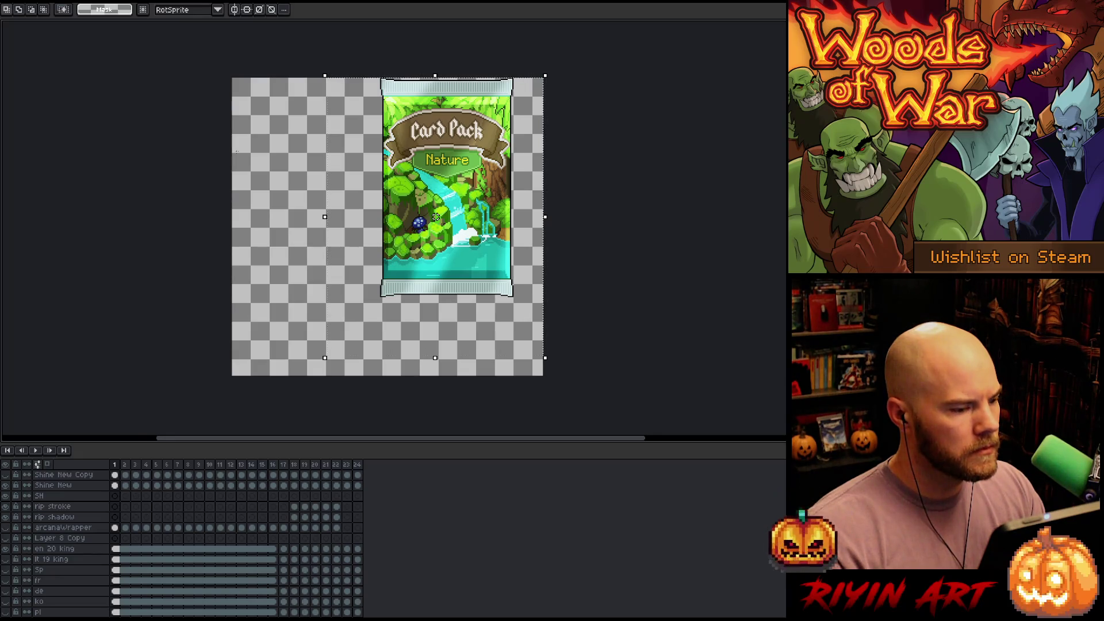
scroll(436, 217, down, 2)
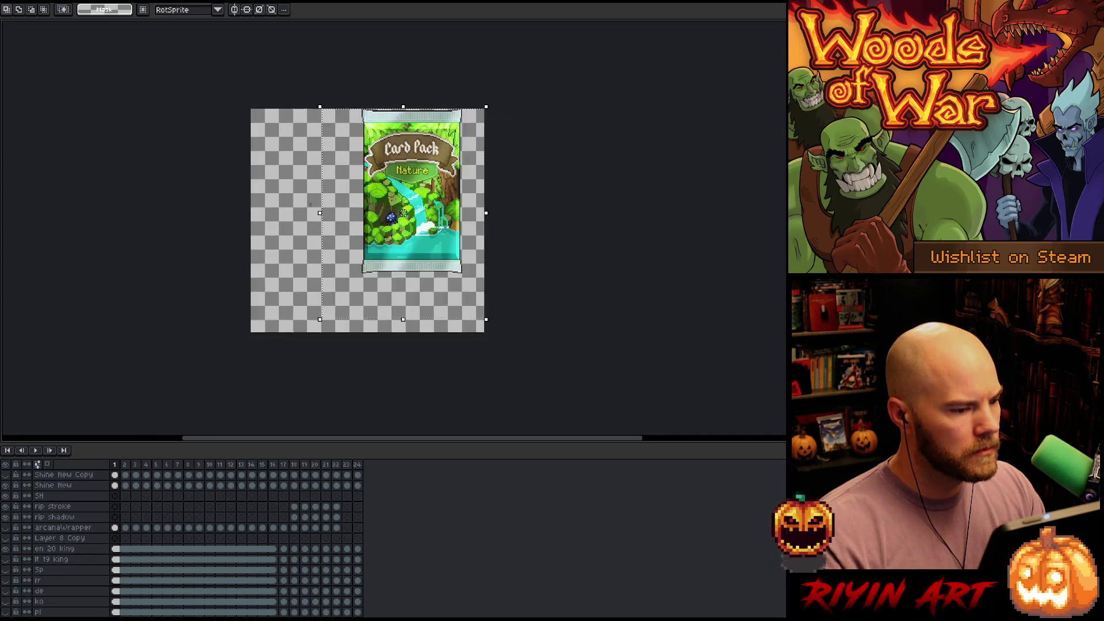
scroll(376, 245, up, 1)
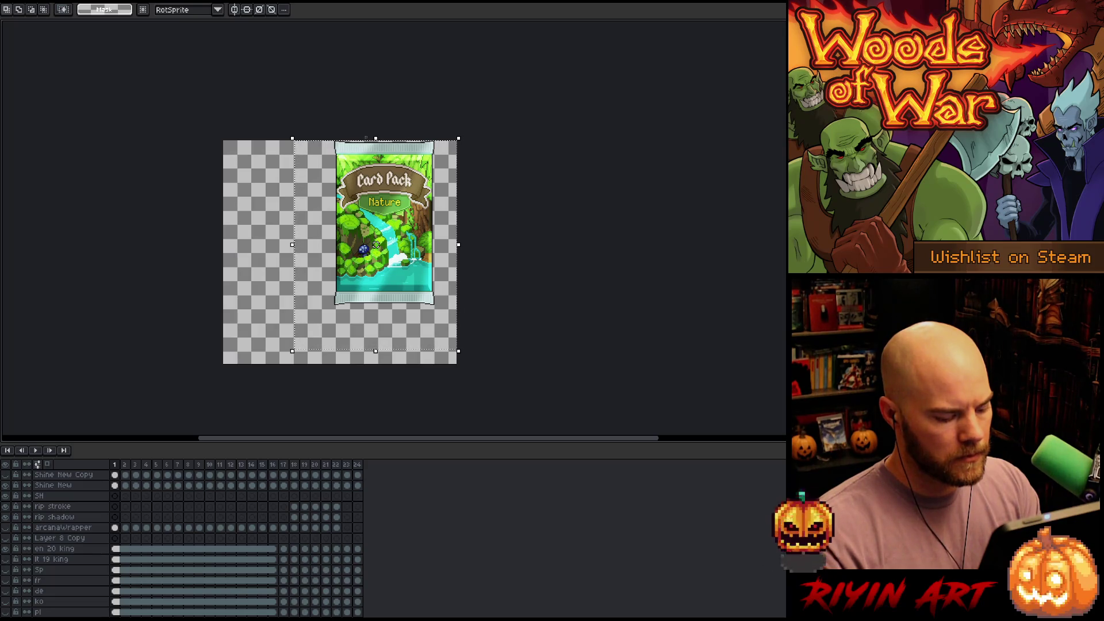
key(ctrl+shift+f)
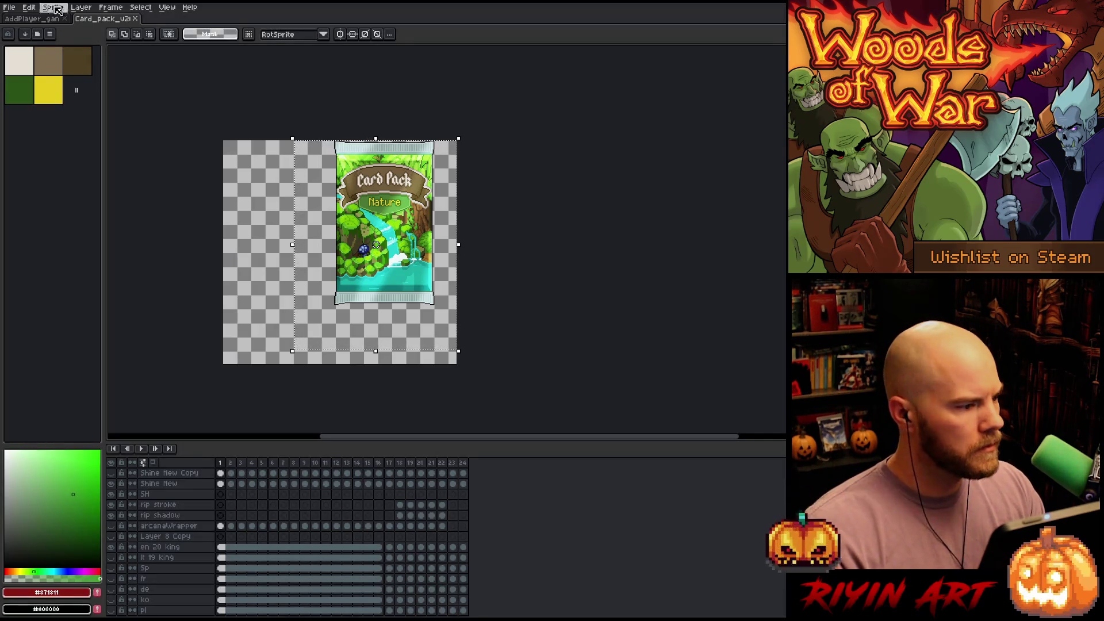
click(49, 18)
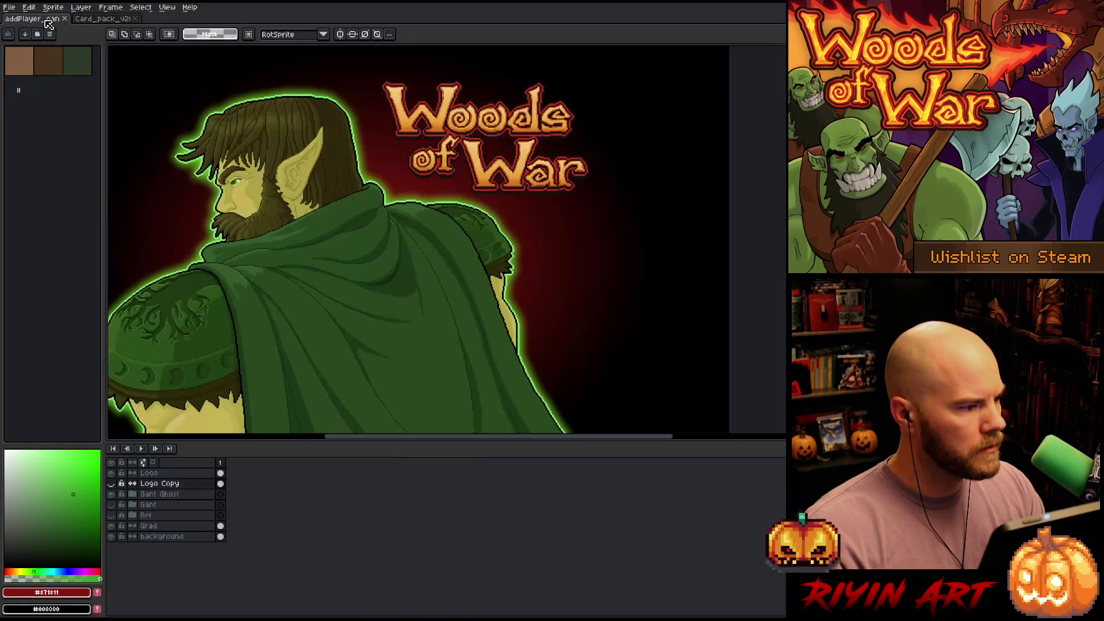
Paste the Nature card pack onto a new layer above Gant Ghost, right of the elf
click(189, 495)
key(shift+n)
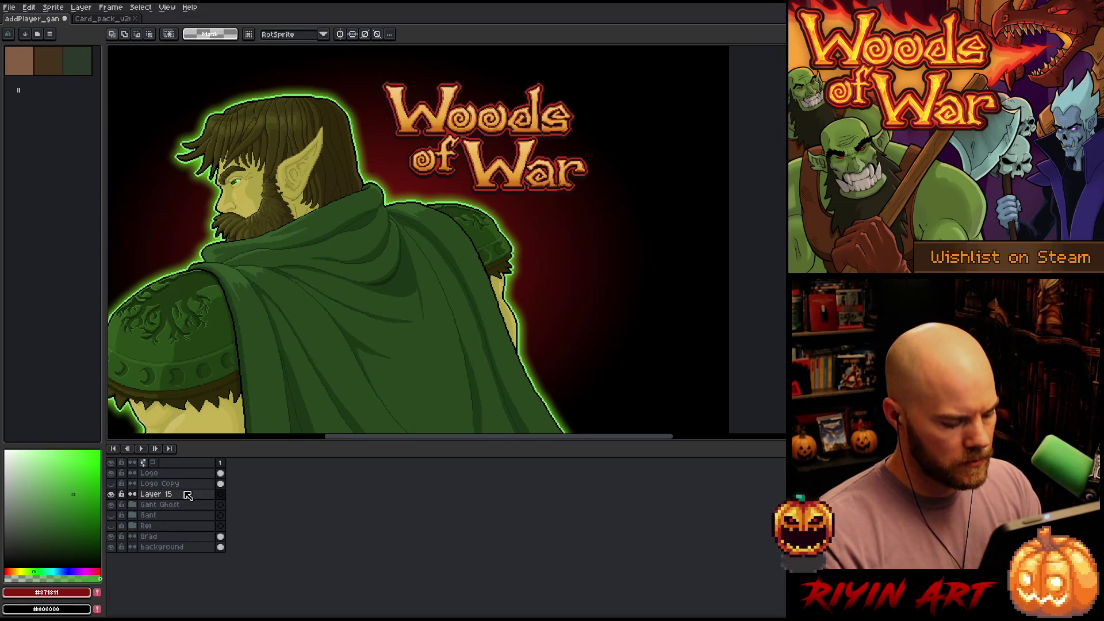
key(ctrl+v)
mouse_move(291, 222)
mouse_down()
mouse_move(463, 316)
mouse_move(550, 334)
mouse_move(621, 333)
mouse_up()
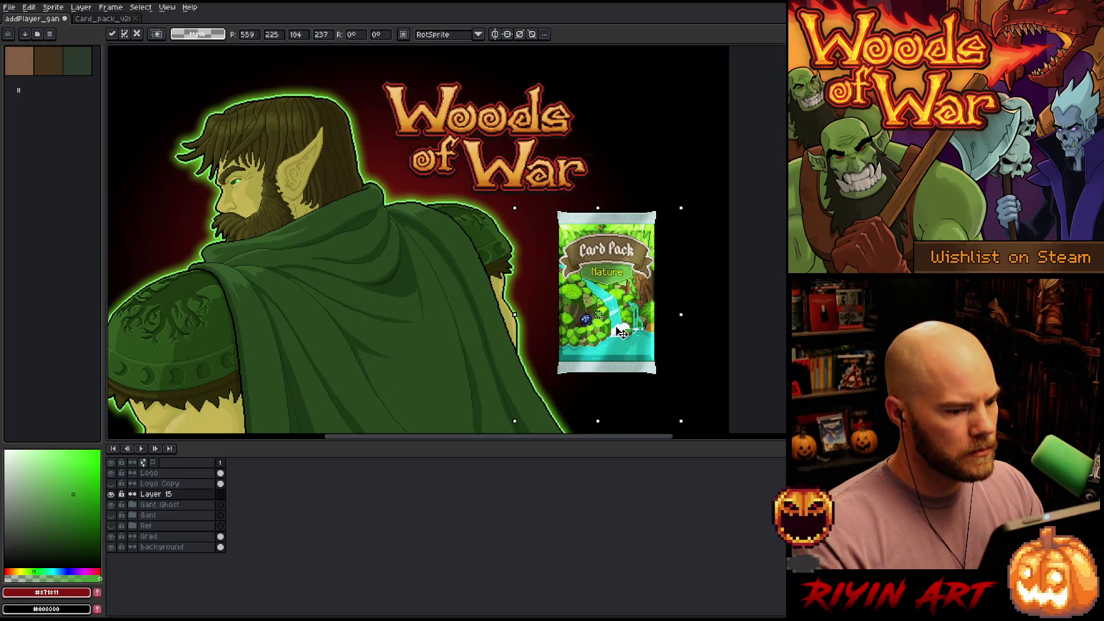
key(Return)
Deselect the card pack and bring up Hue/Saturation for it
key(ctrl+u)
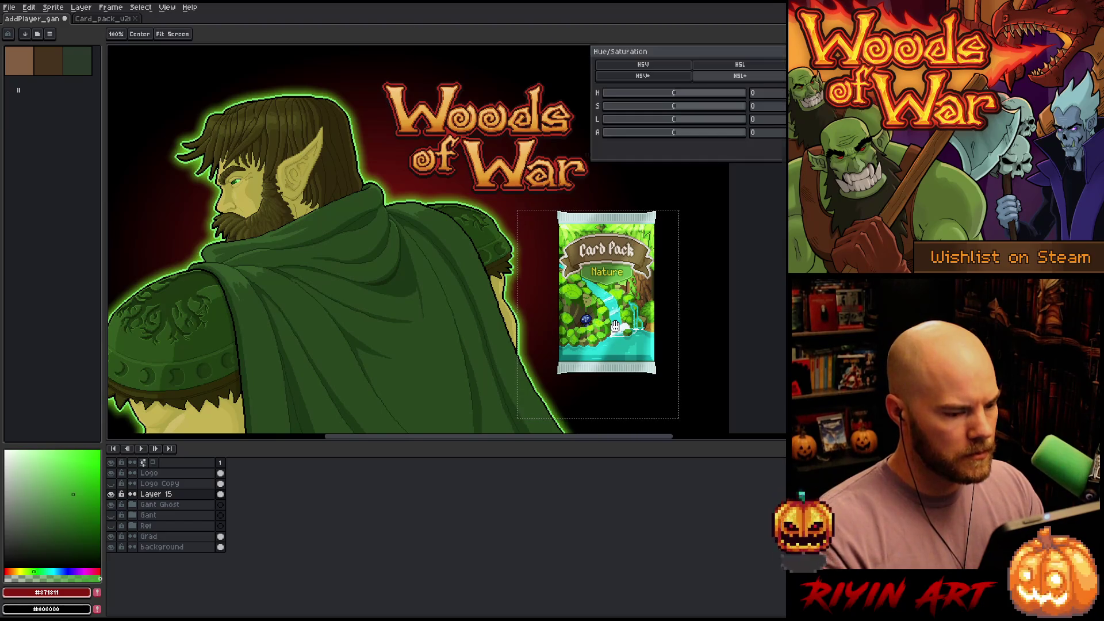
key(Escape)
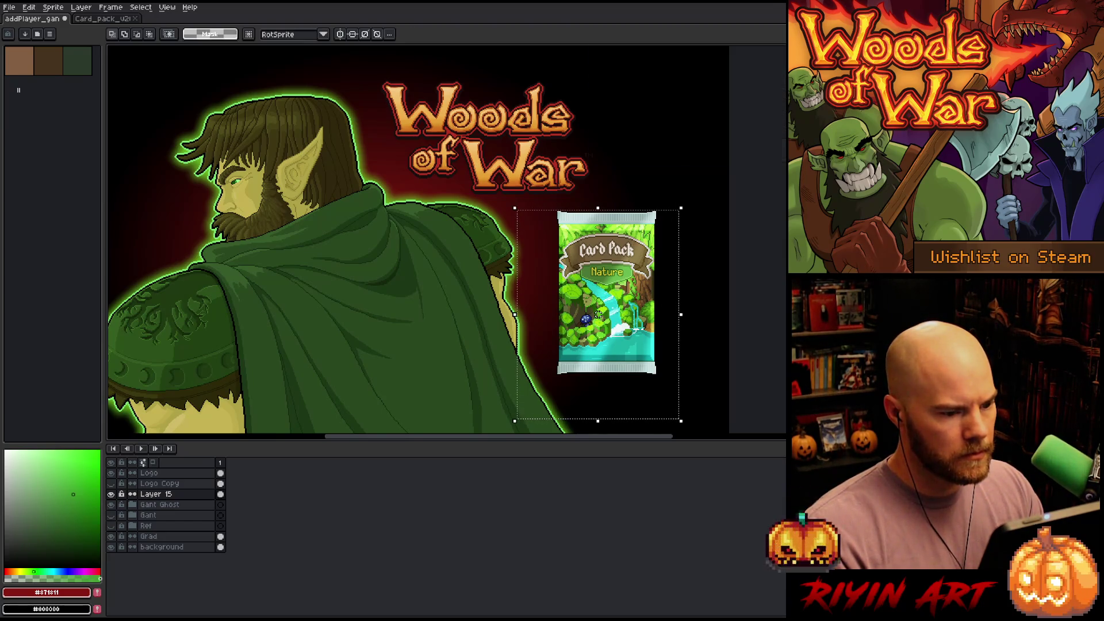
key(ctrl+d)
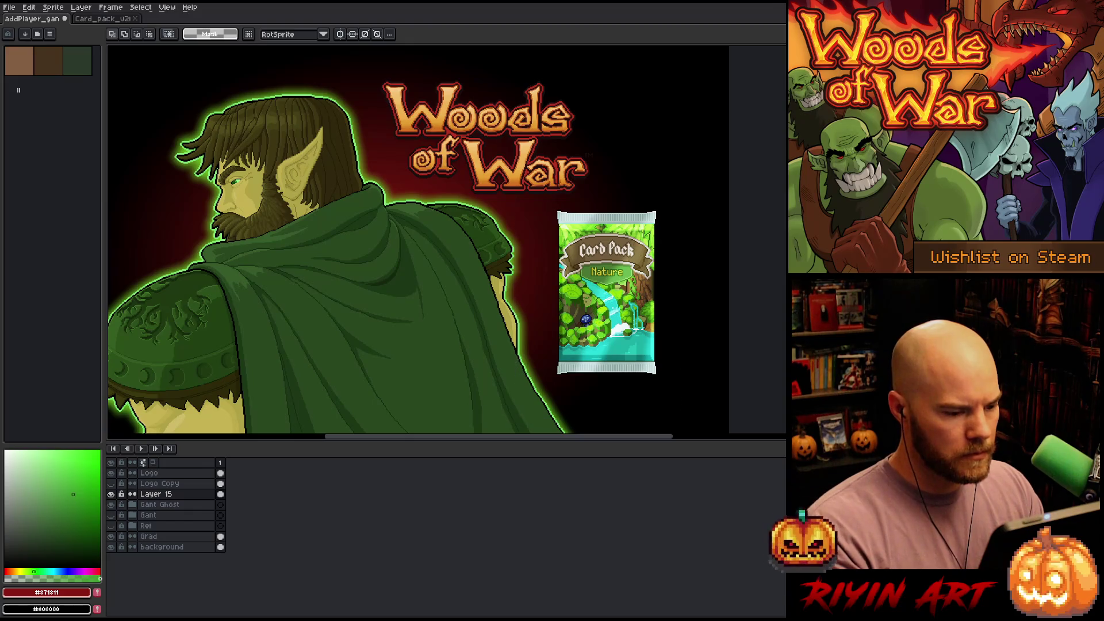
key(ctrl+u)
Adjust the card pack's saturation and lightness in Hue/Saturation and apply it
click(639, 107)
drag(642, 109, 672, 117)
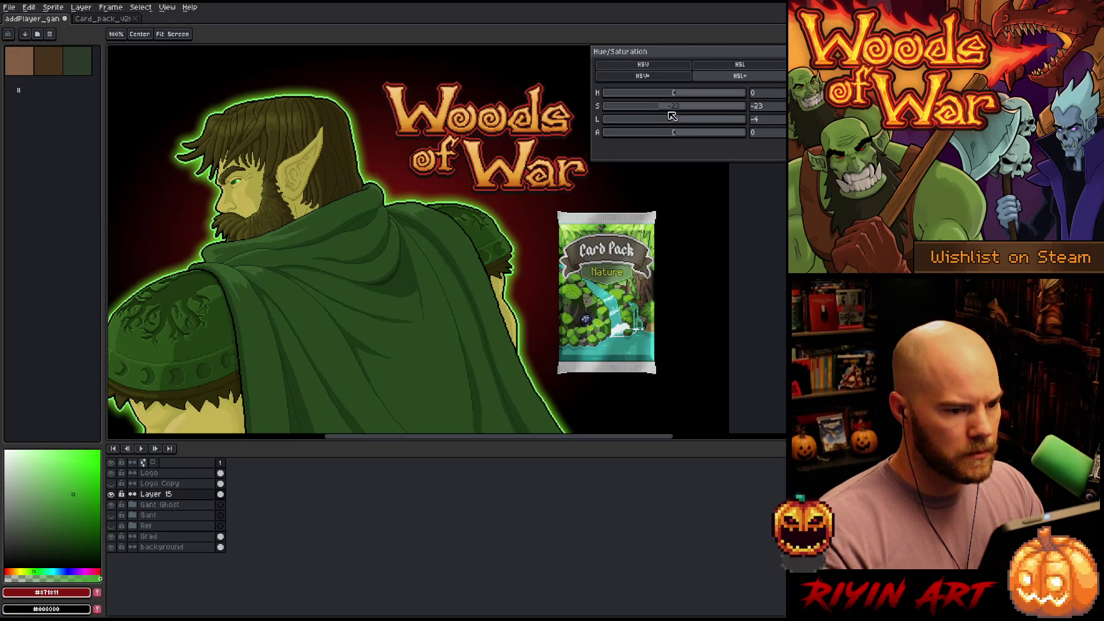
click(673, 107)
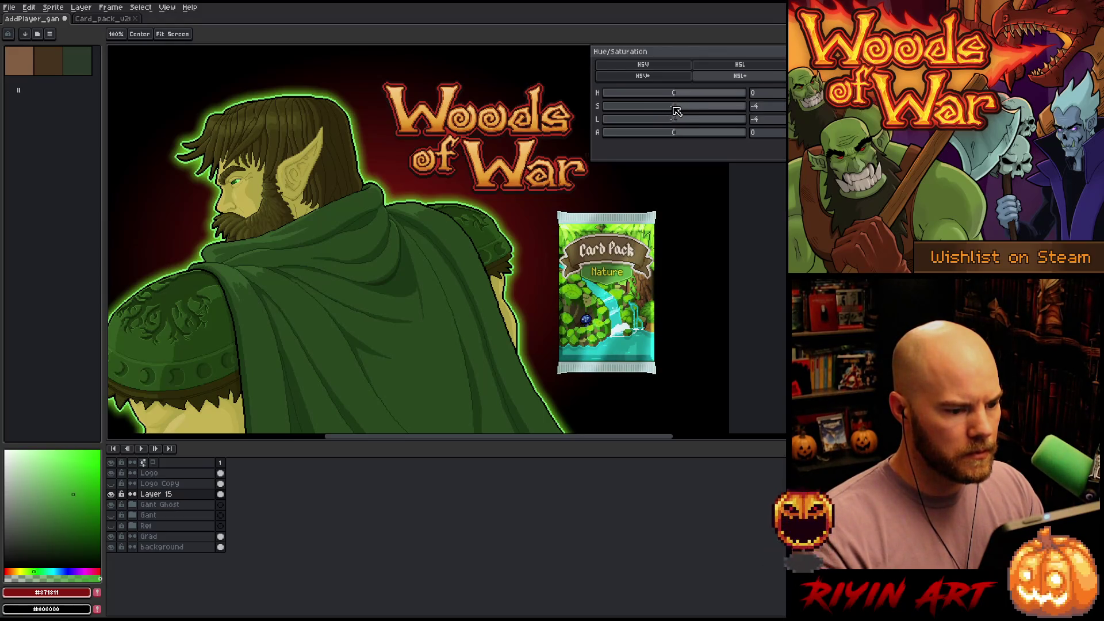
click(676, 106)
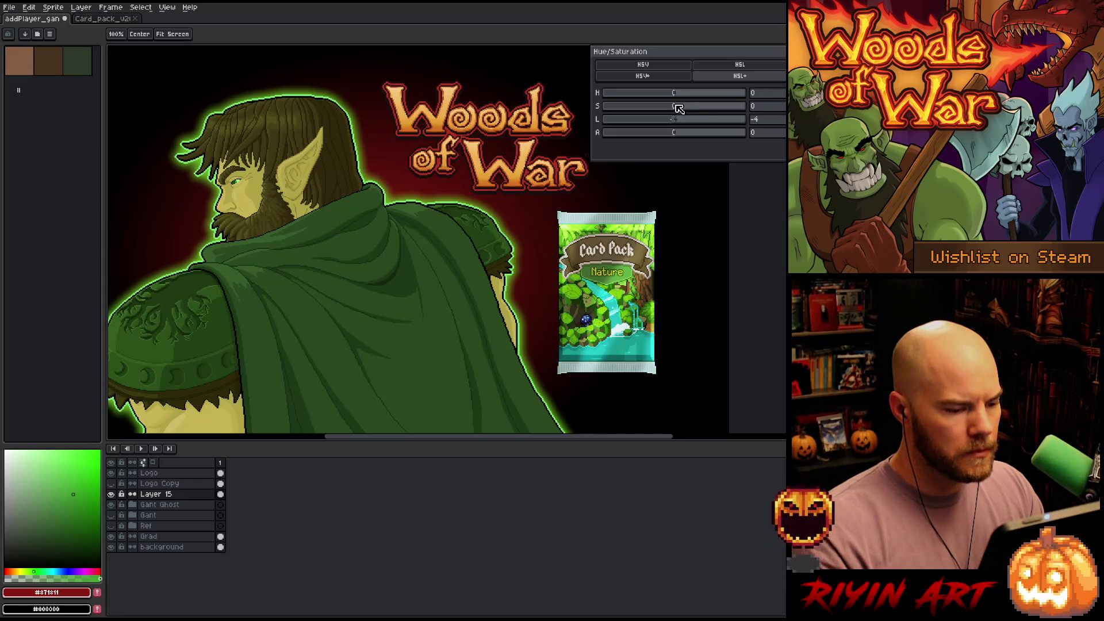
click(671, 120)
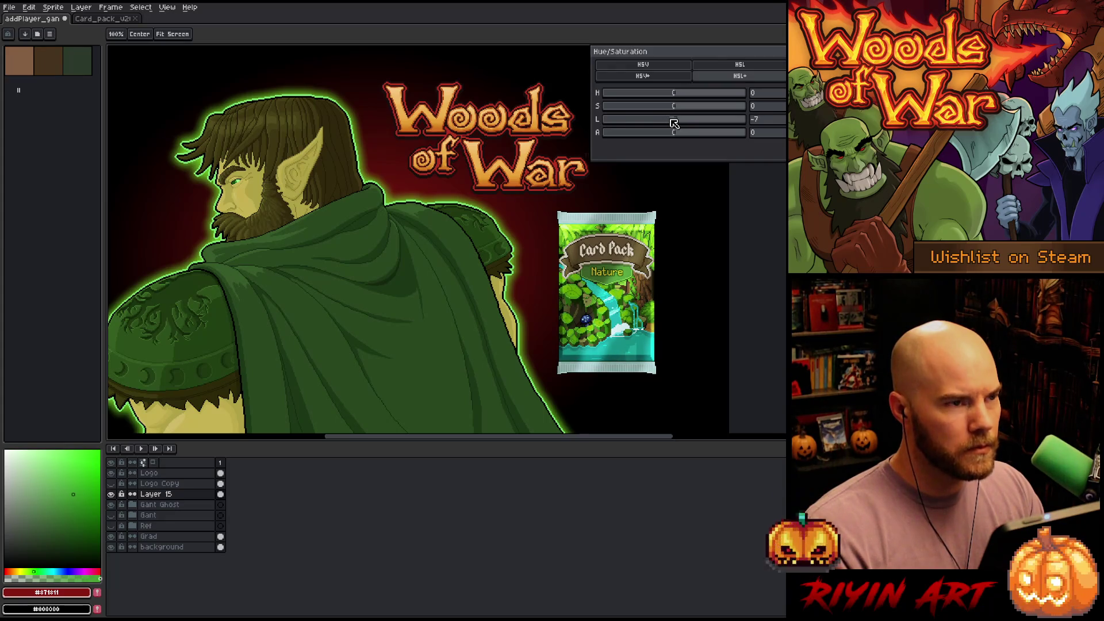
click(676, 122)
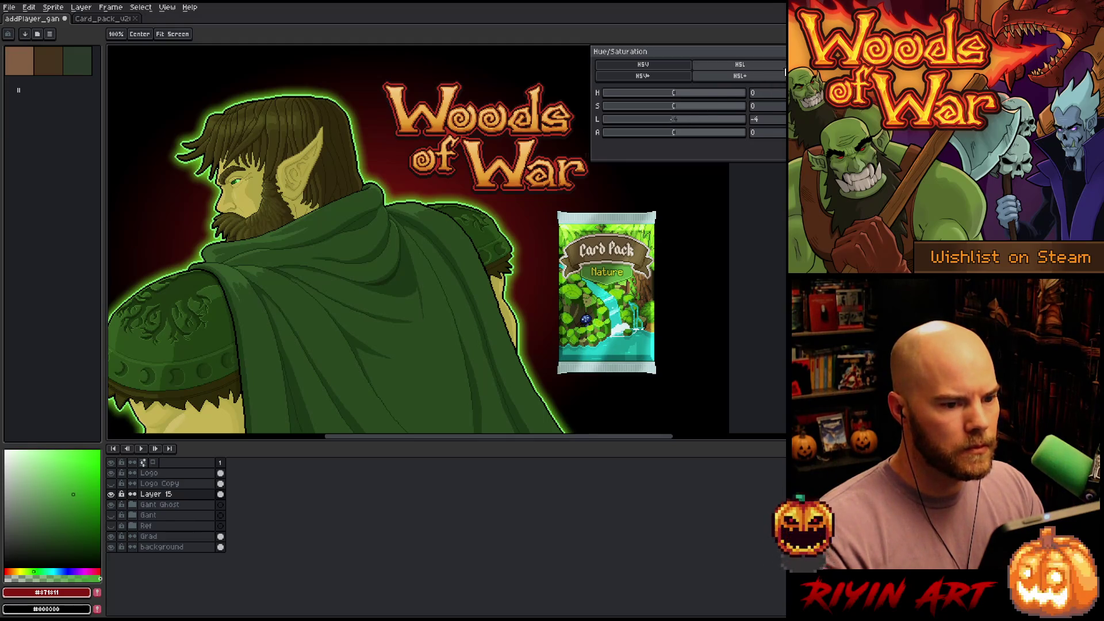
key(Return)
Check the card pack sprite, then open the file browser on the TreeRevenge folder
right_click(529, 291)
key(Escape)
click(16, 8)
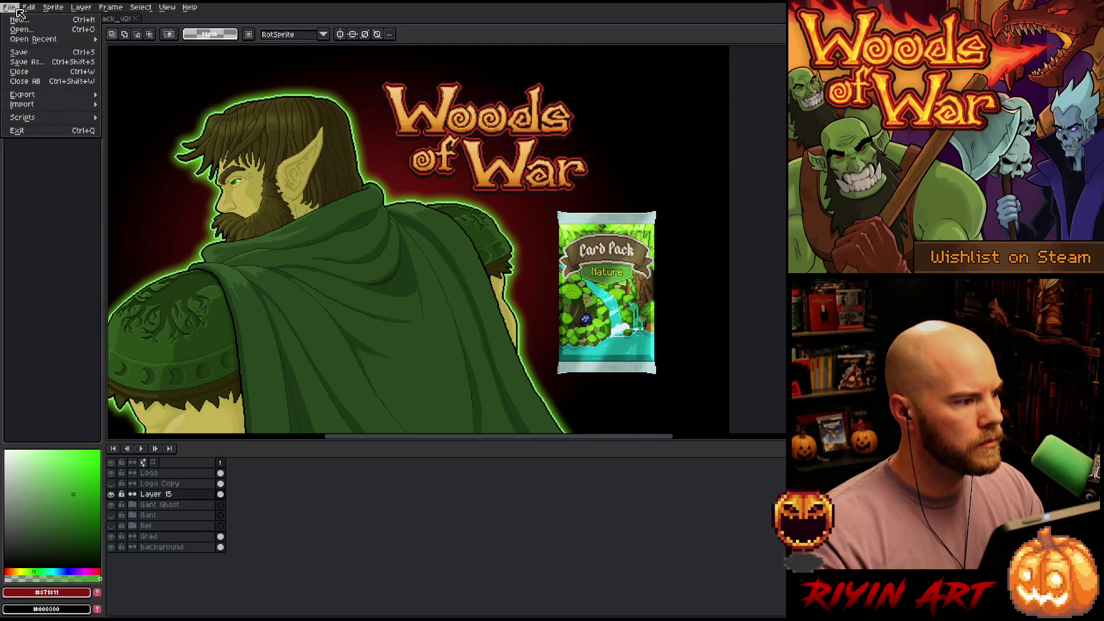
click(17, 8)
click(117, 18)
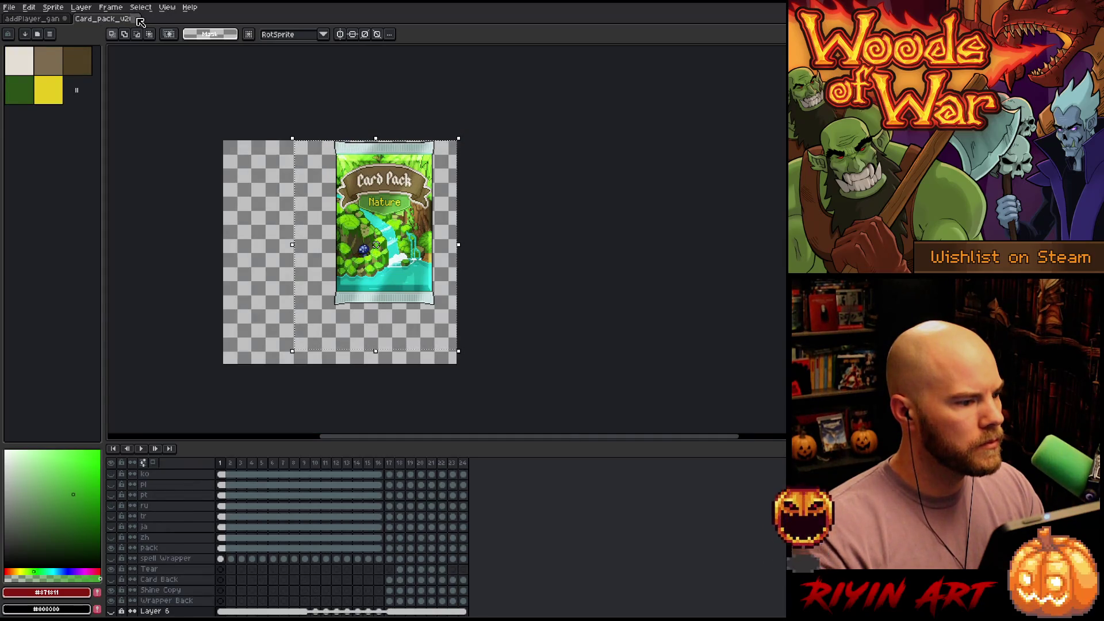
click(46, 19)
click(16, 8)
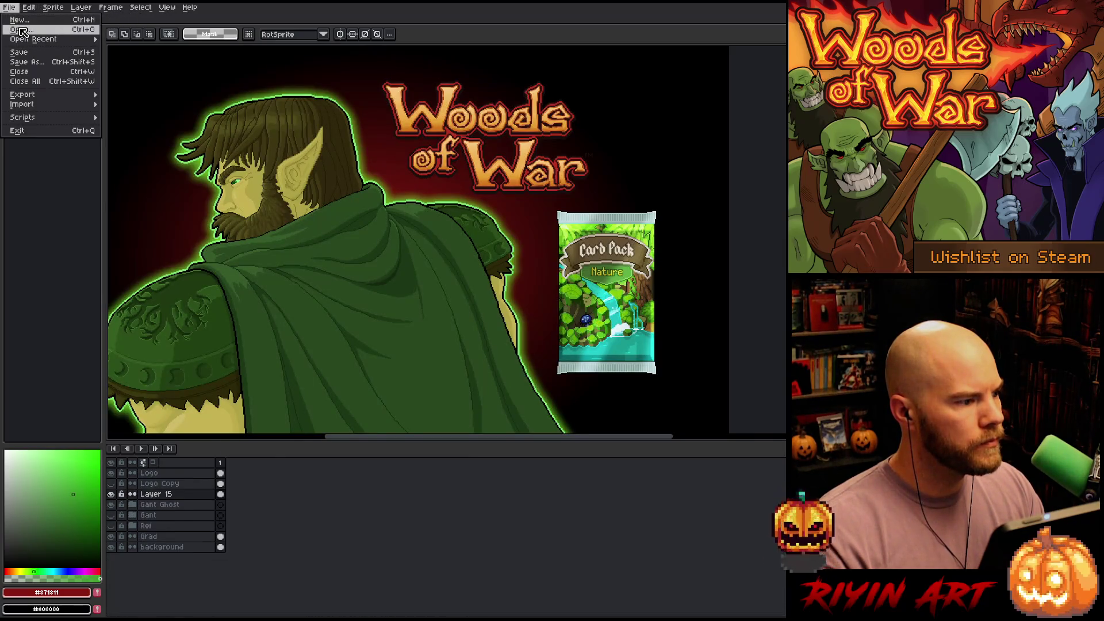
click(21, 29)
scroll(314, 328, down, 6)
scroll(316, 328, down, 15)
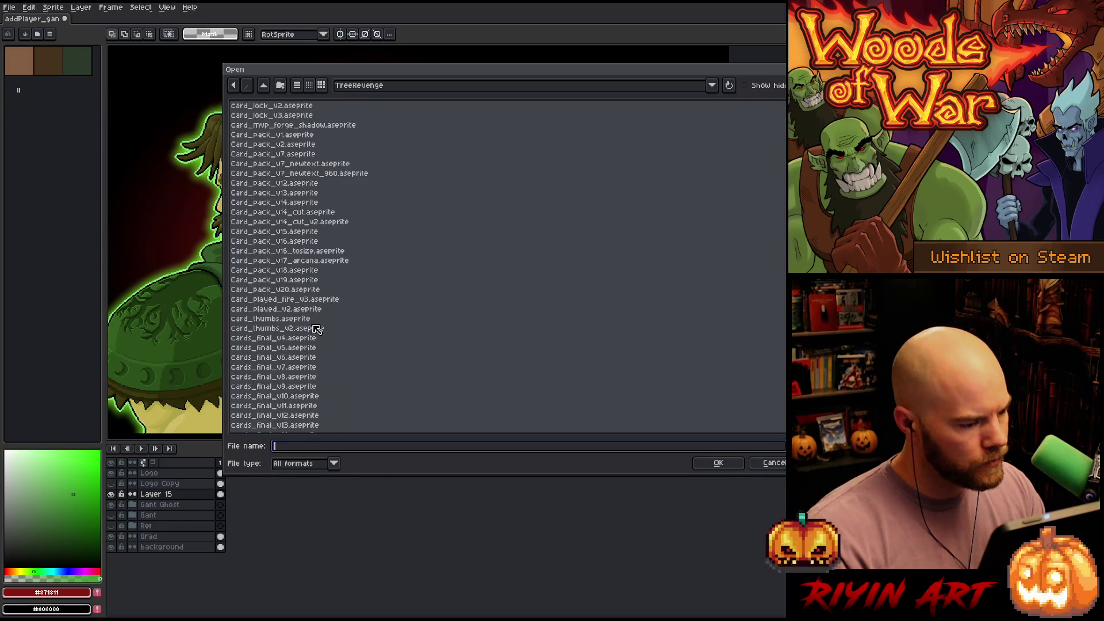
Open cards_glow_v26.aseprite from the TreeRevenge folder
scroll(316, 328, down, 6)
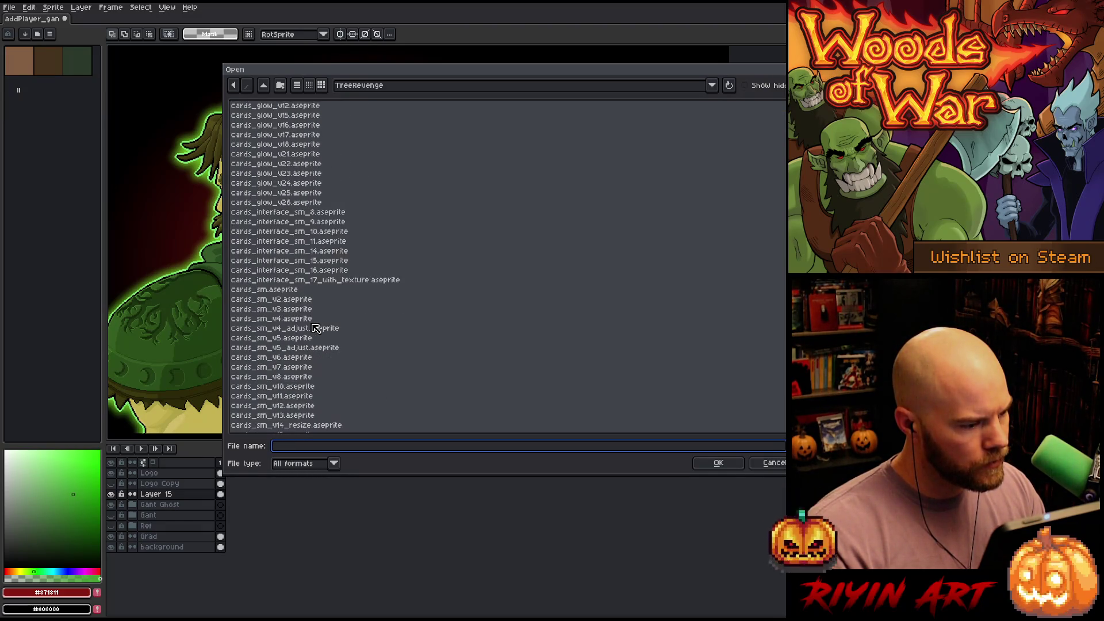
click(285, 204)
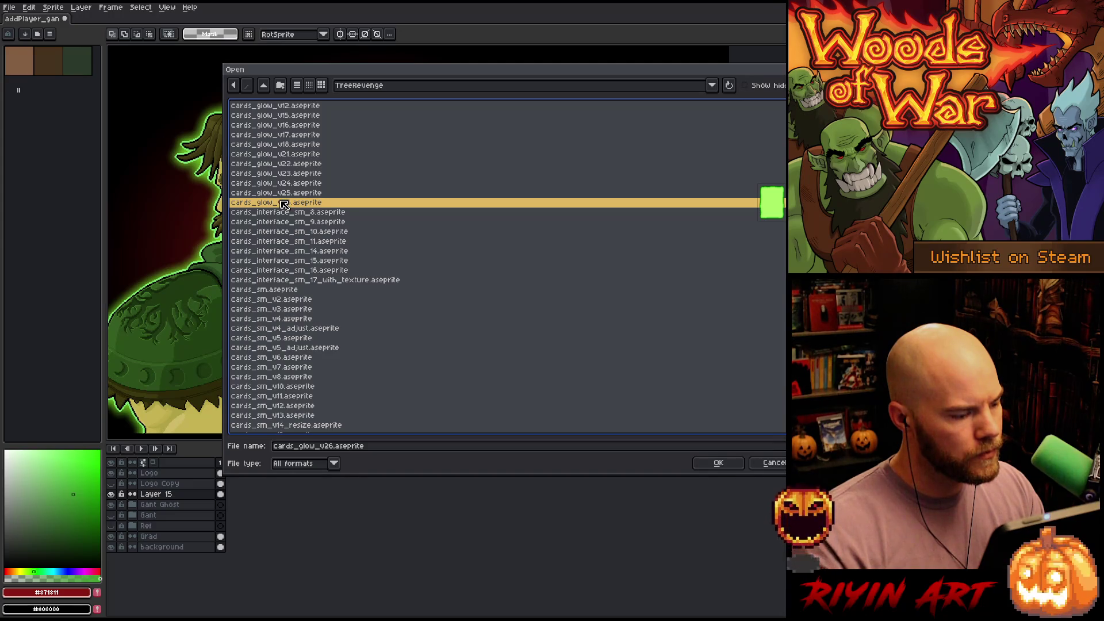
double_click(284, 204)
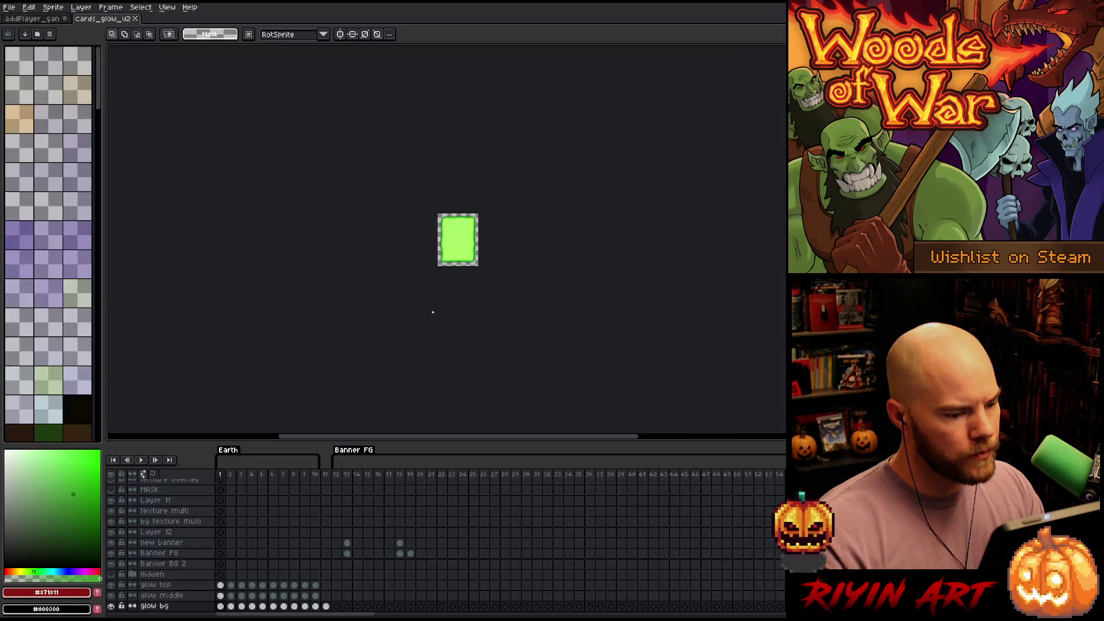
Select all of frame 11's wooden card back, then return to the elf promo
mouse_move(339, 475)
mouse_down()
mouse_move(794, 475)
mouse_move(481, 503)
mouse_move(333, 476)
mouse_up()
click(330, 475)
scroll(455, 241, up, 3)
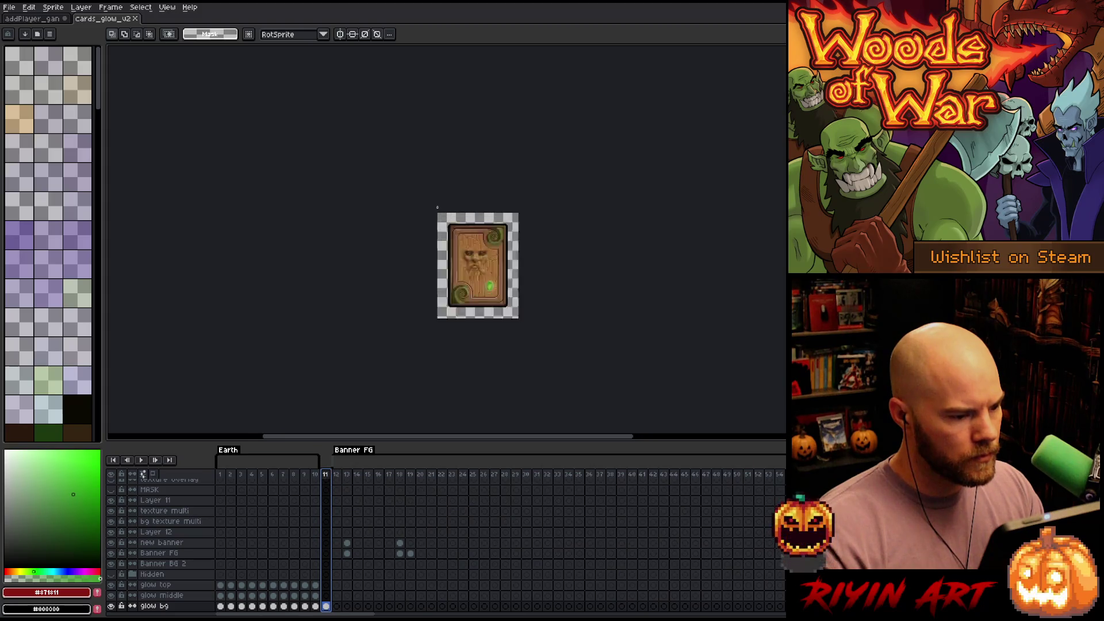
scroll(454, 241, down, 2)
scroll(454, 241, up, 2)
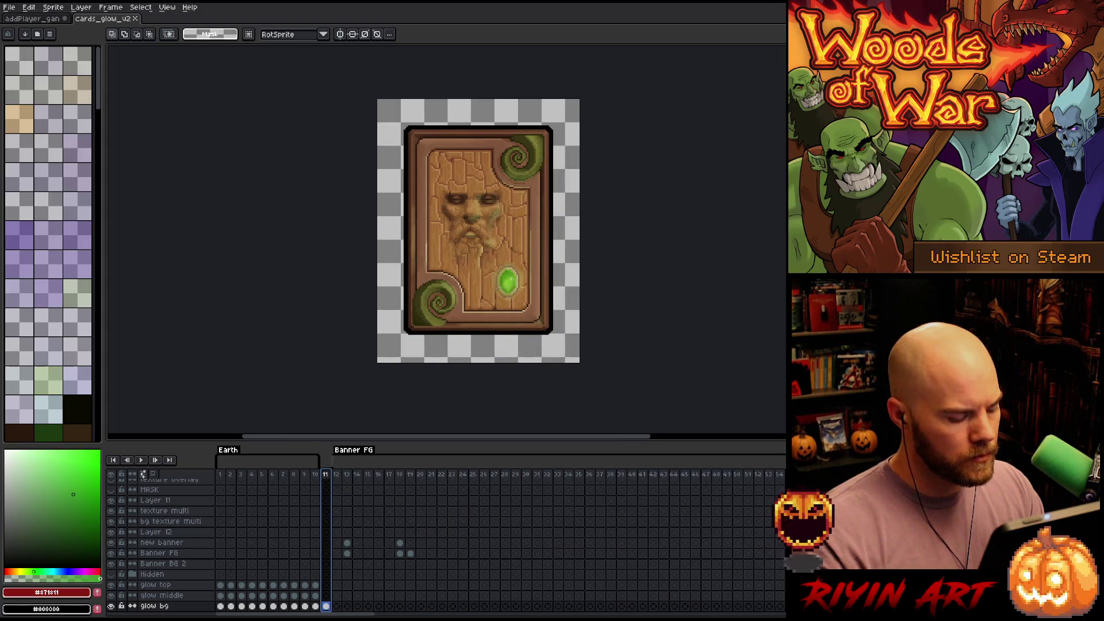
key(ctrl+a)
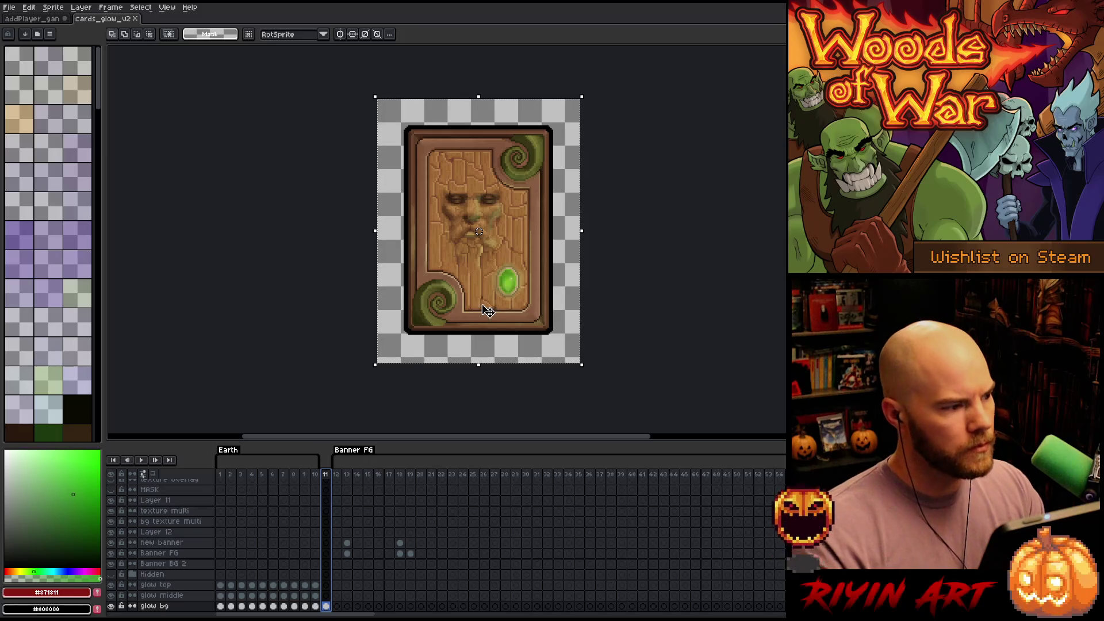
click(43, 19)
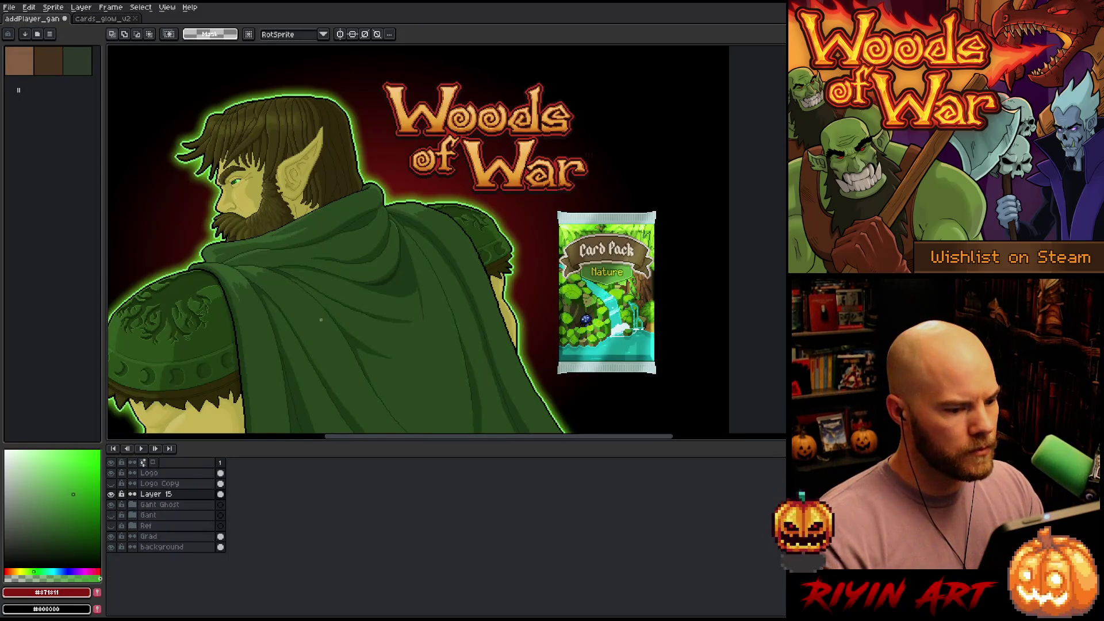
Rename Layer 15 to Pack and add a new layer named earth back
double_click(172, 494)
text(P)
key(Return)
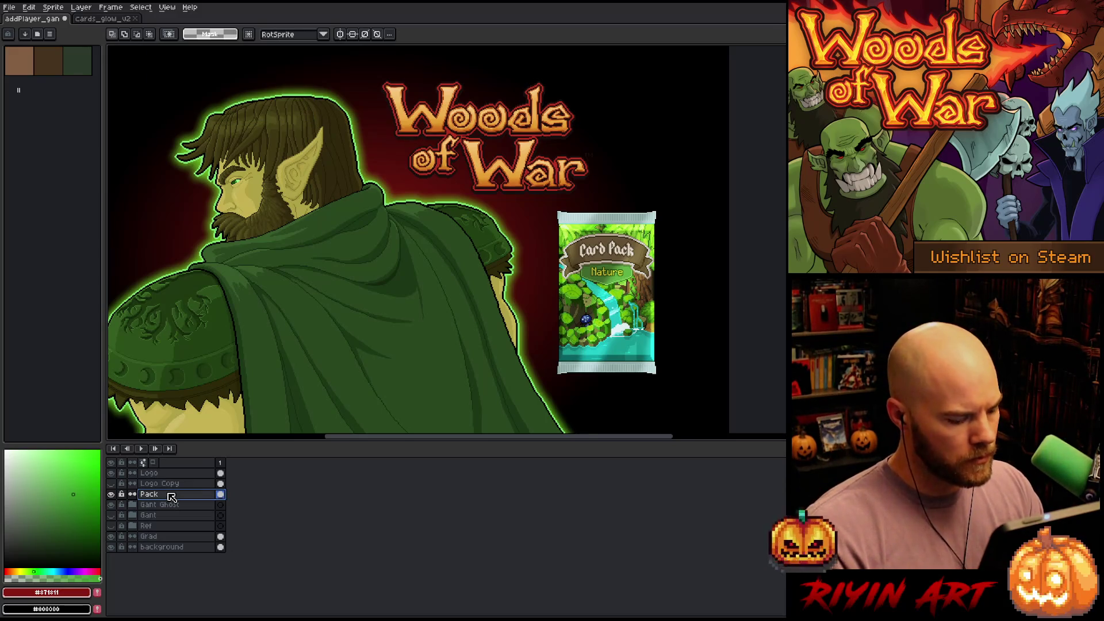
key(shift+n)
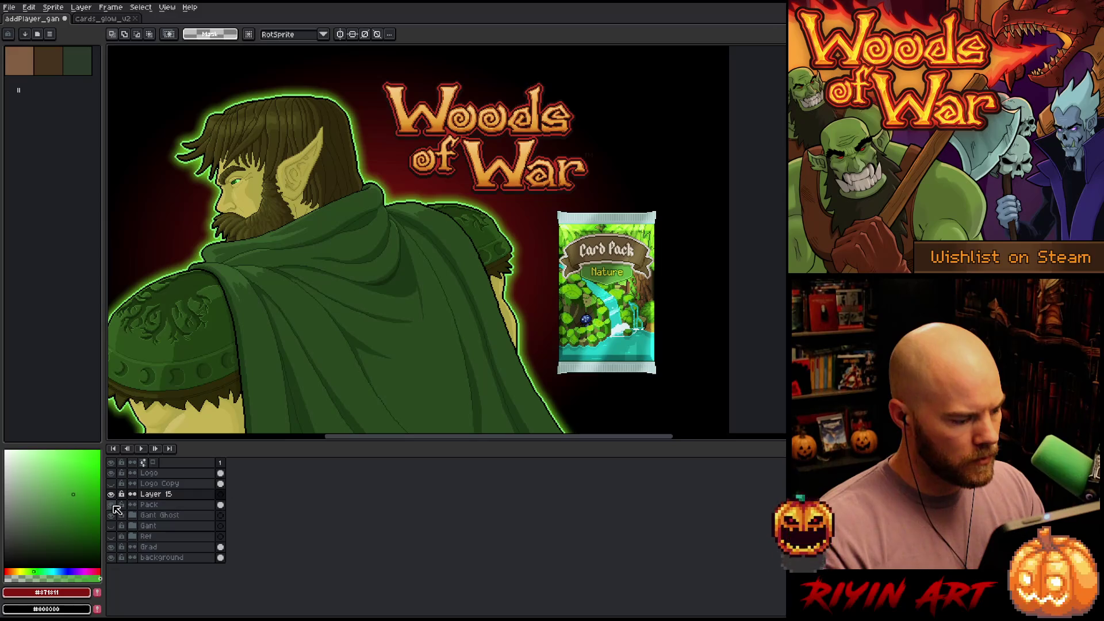
double_click(157, 496)
text(earth back)
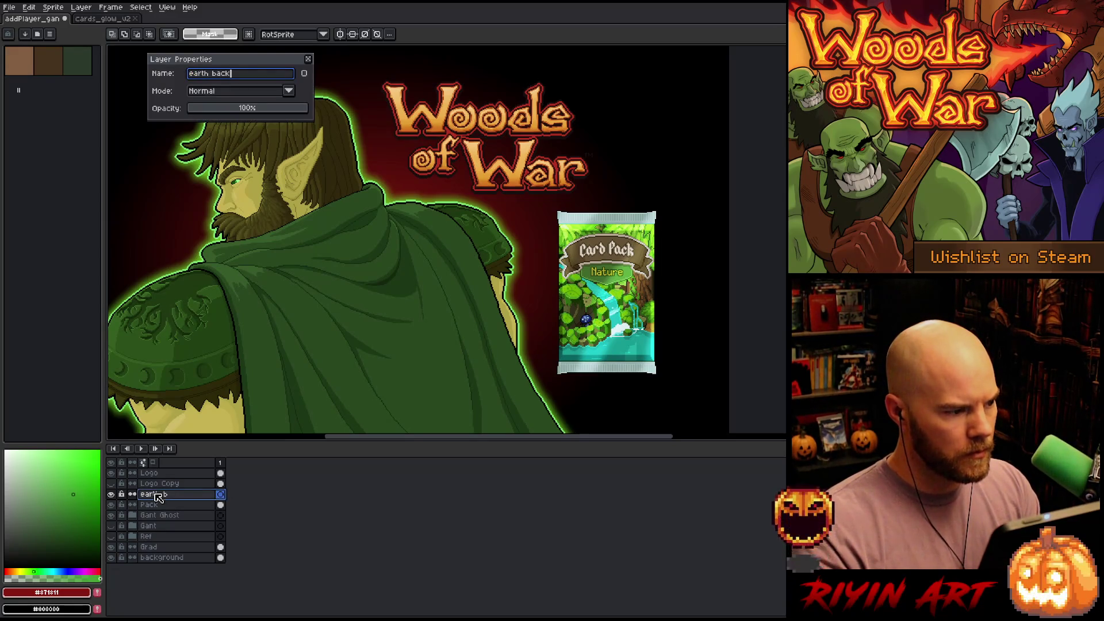
key(Return)
Paste the wooden card back over the pack's spot, hide Pack, and sample the glow's light green
key(ctrl+v)
mouse_move(458, 90)
mouse_down()
mouse_move(472, 70)
mouse_move(513, 275)
mouse_move(650, 276)
mouse_move(623, 269)
mouse_move(653, 233)
mouse_move(646, 253)
mouse_move(582, 256)
mouse_up()
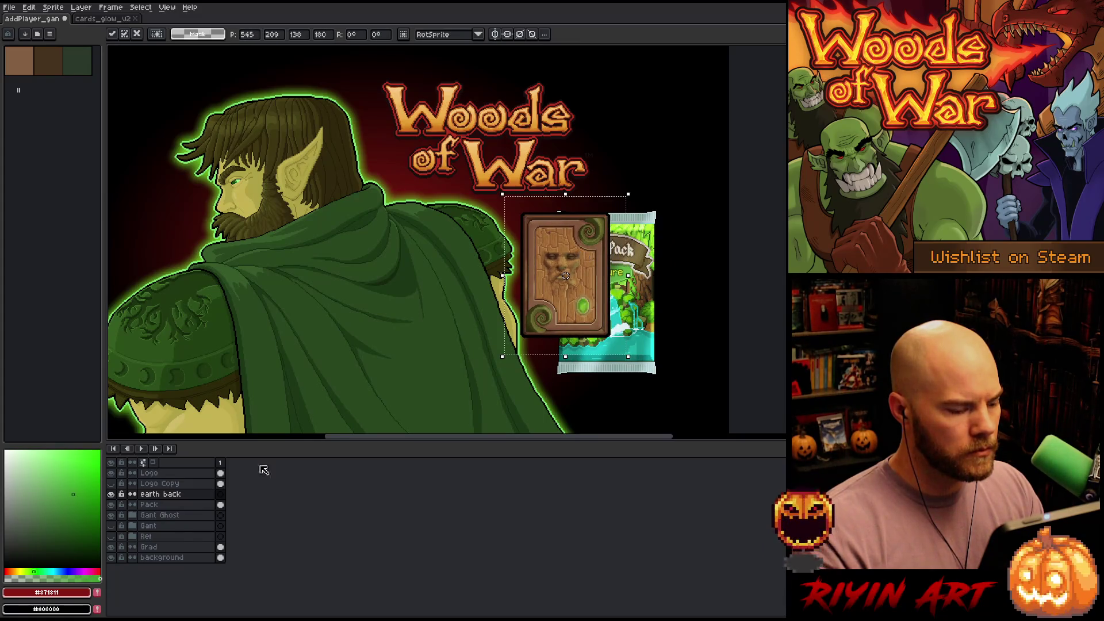
click(111, 504)
mouse_move(578, 261)
mouse_down()
mouse_move(561, 270)
mouse_move(597, 257)
mouse_up()
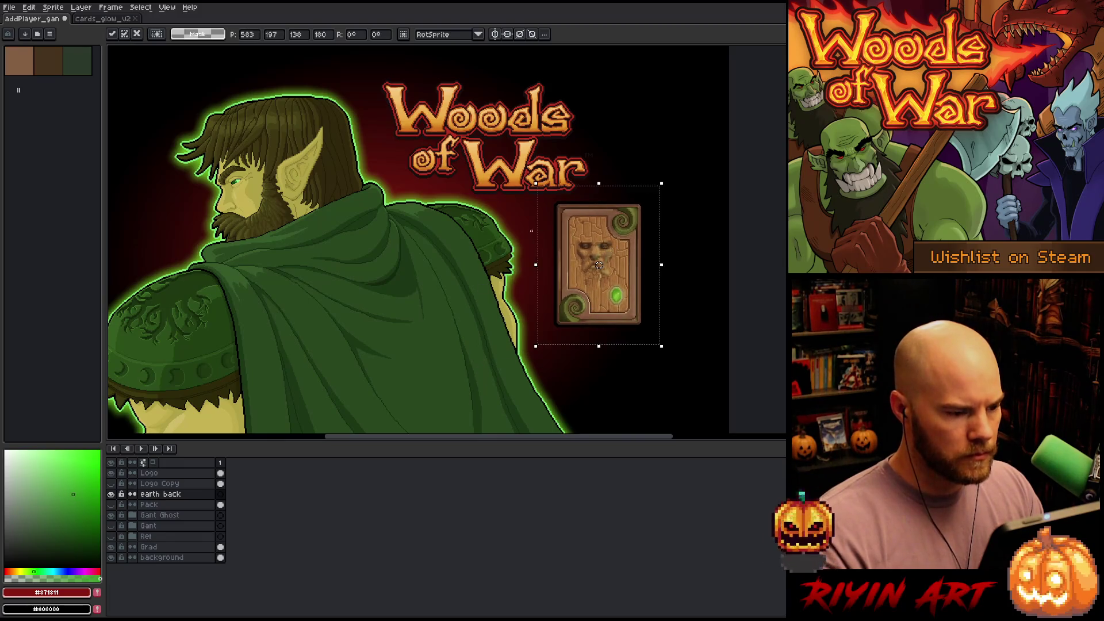
scroll(486, 219, up, 2)
scroll(486, 219, up, 1)
click(516, 205)
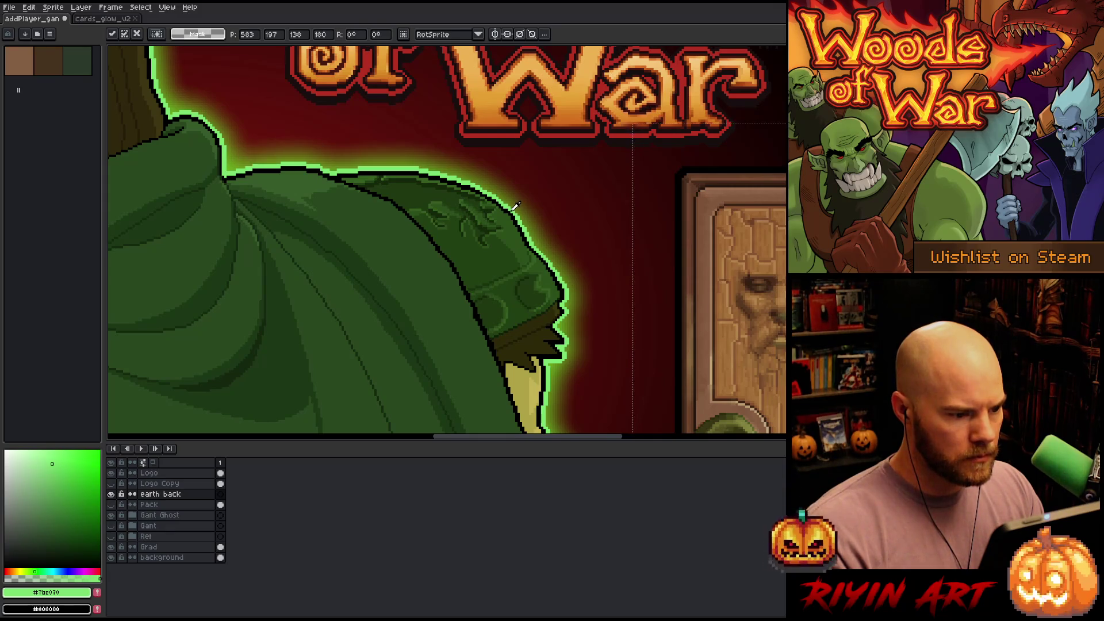
Drop the card back in place and cancel the Outline effect unapplied
scroll(523, 212, down, 3)
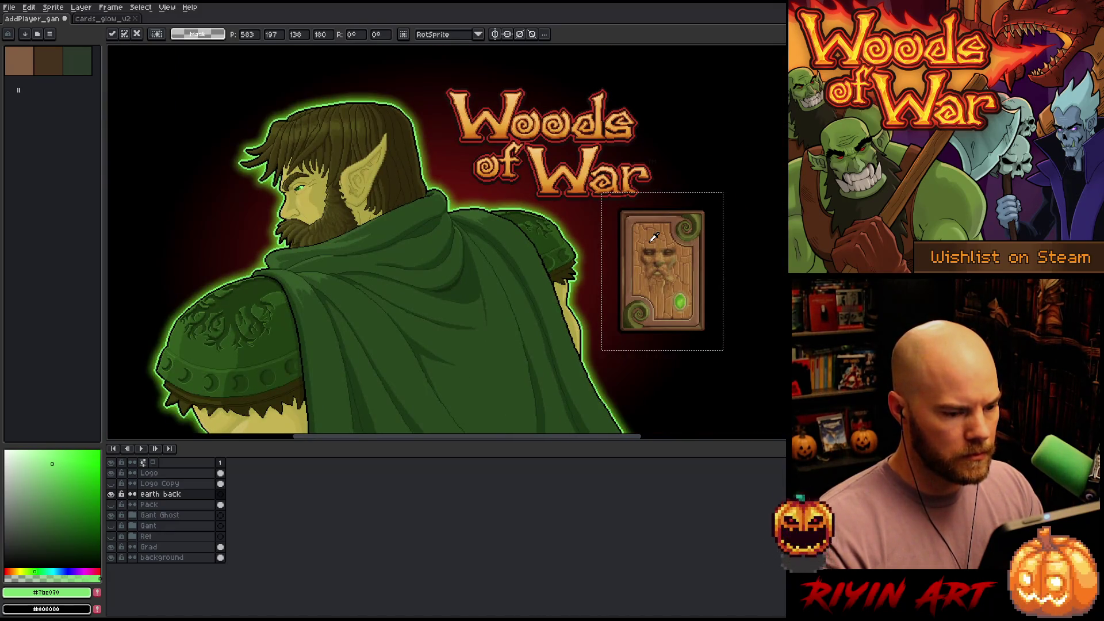
key(ctrl+d)
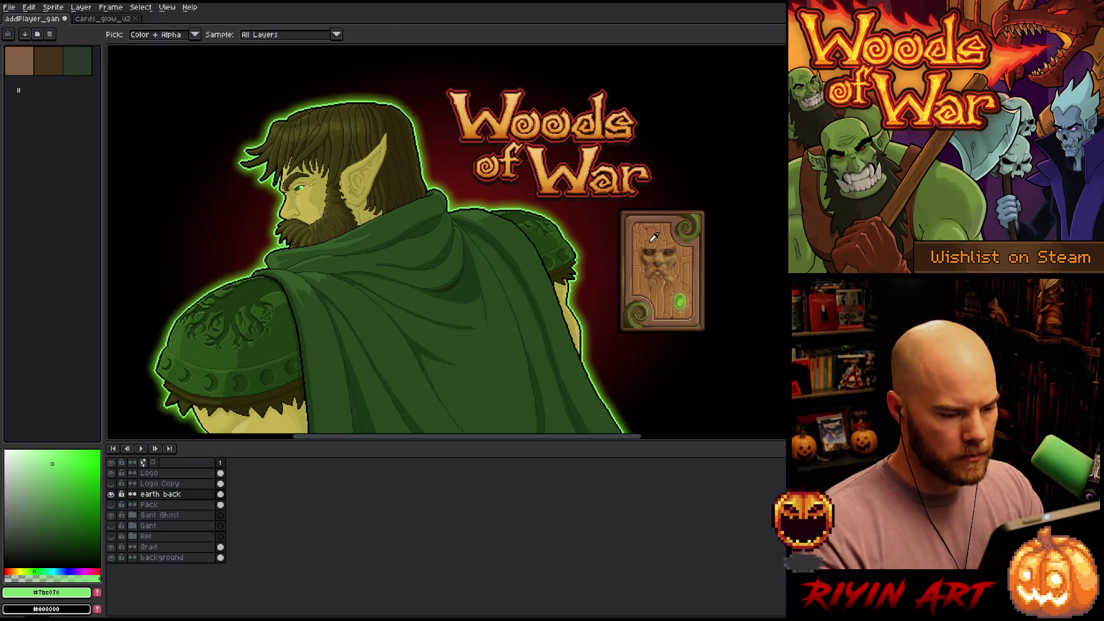
key(shift+o)
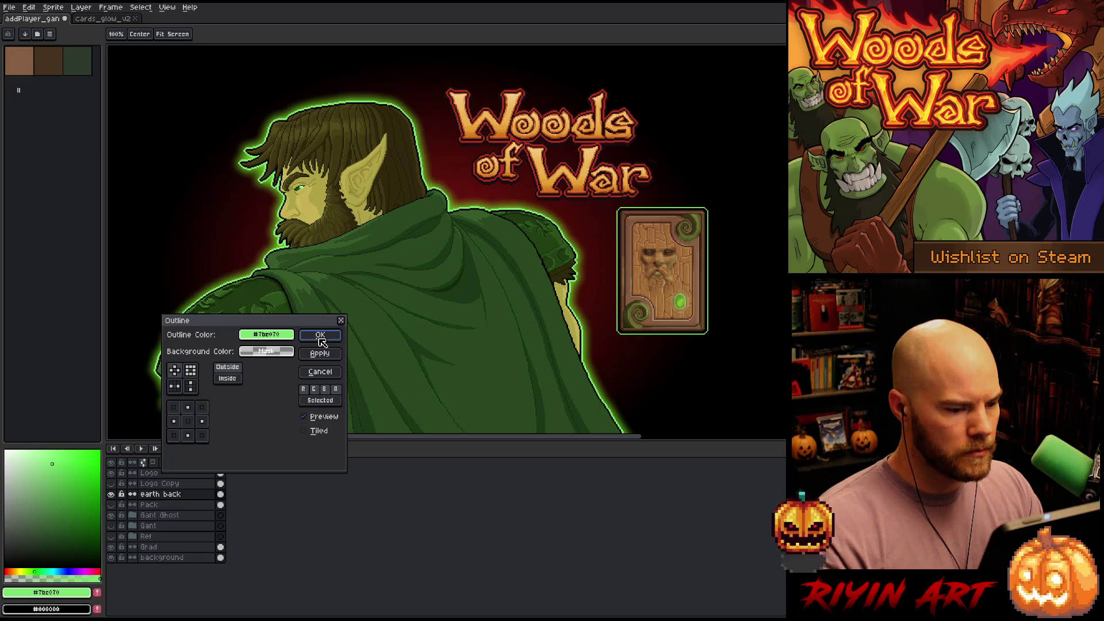
click(320, 373)
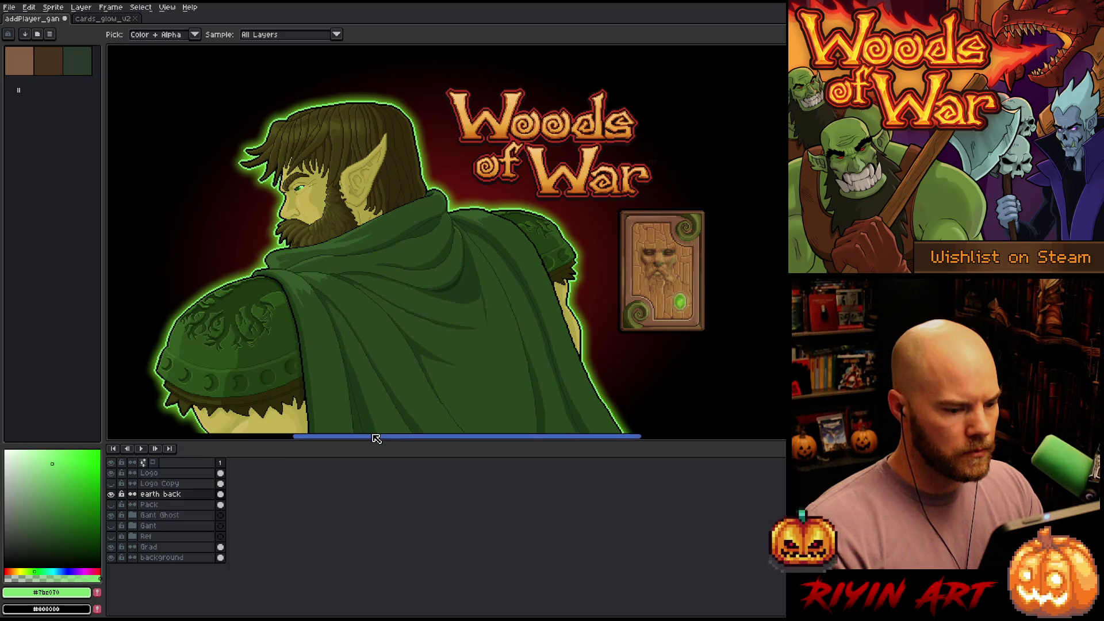
Duplicate the earth back layer and set the copy to Overlay at 14% opacity
right_click(183, 498)
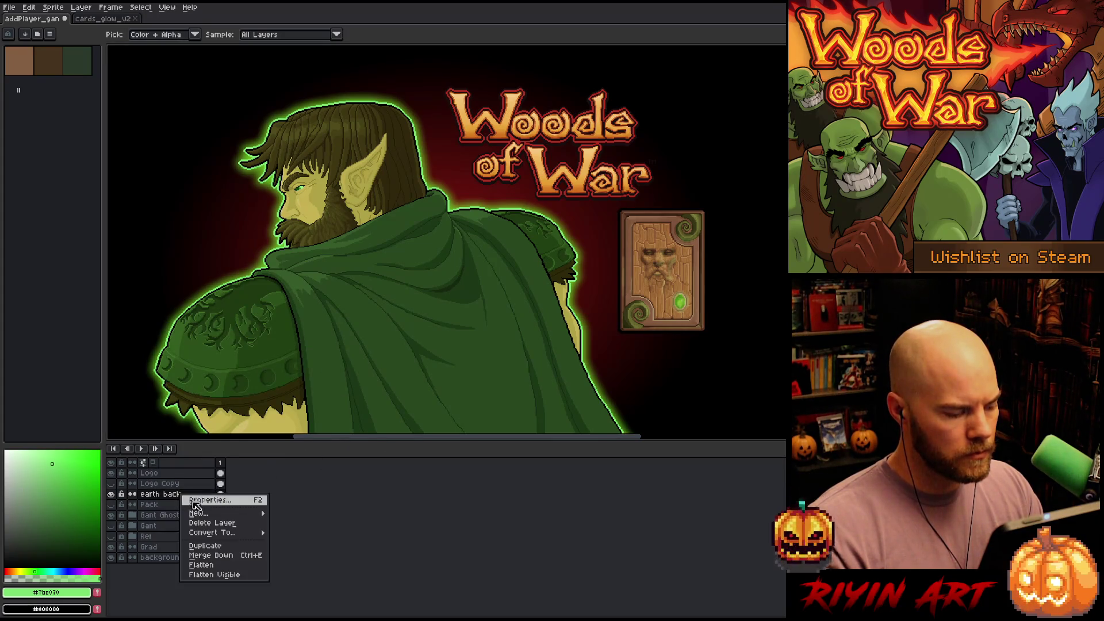
click(199, 544)
double_click(176, 500)
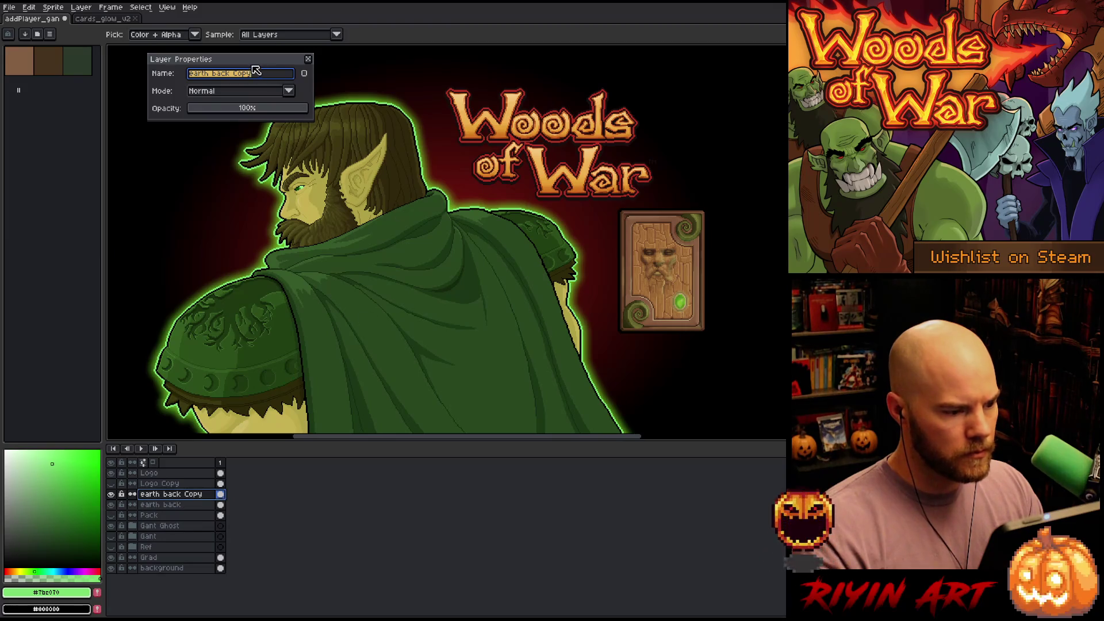
click(233, 92)
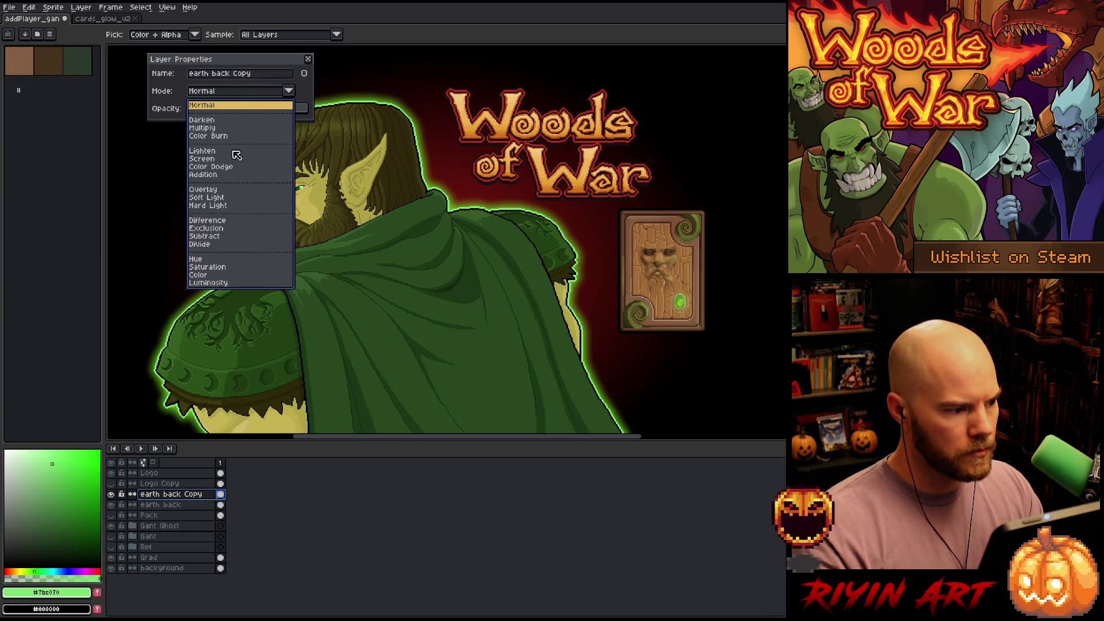
click(220, 190)
drag(196, 109, 211, 110)
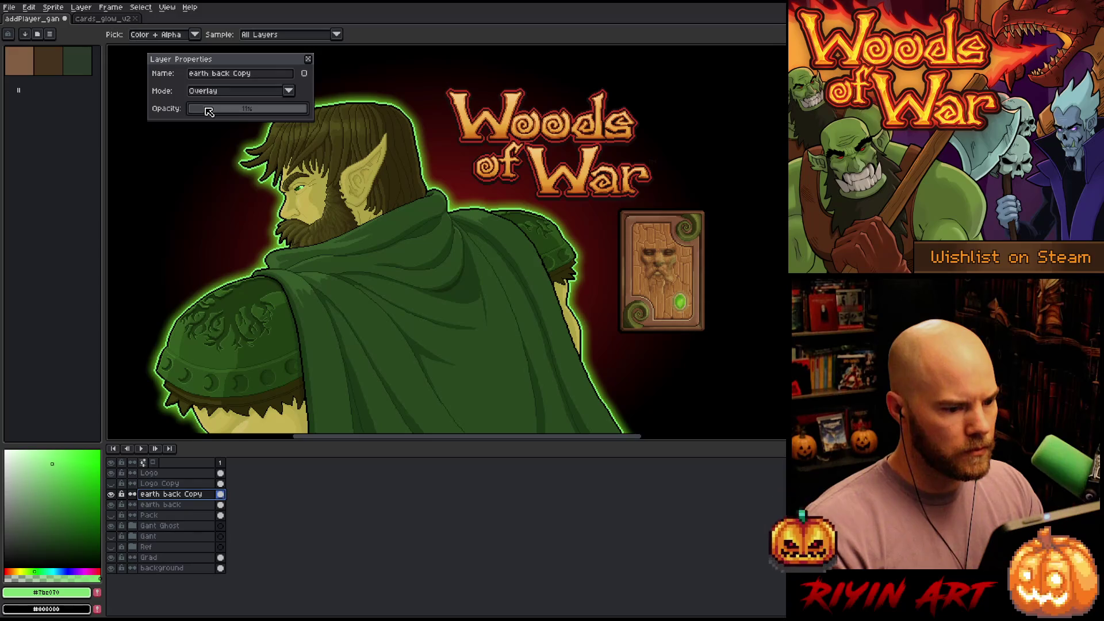
click(309, 59)
Sample the dark green of the hero's eye and the green of the card's gem
scroll(588, 201, up, 1)
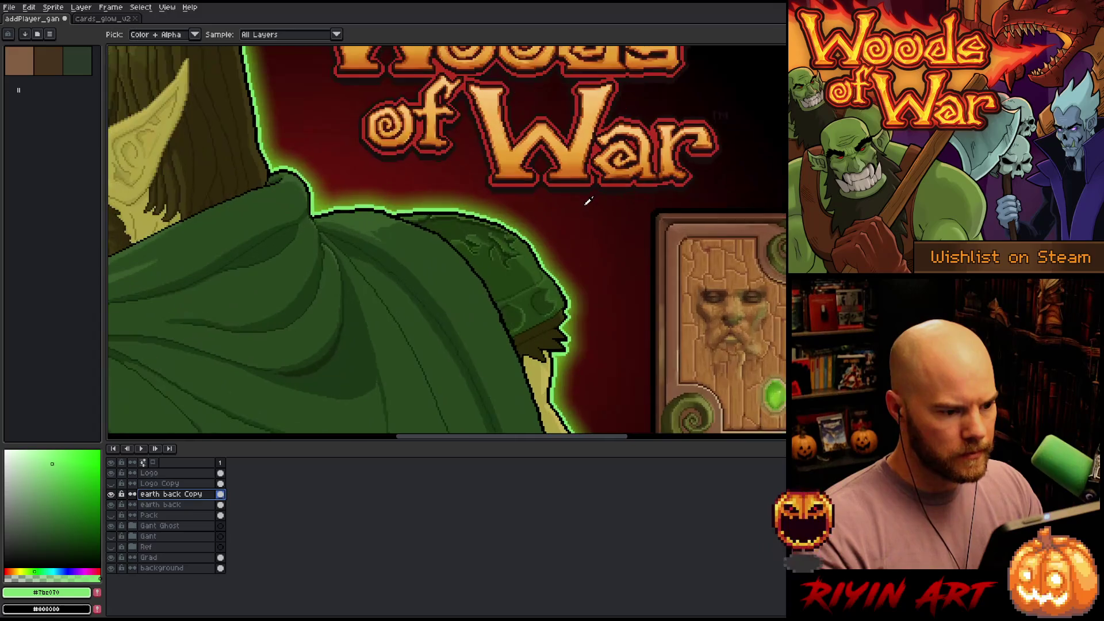
scroll(431, 251, down, 2)
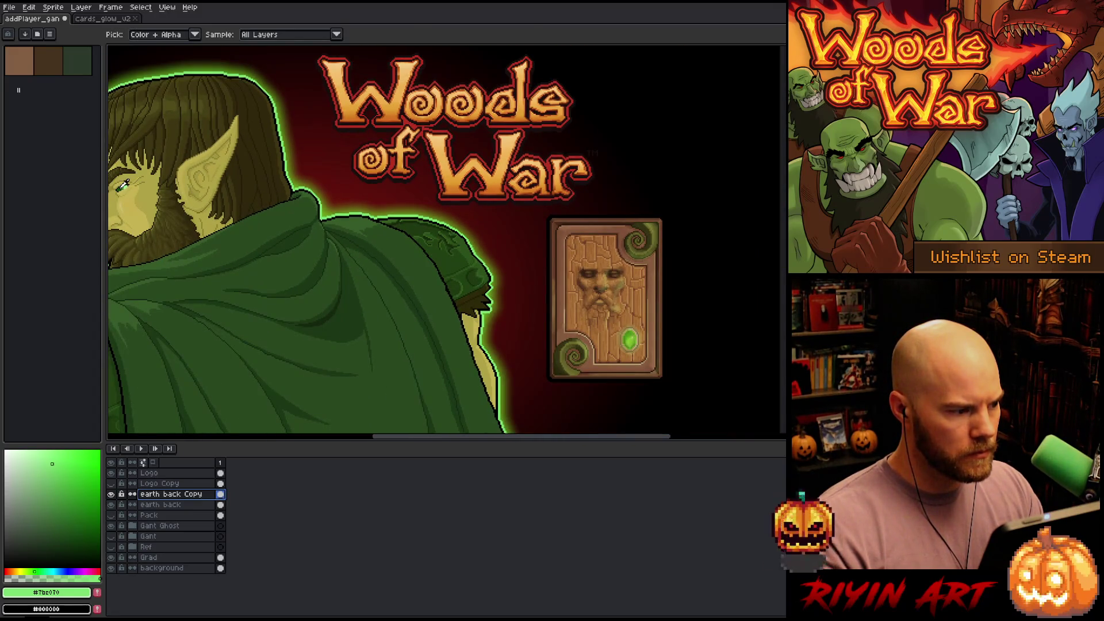
click(123, 184)
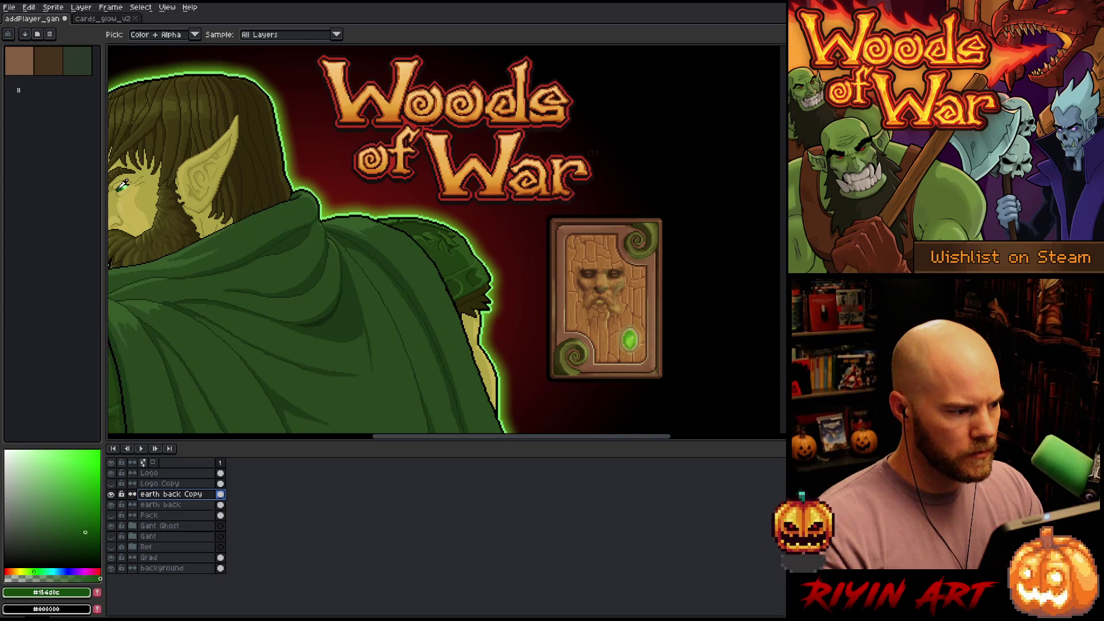
click(634, 329)
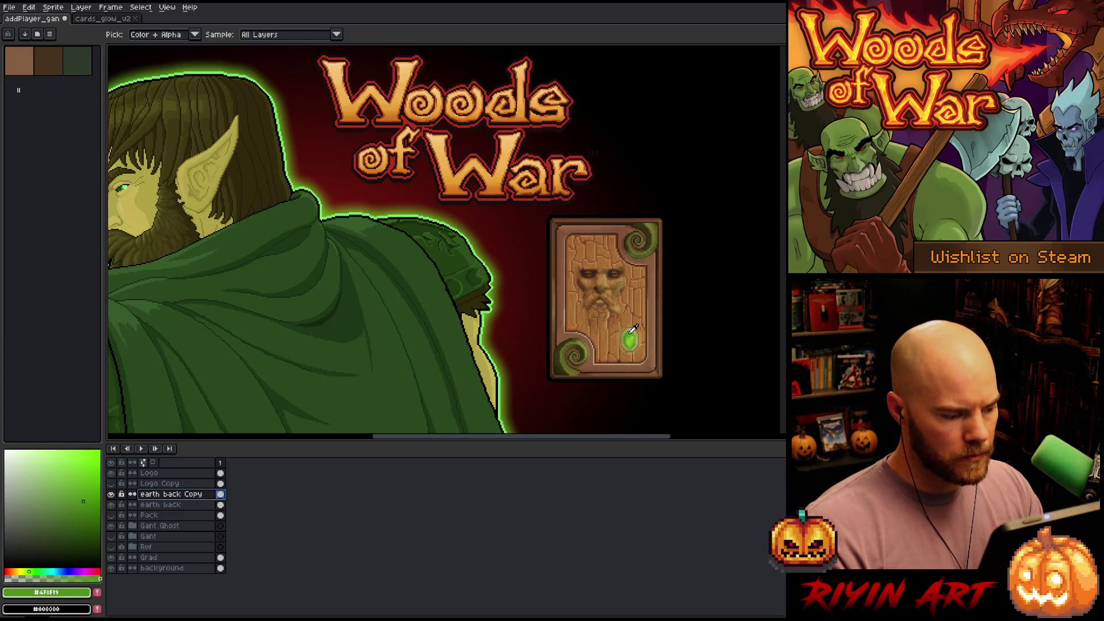
double_click(188, 506)
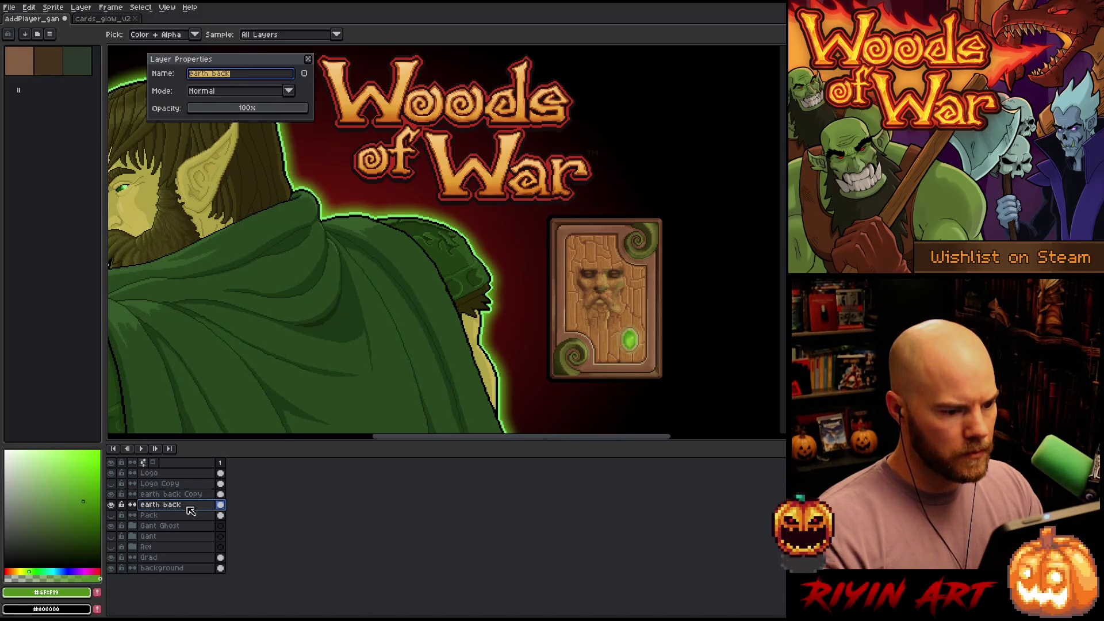
click(309, 59)
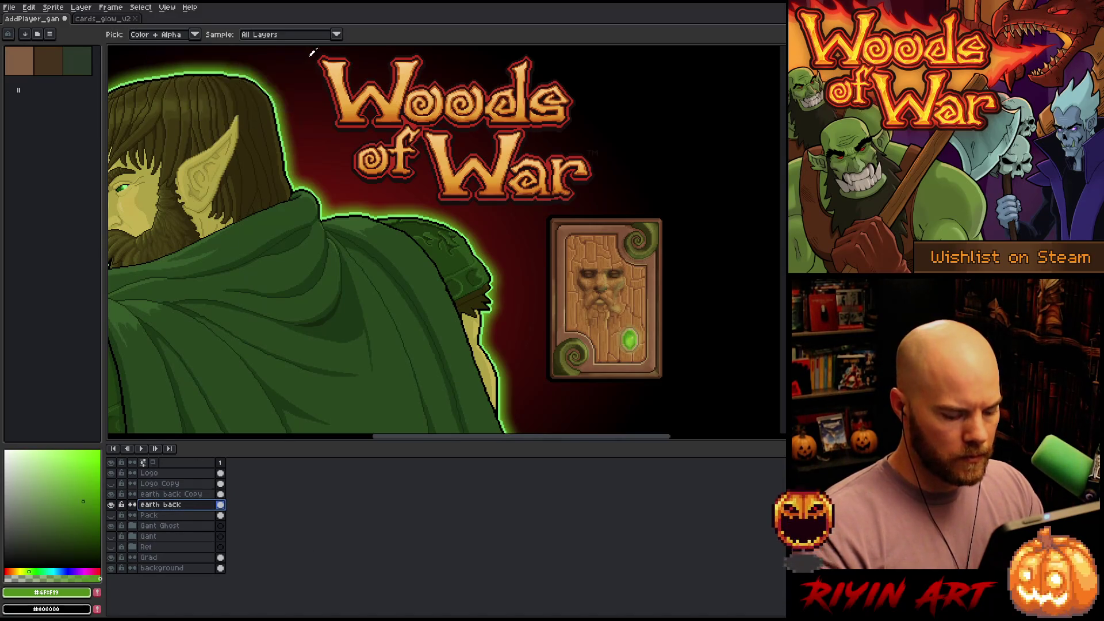
Reopen Outline, discard it again, and go to the card sprite document
key(shift+o)
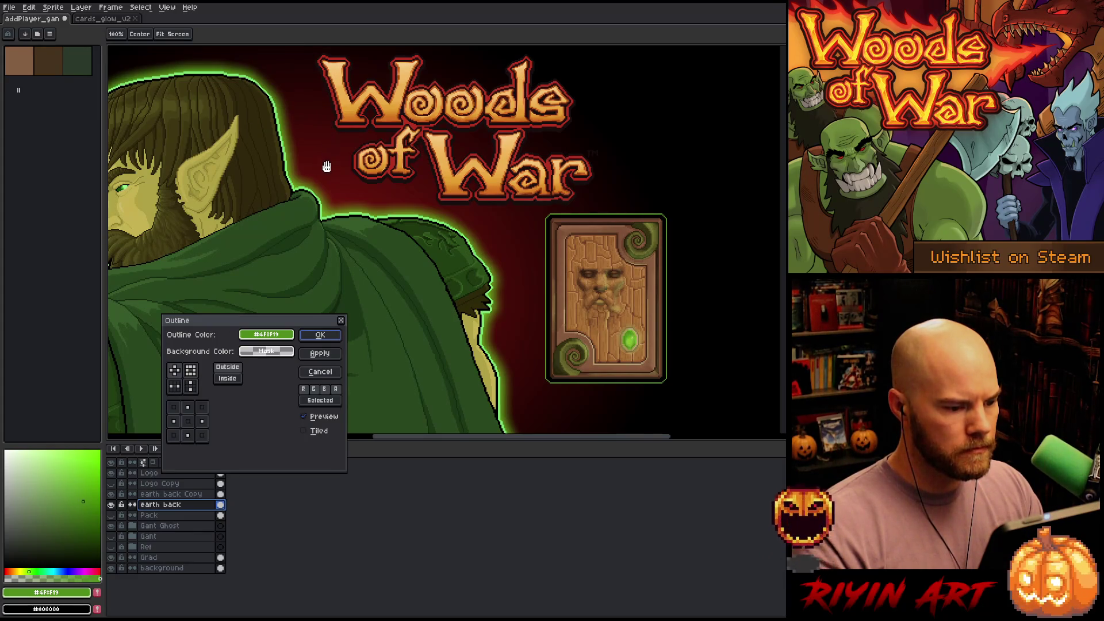
scroll(325, 204, down, 3)
scroll(443, 253, up, 2)
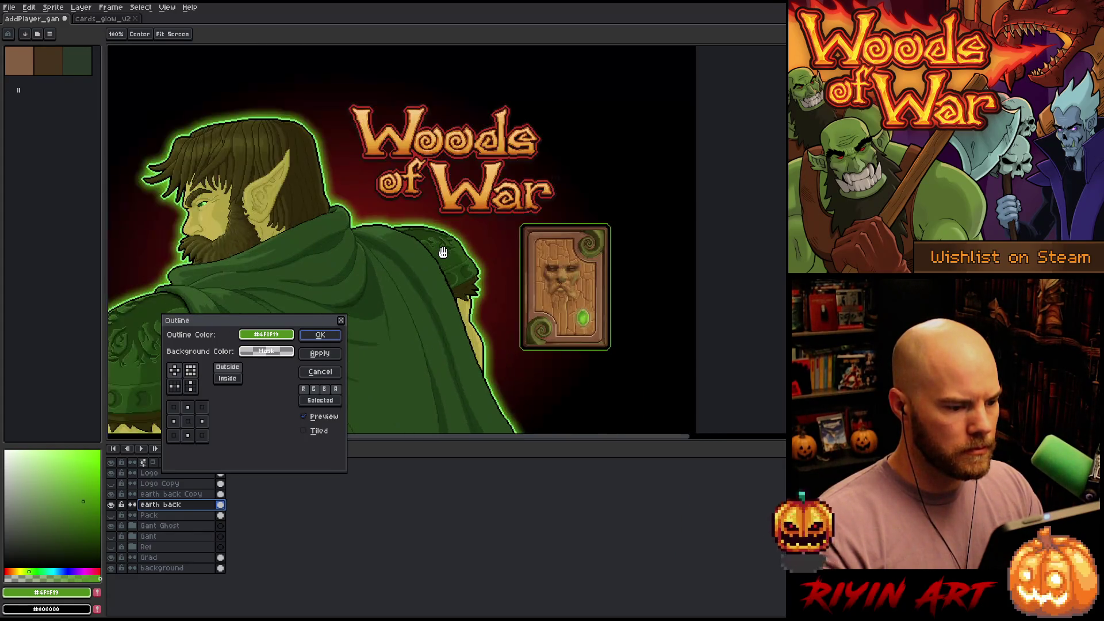
click(320, 372)
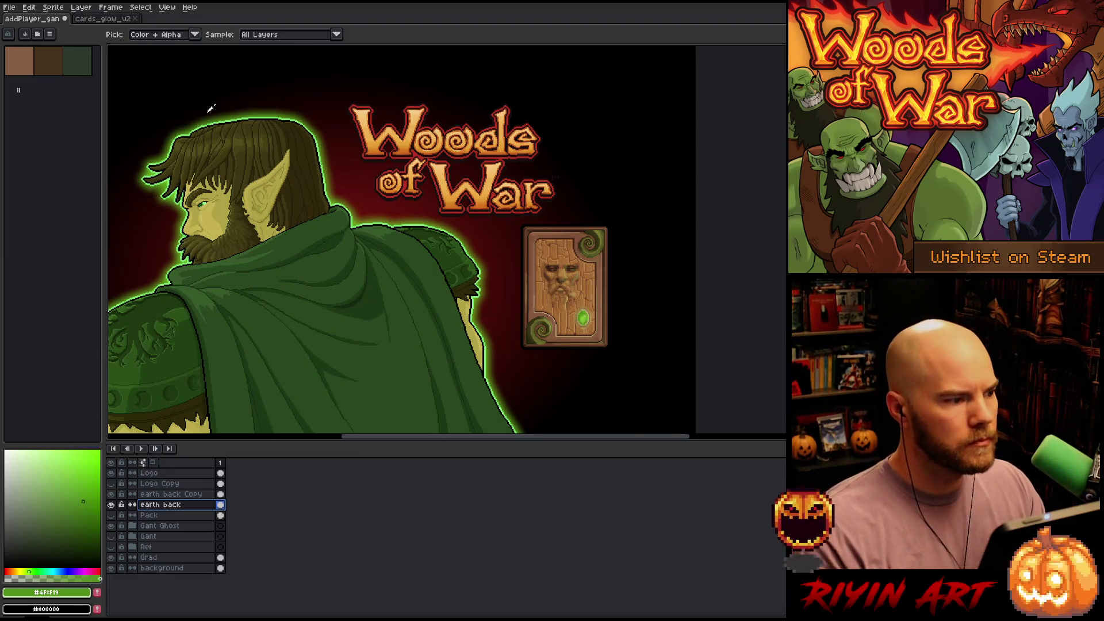
click(102, 19)
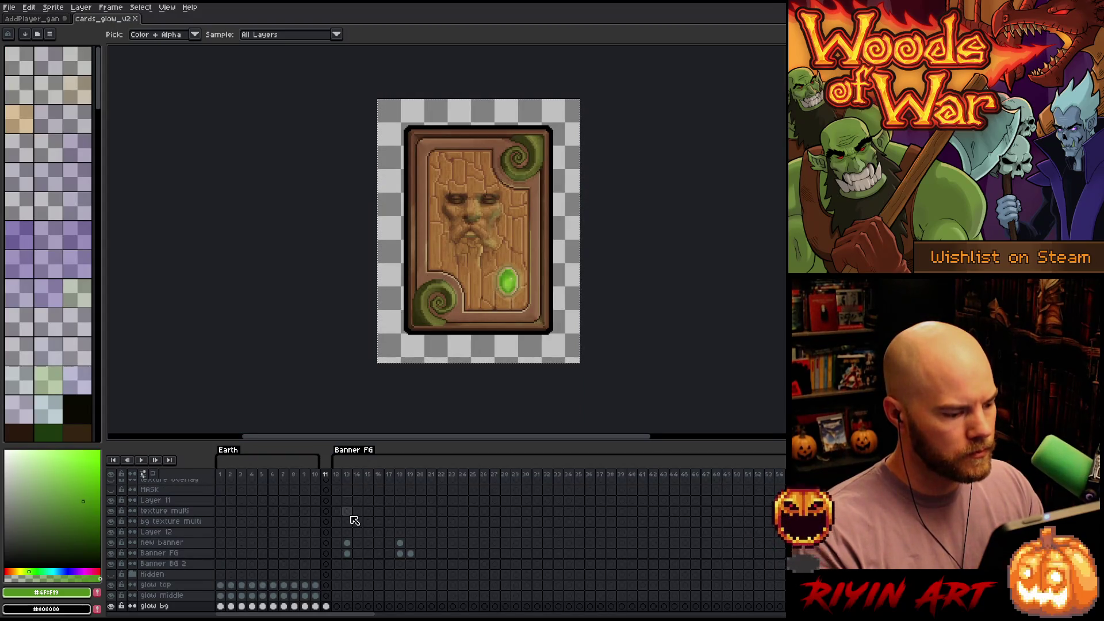
Scrub the card sprite through its red-gem and cyan-gem frames
mouse_move(338, 614)
mouse_down()
mouse_move(499, 615)
mouse_move(458, 616)
mouse_up()
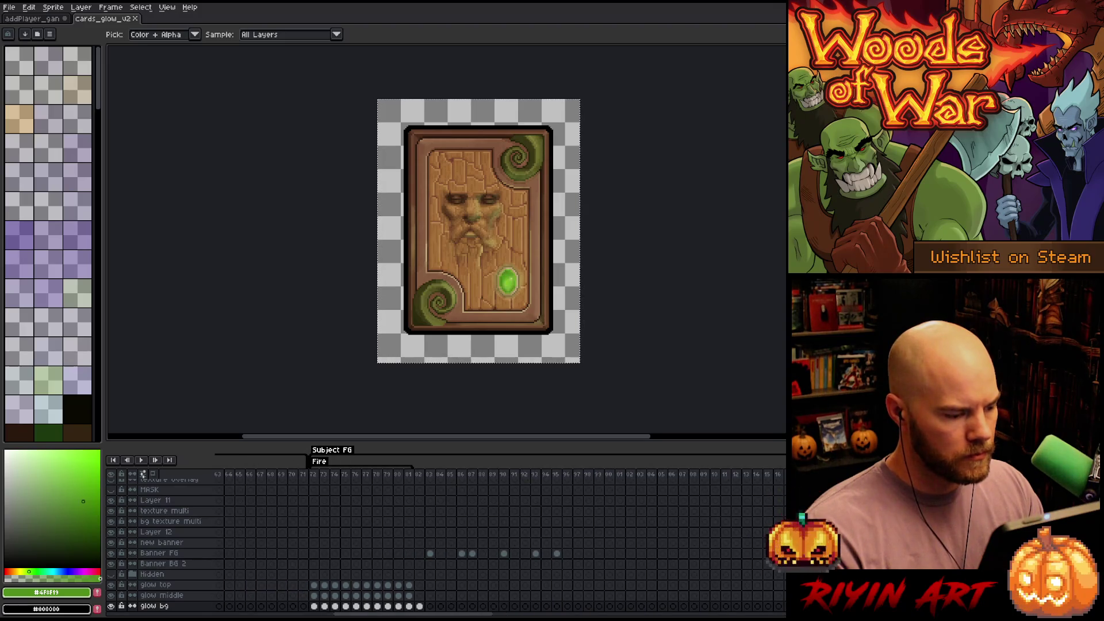
click(421, 475)
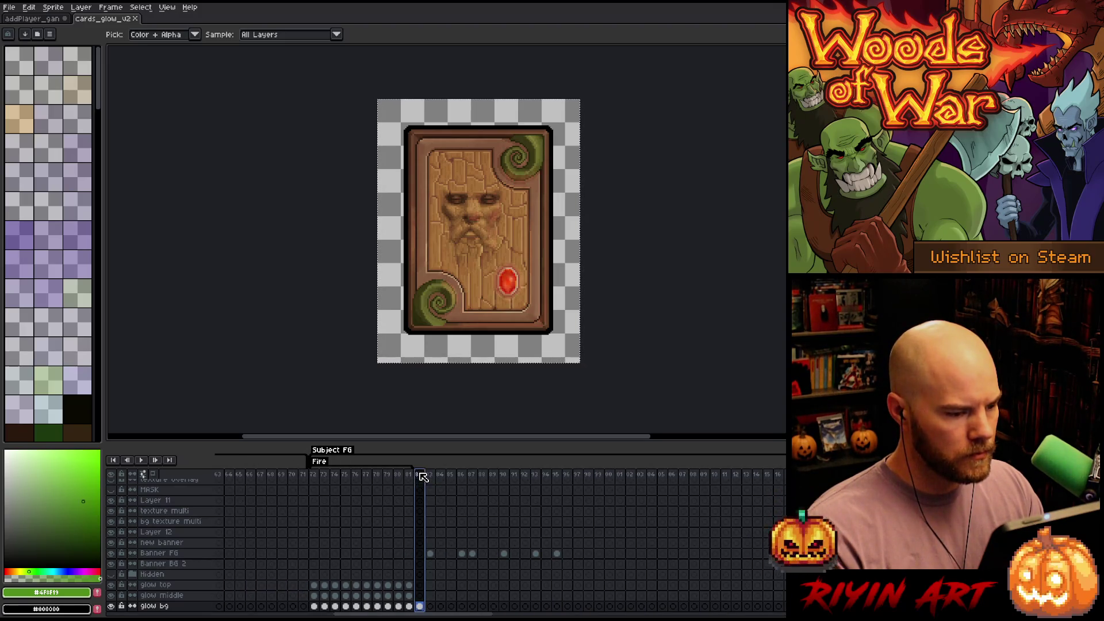
drag(448, 614, 550, 614)
click(601, 478)
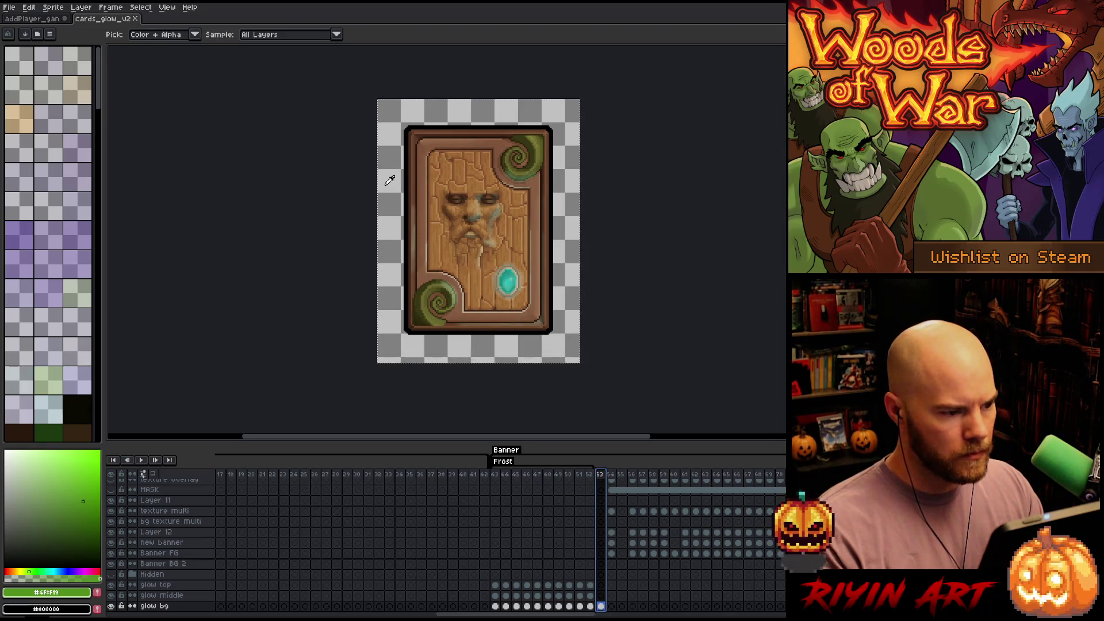
key(v)
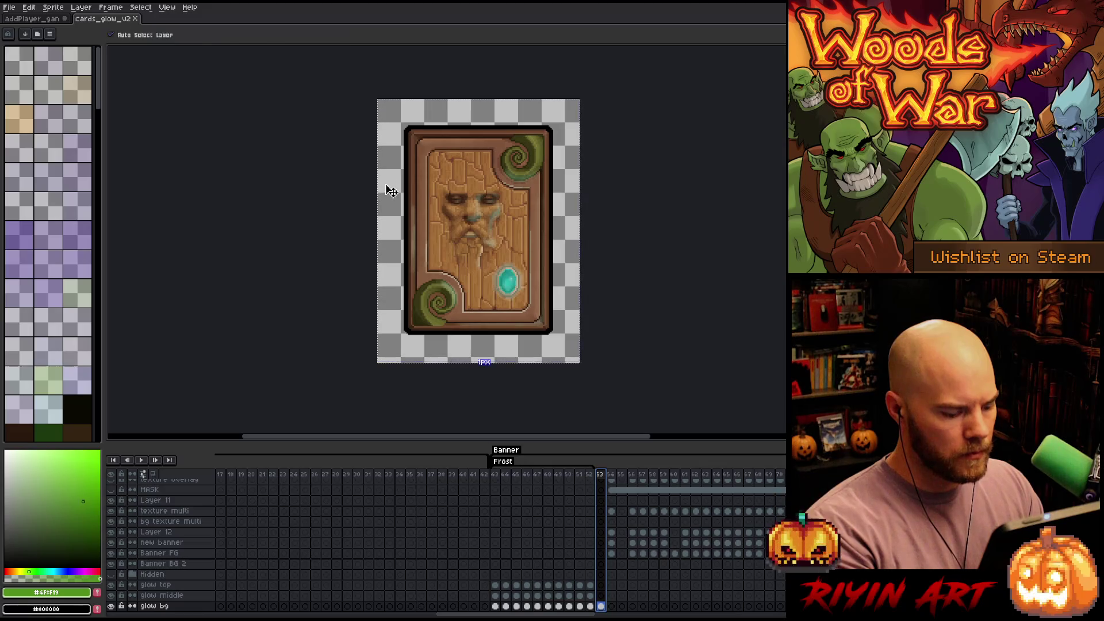
key(i)
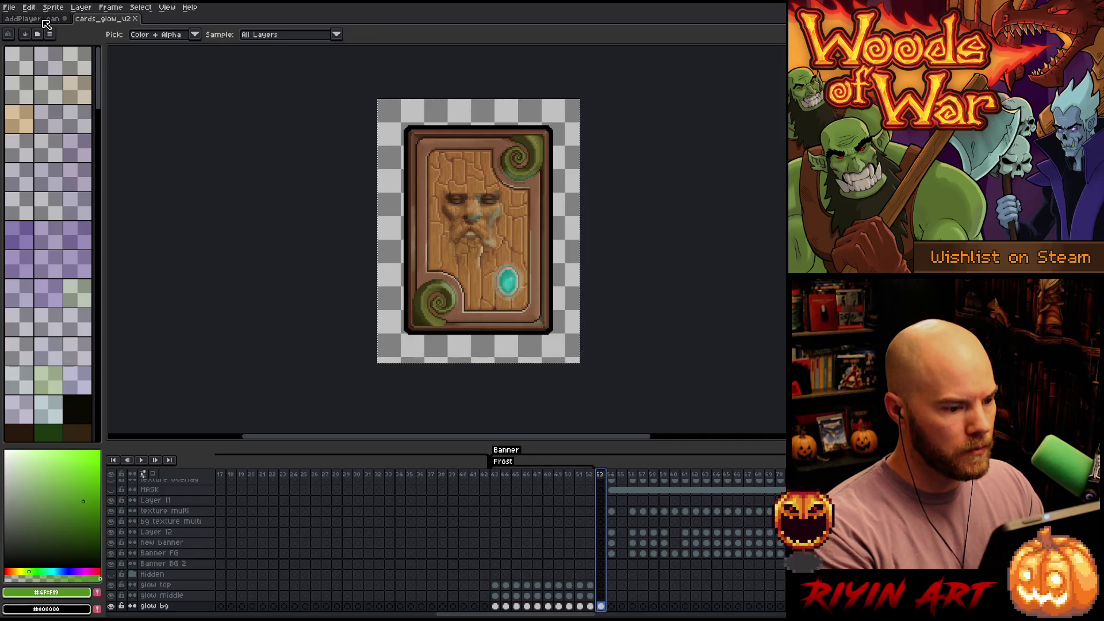
Show the purple-gem card frame and paste it into the promo
click(46, 23)
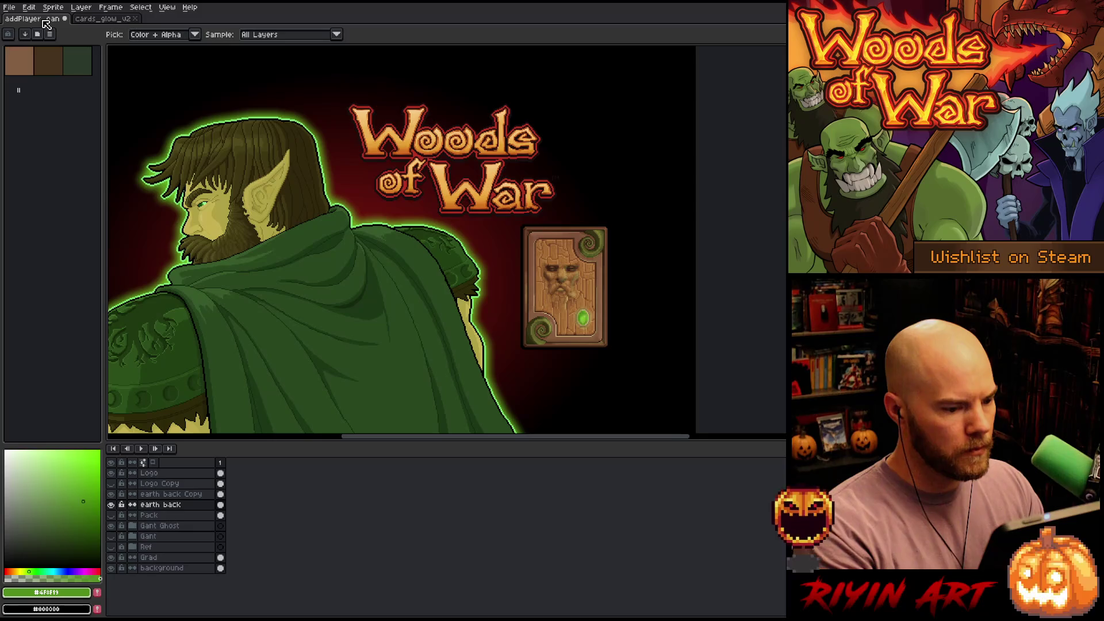
click(104, 19)
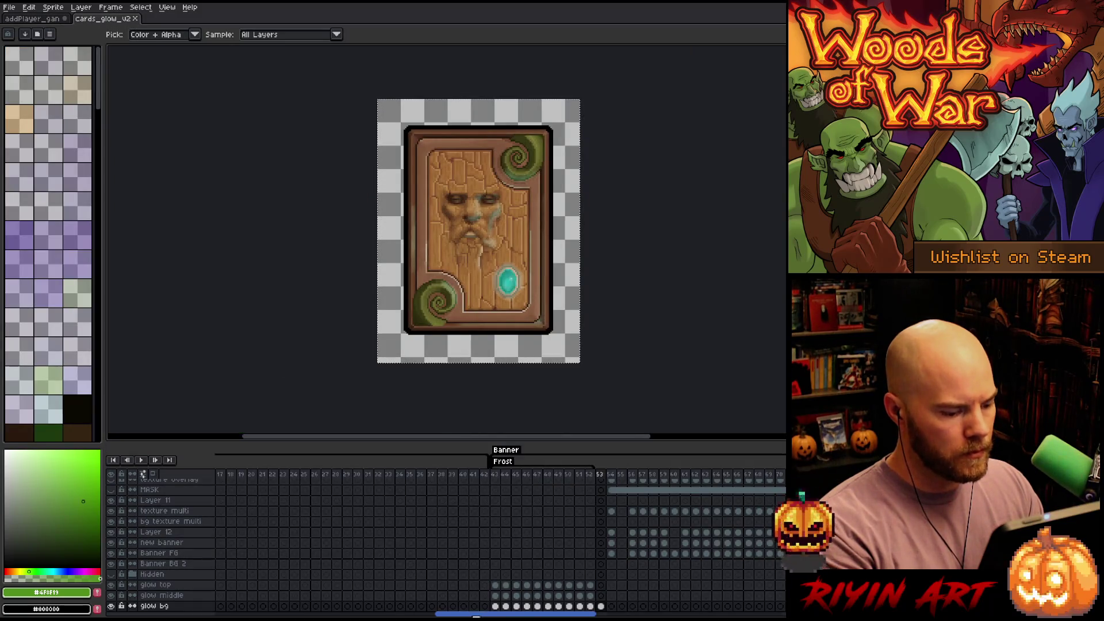
mouse_move(477, 617)
mouse_down()
mouse_move(707, 617)
mouse_move(698, 617)
mouse_up()
click(559, 477)
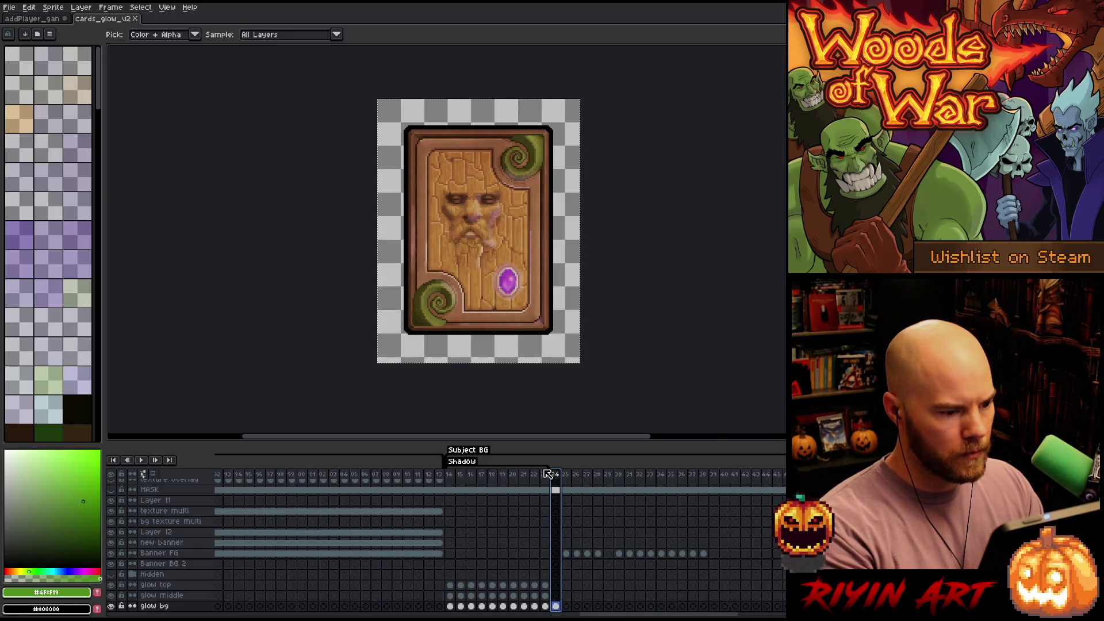
click(41, 21)
key(ctrl+v)
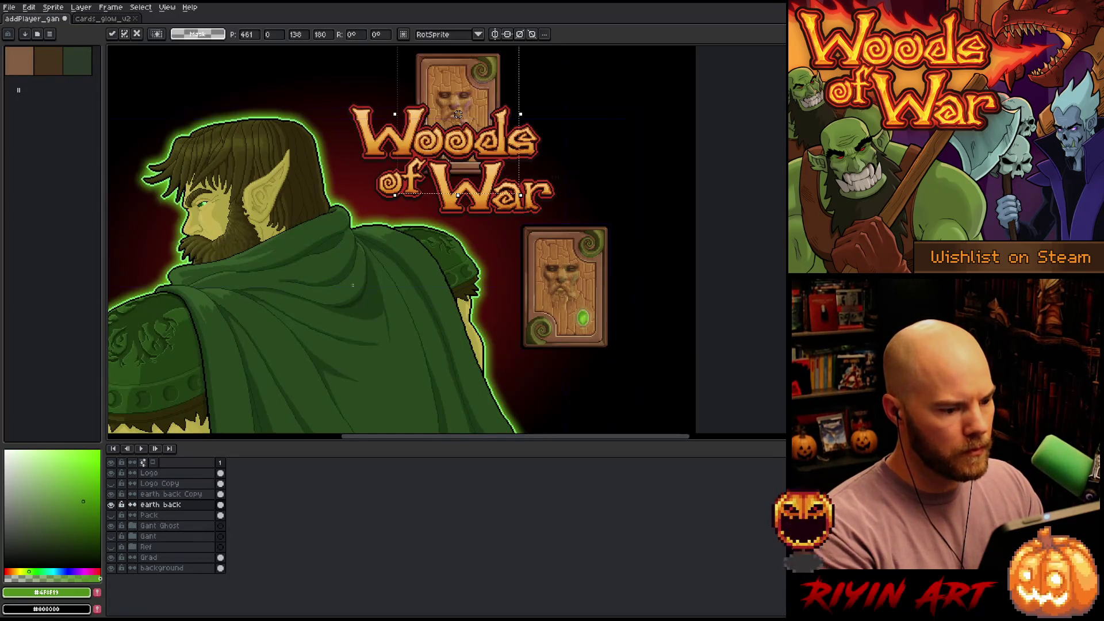
Add a layer named shadow above earth back Copy and paste the purple-gem card onto the elf's cloak
mouse_move(452, 105)
mouse_down()
mouse_move(510, 194)
mouse_move(609, 304)
mouse_move(481, 376)
mouse_move(447, 288)
mouse_up()
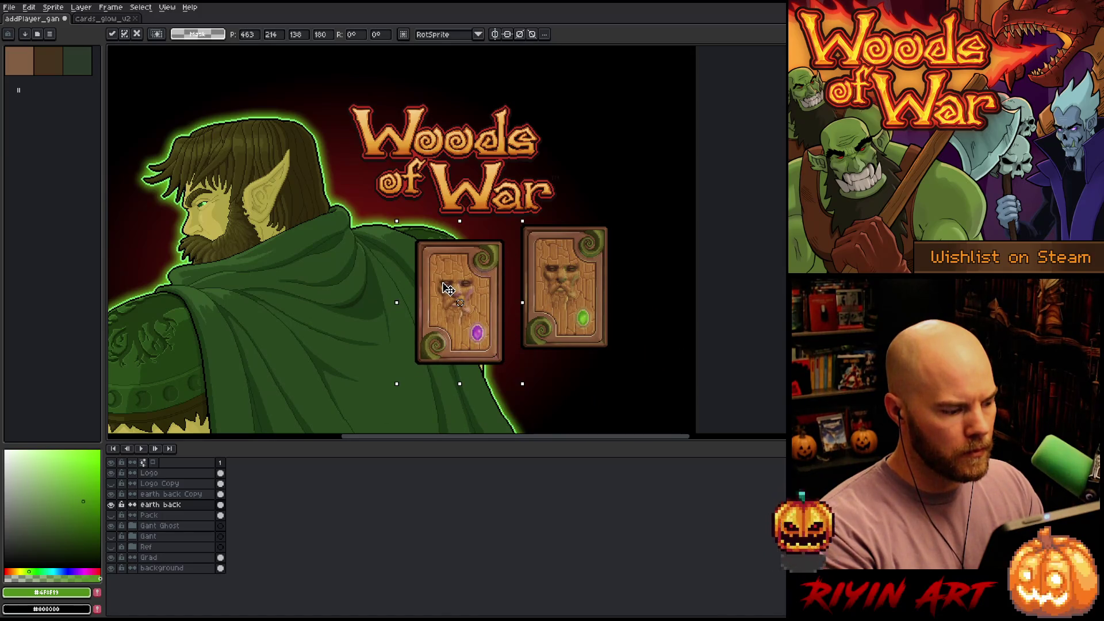
key(Escape)
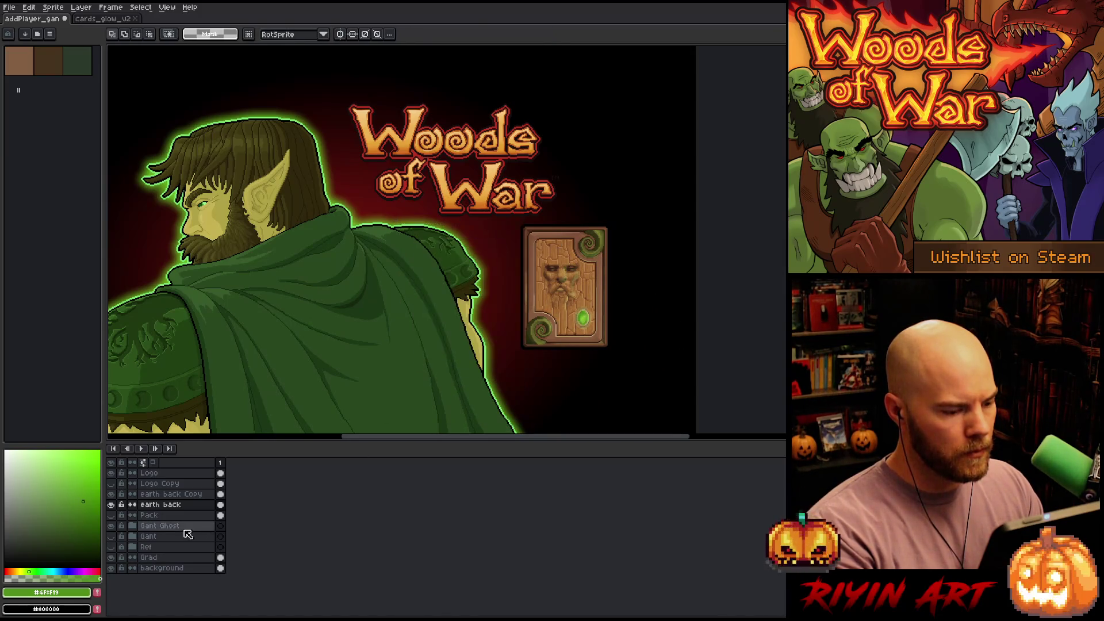
click(165, 496)
key(shift+n)
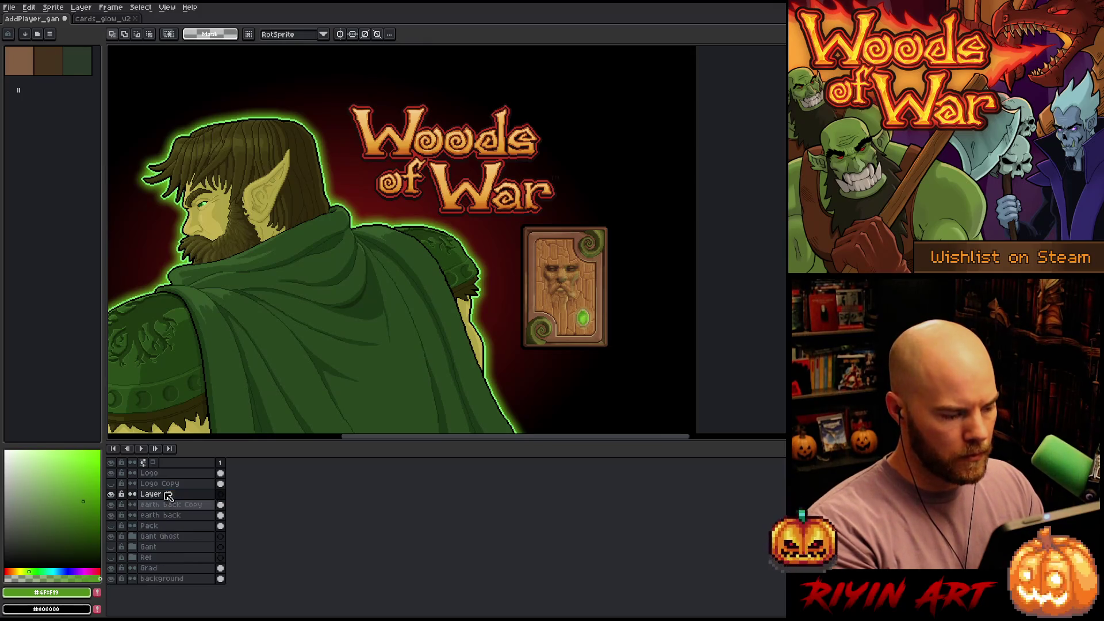
double_click(161, 495)
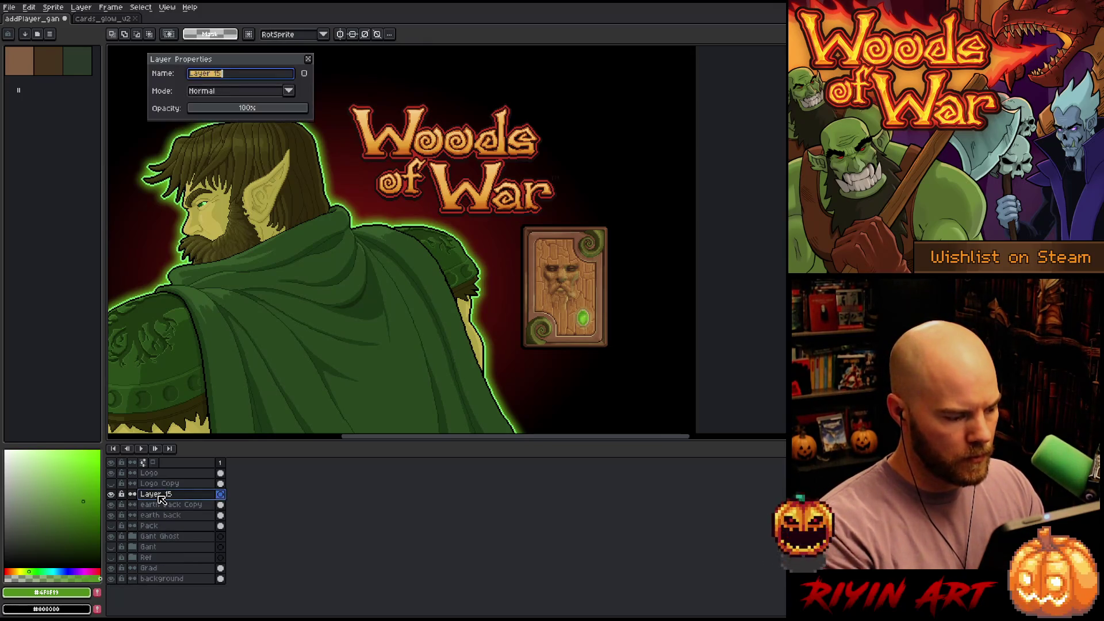
text(shadow)
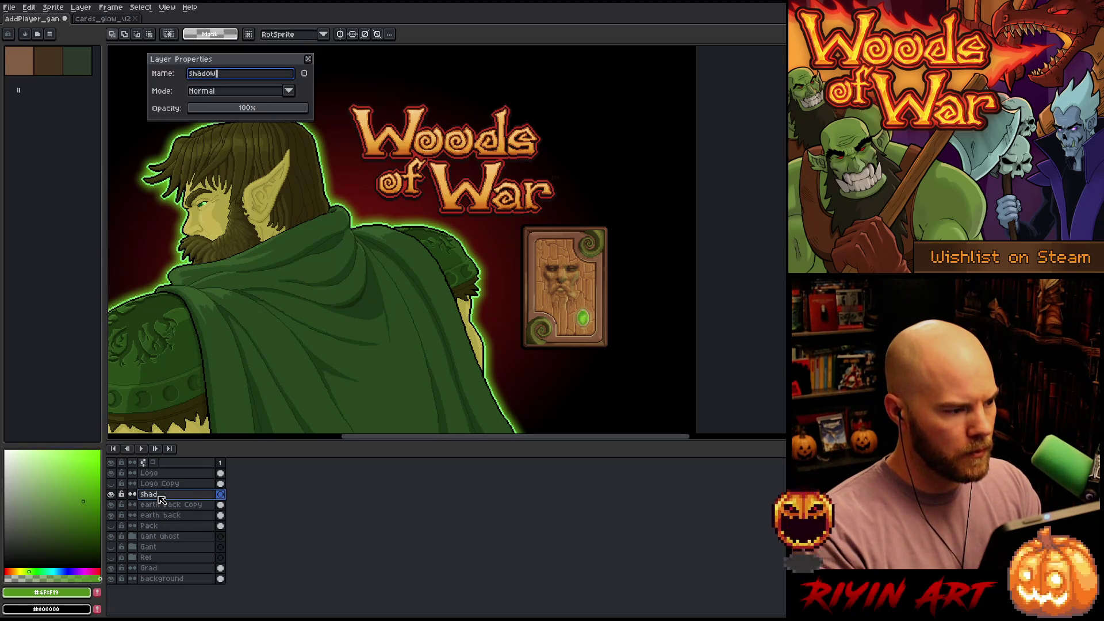
key(Return)
key(ctrl+v)
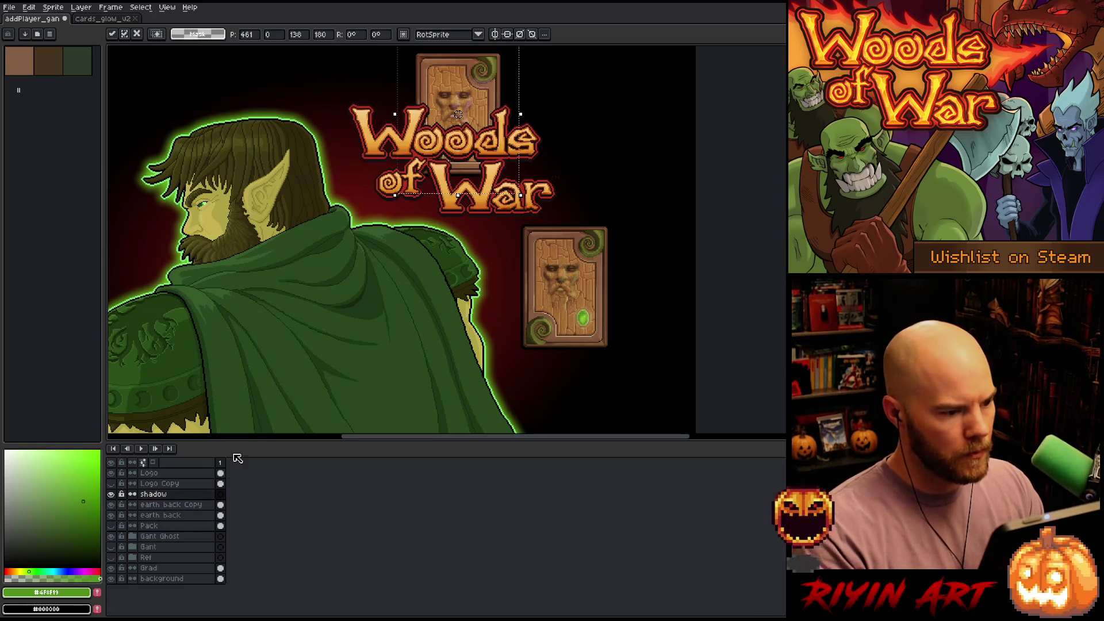
mouse_move(470, 97)
mouse_down()
mouse_move(434, 313)
mouse_move(501, 293)
mouse_move(667, 292)
mouse_move(633, 318)
mouse_move(438, 301)
mouse_up()
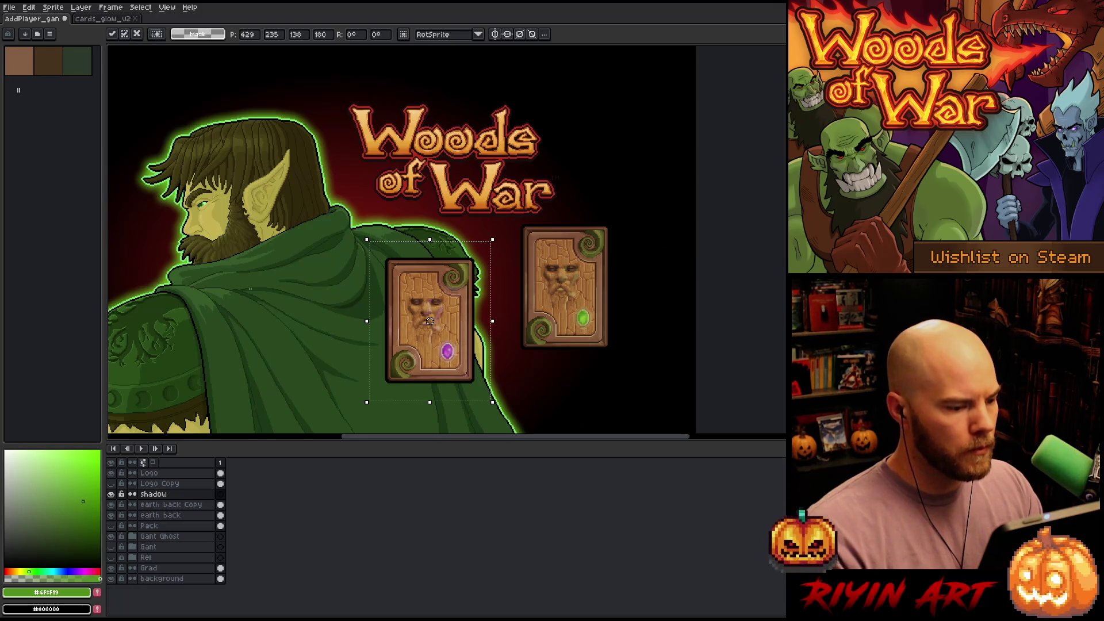
Discard the floating card and bring up the red-gem card frame in the card sprite
key(Escape)
click(95, 19)
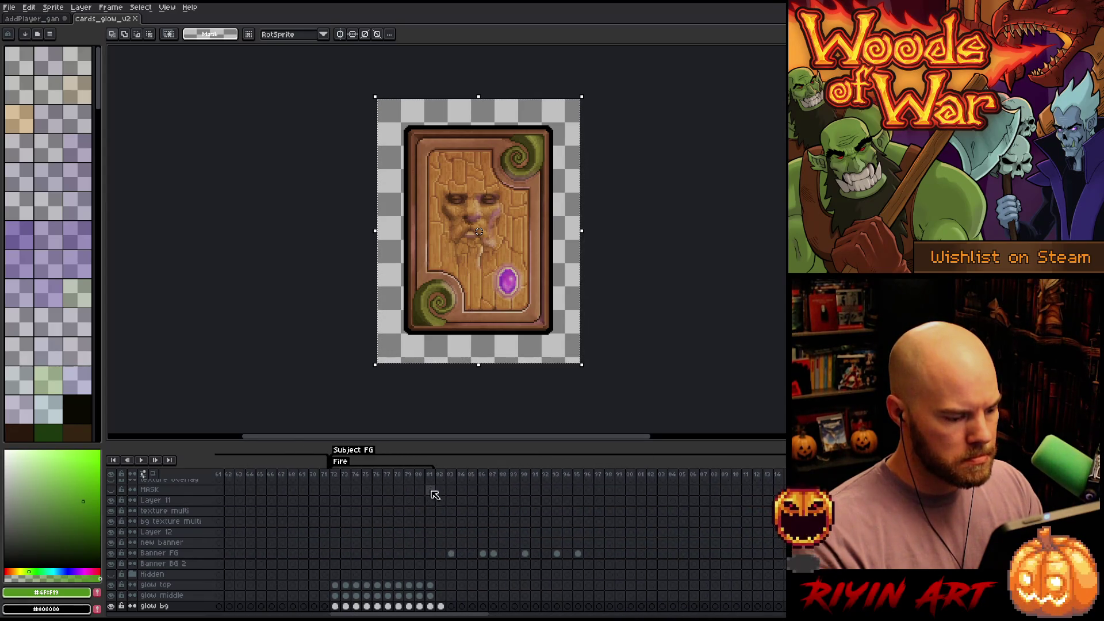
click(440, 475)
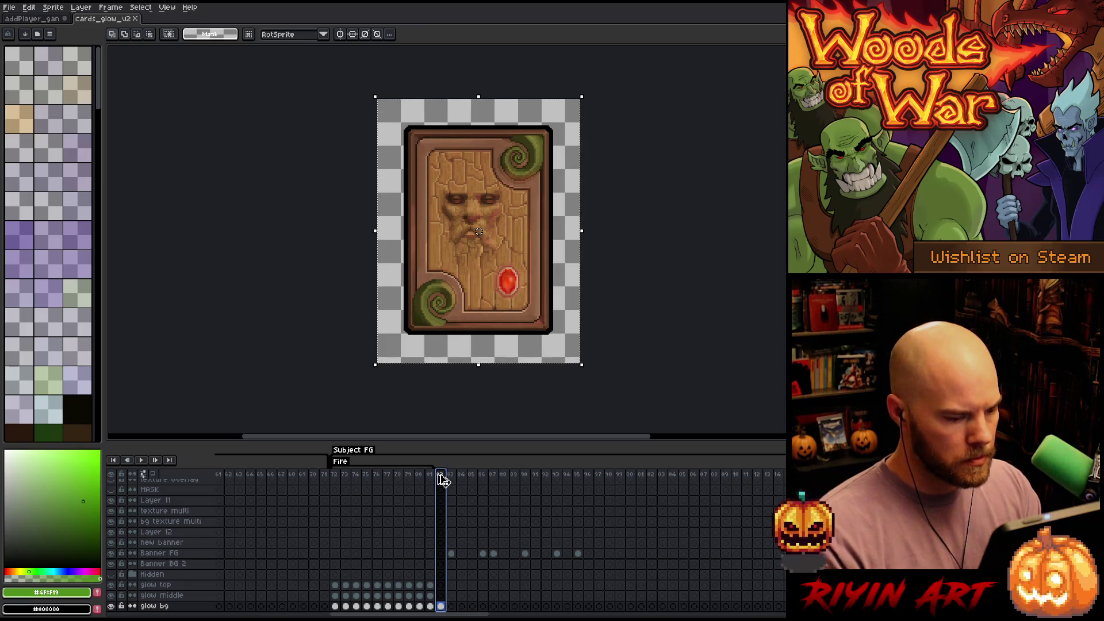
click(35, 21)
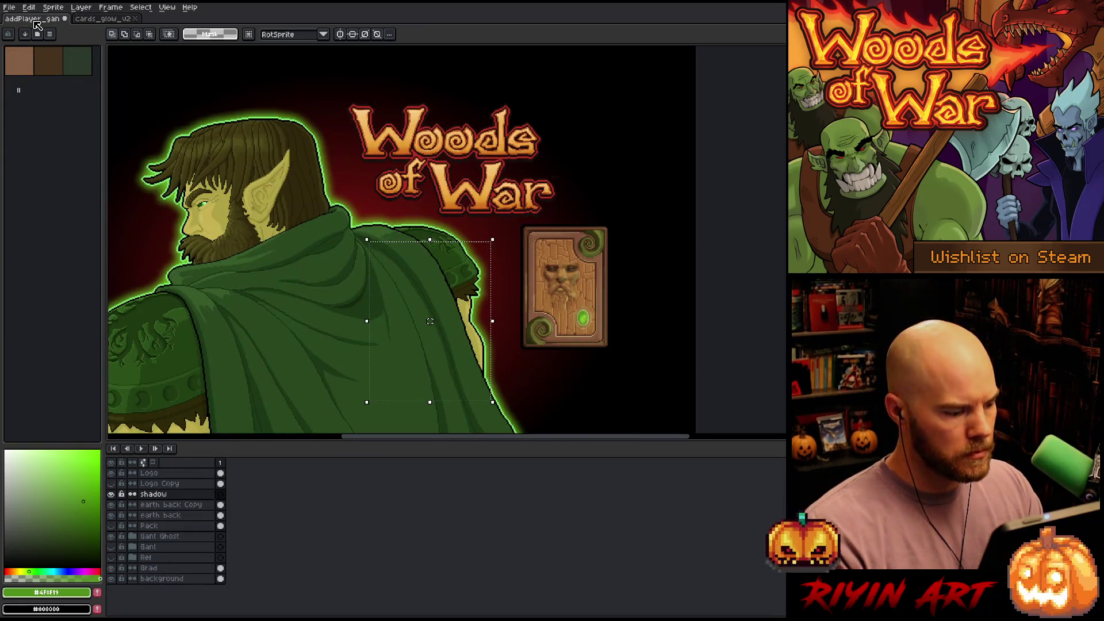
Rename the shadow layer to fire and paste the red-gem card overlapping the green card
double_click(155, 496)
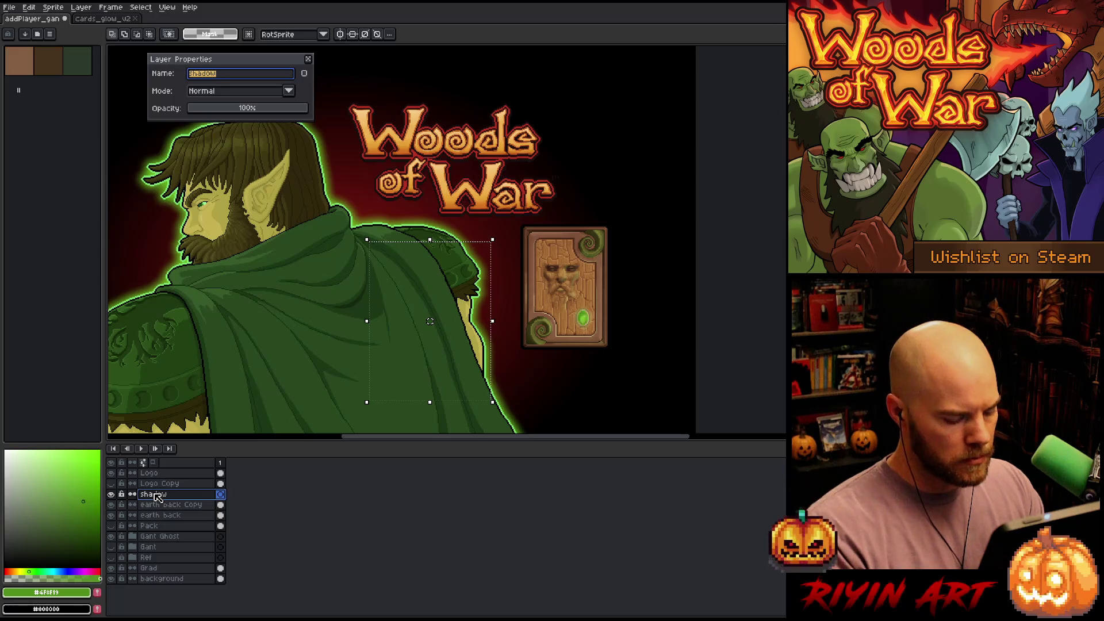
text(fire)
key(Return)
key(ctrl+v)
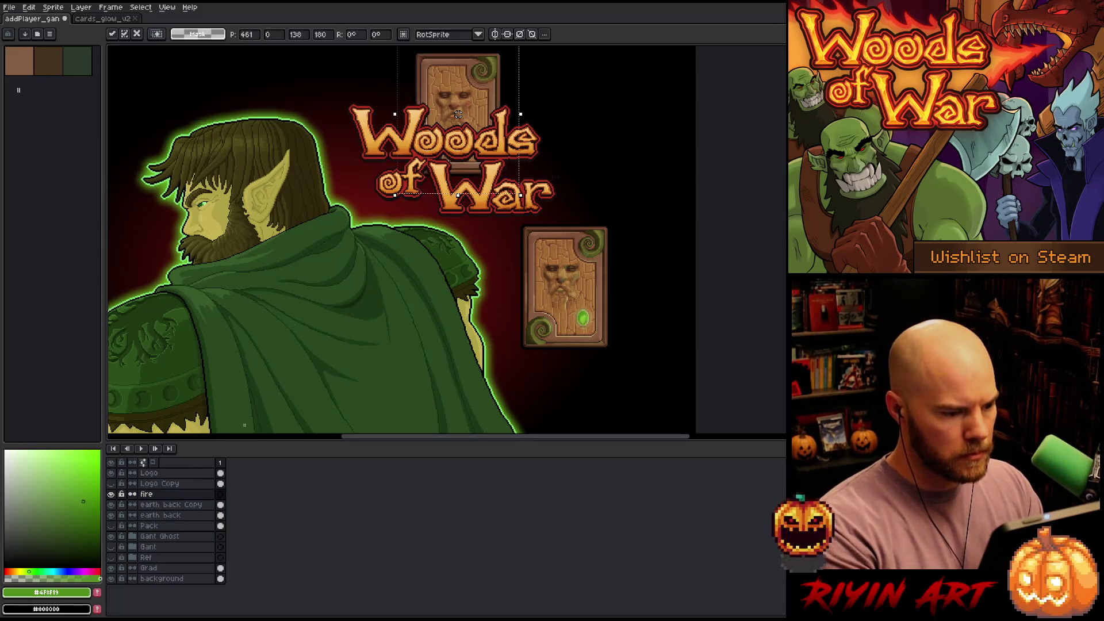
mouse_move(472, 72)
mouse_down()
mouse_move(626, 253)
mouse_move(634, 289)
mouse_move(479, 279)
mouse_move(542, 273)
mouse_move(523, 278)
mouse_move(538, 311)
mouse_move(537, 269)
mouse_move(540, 278)
mouse_move(512, 273)
mouse_up()
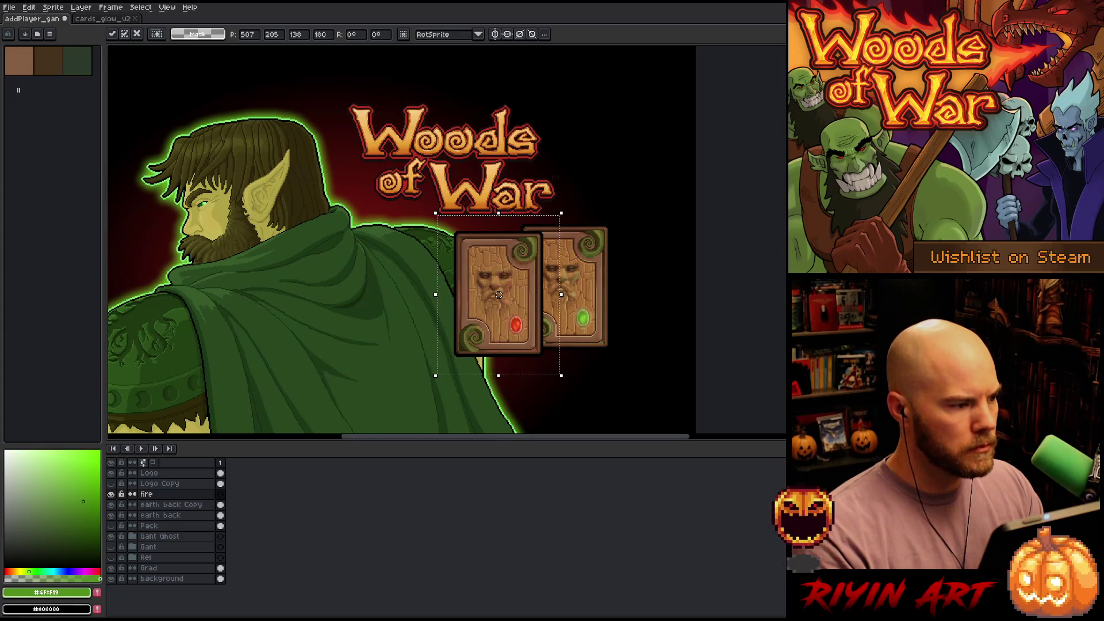
click(103, 21)
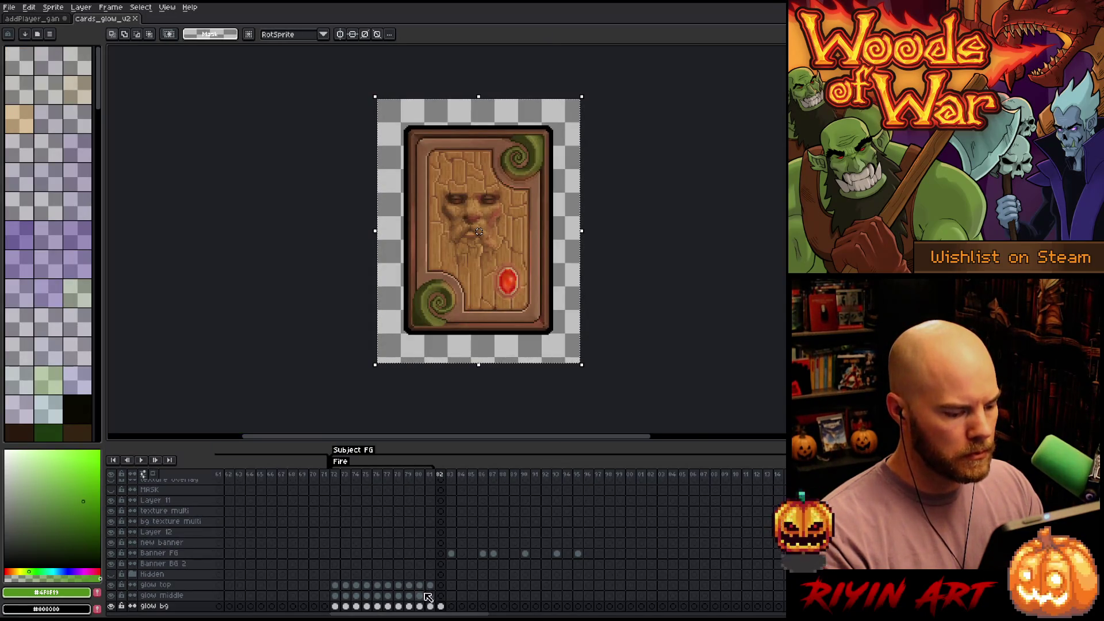
Select frames 69–86 and then 126–133 in the card sprite's timeline
drag(438, 615, 782, 609)
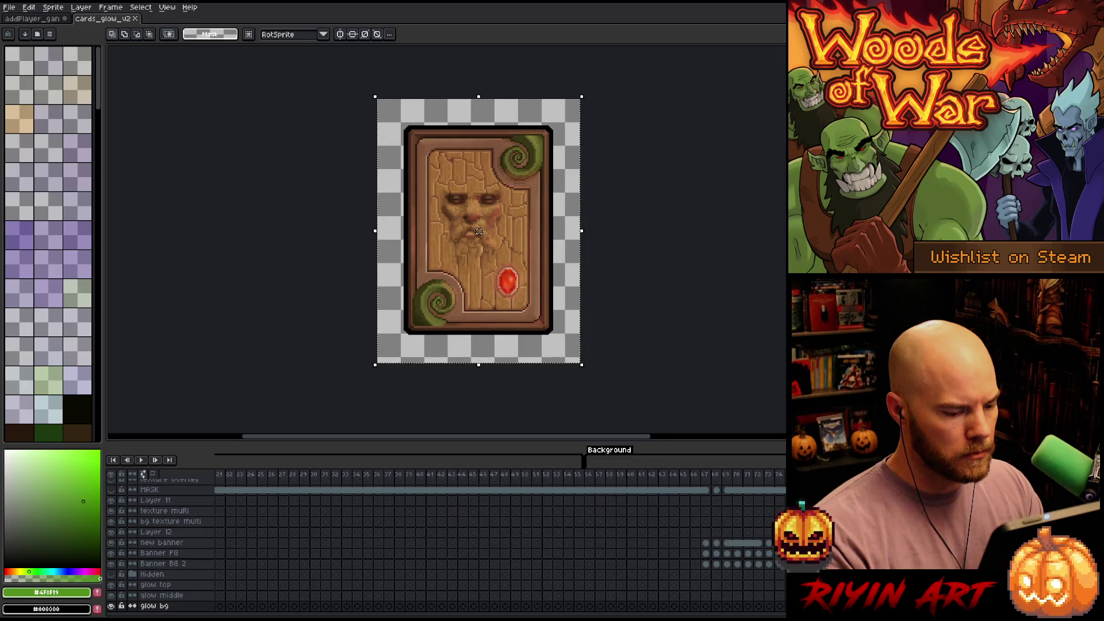
click(9, 6)
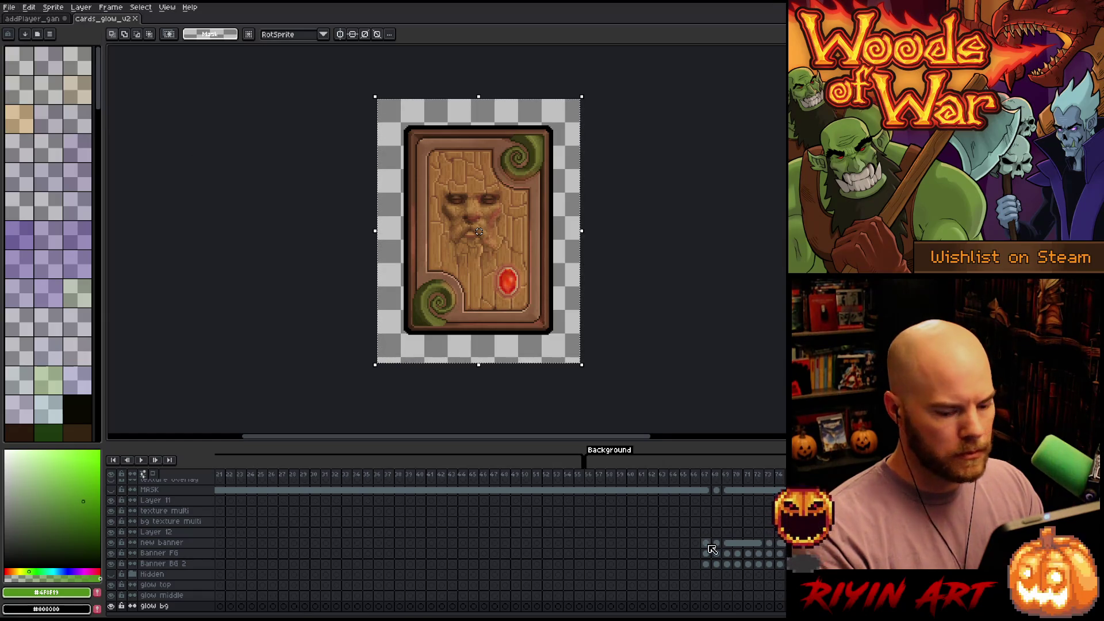
scroll(454, 518, right, 10)
scroll(357, 460, left, 8)
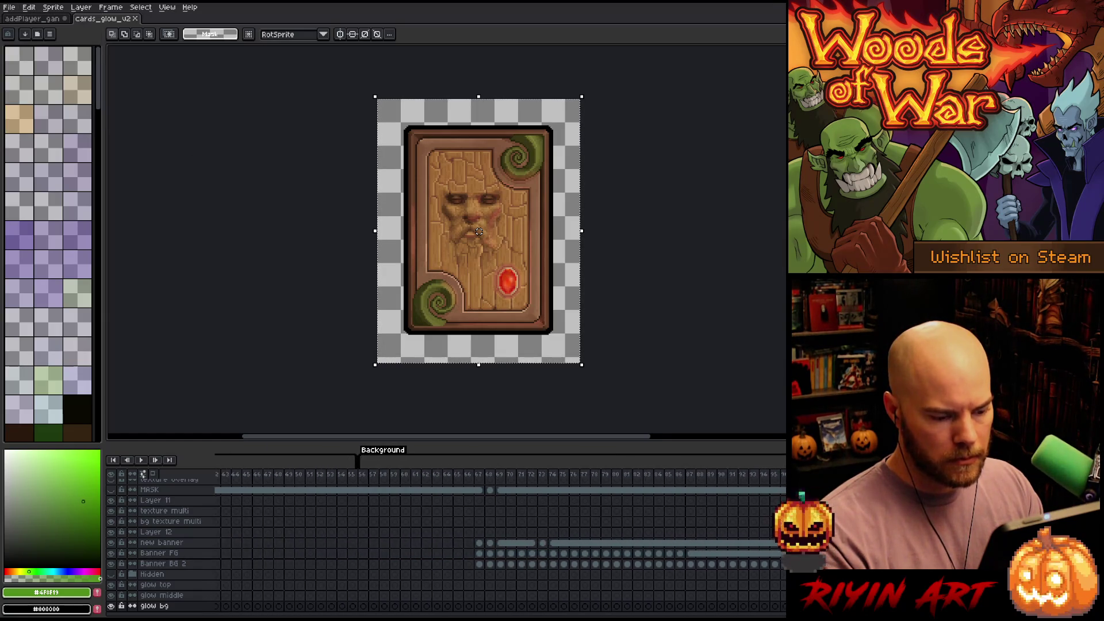
mouse_move(500, 474)
mouse_down()
mouse_move(784, 474)
mouse_move(617, 504)
mouse_up()
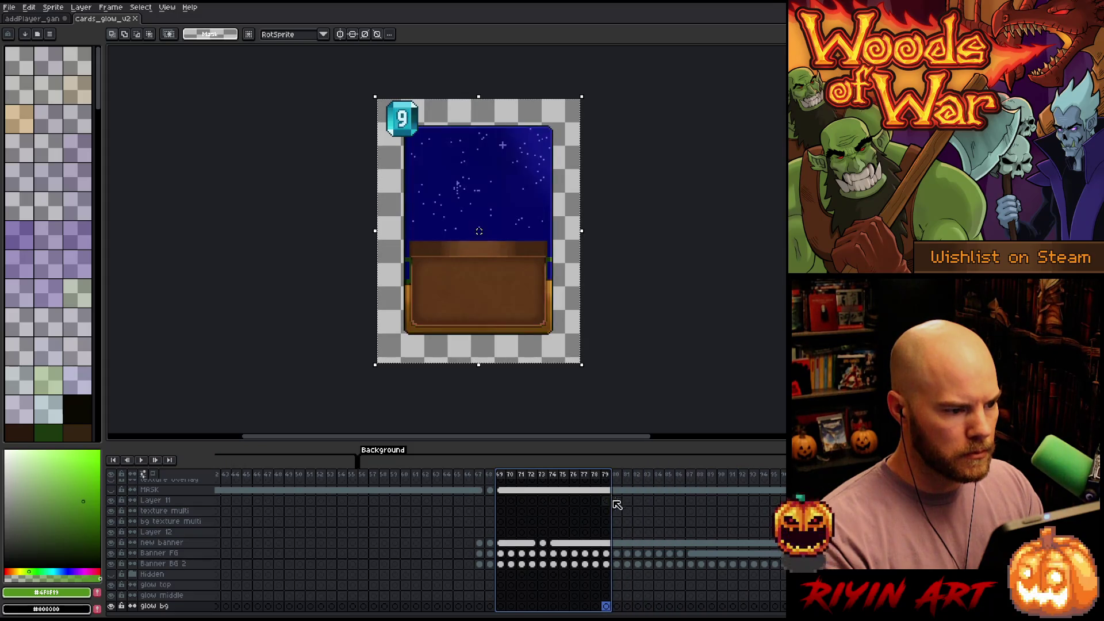
drag(707, 615, 793, 616)
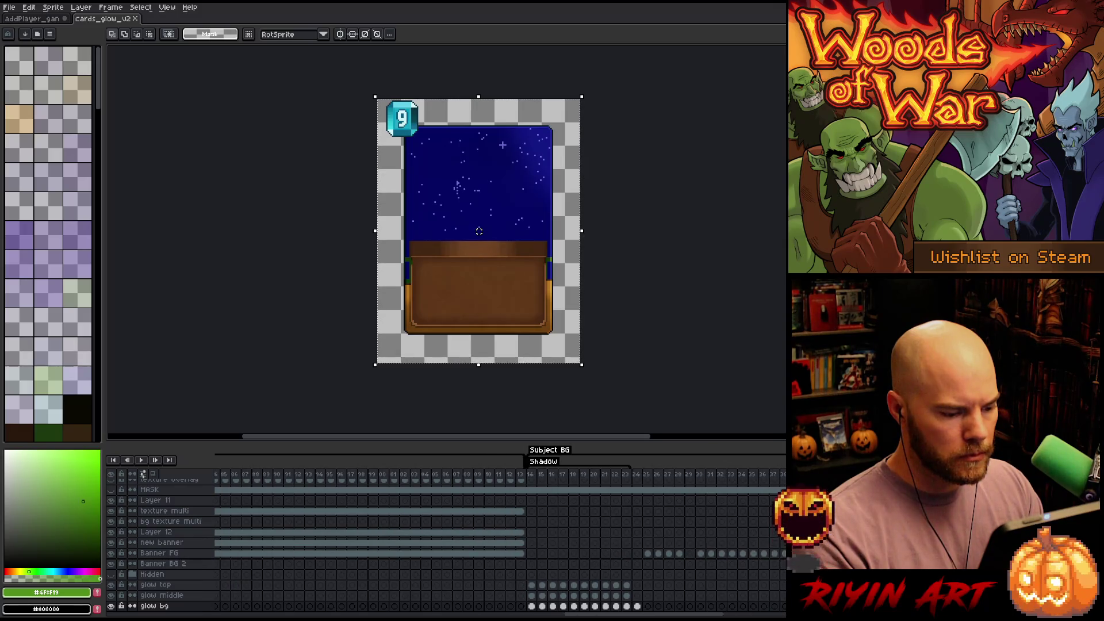
drag(660, 480, 789, 481)
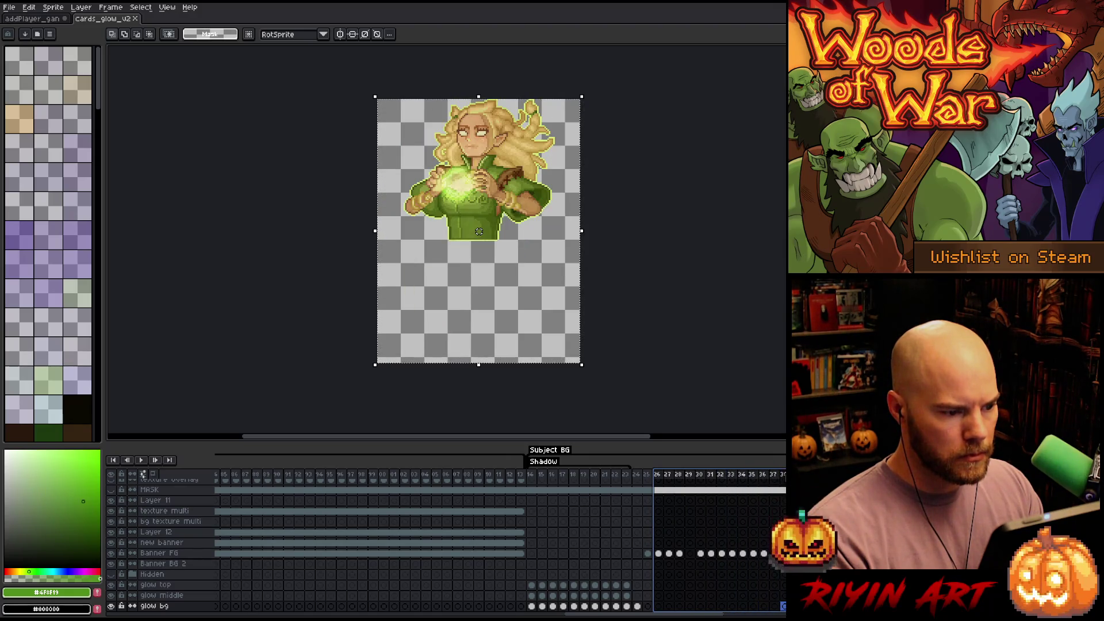
Select the Banner FG layer, return to the promo, and add an empty layer above fire
click(159, 553)
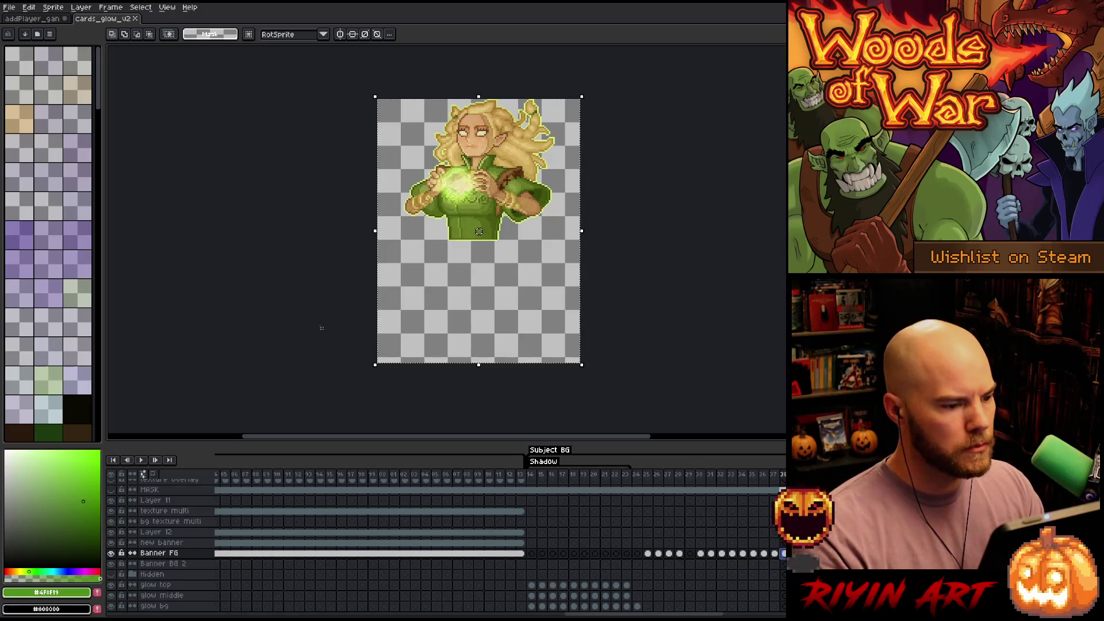
click(45, 22)
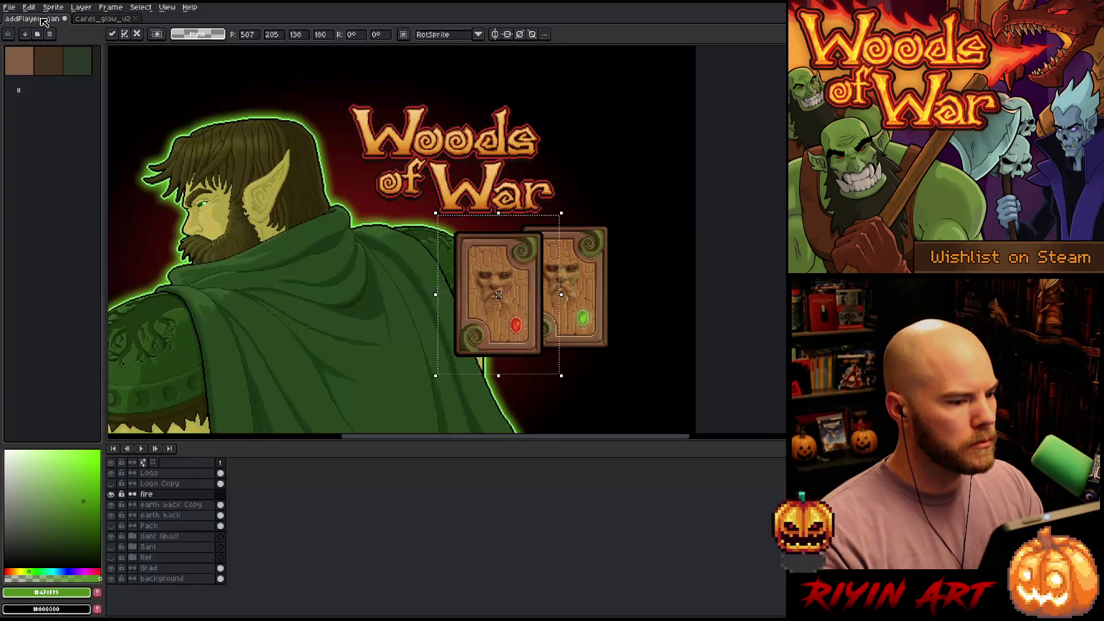
key(shift+n)
Duplicate fire into a faint Overlay fire Copy layer, then paste onto Layer 15
right_click(147, 504)
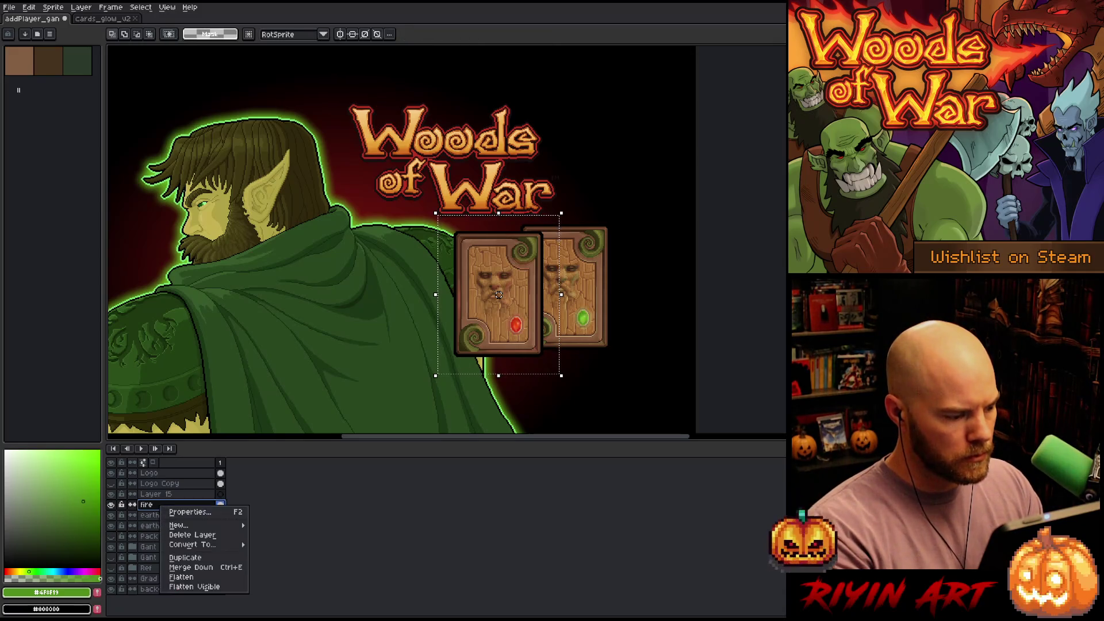
click(190, 561)
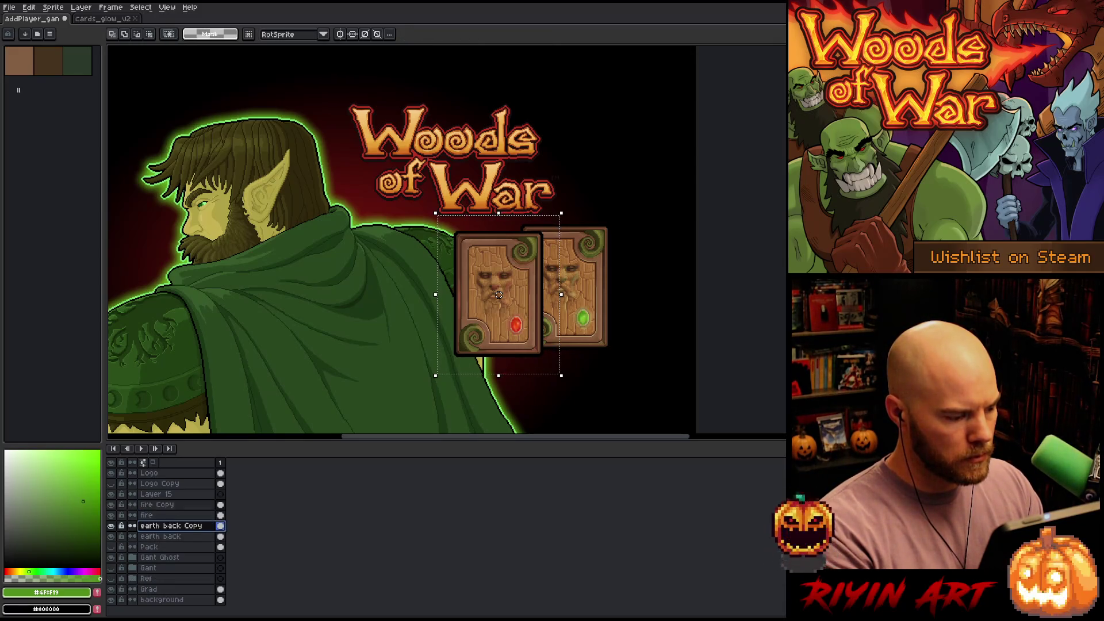
double_click(170, 525)
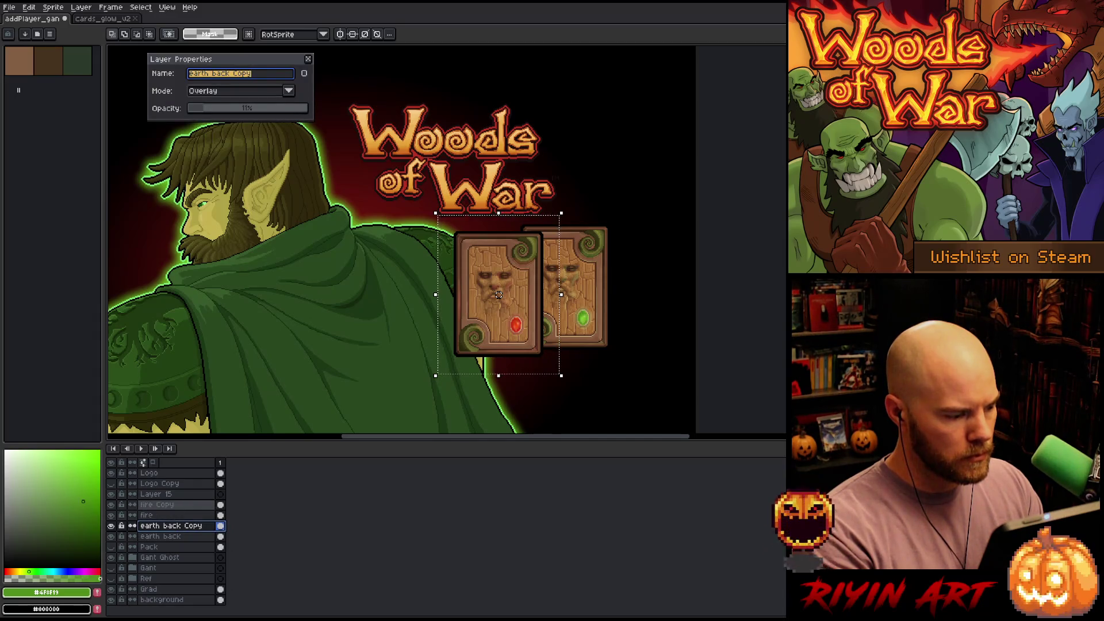
click(155, 504)
click(228, 92)
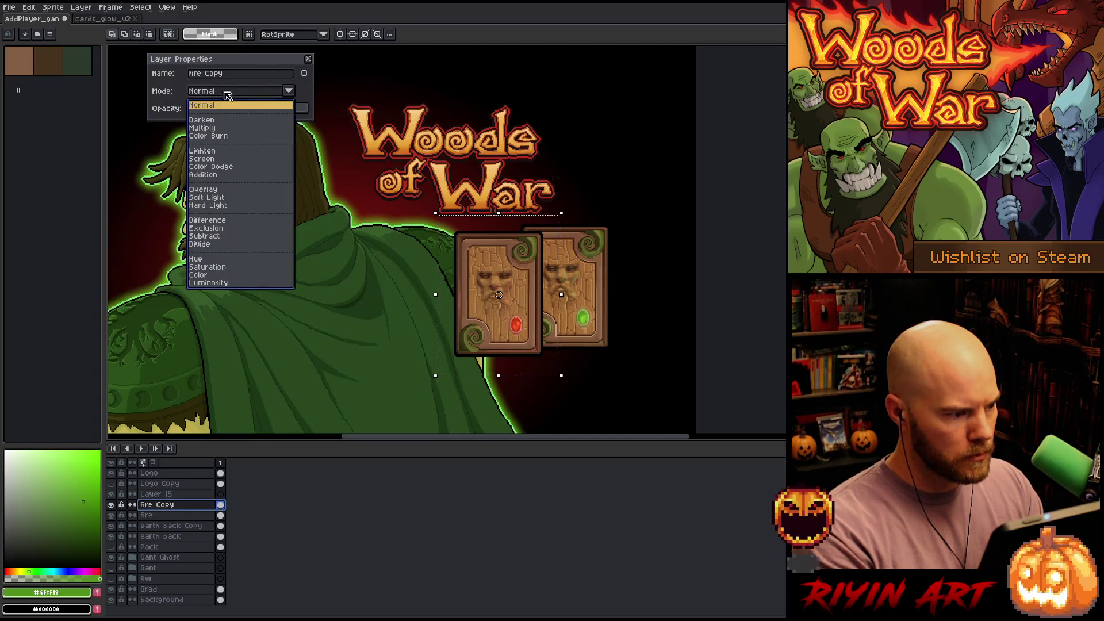
click(210, 190)
click(203, 109)
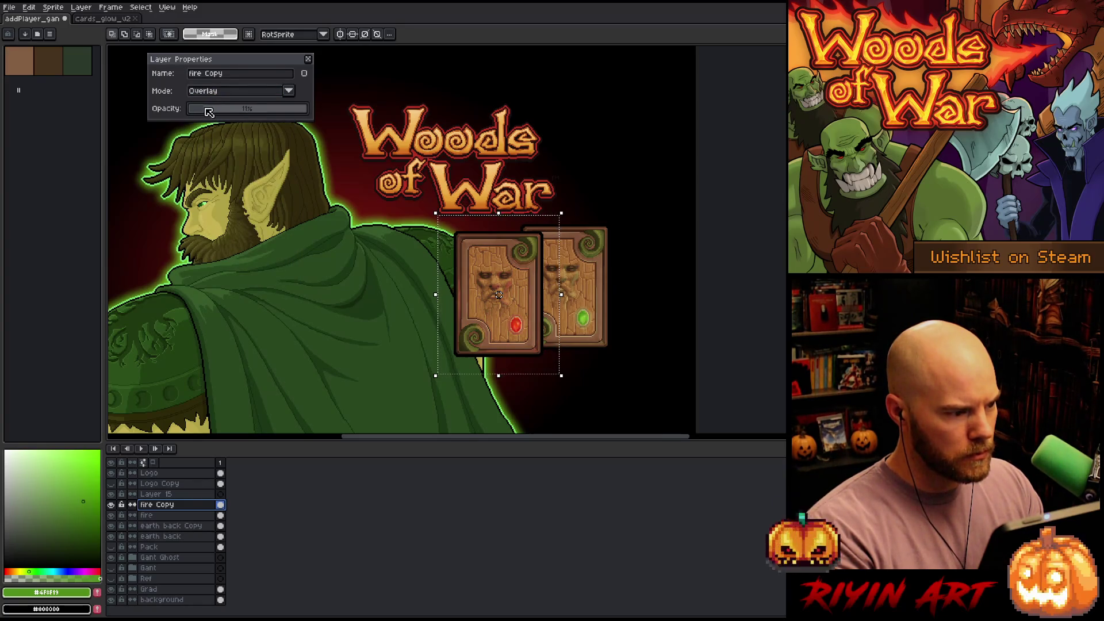
click(308, 59)
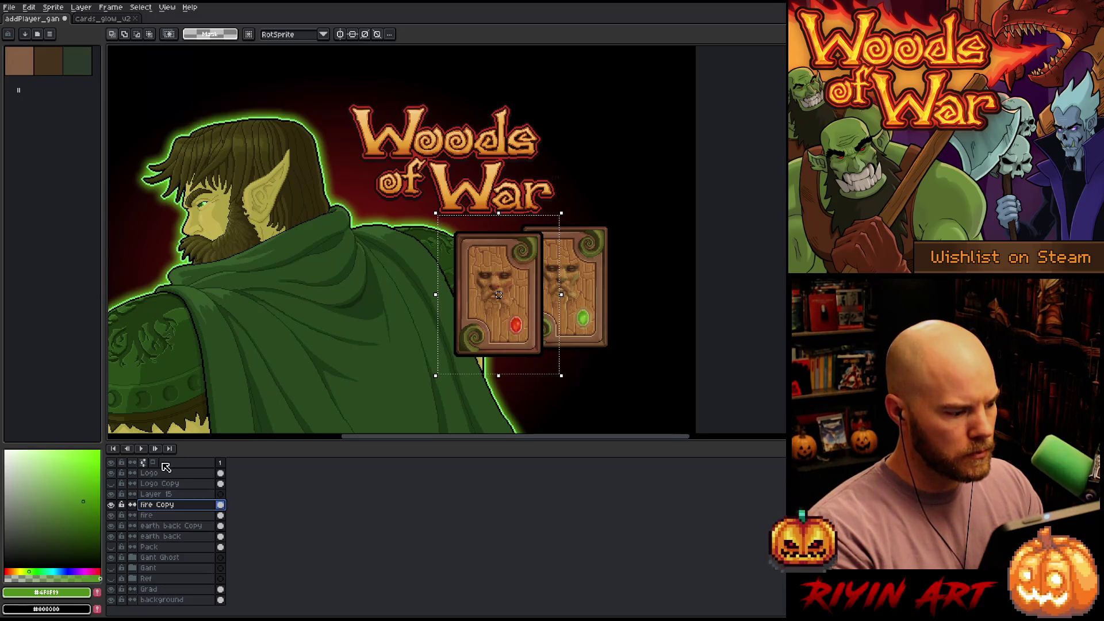
click(170, 495)
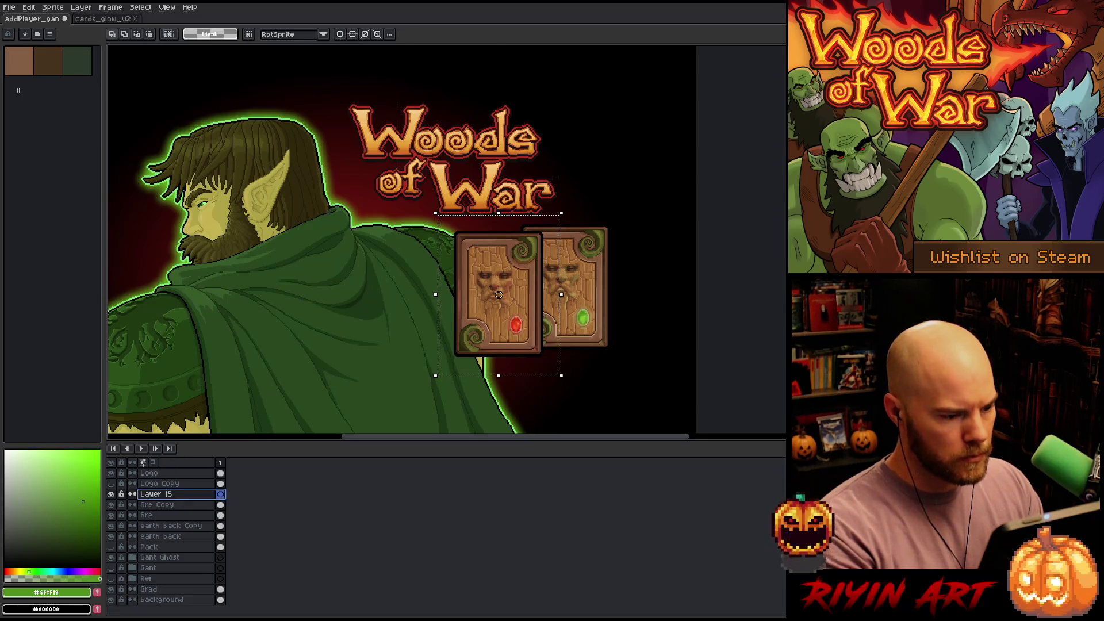
key(ctrl+v)
Position the pasted blonde elf with the green orb over the green-gem card back
mouse_move(469, 110)
mouse_down()
mouse_move(605, 284)
mouse_move(618, 242)
mouse_move(600, 254)
mouse_up()
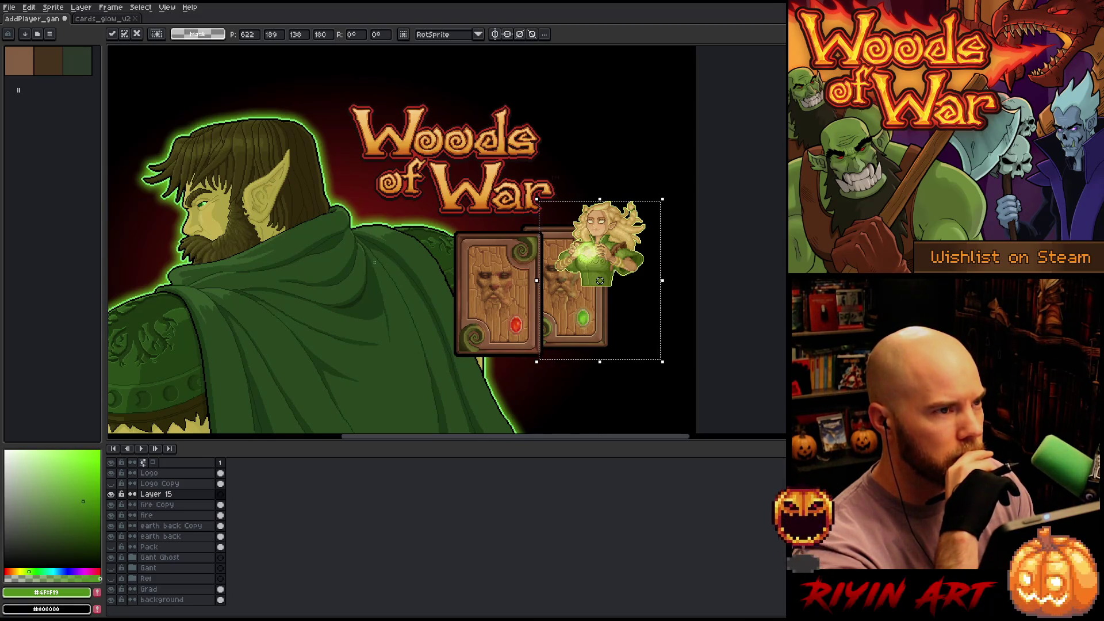
scroll(374, 263, up, 1)
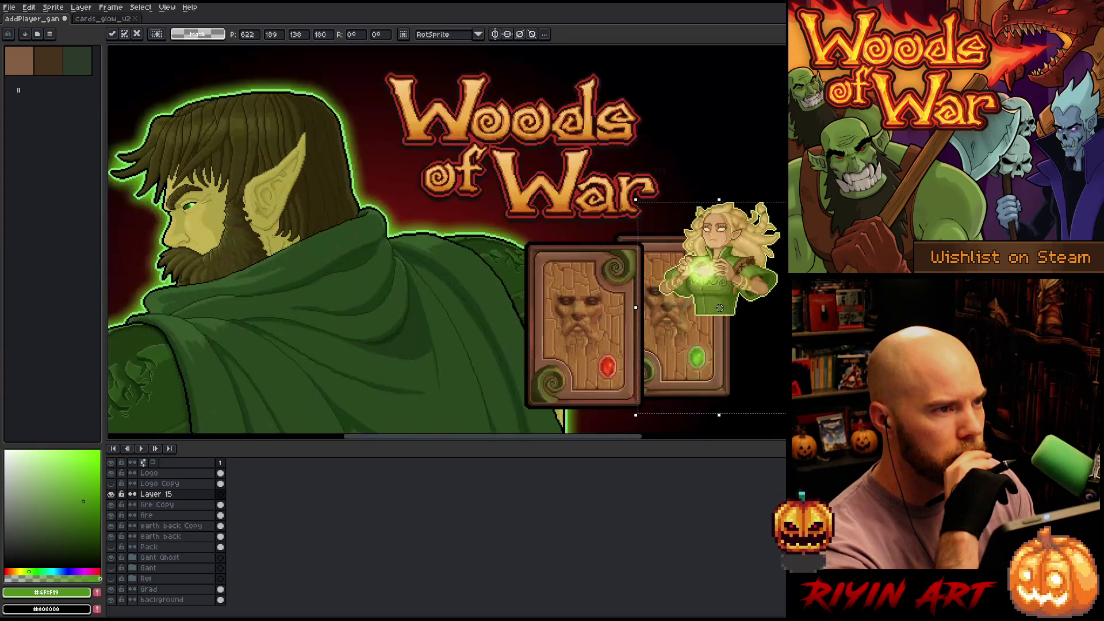
scroll(403, 244, down, 1)
scroll(452, 238, up, 1)
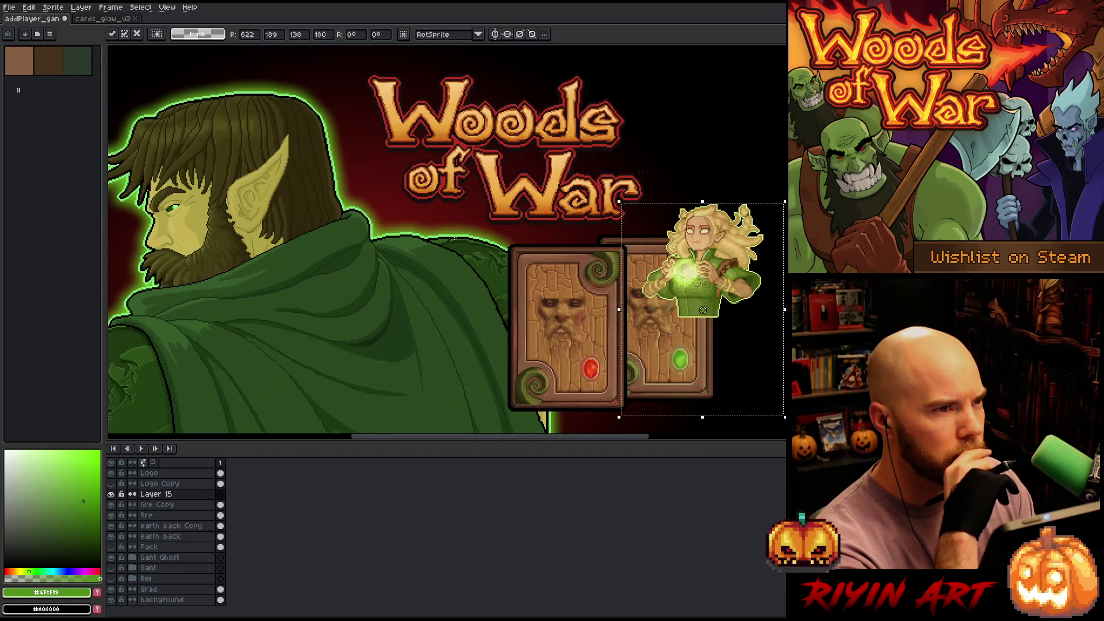
mouse_move(731, 279)
mouse_down()
mouse_move(693, 280)
mouse_move(712, 282)
mouse_up()
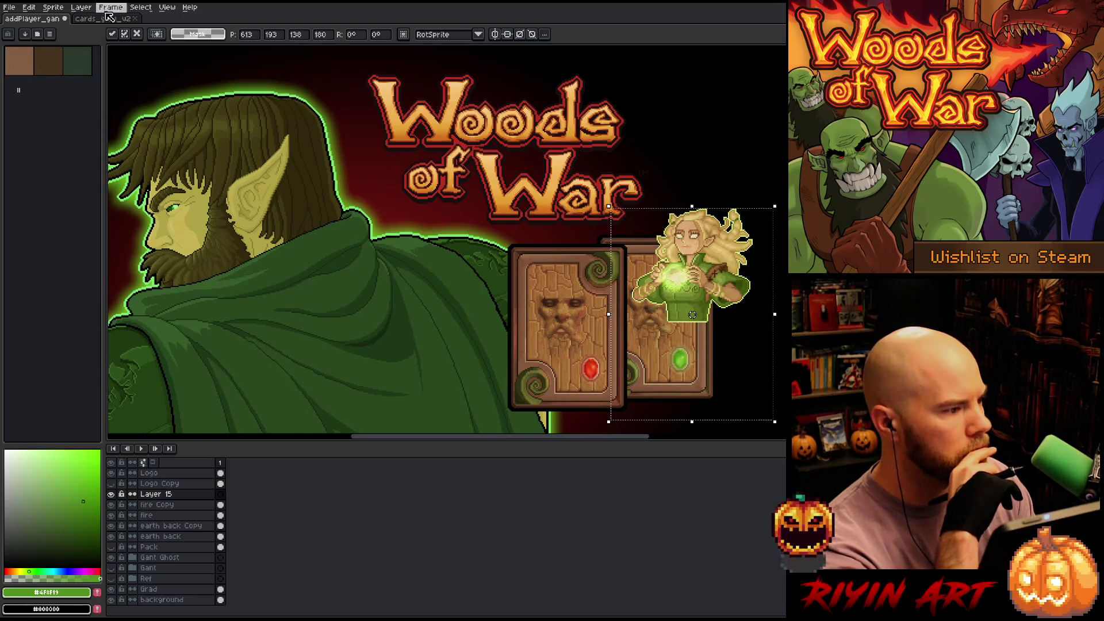
In the elf card animation, find frame 80 showing the green card frame with the 3 badge
click(105, 18)
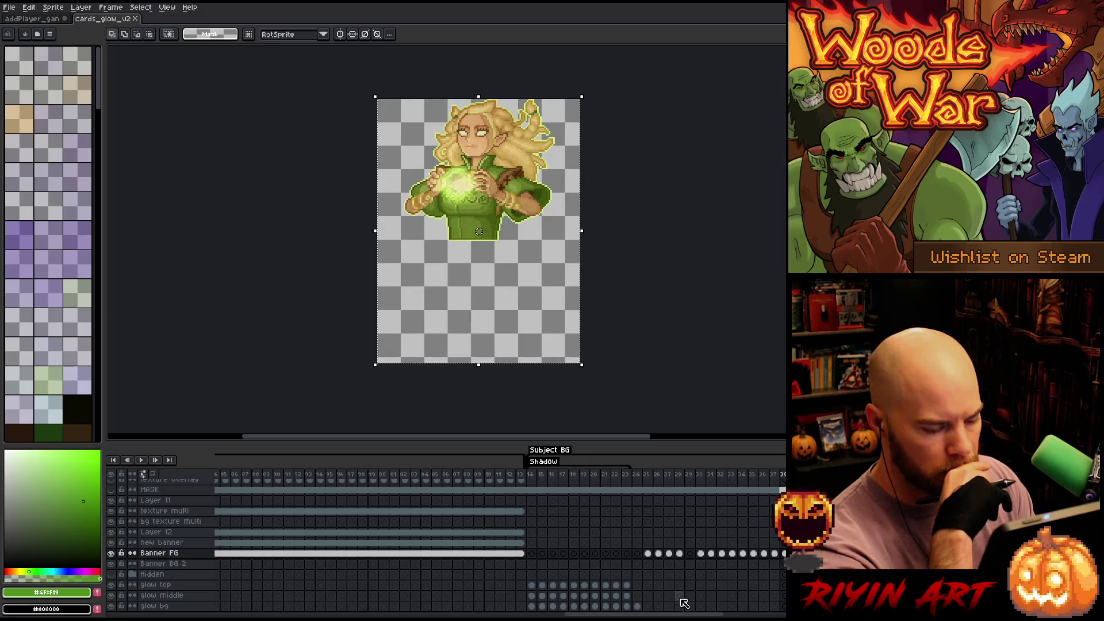
key(Left)
key(Left)
key(Left)
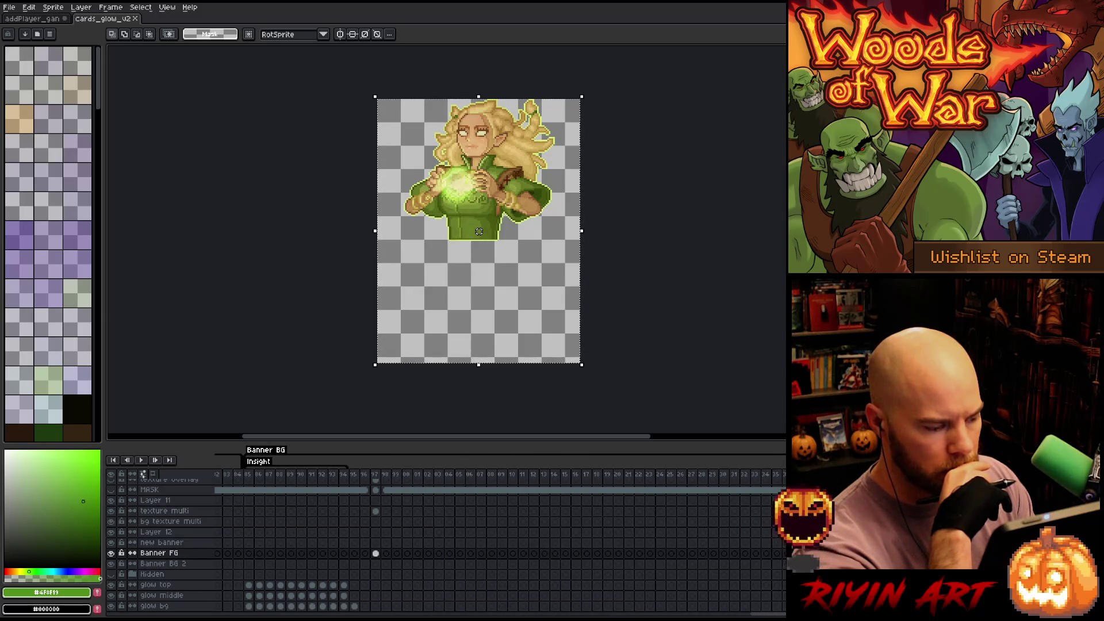
key(Left)
key(Left)
key(Left)
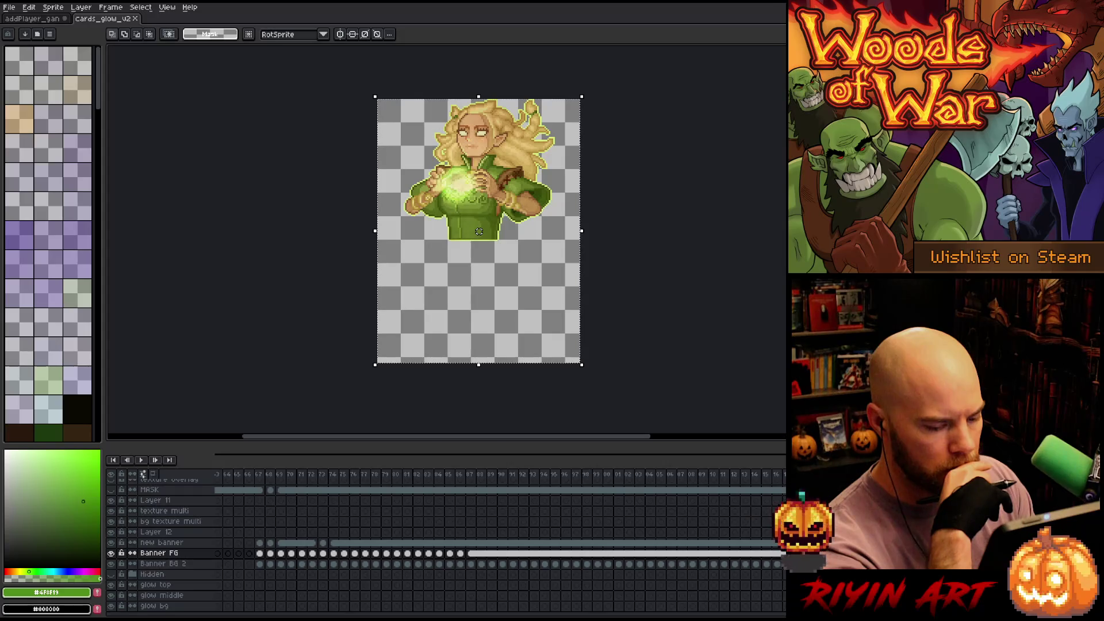
click(451, 477)
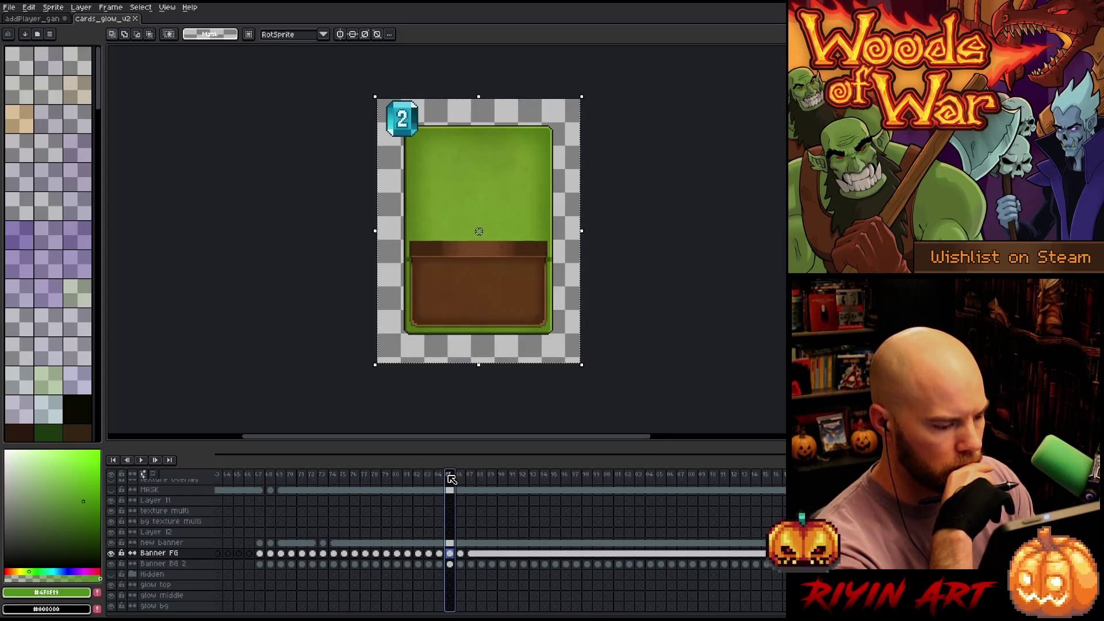
mouse_move(460, 480)
mouse_down()
mouse_move(407, 479)
mouse_move(419, 481)
mouse_up()
key(Left)
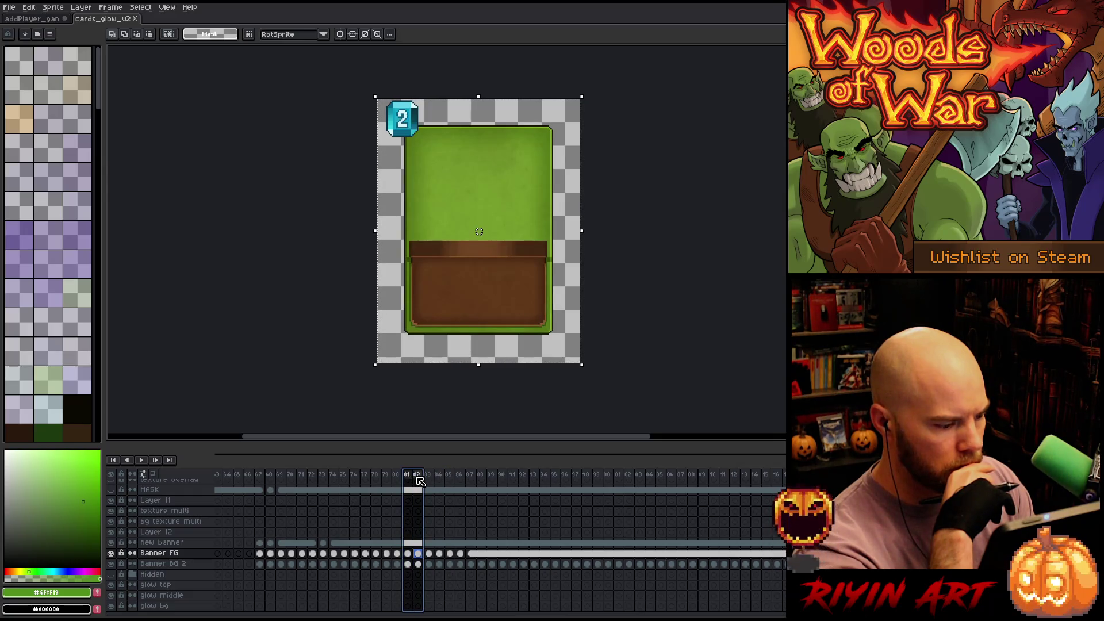
drag(260, 479, 404, 483)
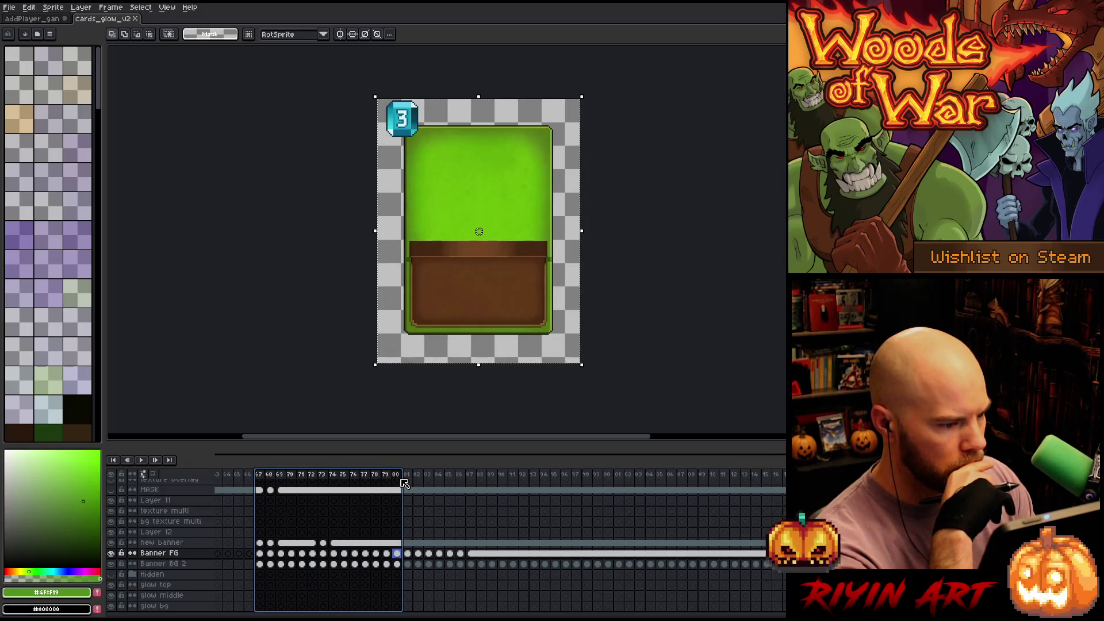
click(406, 481)
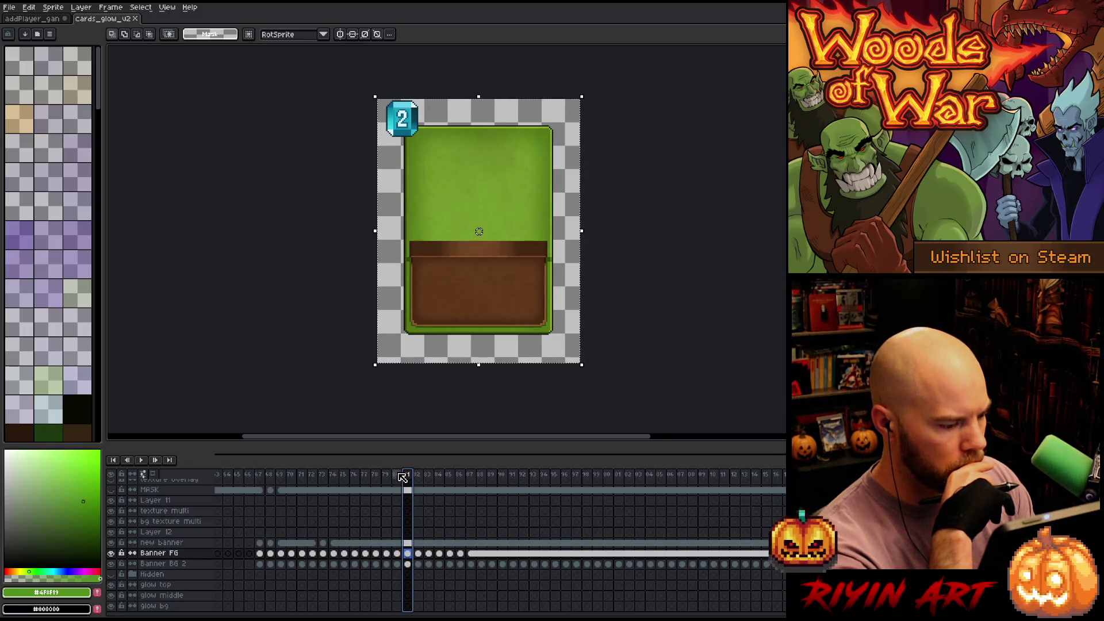
key(Left)
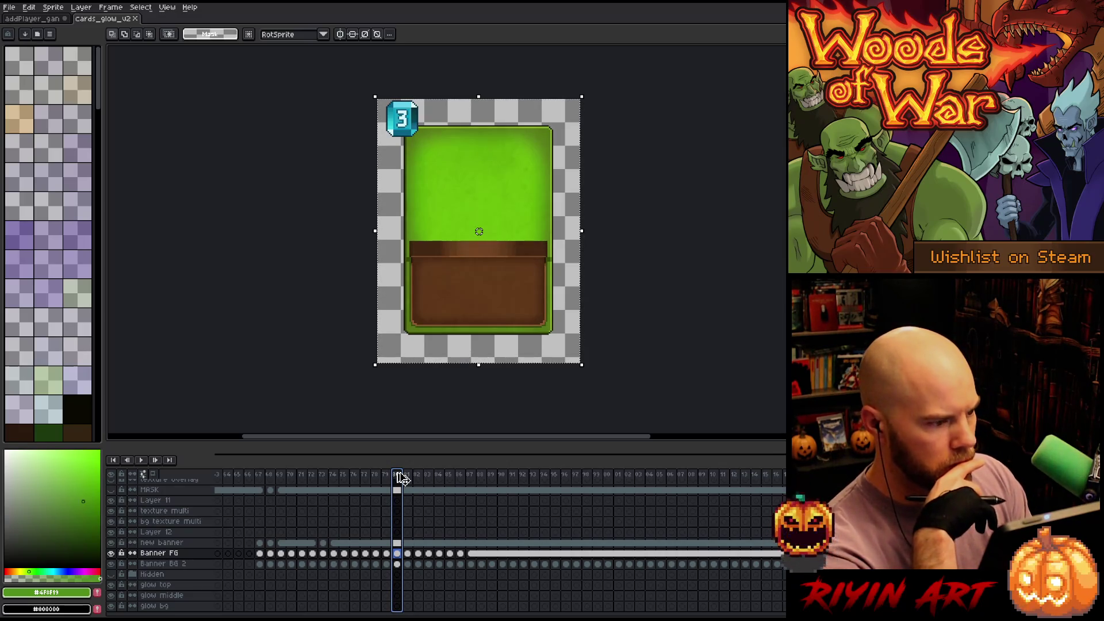
Paste the green card frame onto a new layer above fire Copy, positioned over the second card back
key(ctrl+Tab)
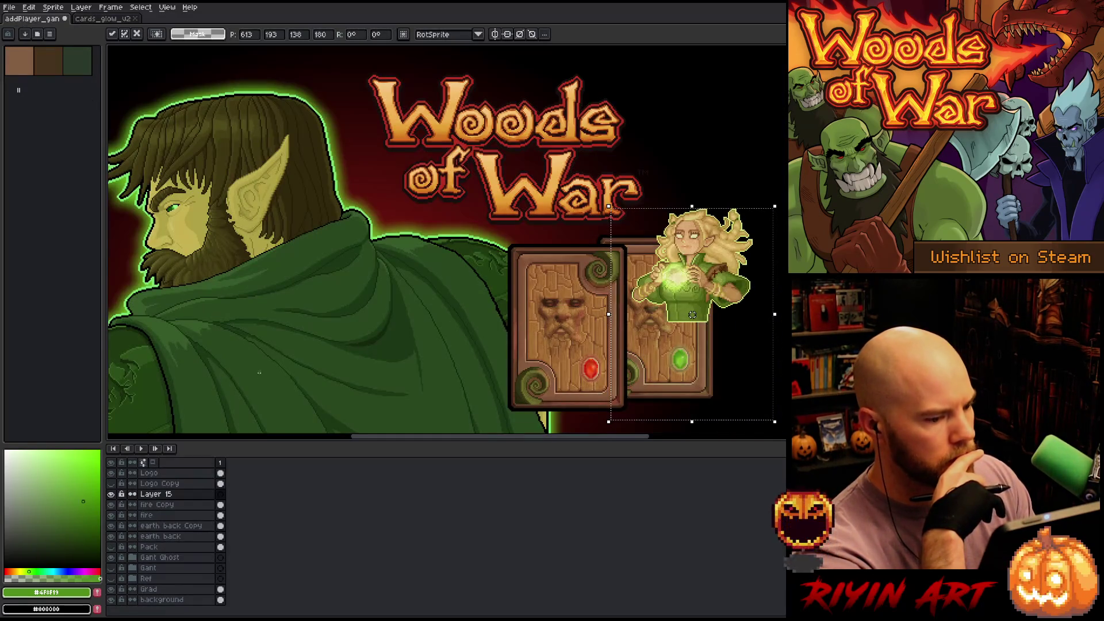
click(159, 504)
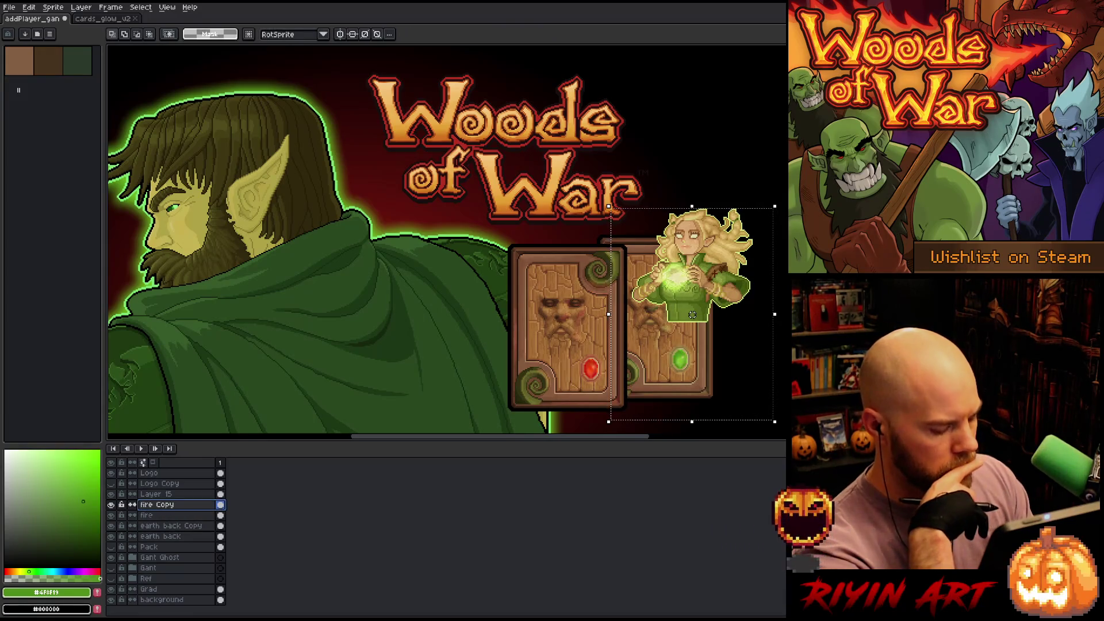
key(shift+n)
key(ctrl+v)
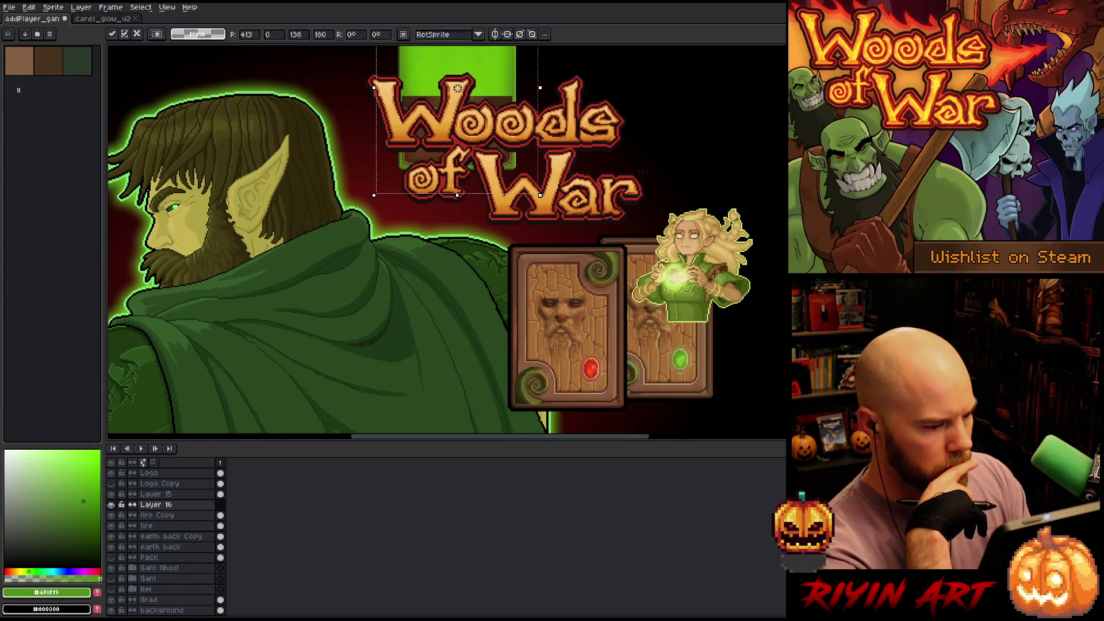
mouse_move(457, 88)
mouse_down()
mouse_move(690, 319)
mouse_move(724, 308)
mouse_up()
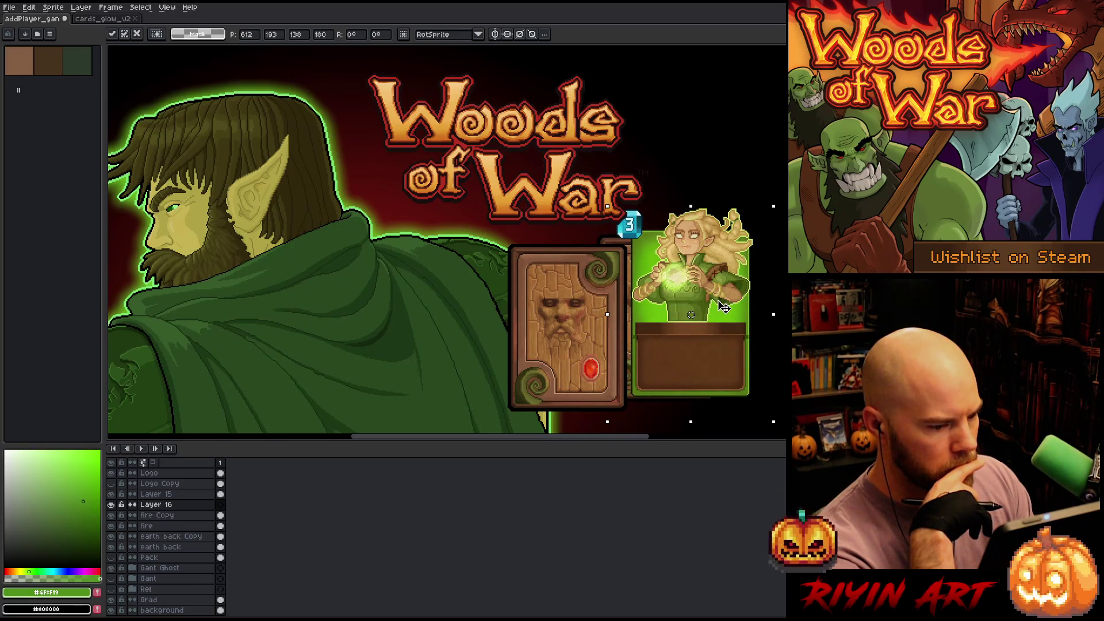
drag(724, 308, 724, 306)
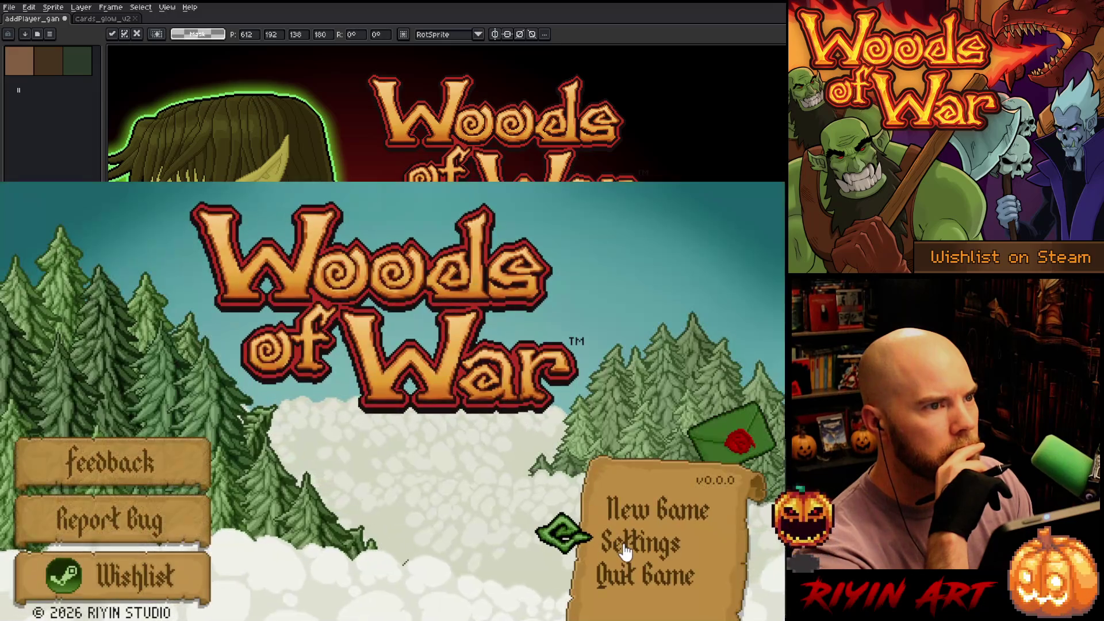
Set the resolution to 480x270, then start a New Game and confirm adding the player
click(626, 546)
click(451, 417)
click(434, 429)
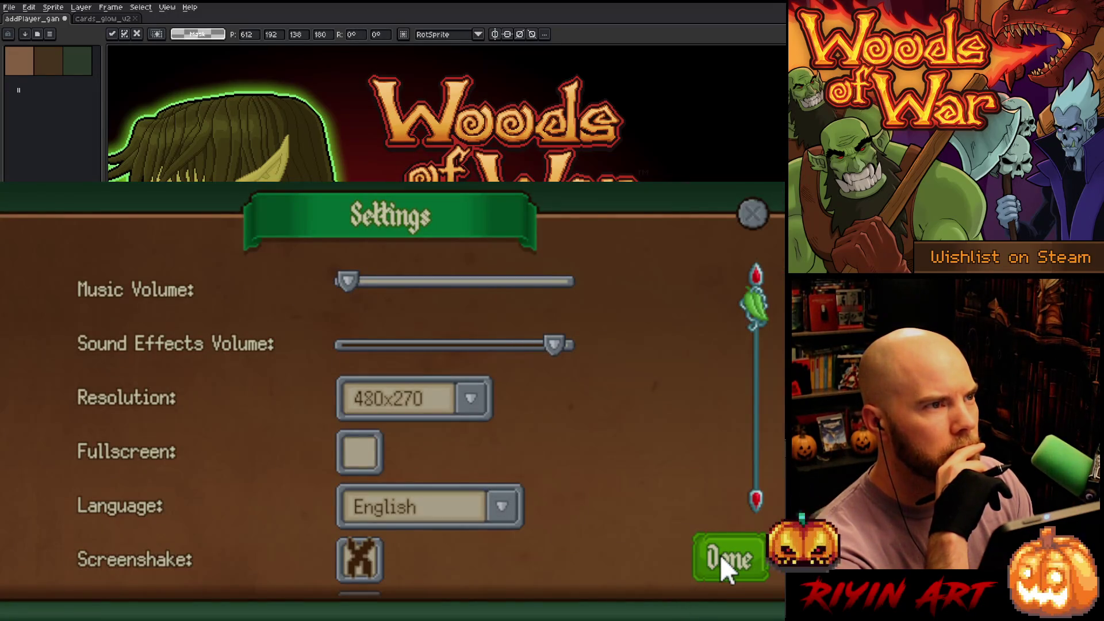
click(724, 561)
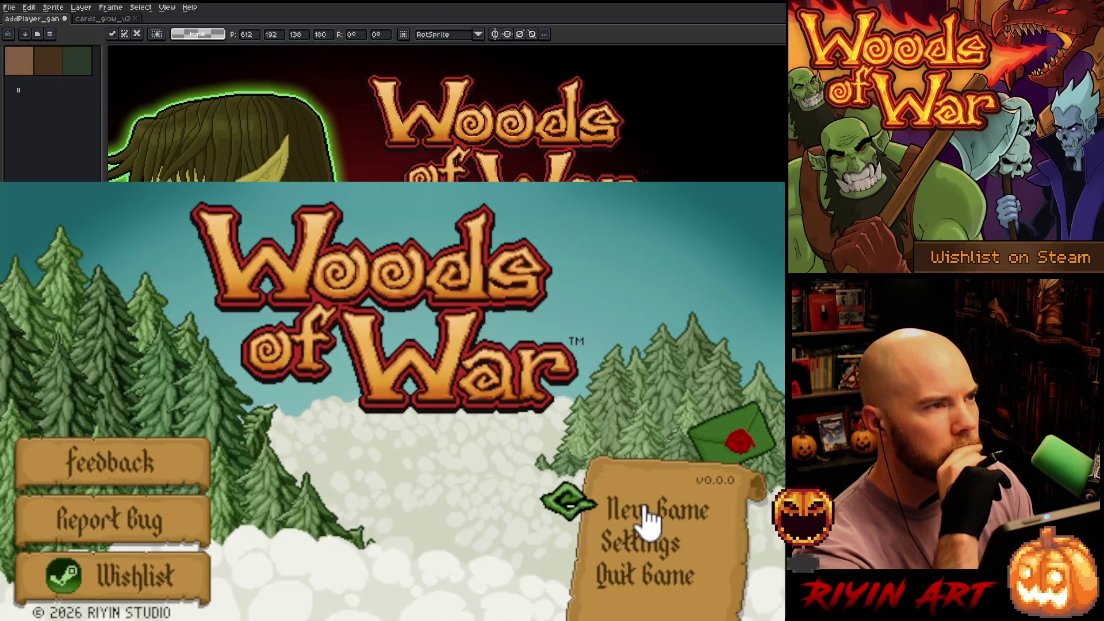
click(644, 505)
click(190, 397)
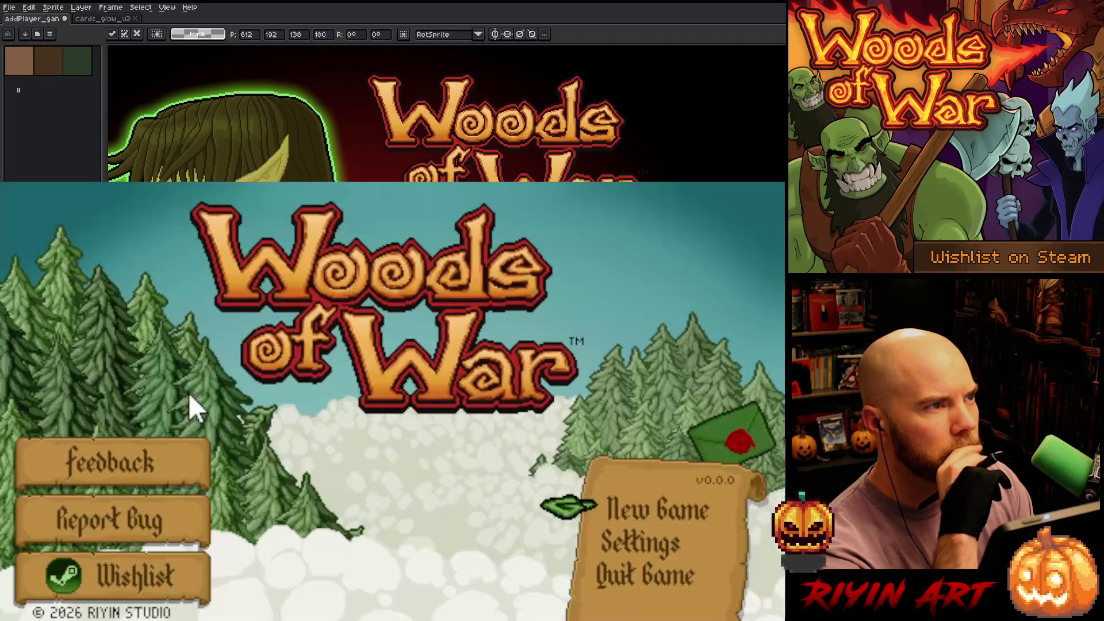
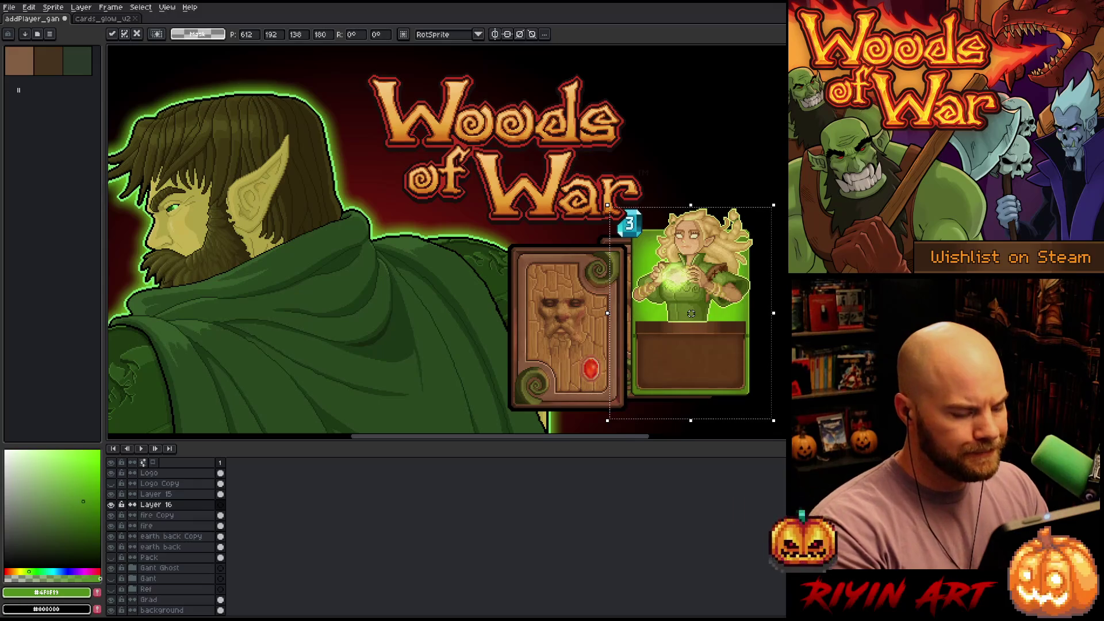
Apply the Marian card's placement and view frames 95–115 of the cards_glow_v2 animation
key(ctrl+d)
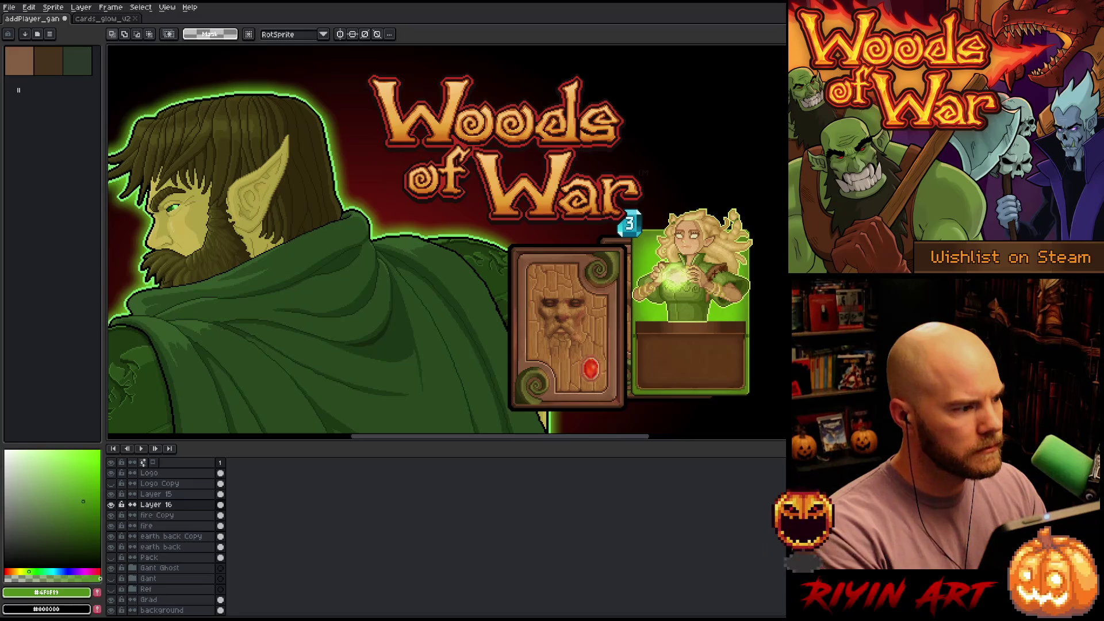
click(117, 19)
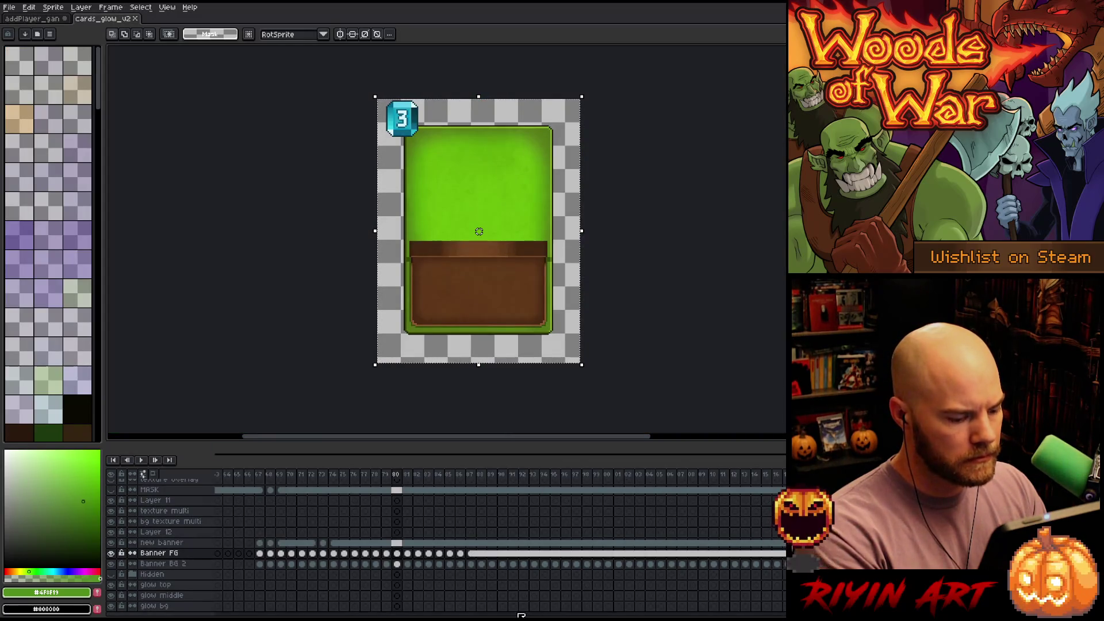
scroll(500, 540, right, 10)
scroll(500, 541, right, 10)
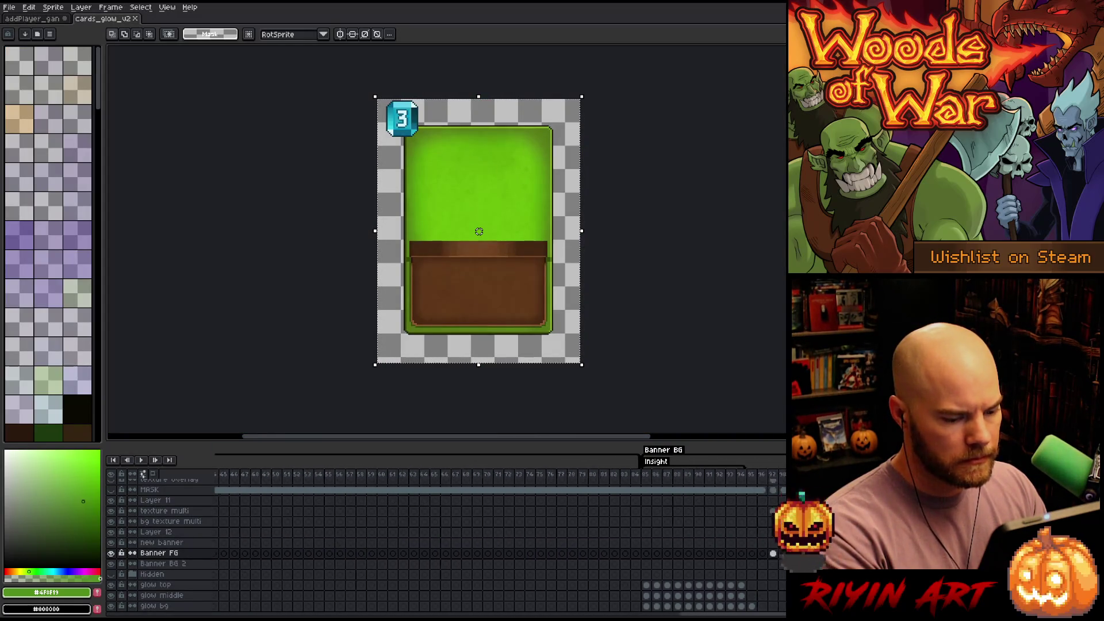
mouse_move(665, 479)
mouse_down()
mouse_move(446, 502)
mouse_move(464, 501)
mouse_up()
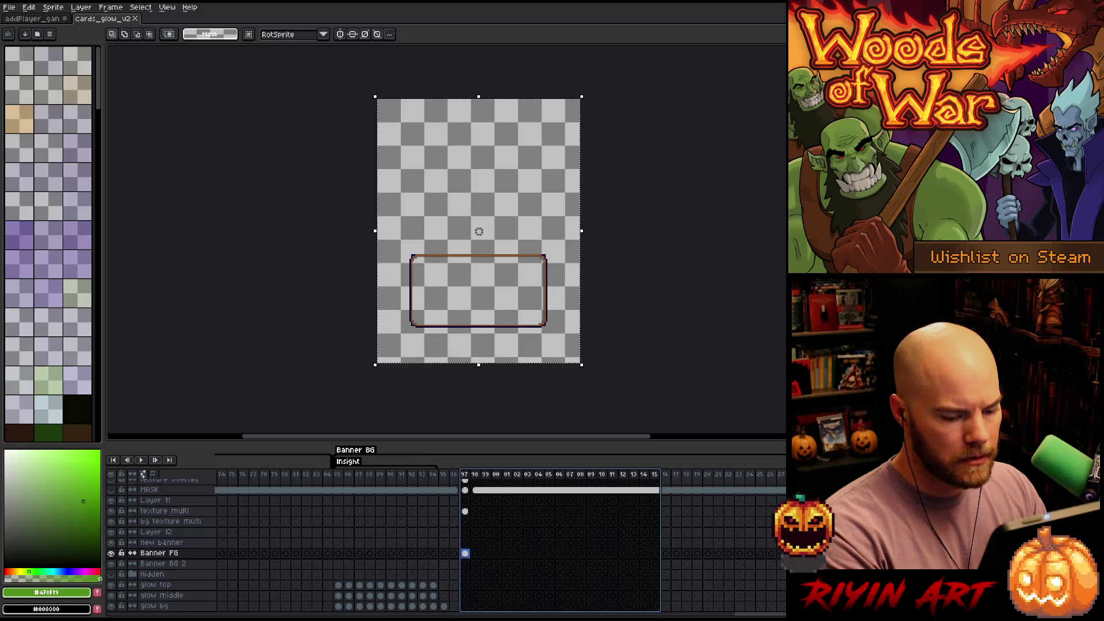
Find the brown banner at frame 73, then go back to the addPlayer promo on Layer 15
scroll(692, 547, right, 20)
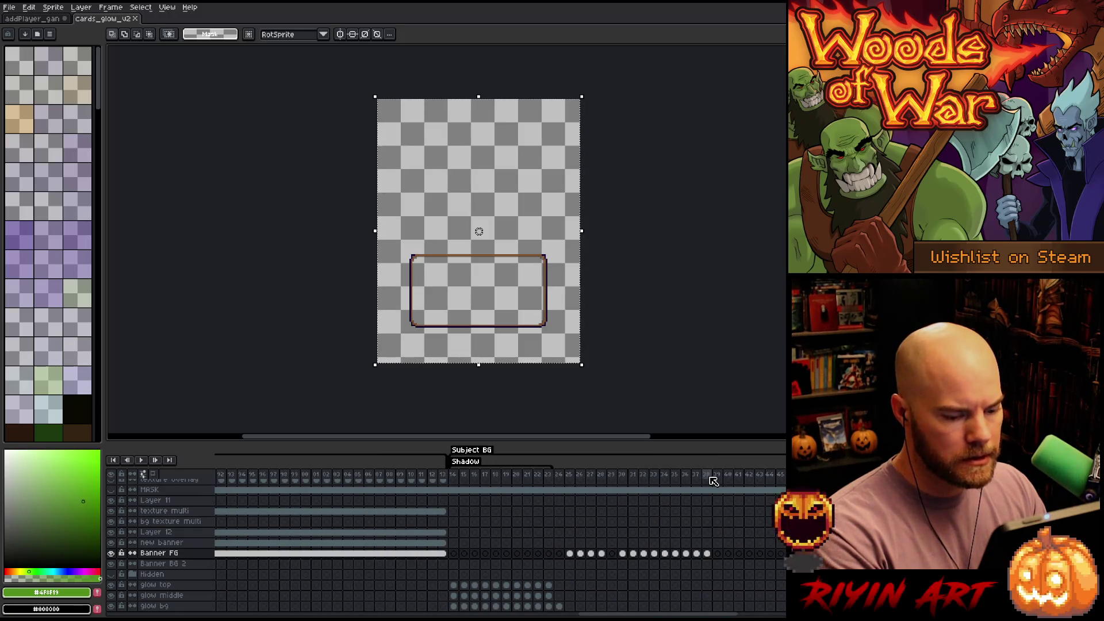
click(707, 476)
scroll(561, 486, right, 15)
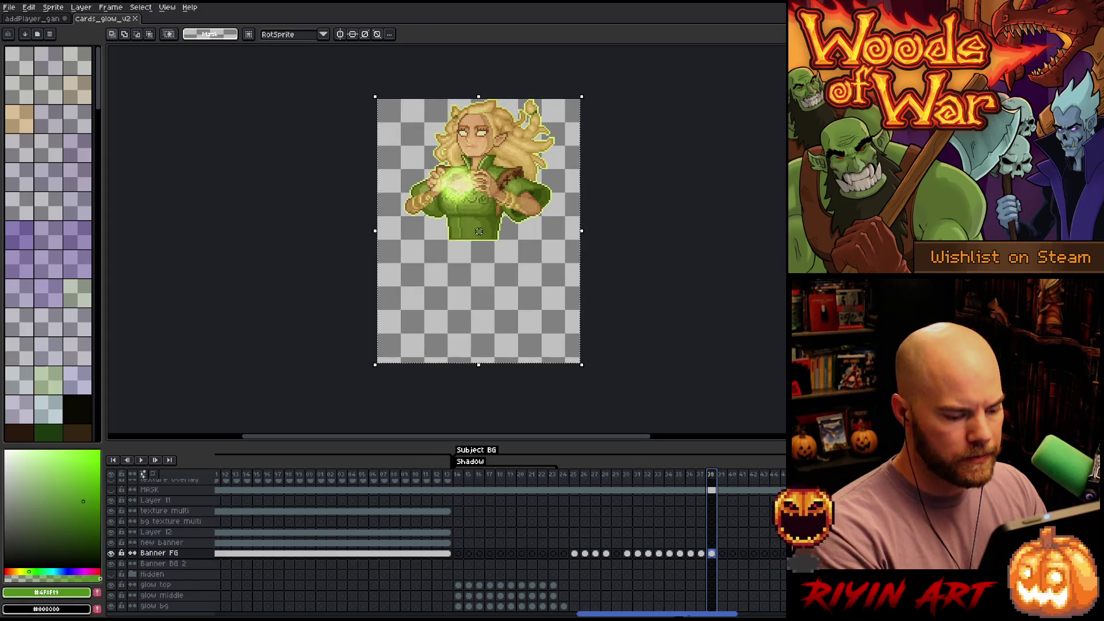
click(592, 477)
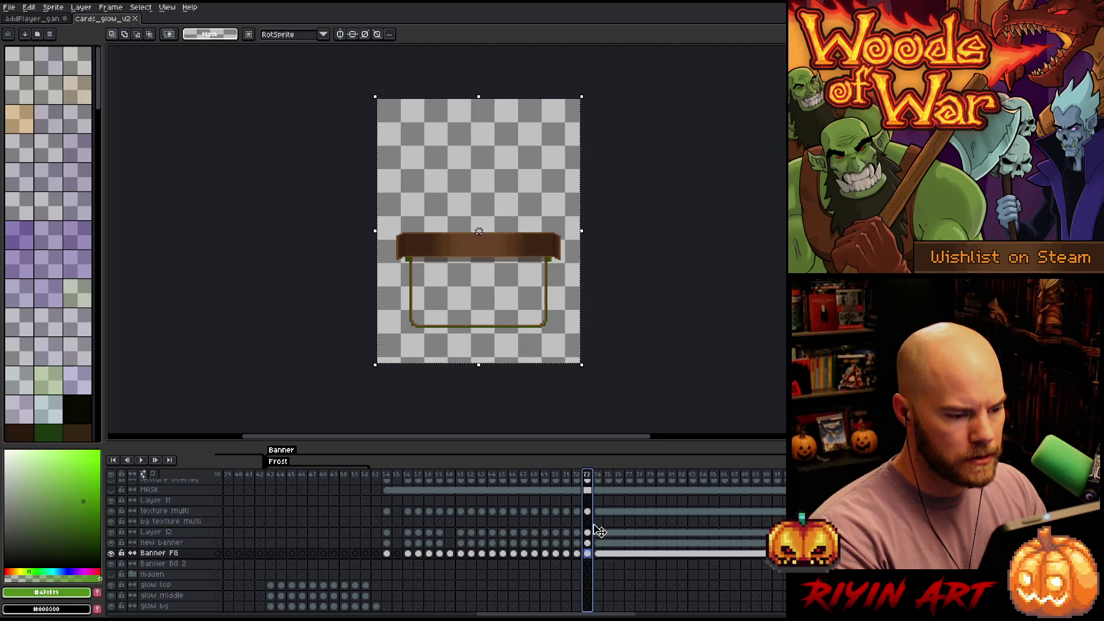
click(58, 19)
click(170, 496)
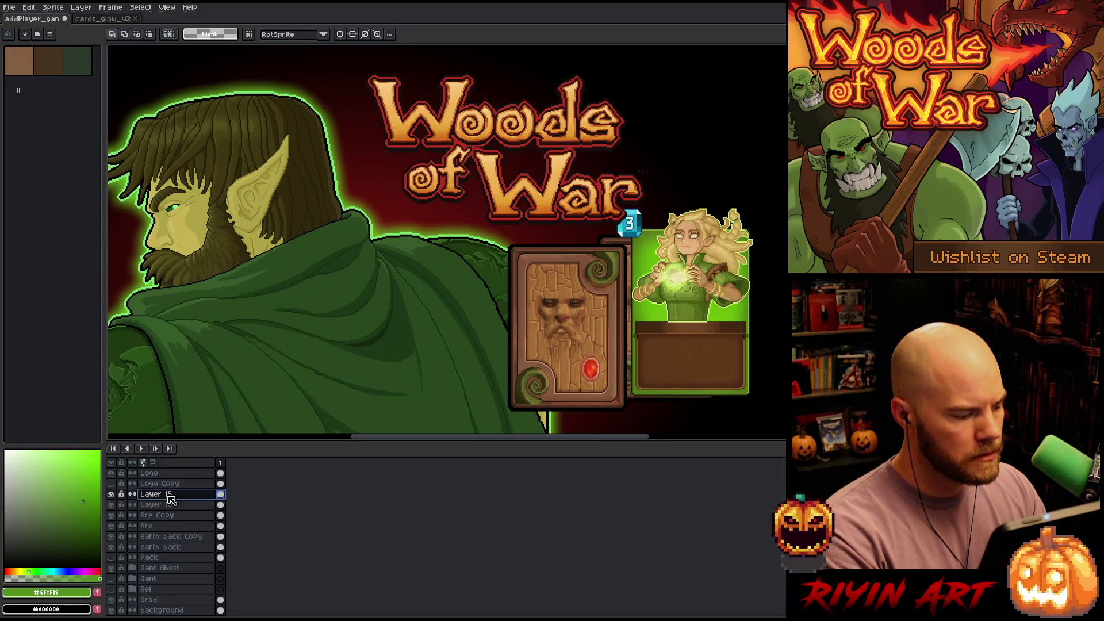
Paste the copied brown banner onto a new layer and place it across the Marian card under her portrait
key(shift+n)
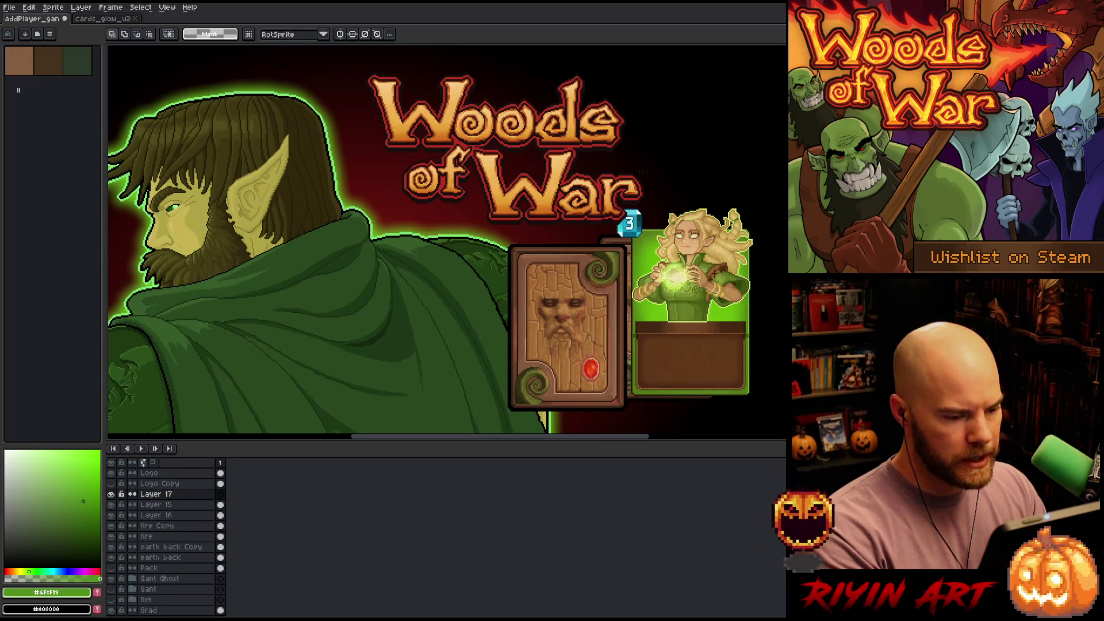
key(ctrl+v)
drag(509, 113, 732, 334)
scroll(725, 325, up, 2)
scroll(628, 229, down, 3)
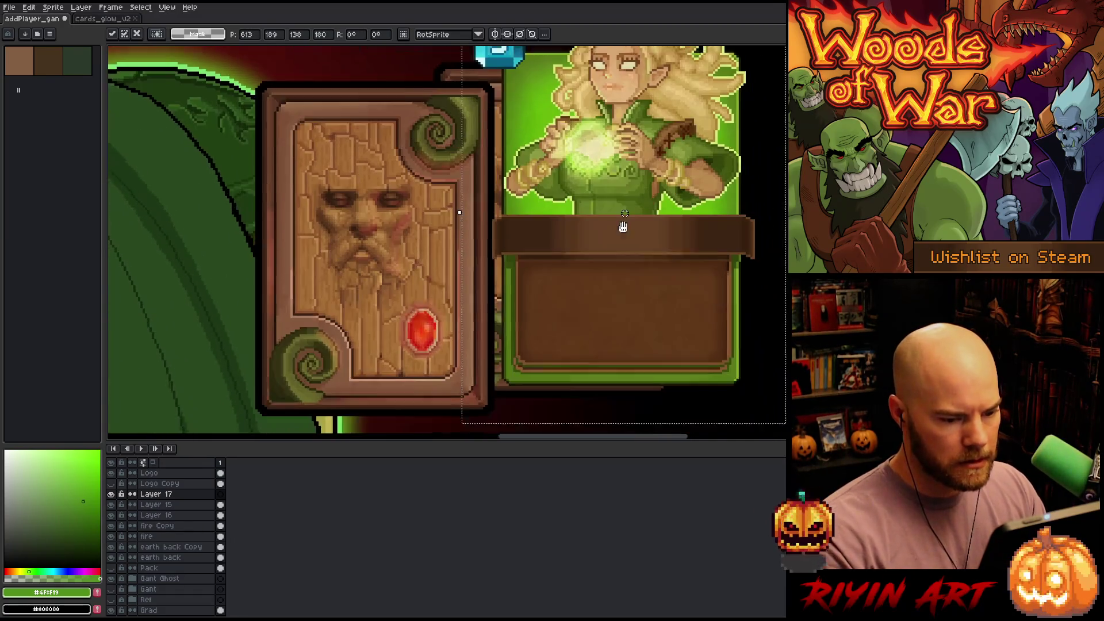
drag(629, 229, 627, 235)
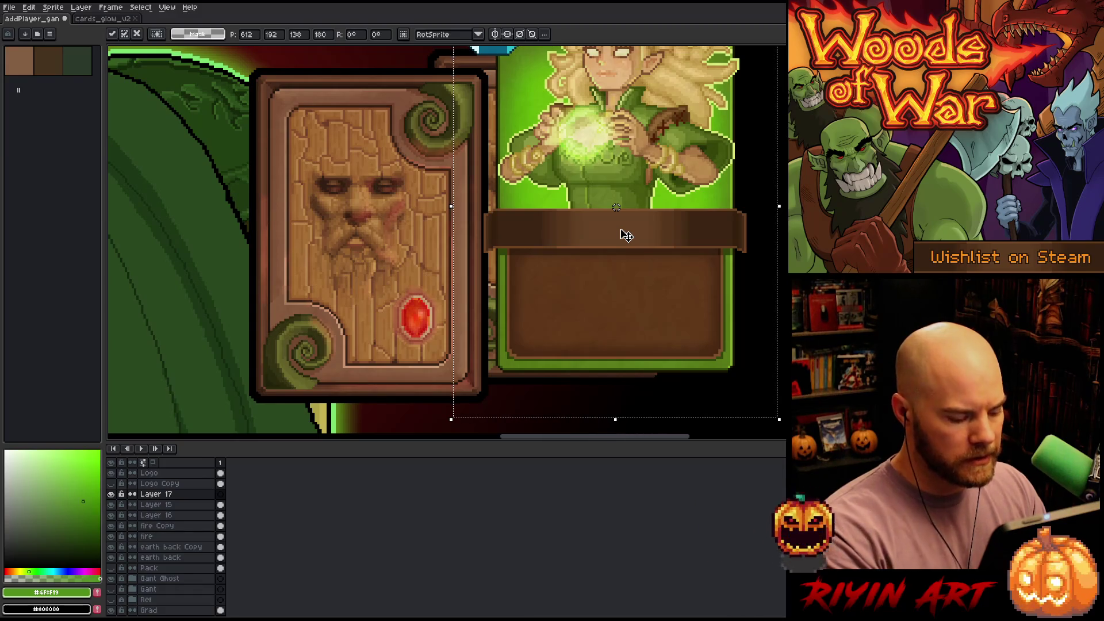
key(Return)
scroll(627, 235, down, 3)
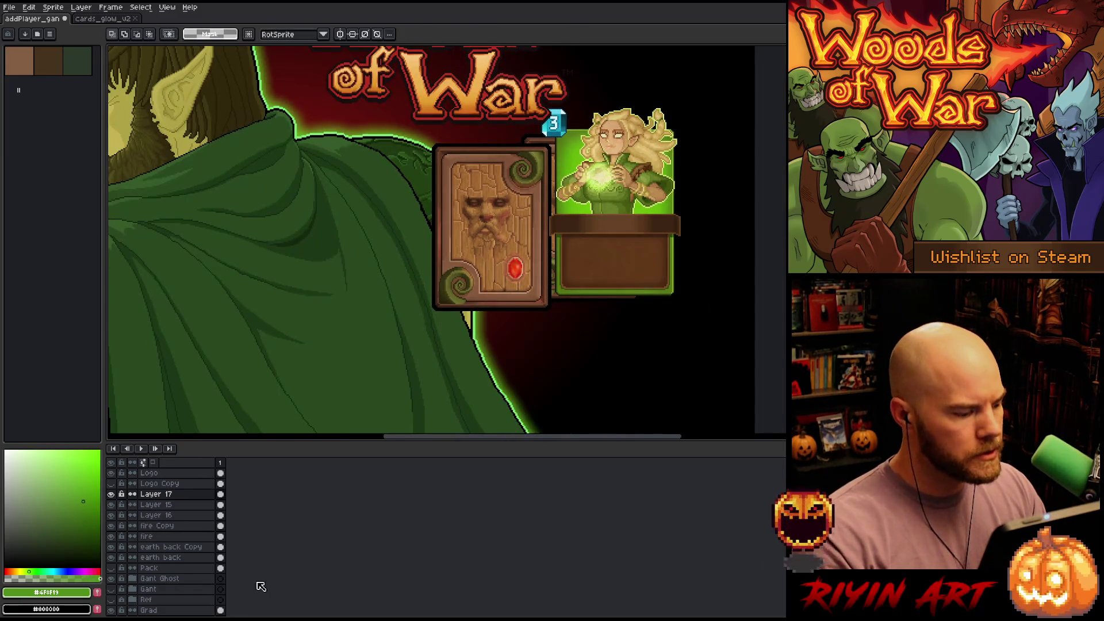
drag(185, 515, 188, 500)
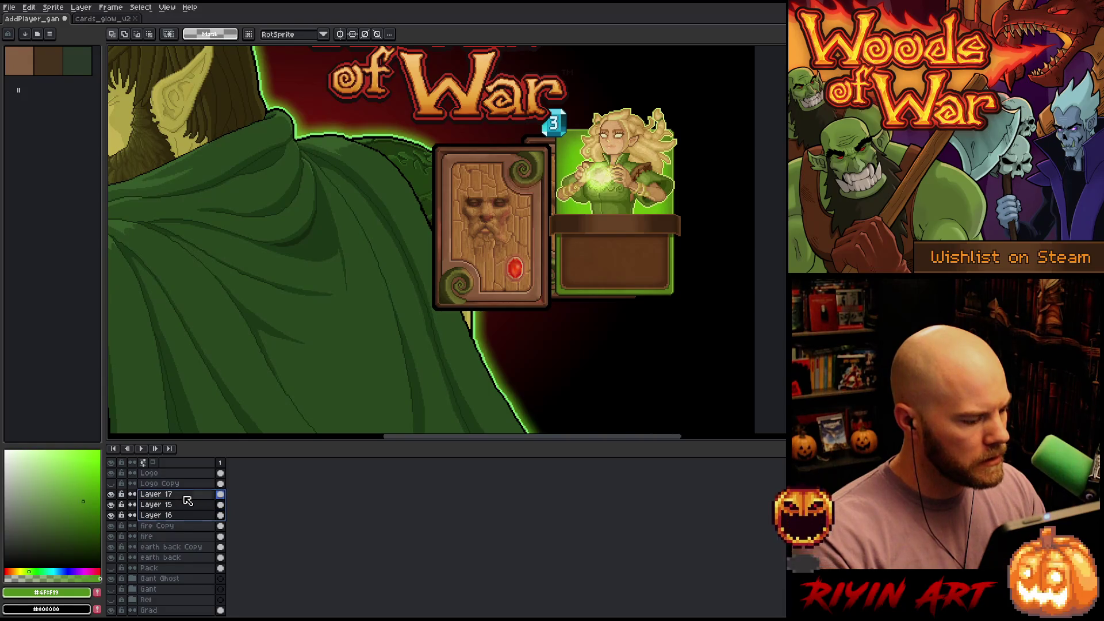
Put Layers 17, 15 and 16 into a new group and rename it marian
right_click(188, 500)
mouse_move(230, 517)
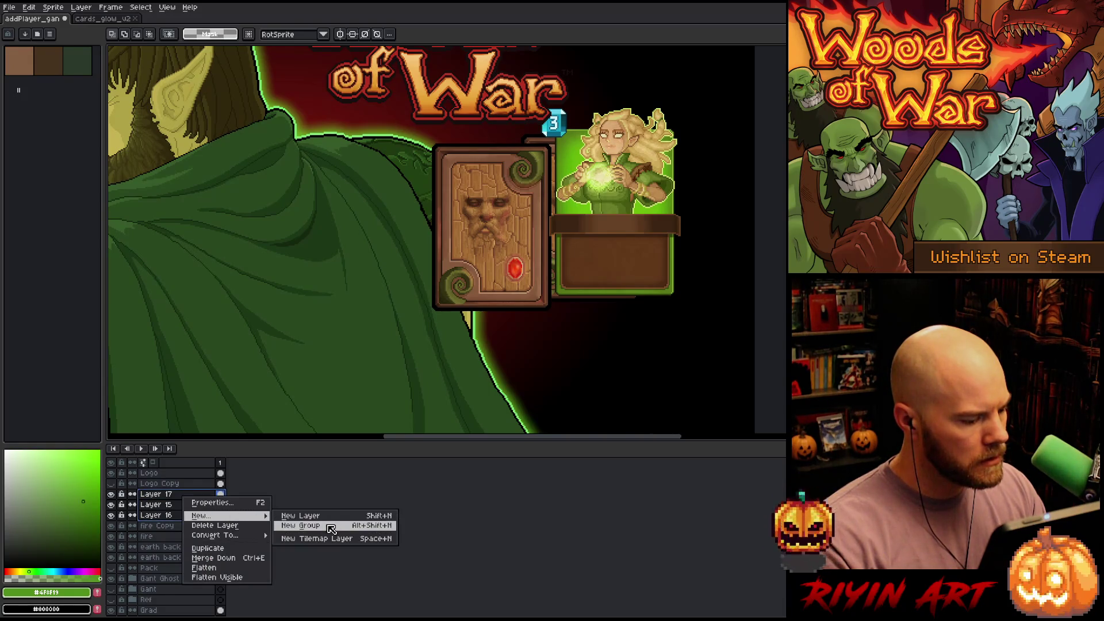
click(331, 528)
double_click(169, 497)
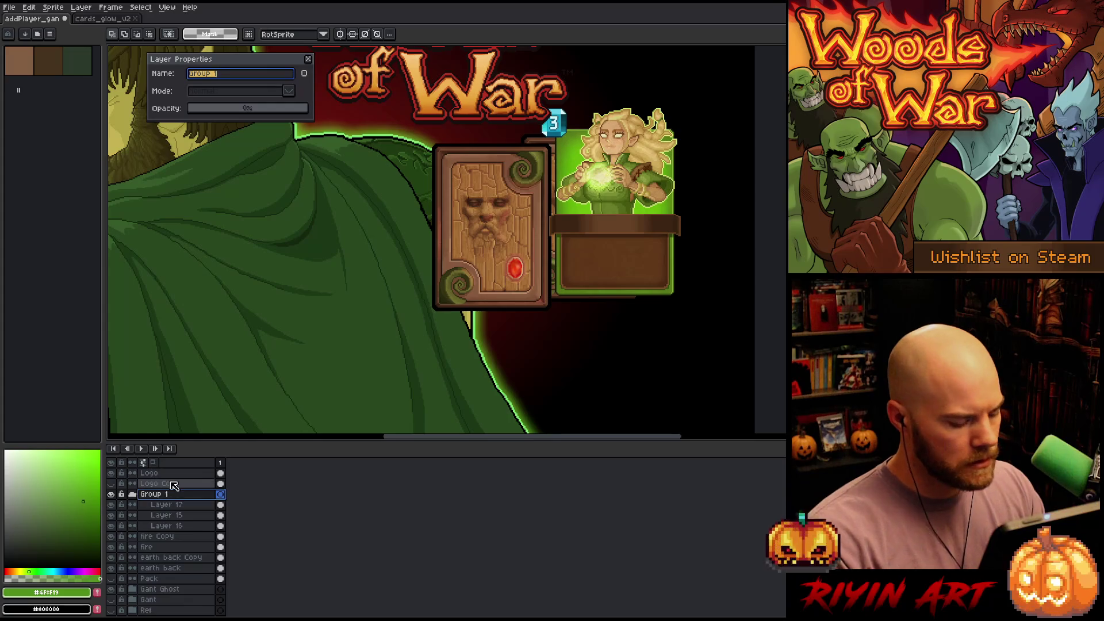
text(marian)
key(Return)
scroll(393, 278, down, 3)
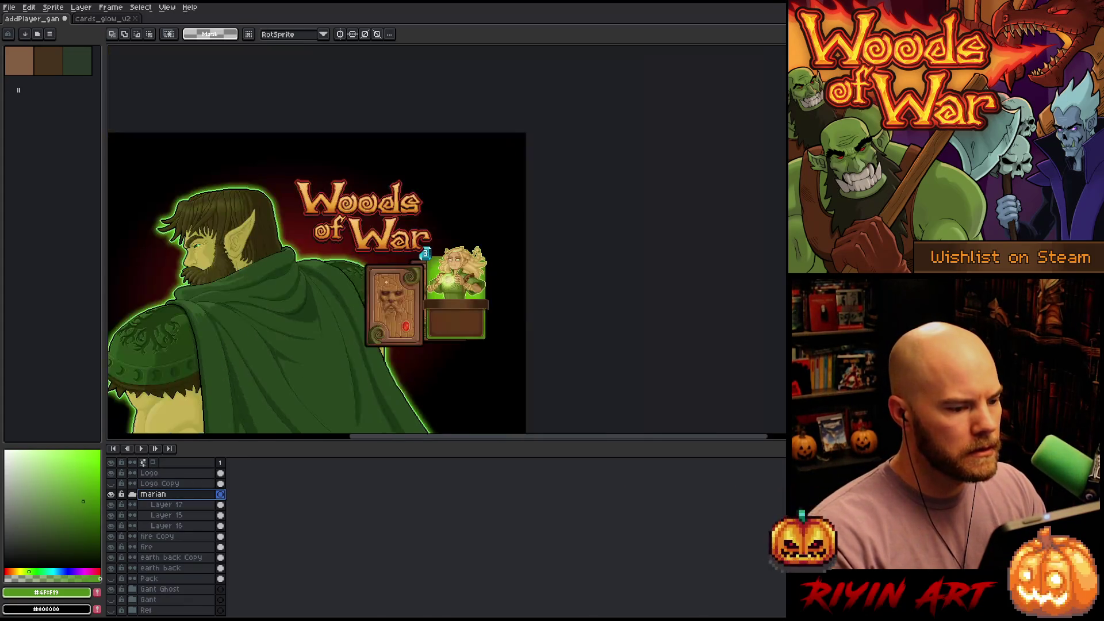
drag(303, 351, 408, 349)
key(v)
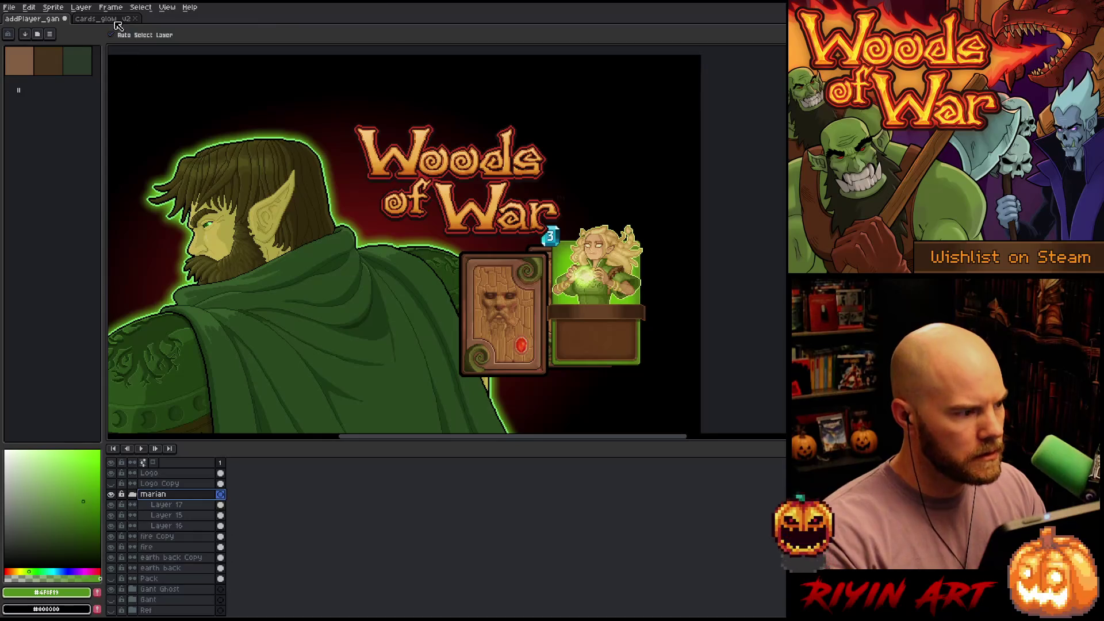
Shift the Marian card group left and down, and move the fire card left and up
click(132, 495)
mouse_move(572, 318)
mouse_down()
mouse_move(587, 322)
mouse_move(456, 333)
mouse_move(581, 344)
mouse_up()
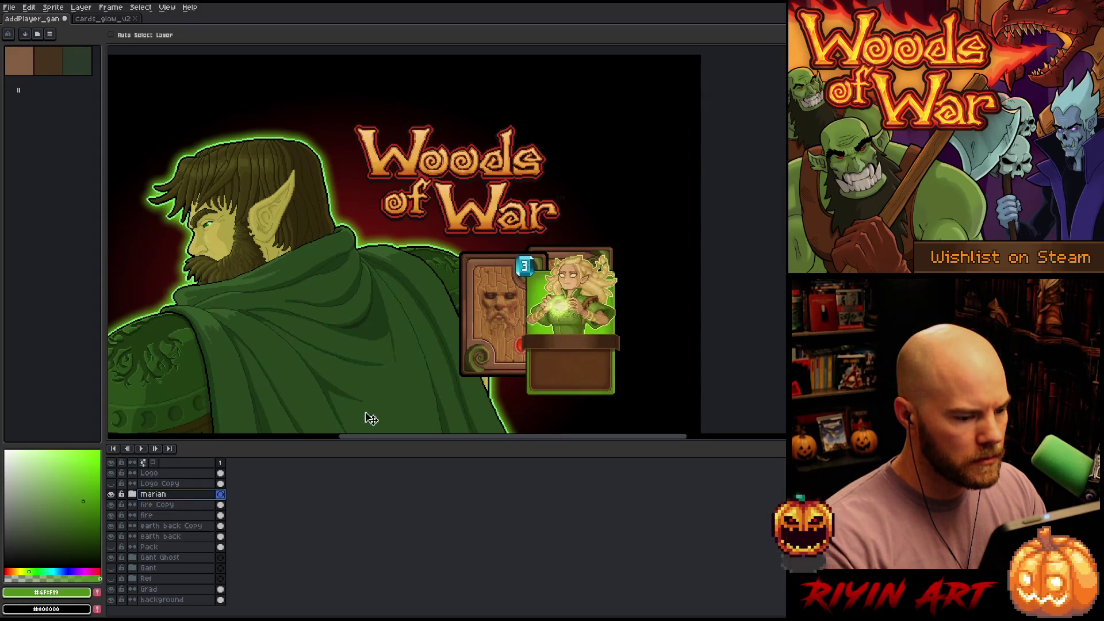
click(180, 504)
shift+click(180, 515)
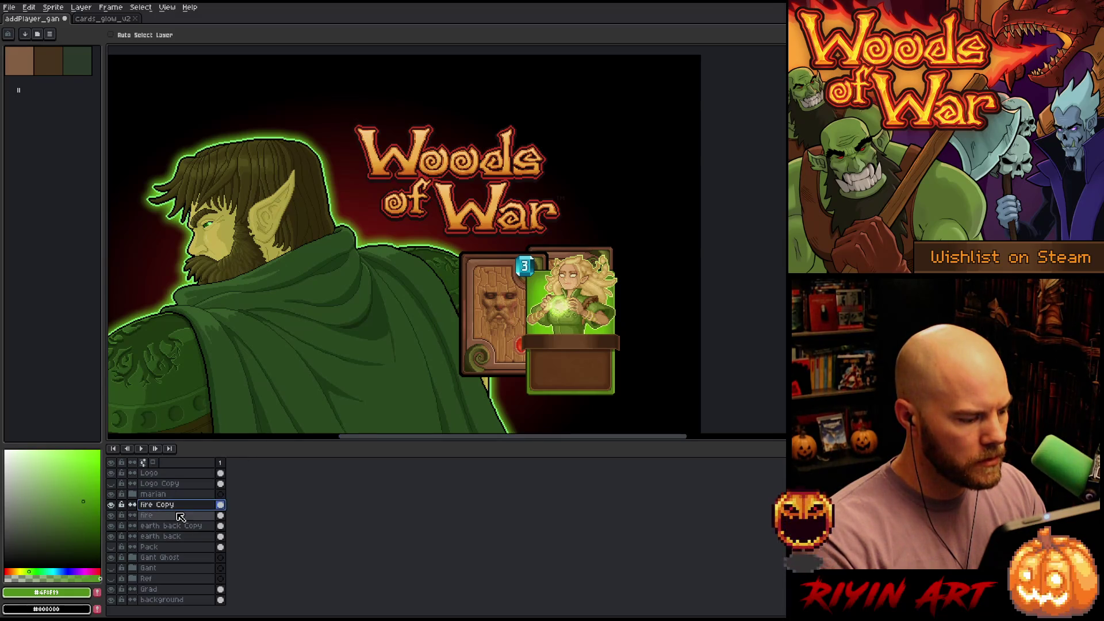
mouse_move(504, 350)
mouse_down()
mouse_move(445, 334)
mouse_move(500, 355)
mouse_move(637, 362)
mouse_move(632, 285)
mouse_move(631, 342)
mouse_up()
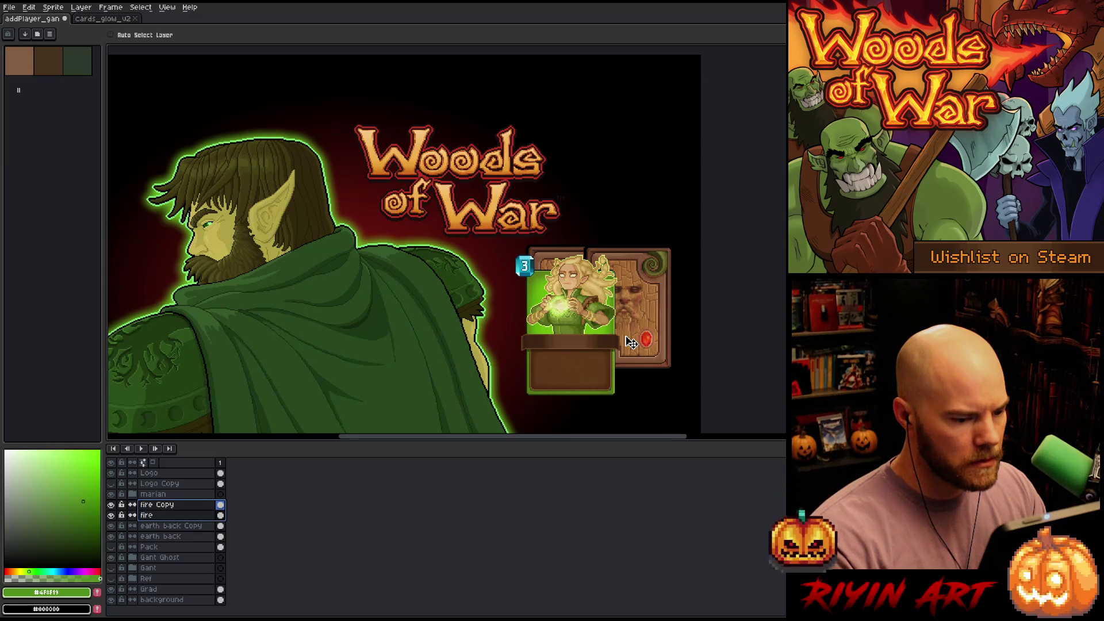
Pull the earth card backs out above and to the right of the Marian card
drag(177, 527, 178, 537)
mouse_move(559, 295)
mouse_down()
mouse_move(580, 213)
mouse_move(595, 208)
mouse_move(612, 225)
mouse_up()
mouse_move(624, 264)
mouse_down()
mouse_move(645, 403)
mouse_move(656, 322)
mouse_move(635, 230)
mouse_move(648, 286)
mouse_move(644, 262)
mouse_move(632, 275)
mouse_up()
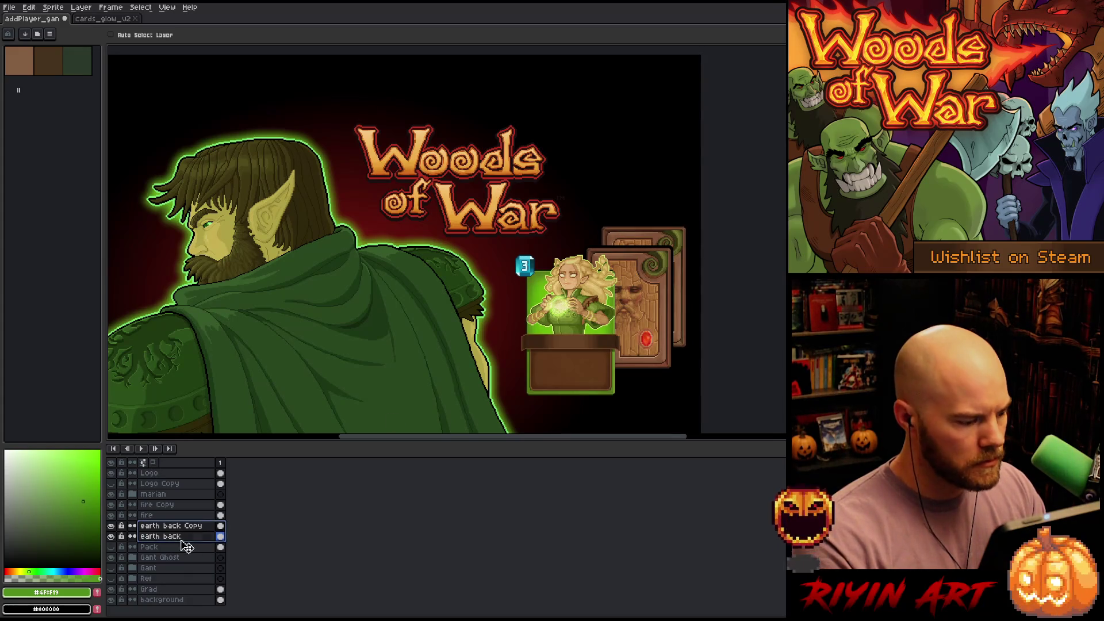
Nudge the fire card slightly left and down
drag(170, 515, 167, 505)
drag(640, 292, 632, 293)
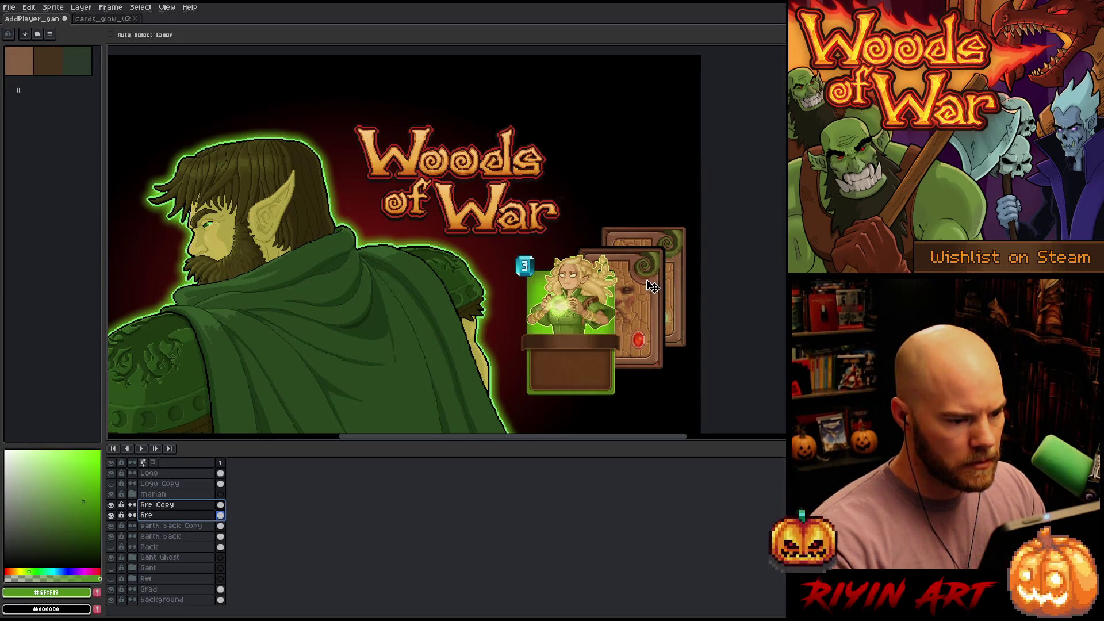
drag(652, 286, 643, 290)
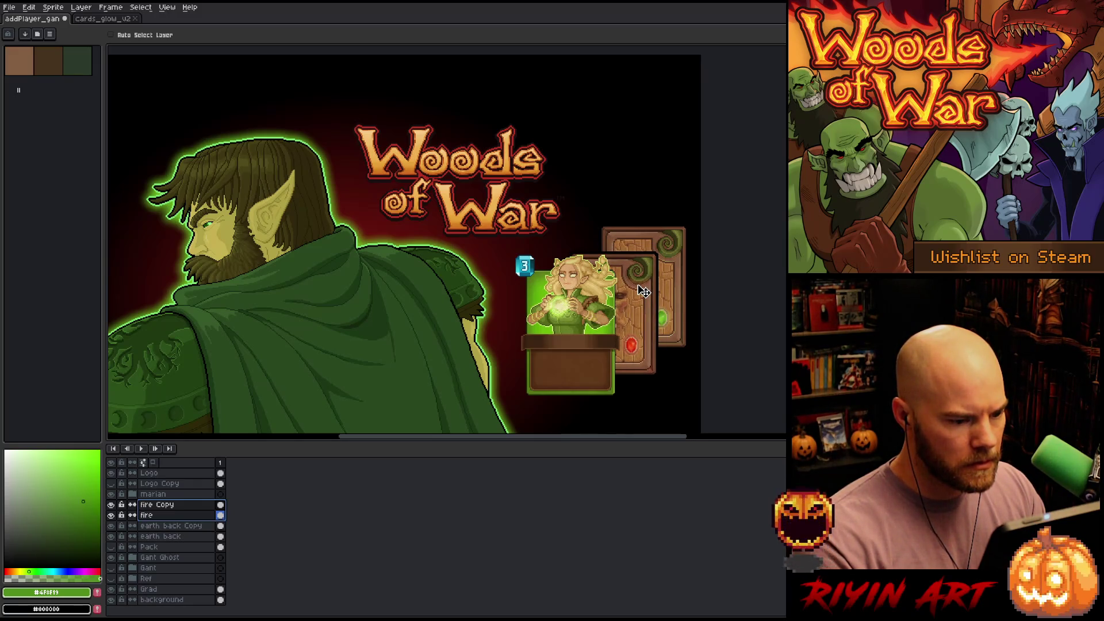
Move the Marian card left and down, and raise the rear earth card up and right
click(153, 494)
drag(595, 317, 559, 344)
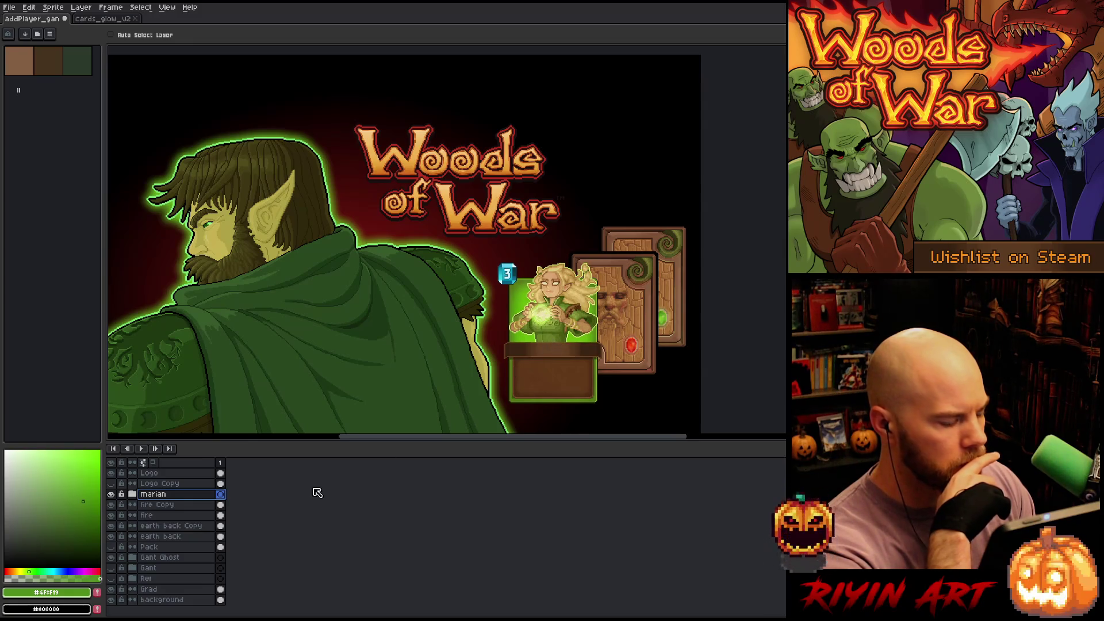
drag(175, 530, 175, 535)
mouse_move(637, 286)
mouse_down()
mouse_move(678, 223)
mouse_move(673, 241)
mouse_up()
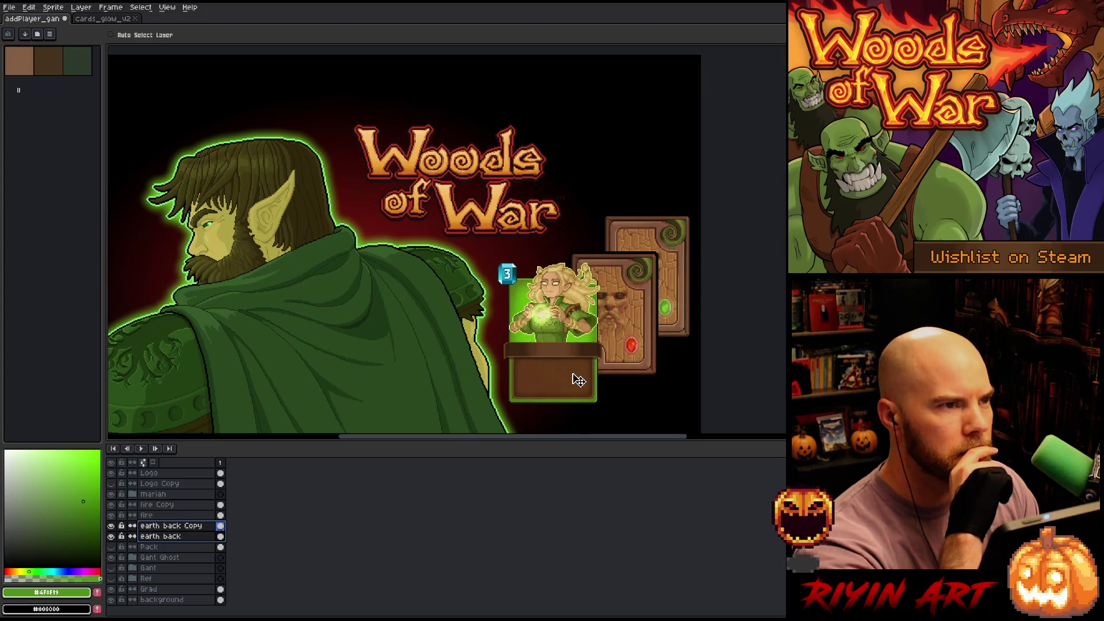
Group the marian through earth back layers as 'Cards' and shift the group up-left
drag(161, 536, 156, 498)
right_click(155, 495)
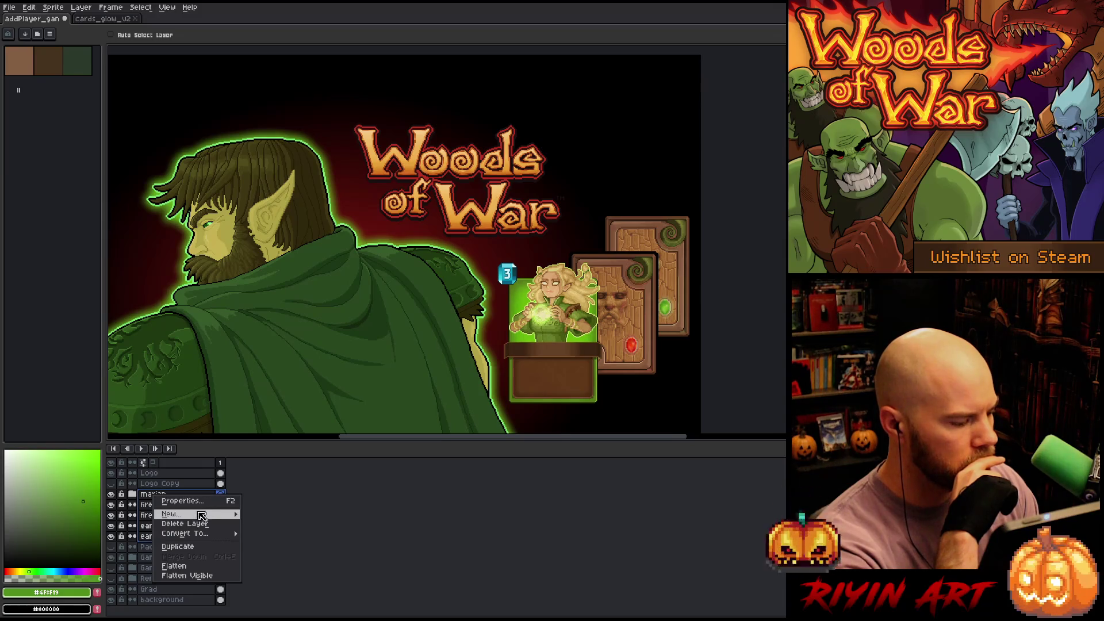
mouse_move(202, 515)
click(271, 524)
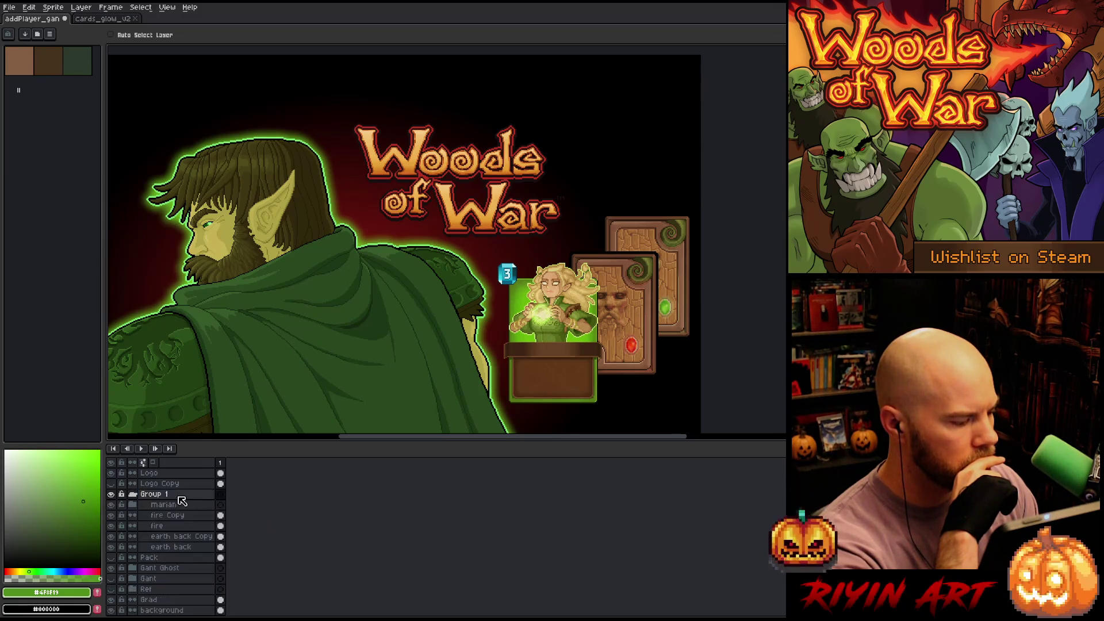
double_click(155, 495)
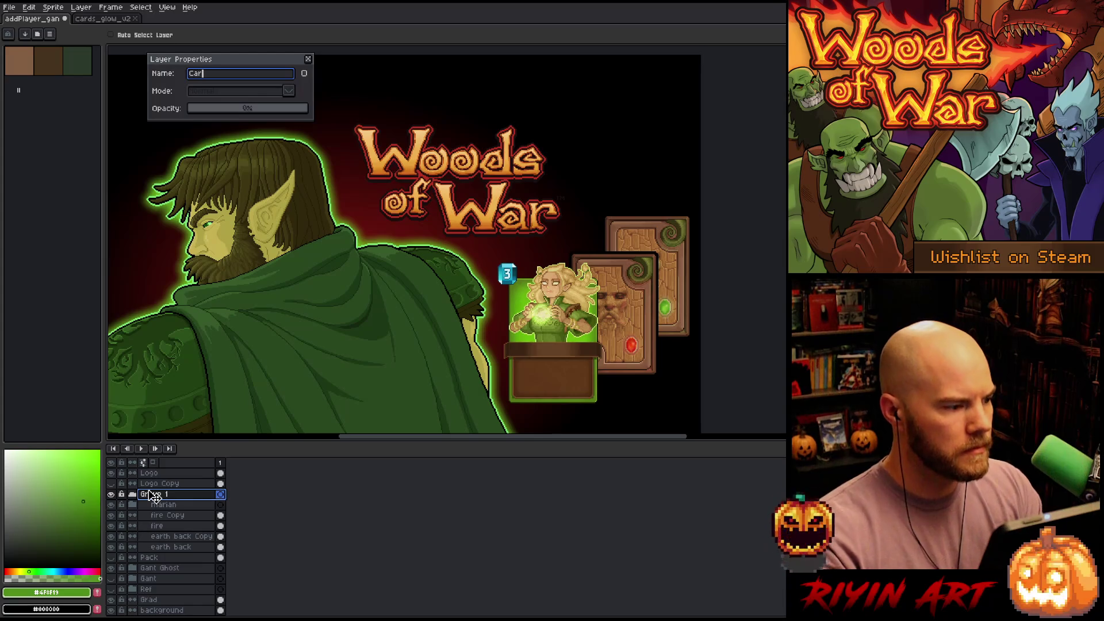
text(ds)
key(Return)
mouse_move(551, 330)
mouse_down()
mouse_move(512, 303)
mouse_move(545, 302)
mouse_move(404, 298)
mouse_move(292, 345)
mouse_move(287, 322)
mouse_move(291, 334)
mouse_move(503, 309)
mouse_move(494, 302)
mouse_move(510, 321)
mouse_up()
scroll(466, 257, up, 4)
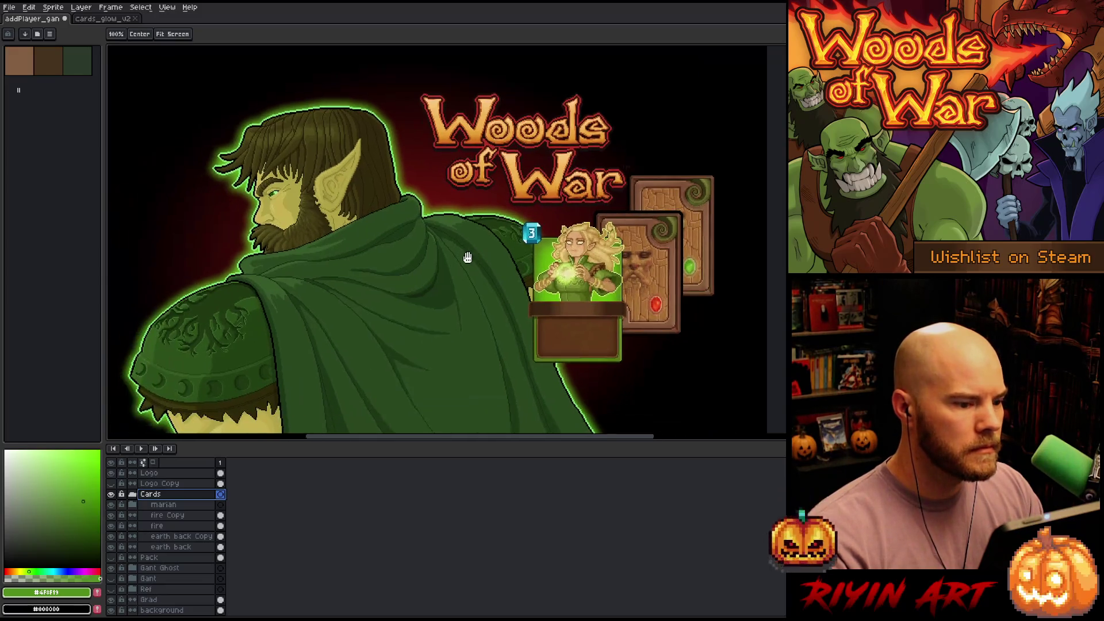
Move the Cards group further up-left and slide the earth card backs to Marian's left
scroll(496, 275, down, 2)
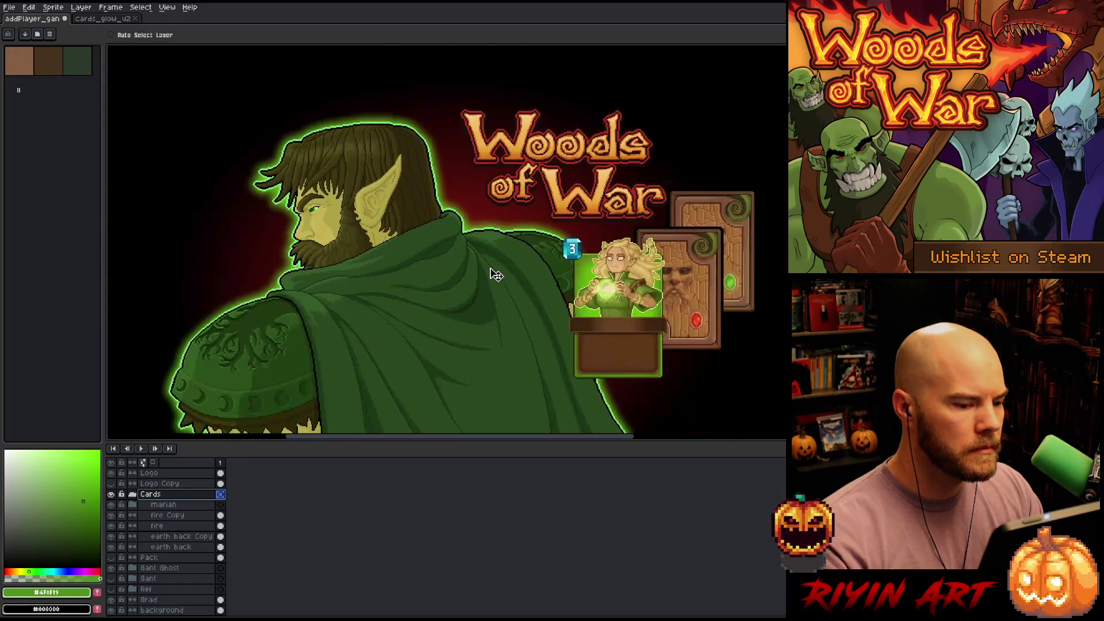
scroll(496, 275, up, 1)
mouse_move(670, 302)
mouse_down()
mouse_move(627, 262)
mouse_move(644, 279)
mouse_move(621, 287)
mouse_move(647, 292)
mouse_move(632, 318)
mouse_move(646, 320)
mouse_up()
scroll(618, 315, down, 3)
drag(181, 536, 172, 547)
mouse_move(676, 262)
mouse_down()
mouse_move(561, 302)
mouse_move(578, 306)
mouse_move(590, 332)
mouse_up()
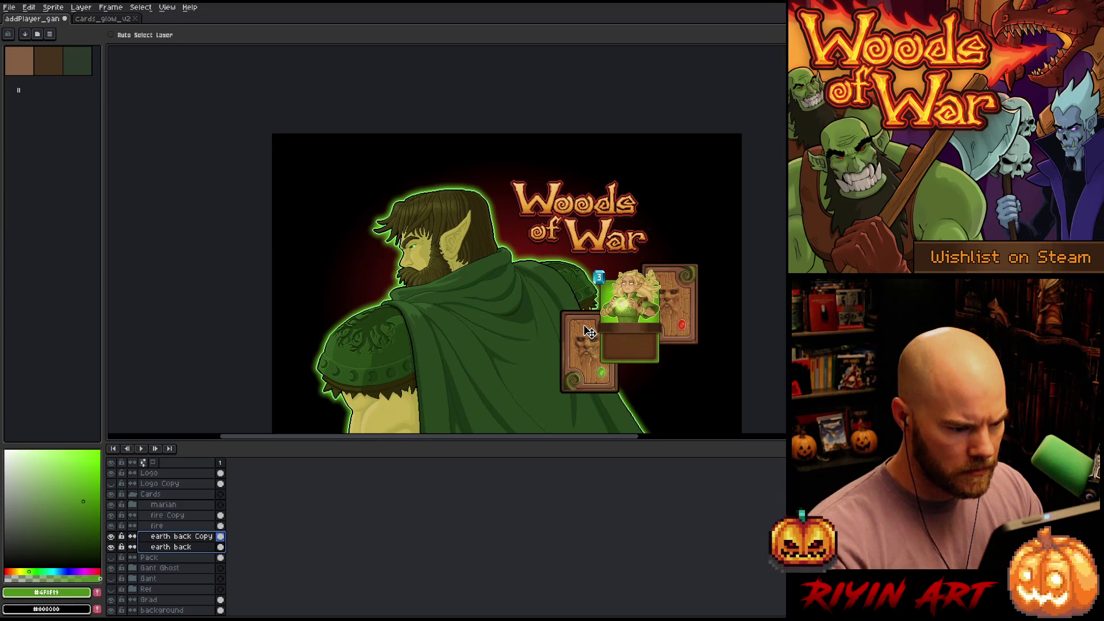
drag(589, 331, 591, 334)
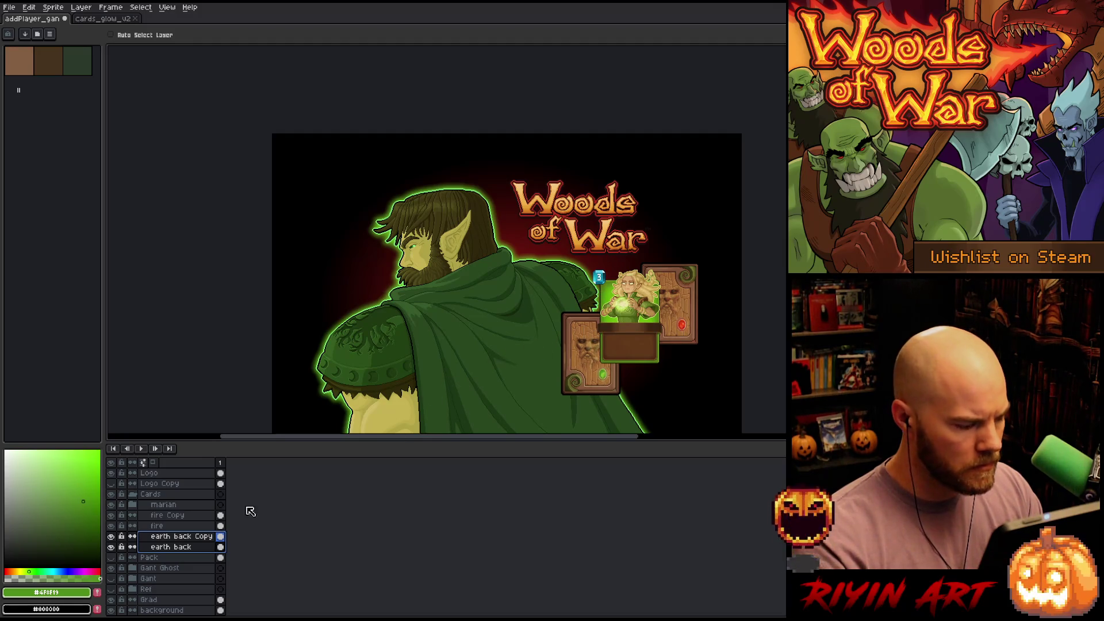
Position the fire card on Marian's right and raise the left earth card slightly
drag(188, 527, 185, 516)
mouse_move(689, 311)
mouse_down()
mouse_move(694, 289)
mouse_move(693, 339)
mouse_up()
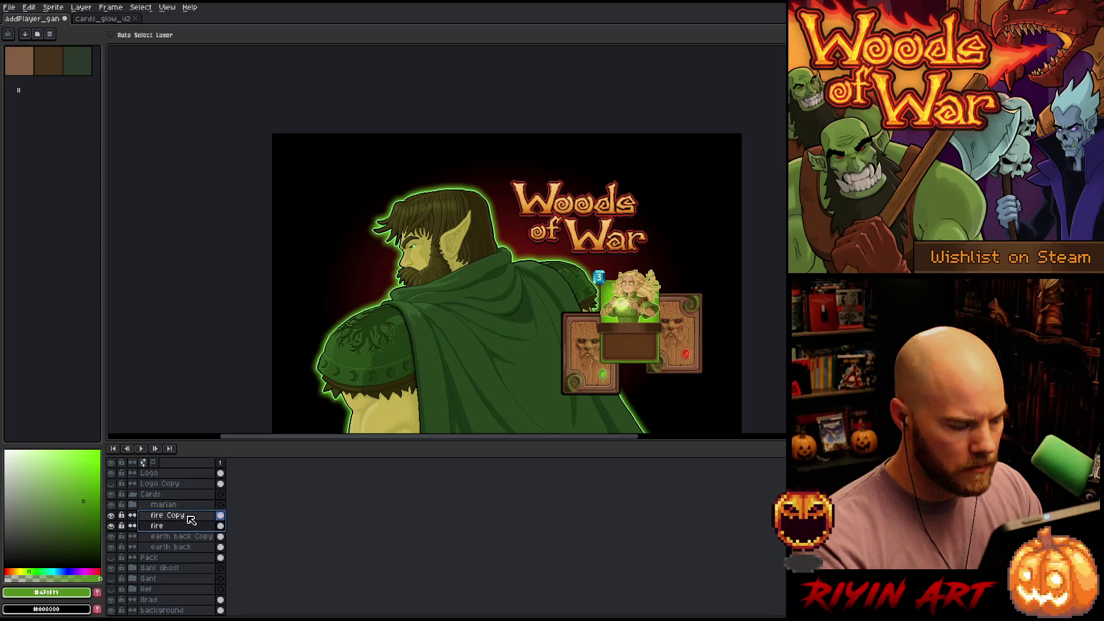
drag(180, 536, 176, 547)
drag(598, 382, 587, 368)
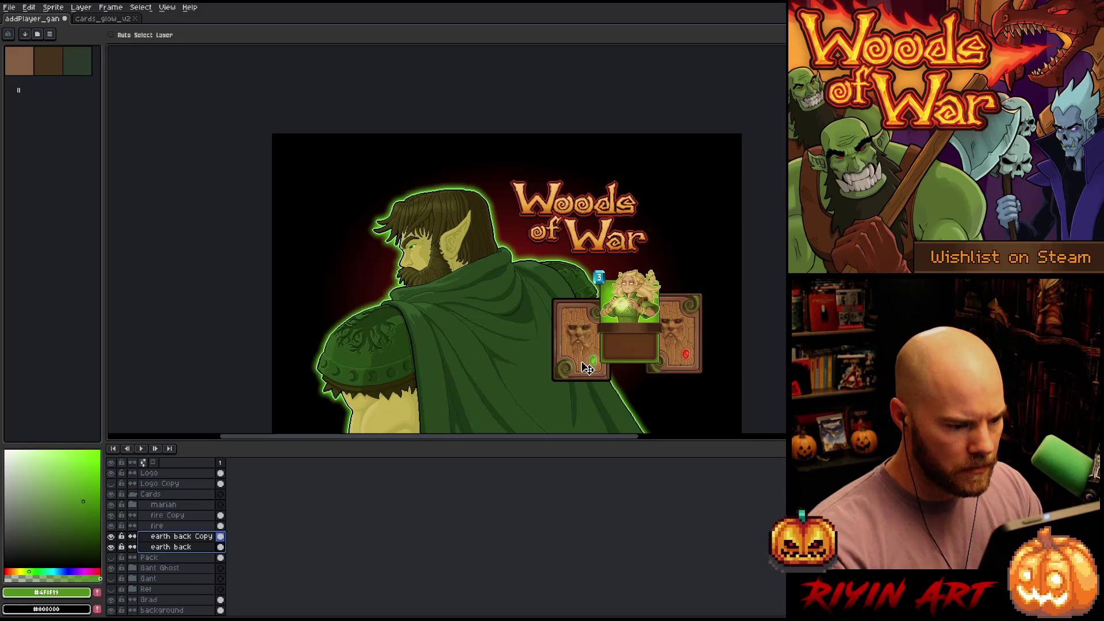
drag(587, 369, 588, 369)
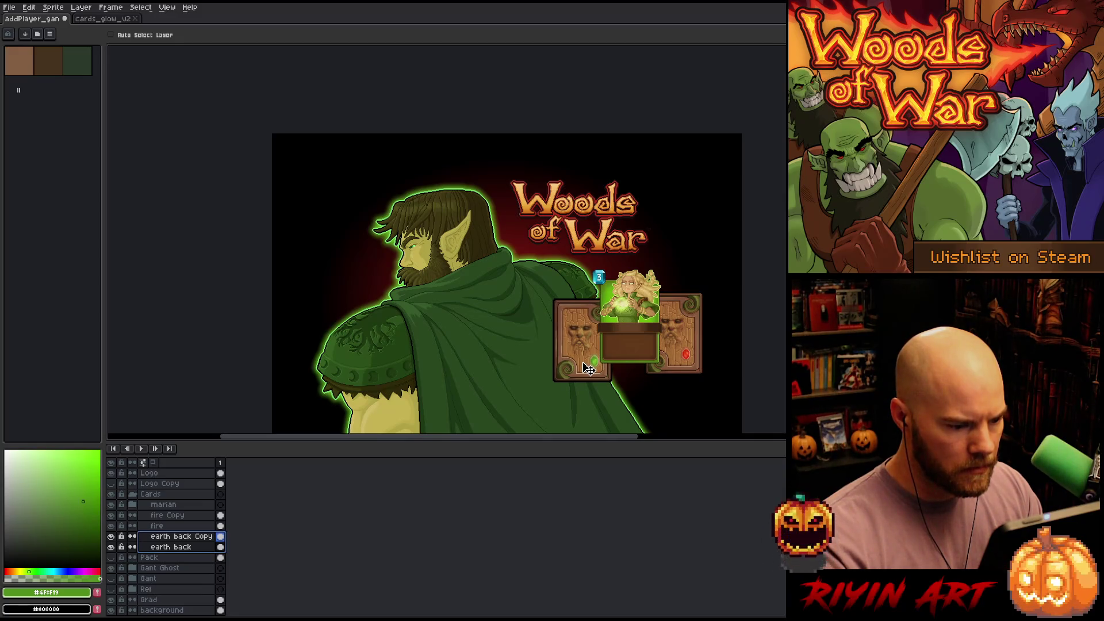
click(167, 525)
shift+click(197, 515)
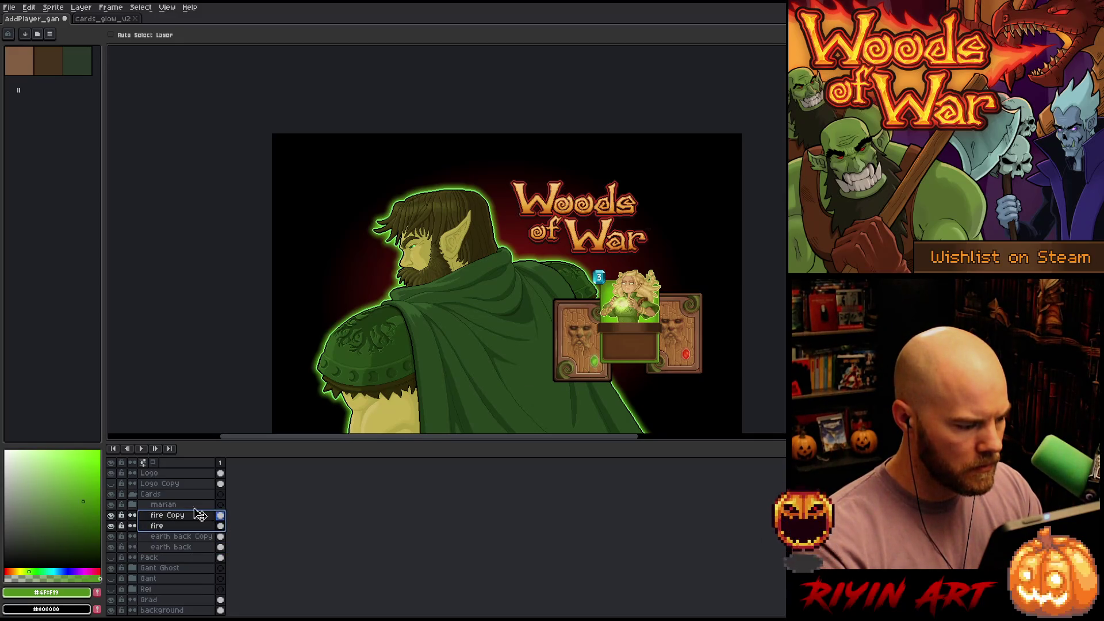
drag(692, 342, 692, 348)
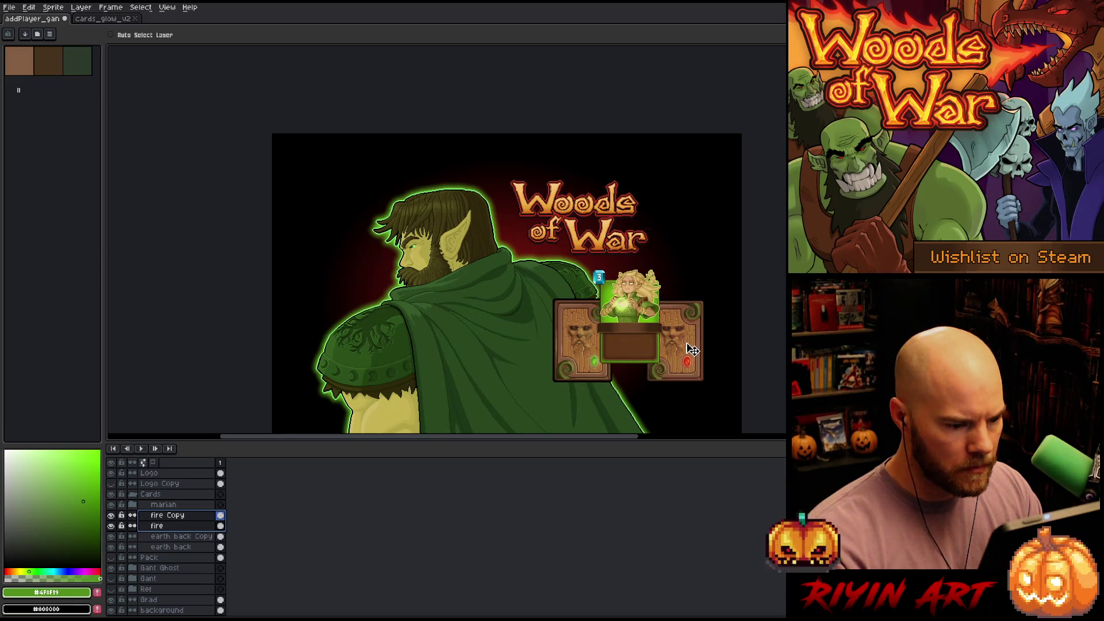